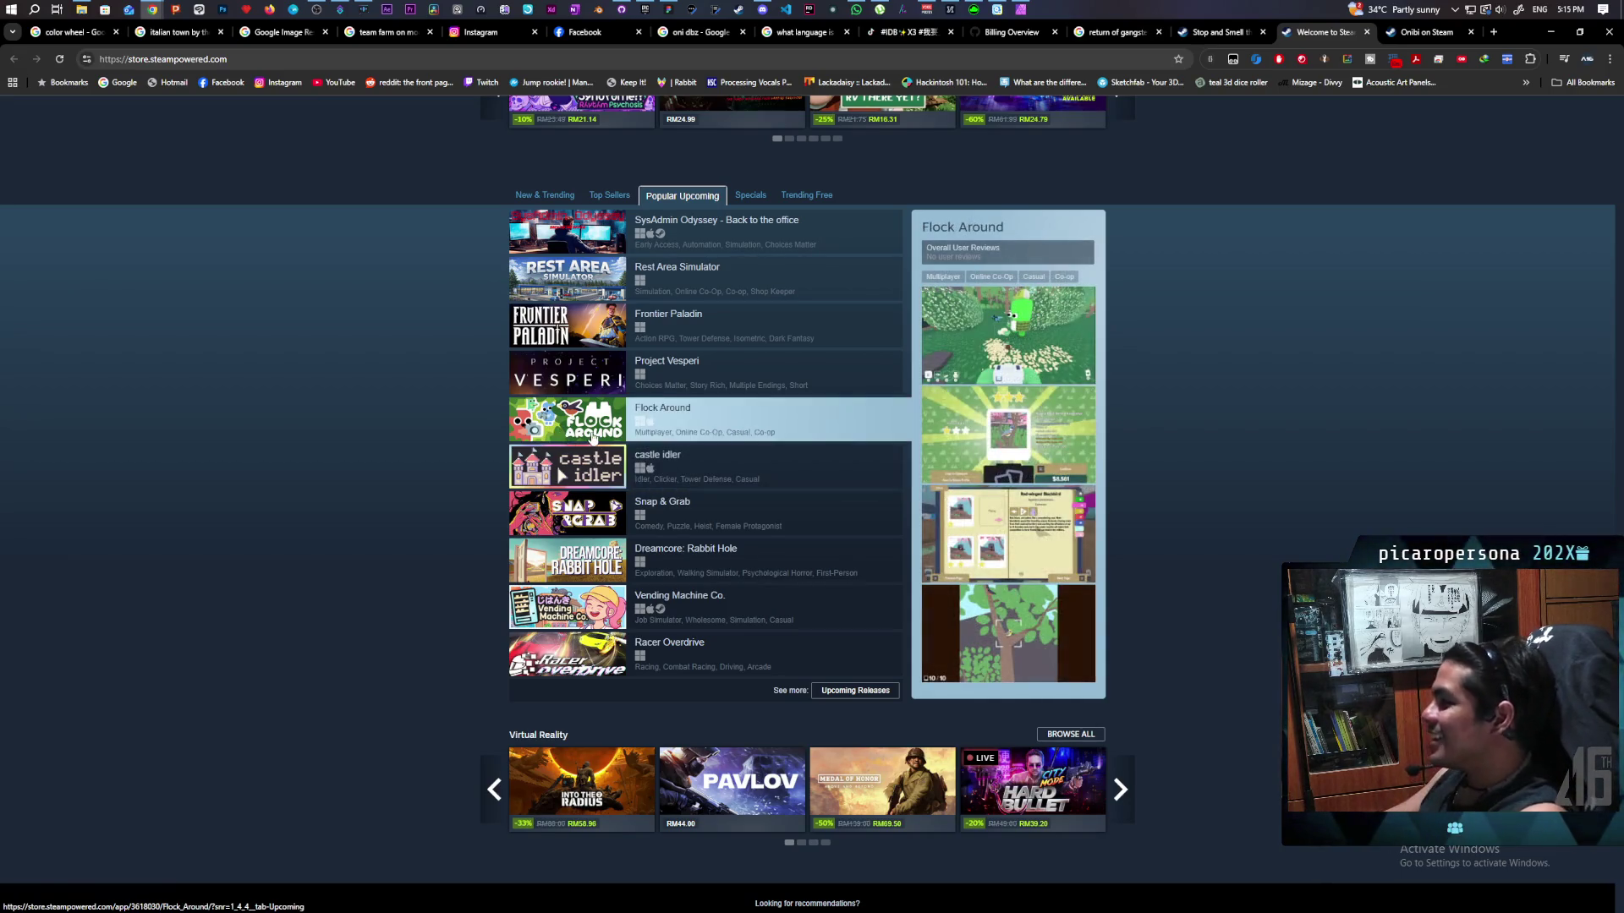
Open the Flock Around store page and pause its trailer.
click(540, 416)
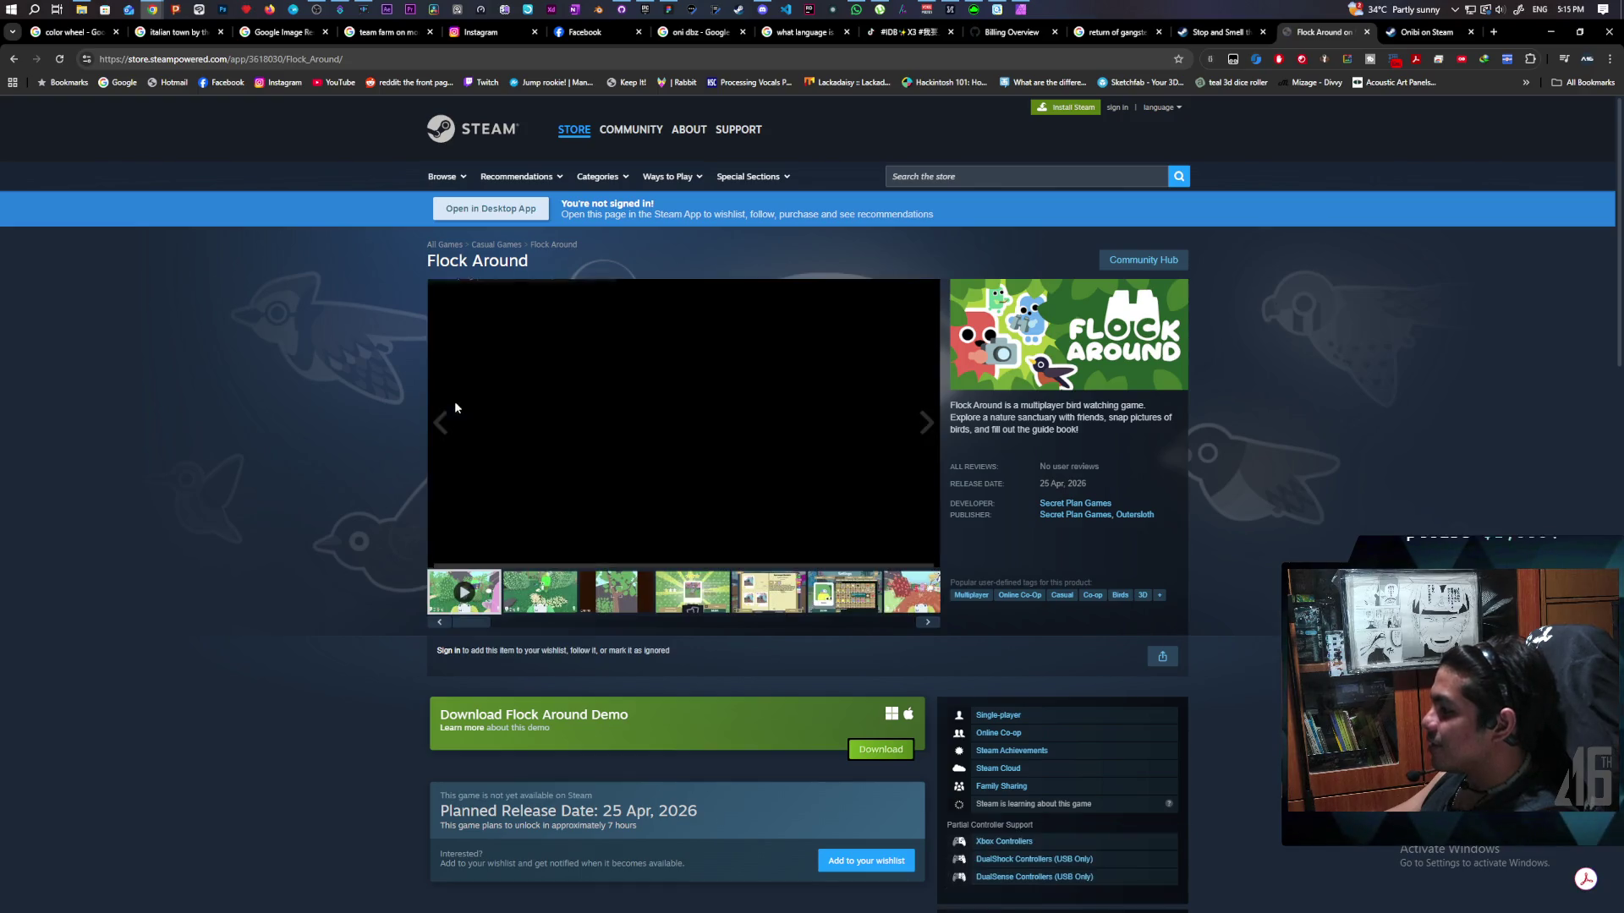
scroll(389, 423, down, 4)
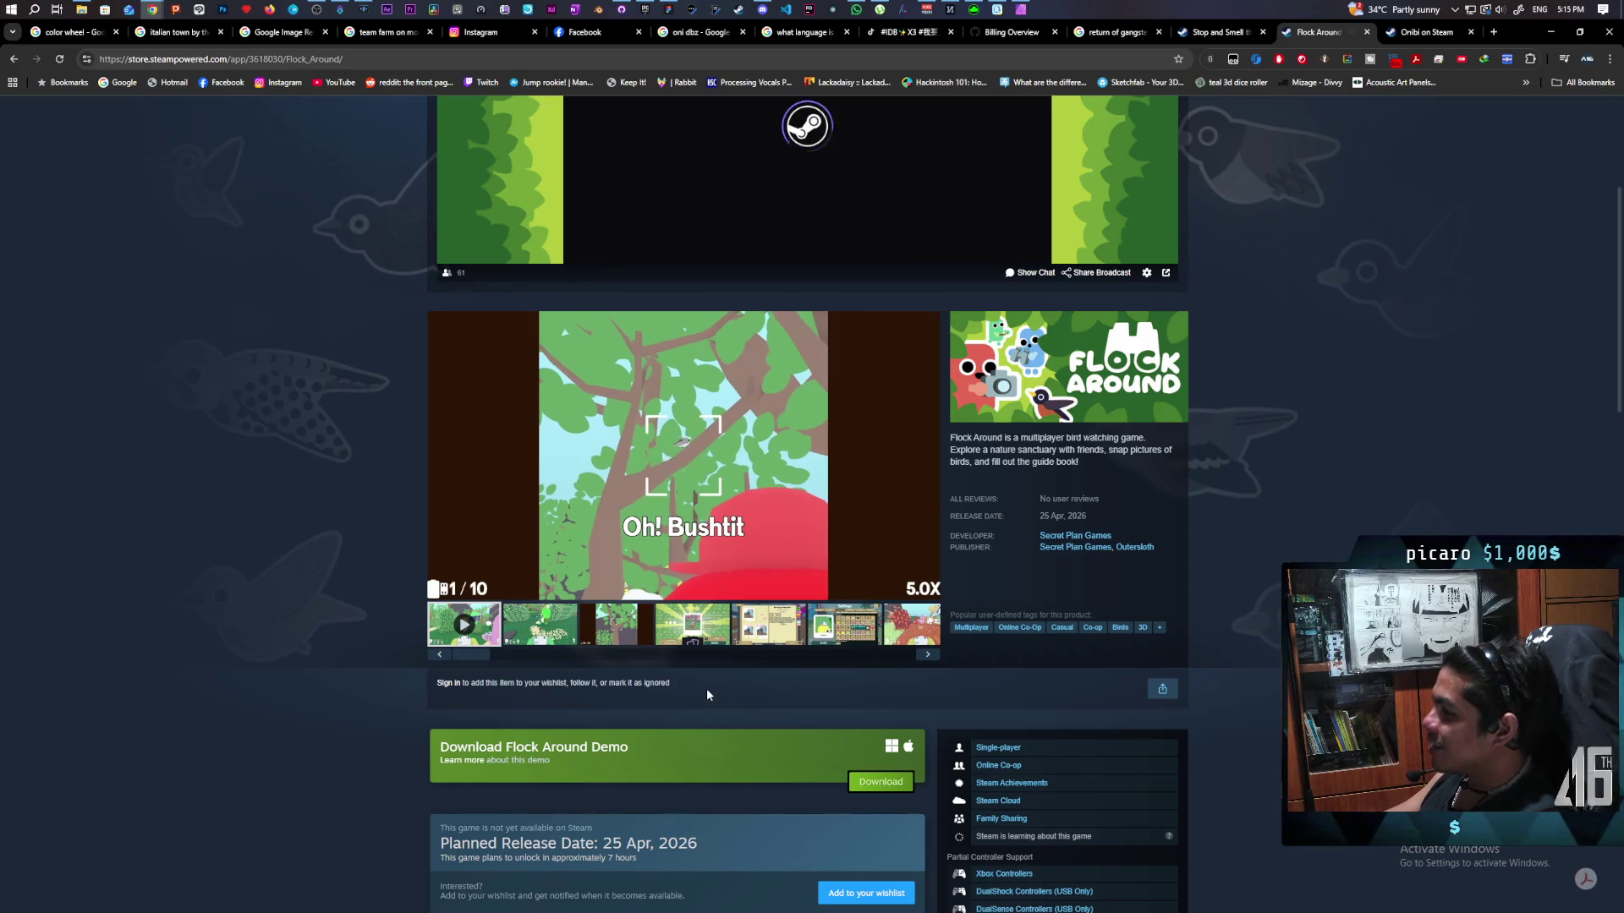
click(443, 589)
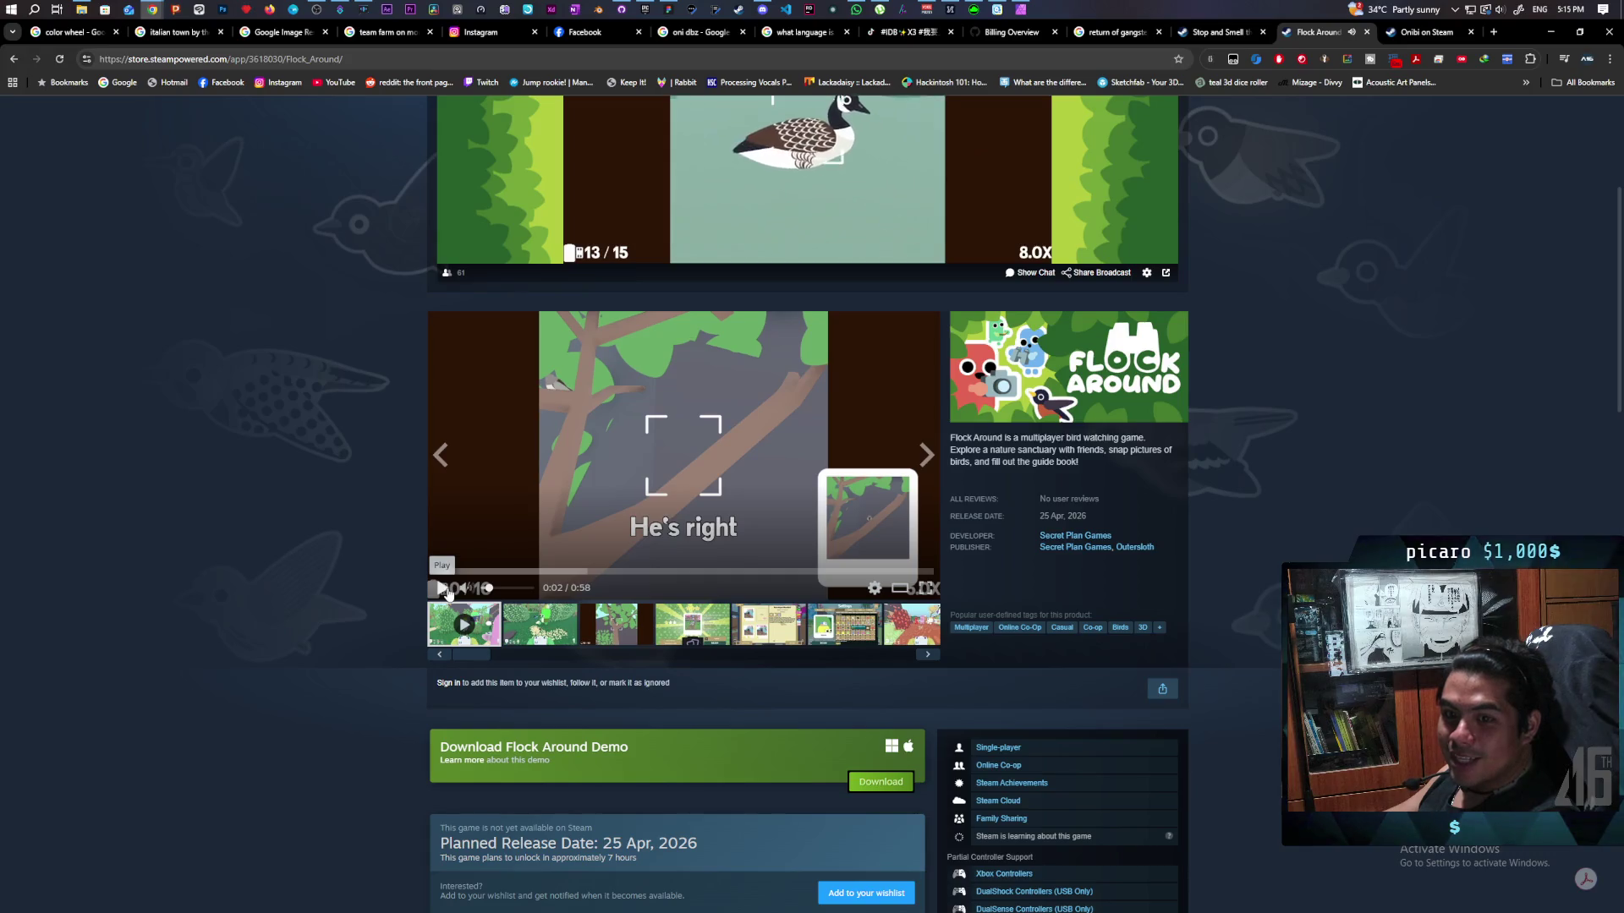
Scroll through the Flock Around page details, then return to the Steam store front.
scroll(572, 748, up, 1)
scroll(572, 748, up, 2)
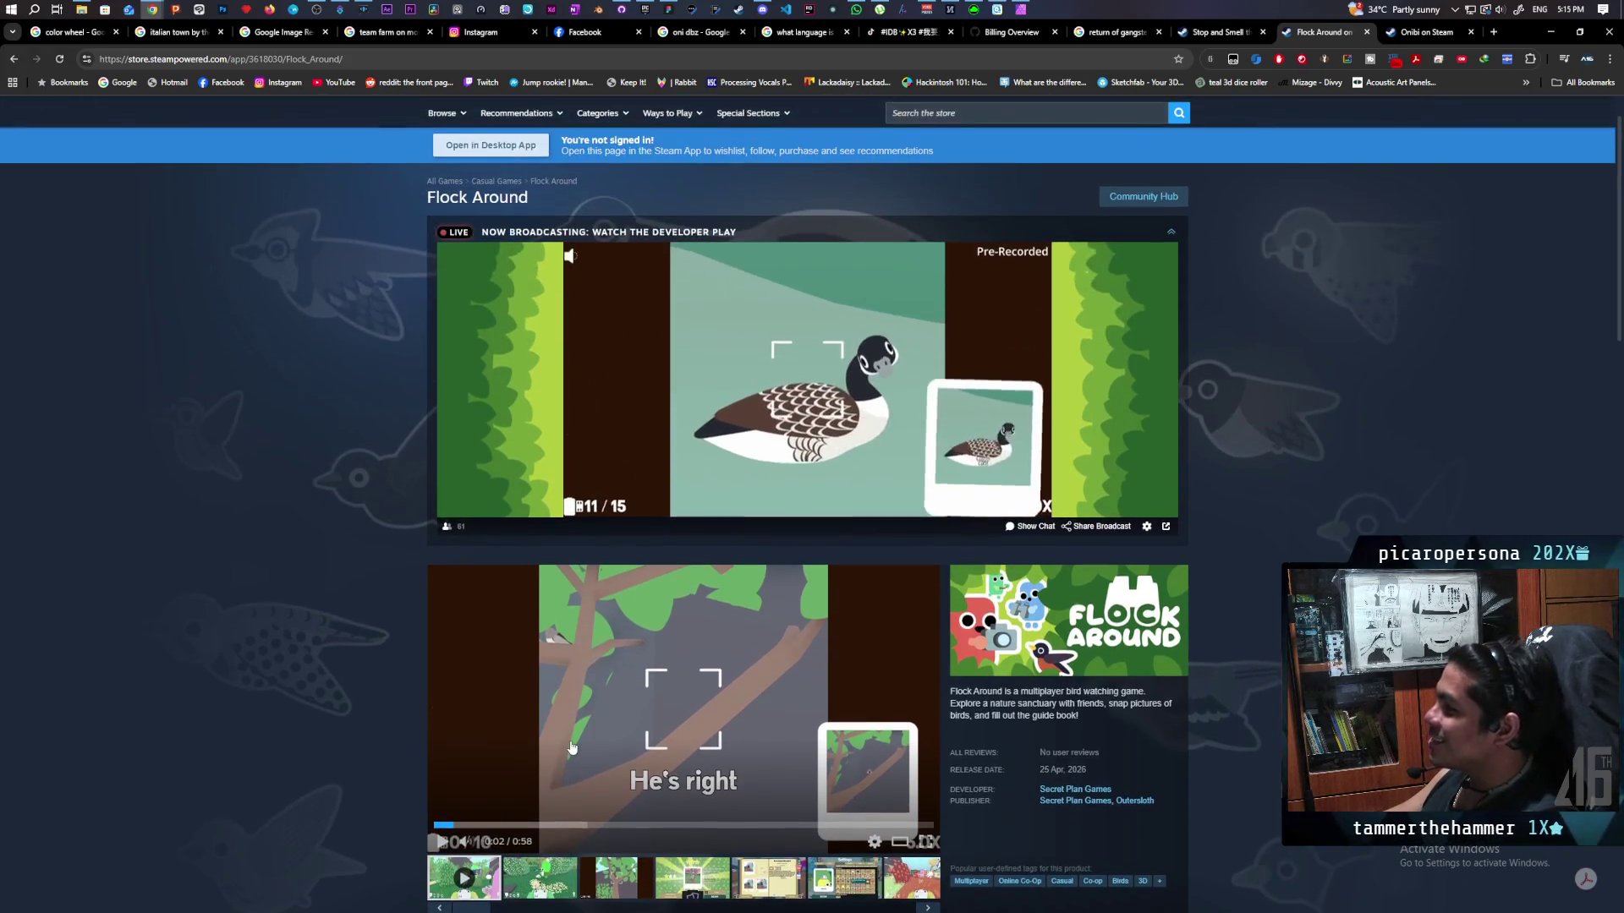
scroll(571, 747, down, 8)
scroll(572, 748, down, 2)
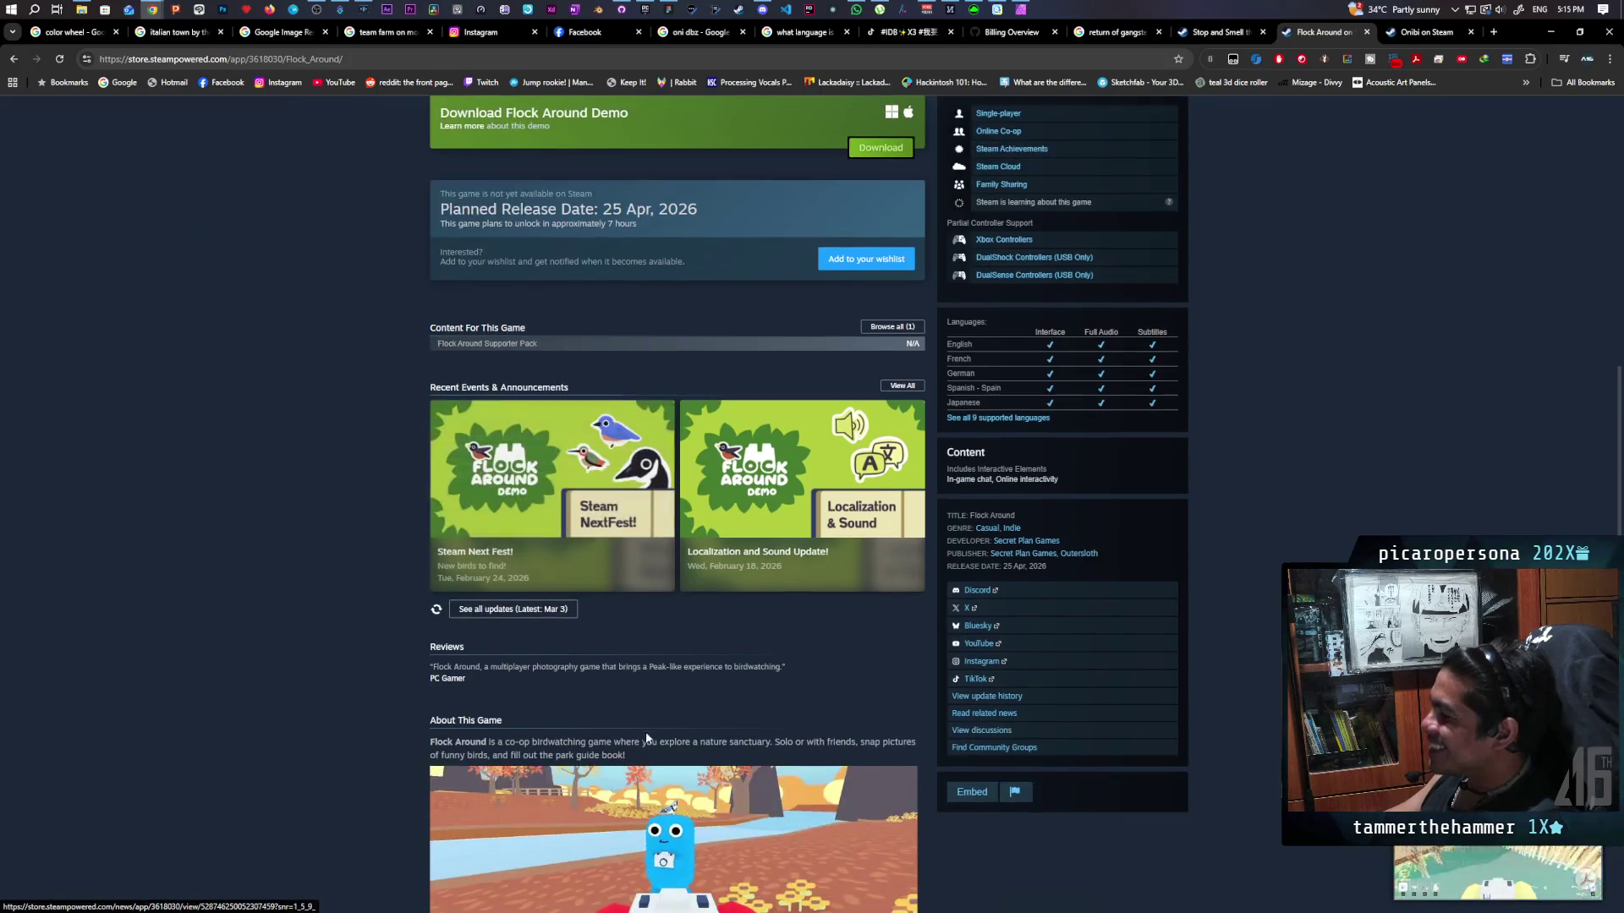
scroll(656, 723, up, 3)
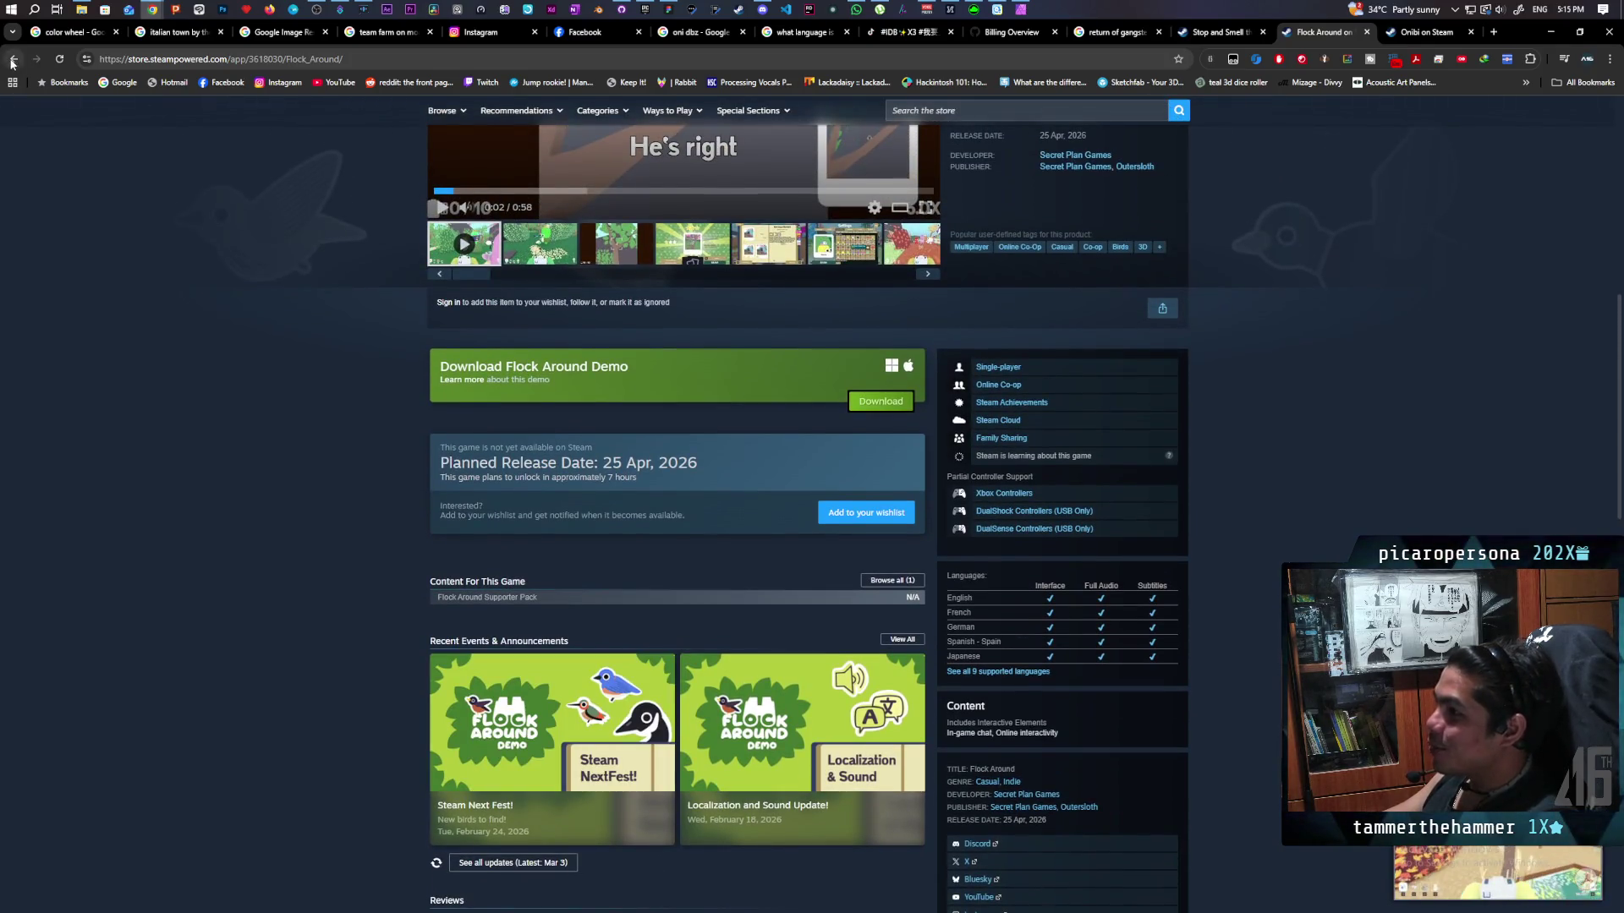
click(13, 60)
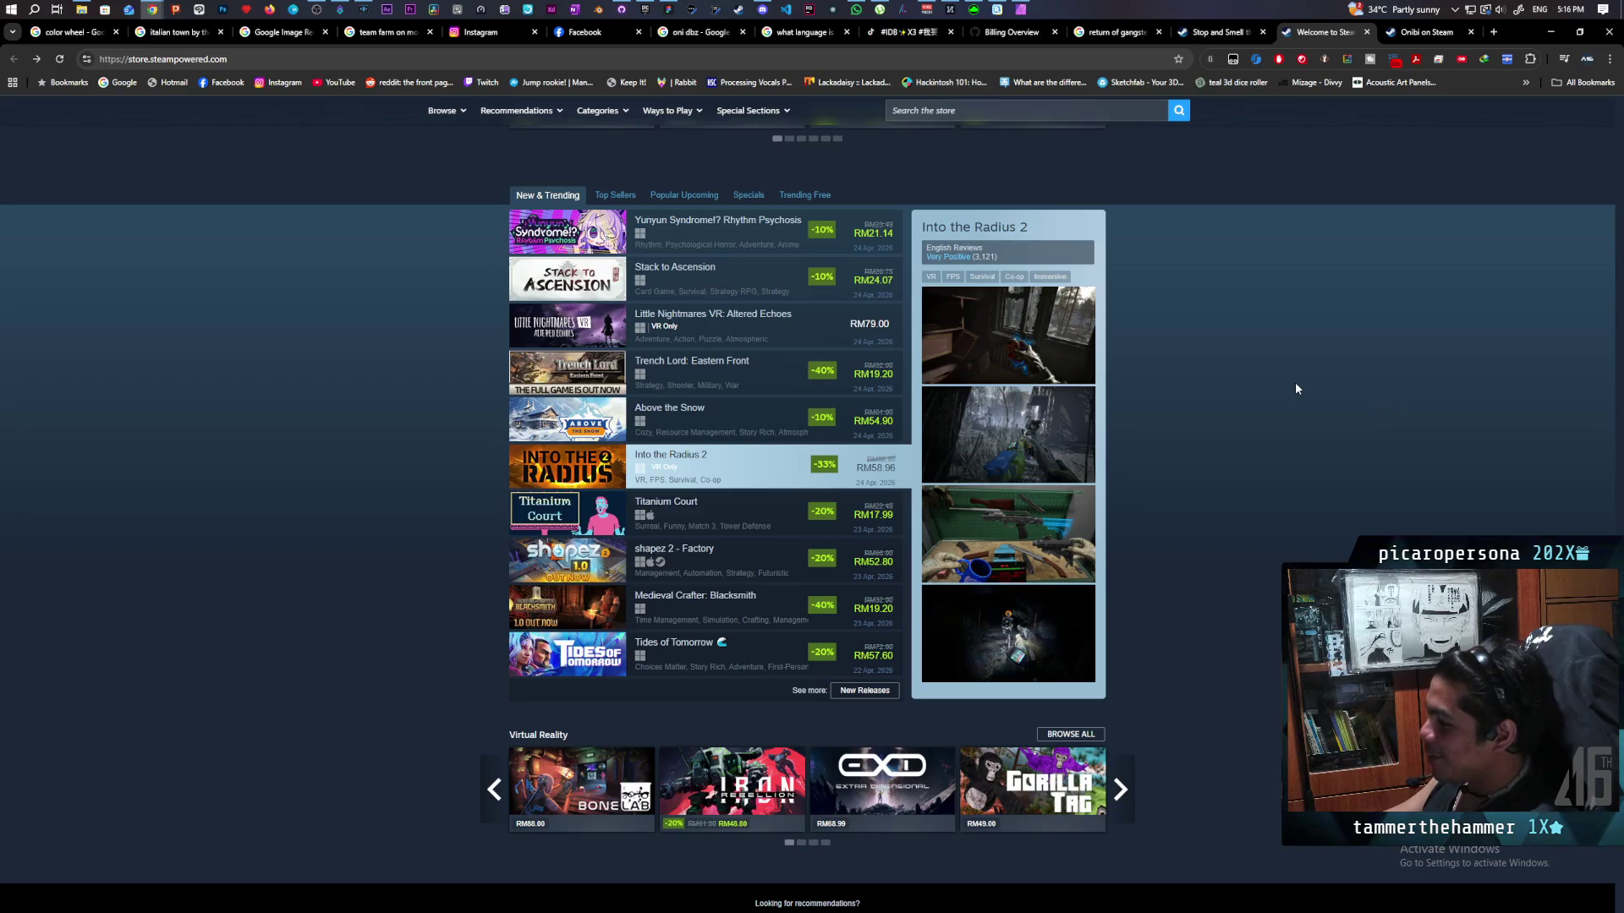
Switch the featured games list from Top Sellers and Popular Upcoming to Specials' discounted games.
scroll(1295, 383, down, 2)
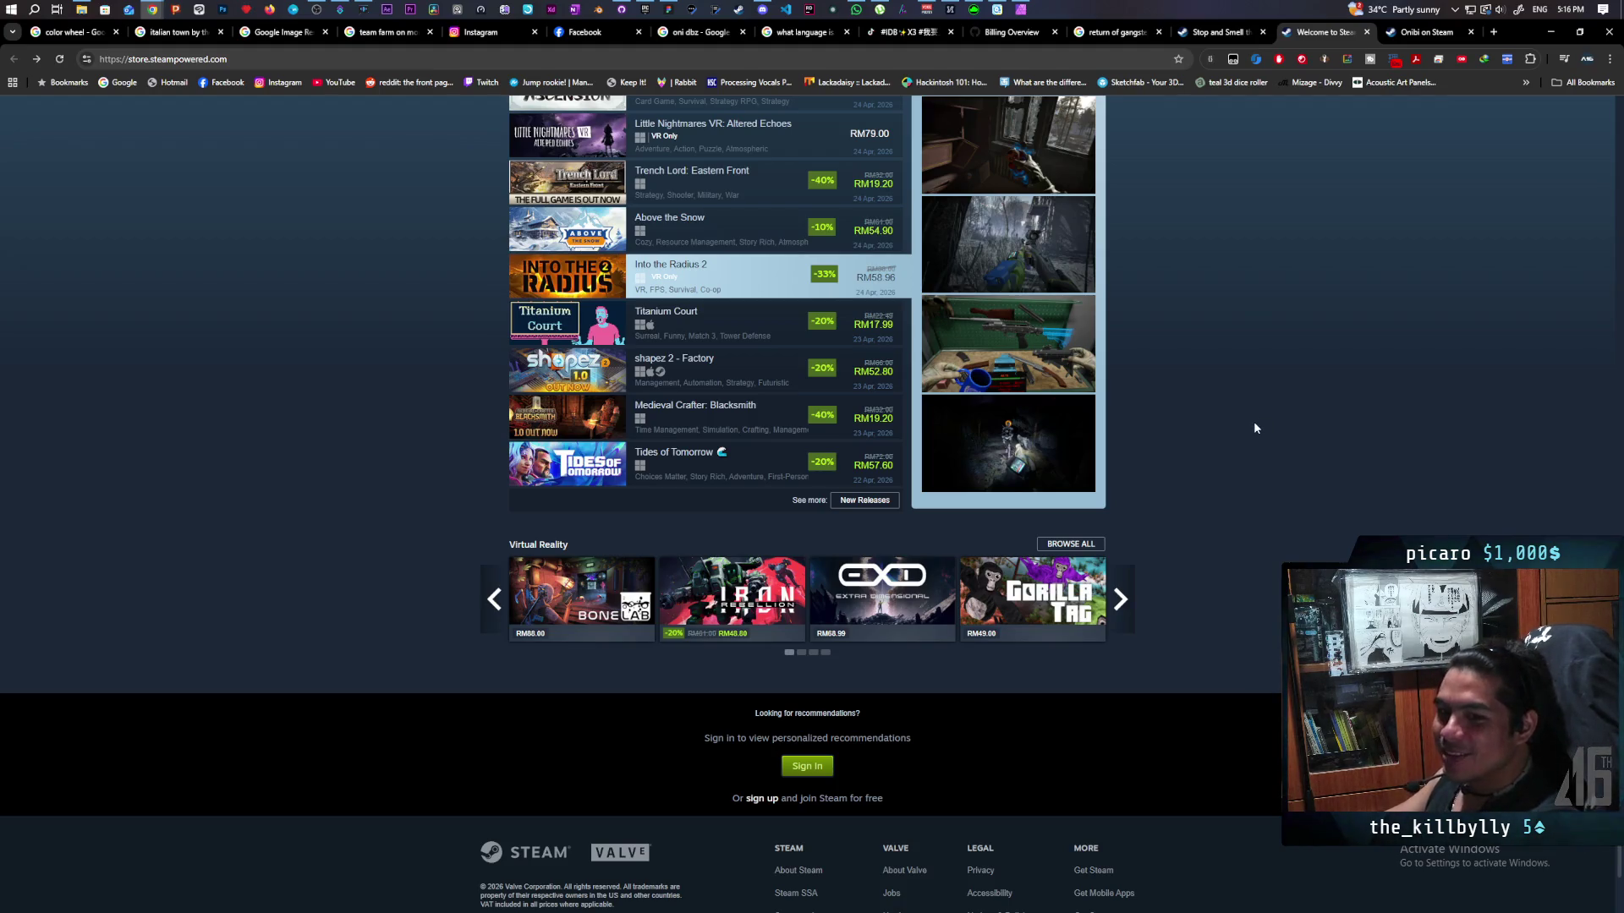
scroll(1255, 427, up, 2)
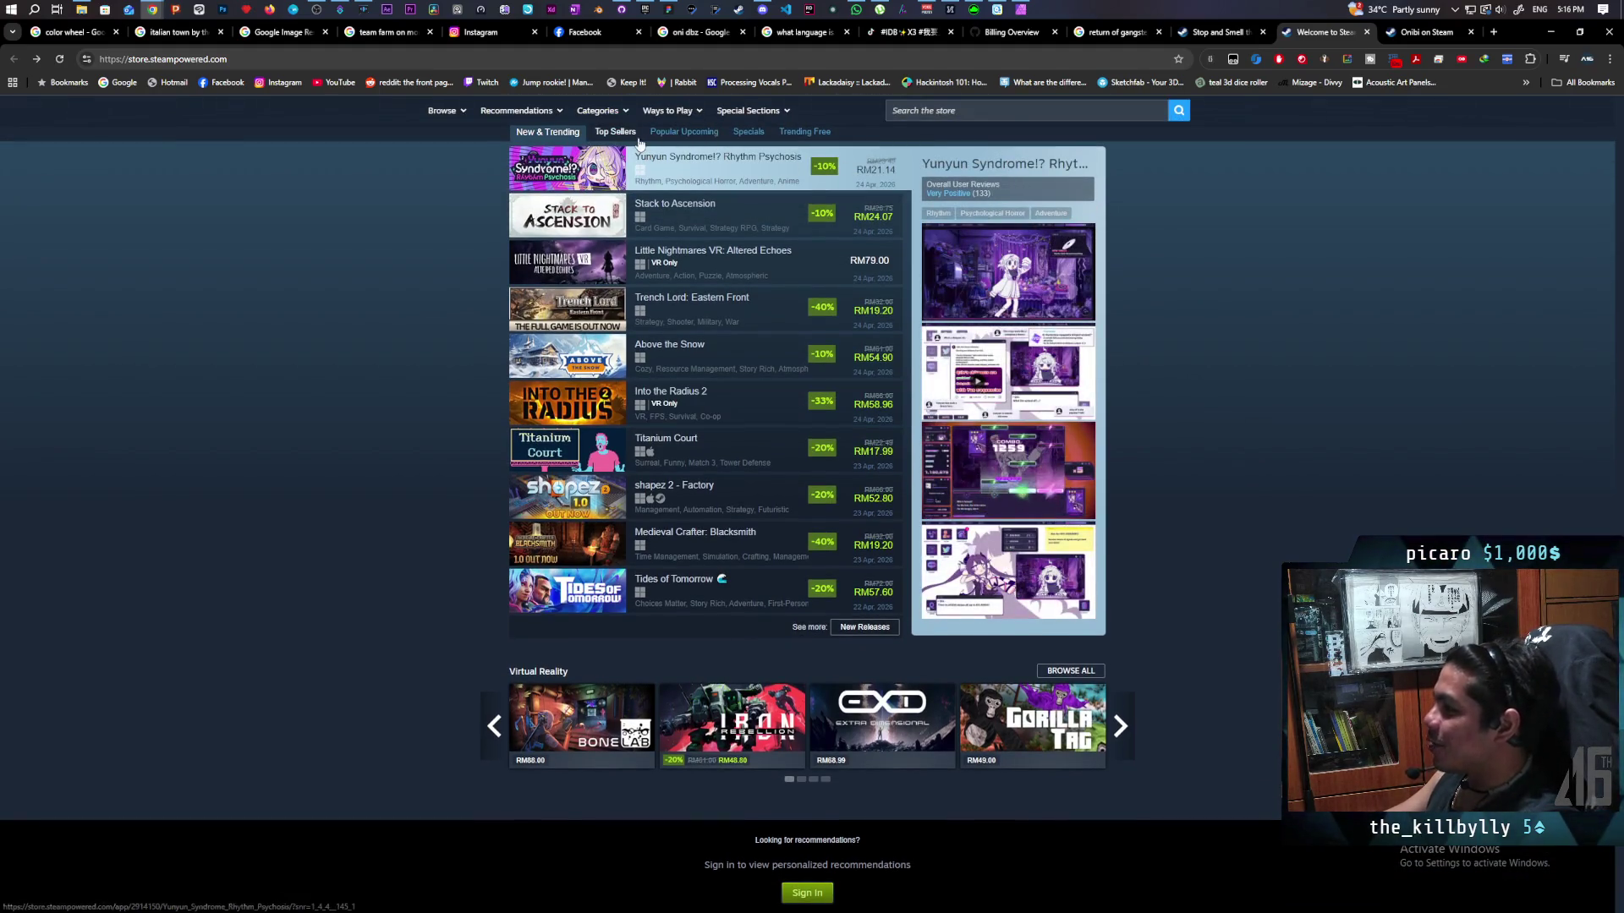
click(617, 135)
click(694, 135)
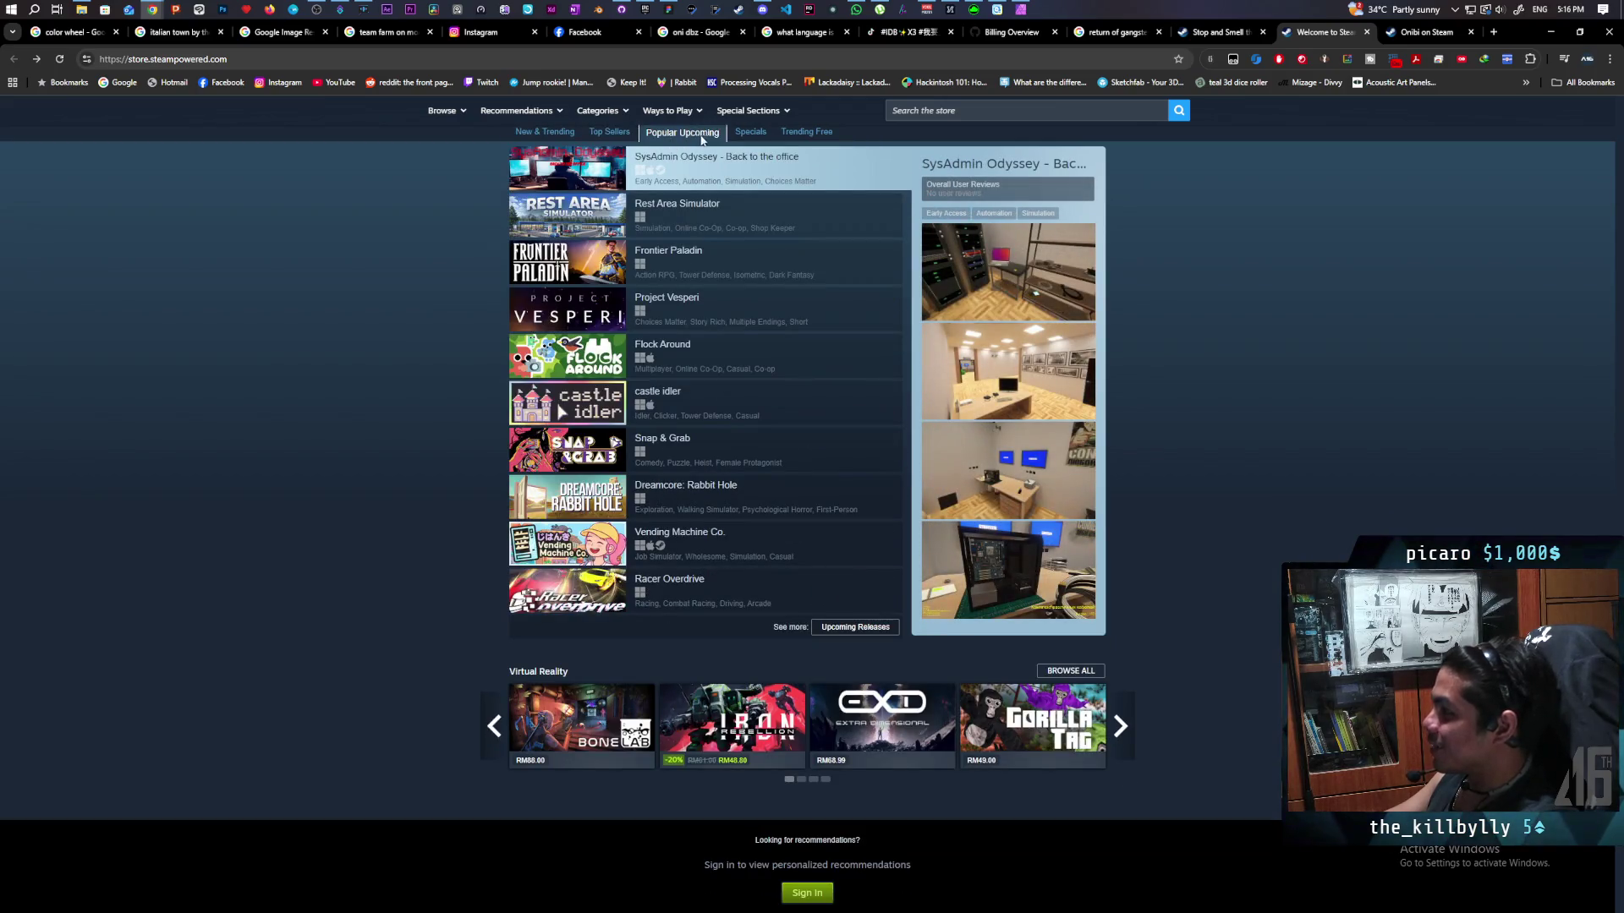
click(741, 135)
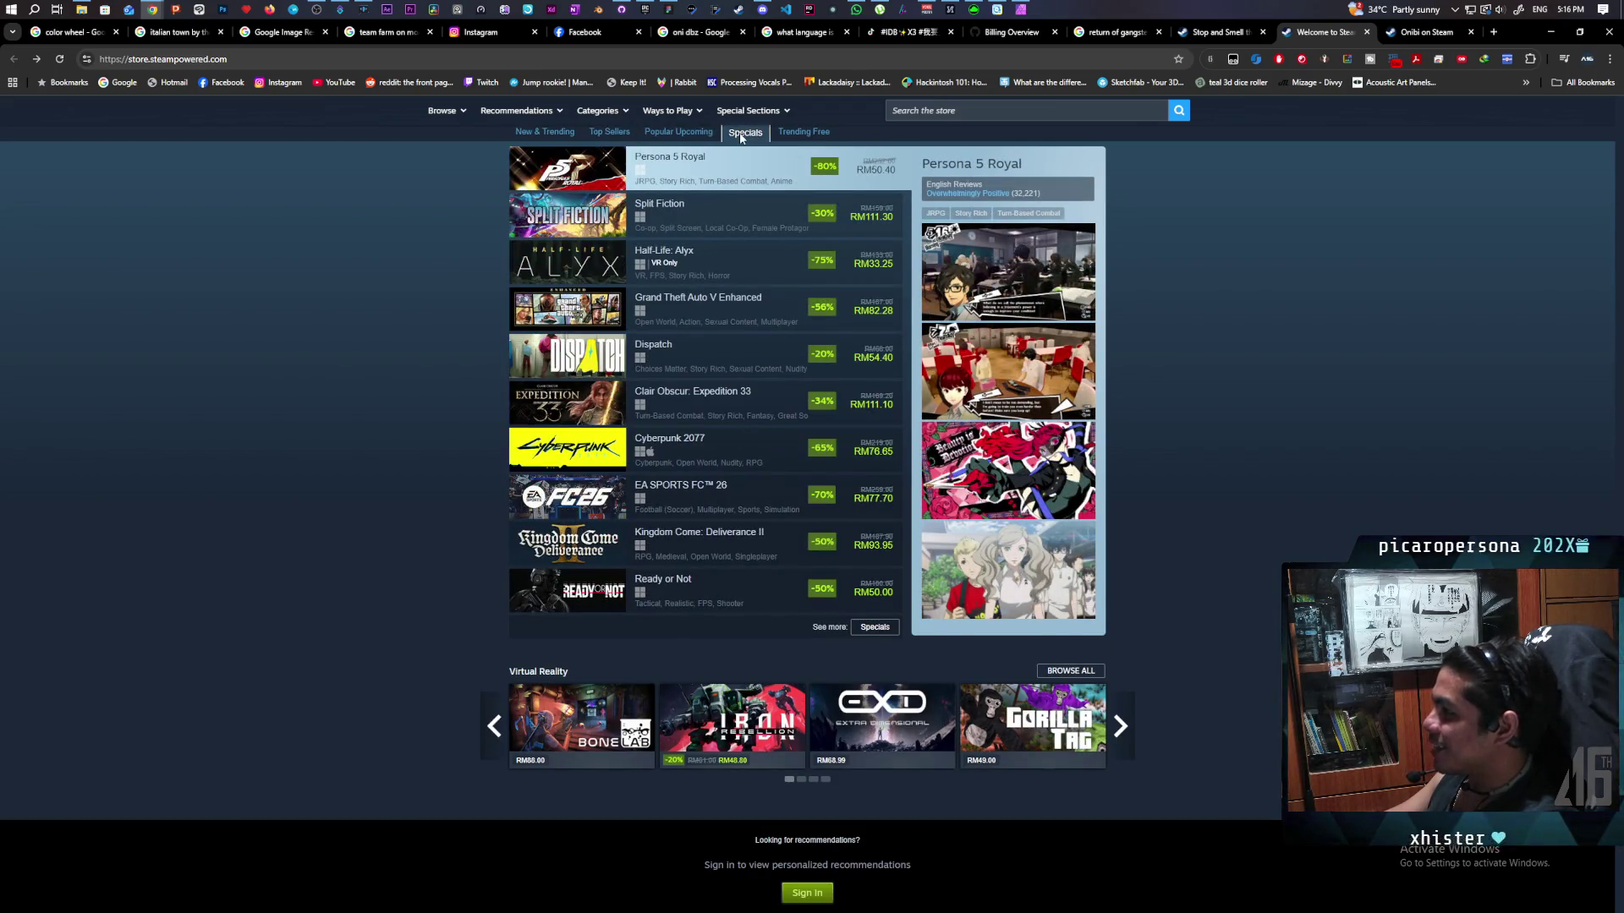
scroll(328, 344, up, 3)
scroll(327, 343, down, 1)
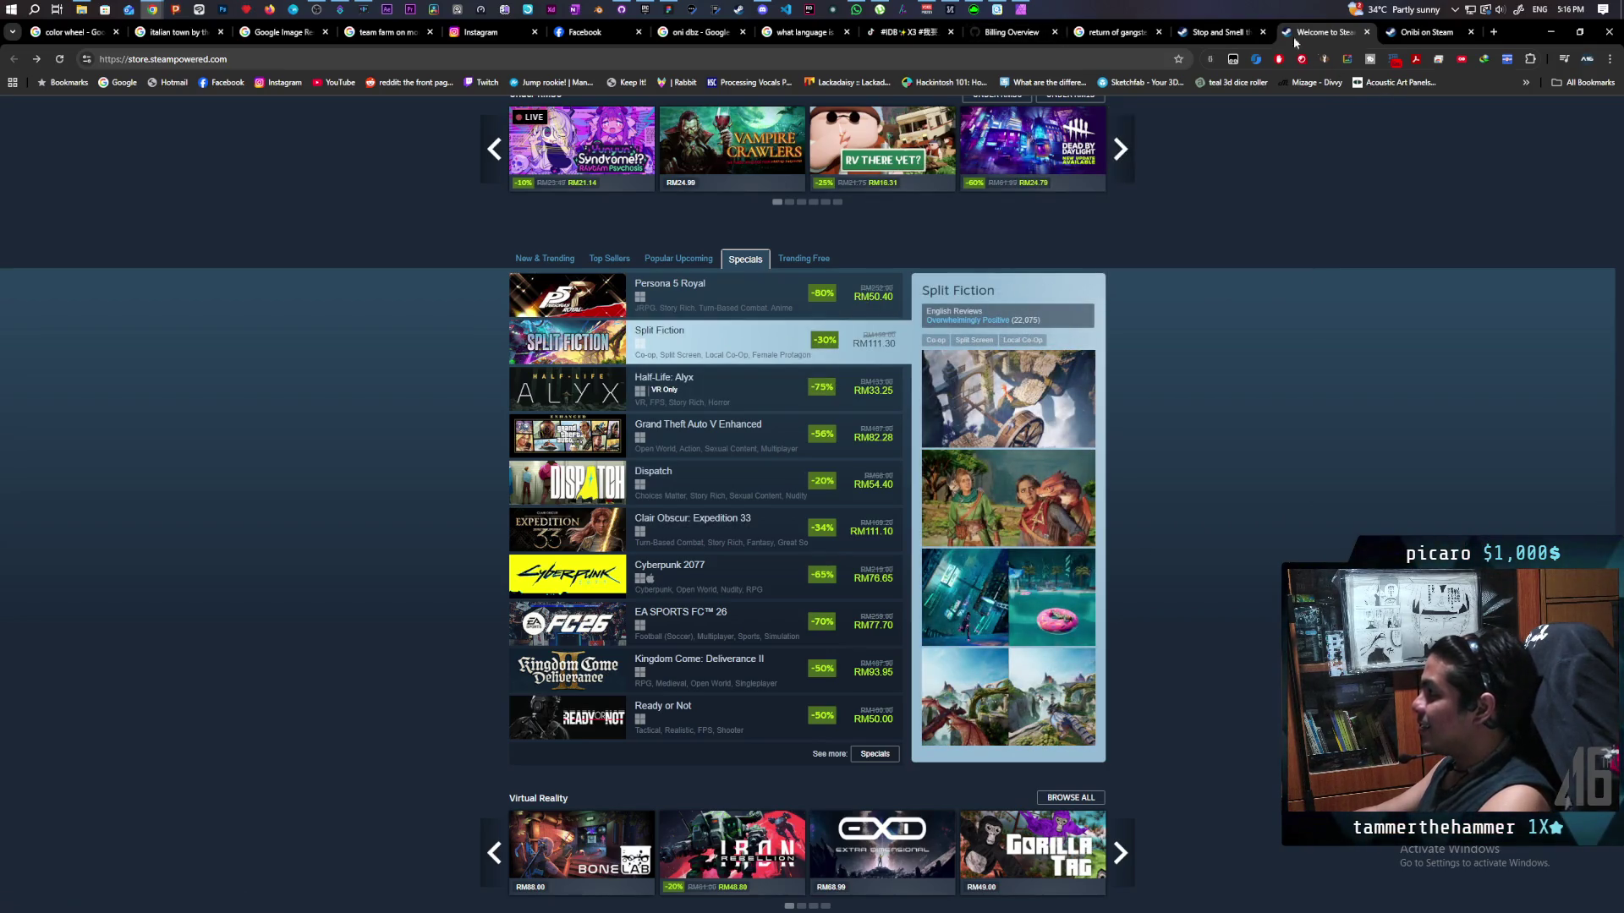
click(1218, 32)
scroll(338, 460, down, 5)
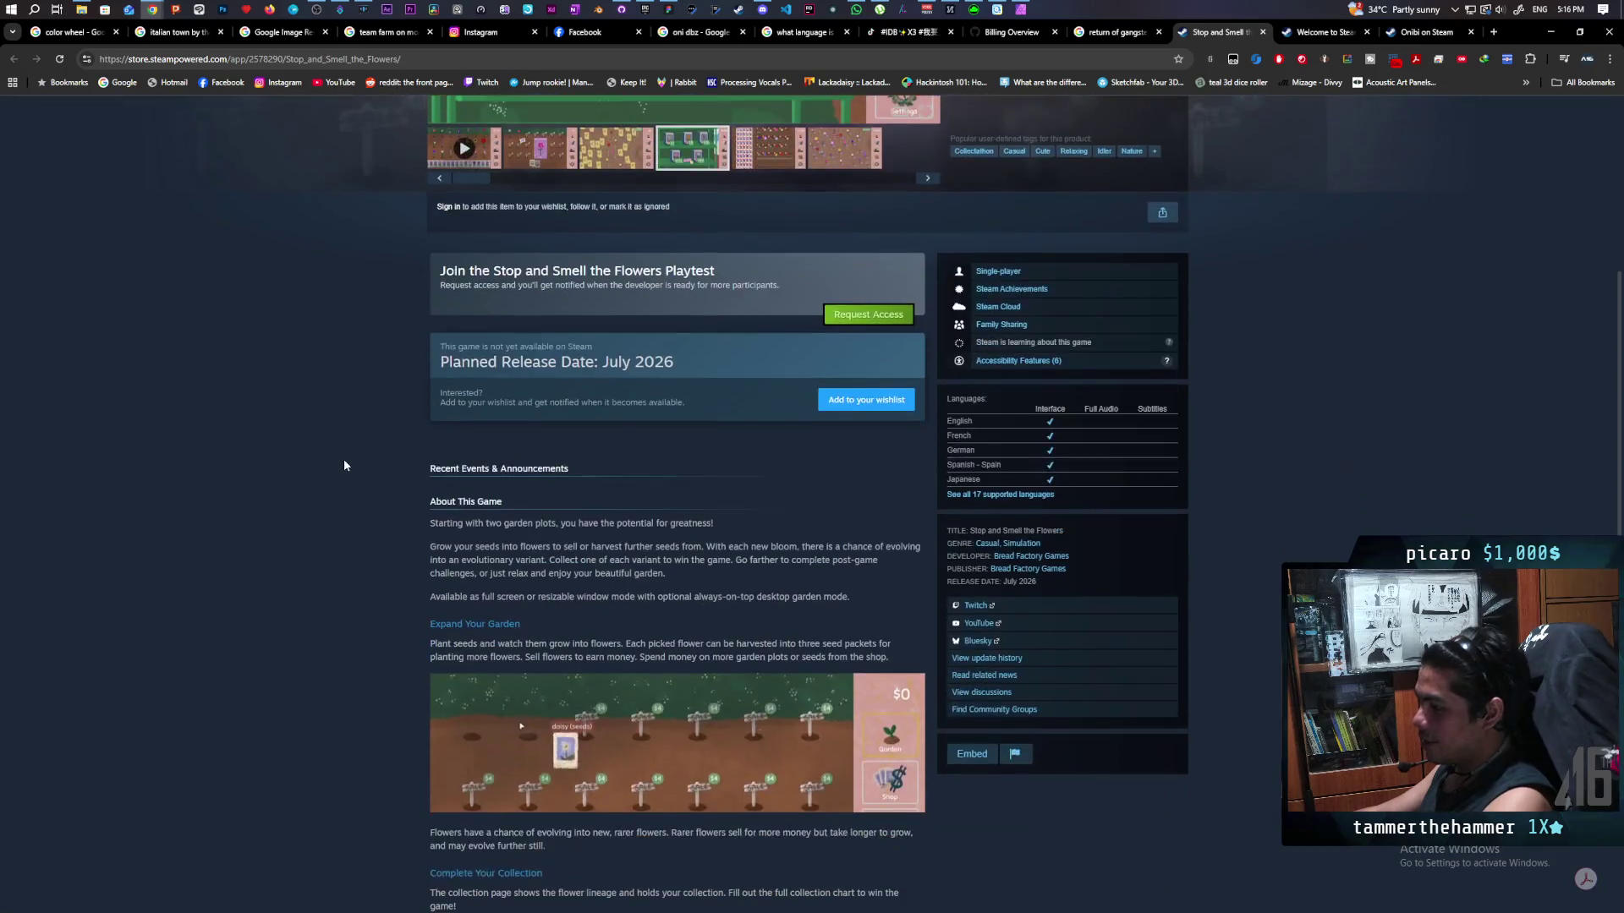
scroll(344, 466, down, 3)
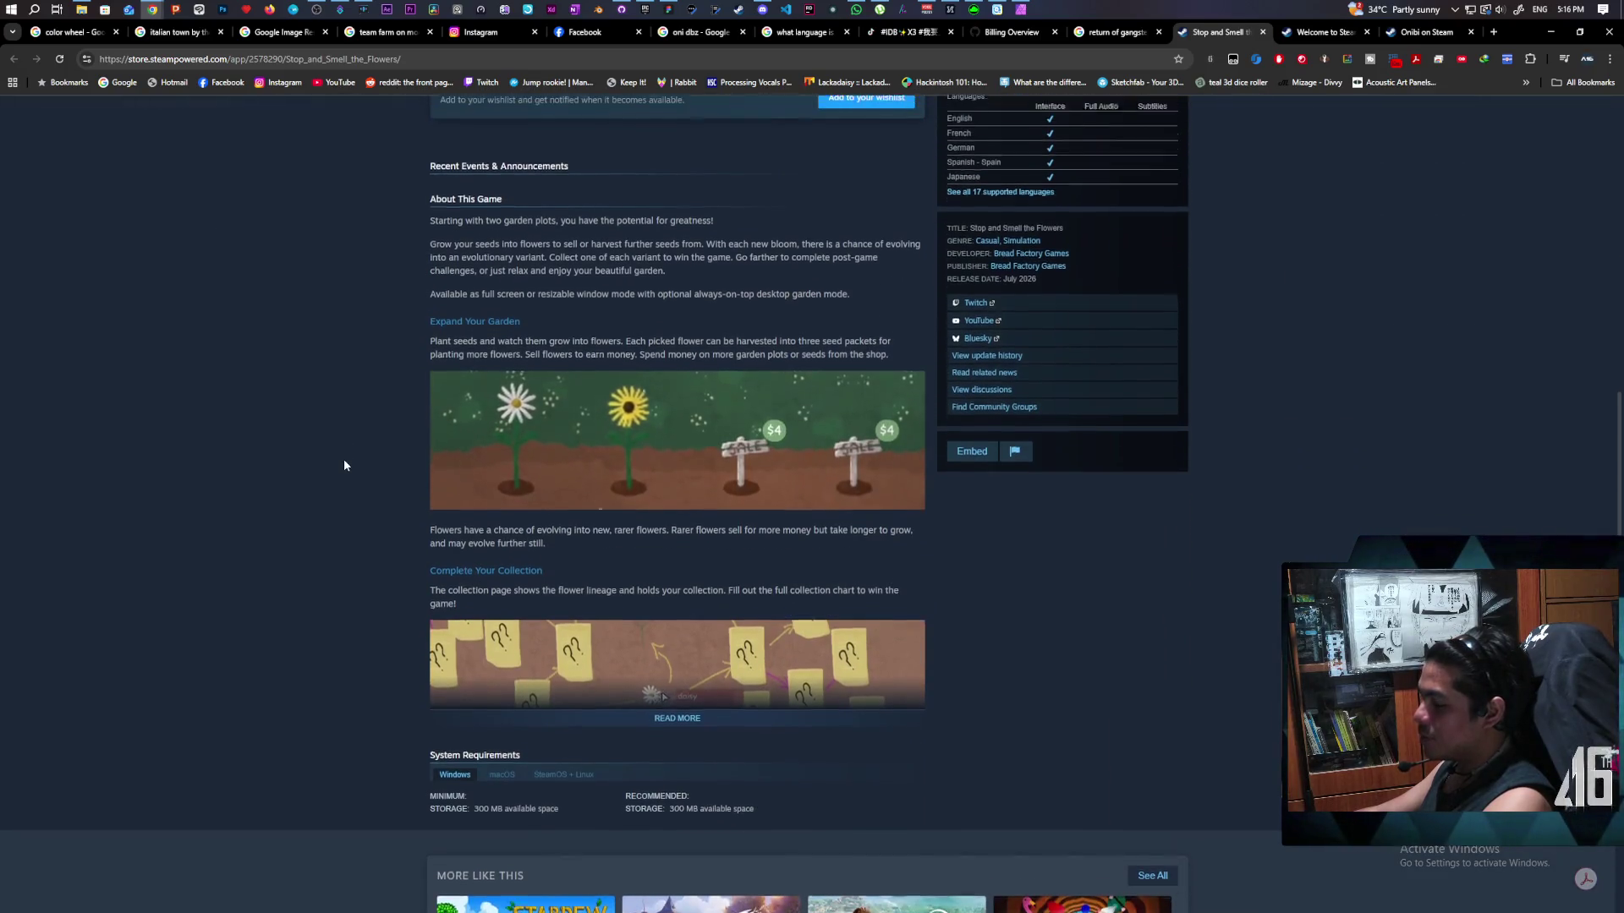
scroll(344, 465, up, 1)
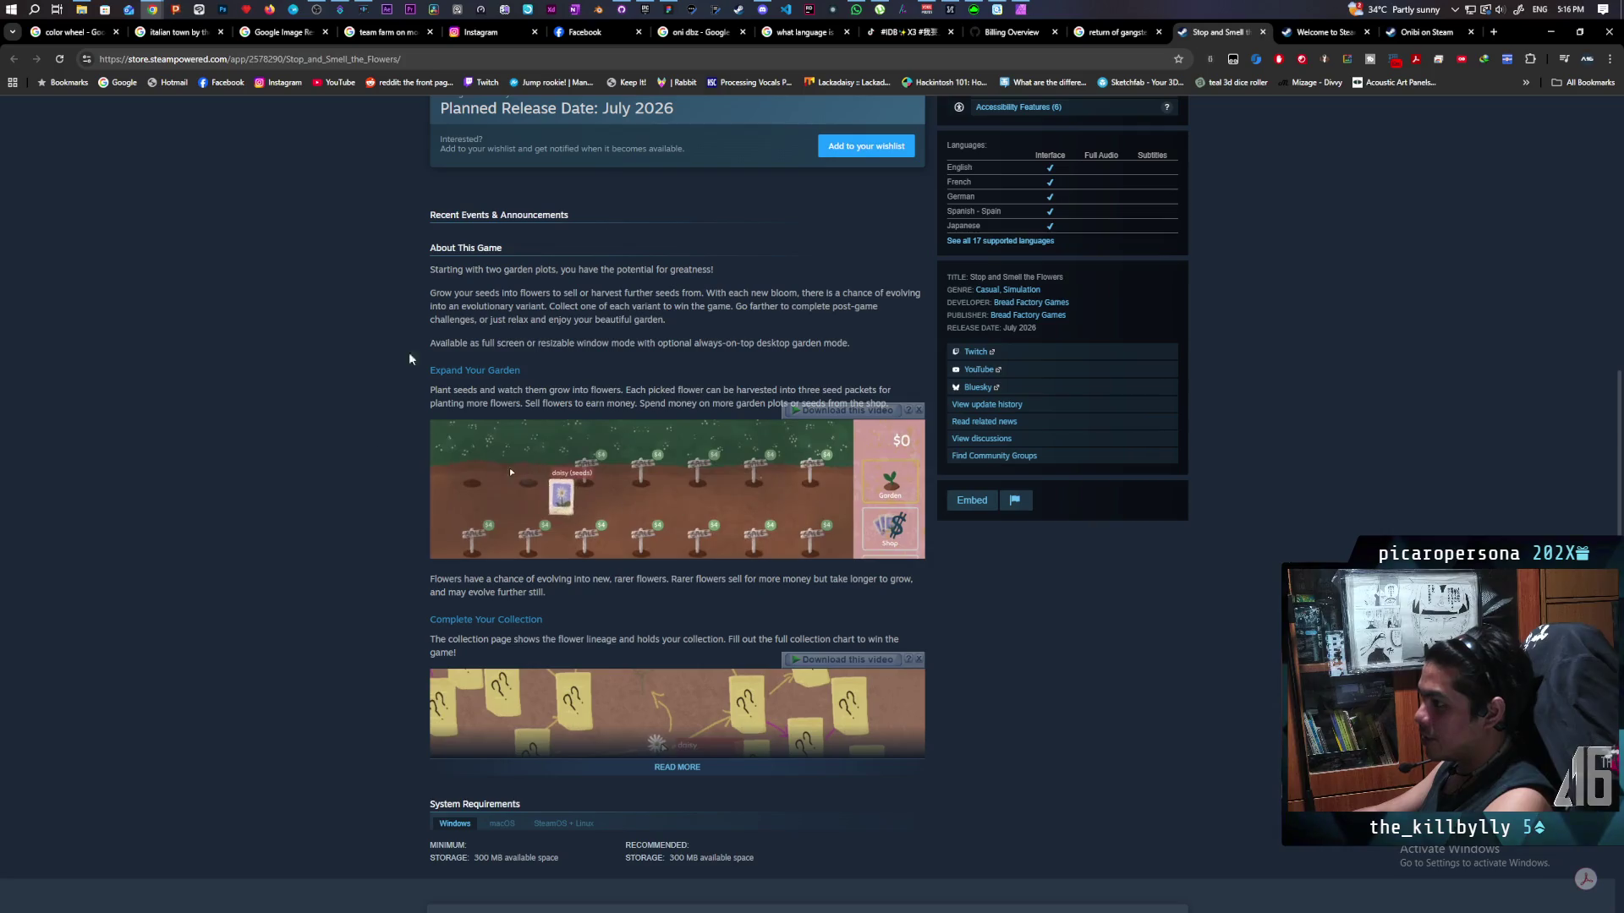
click(676, 767)
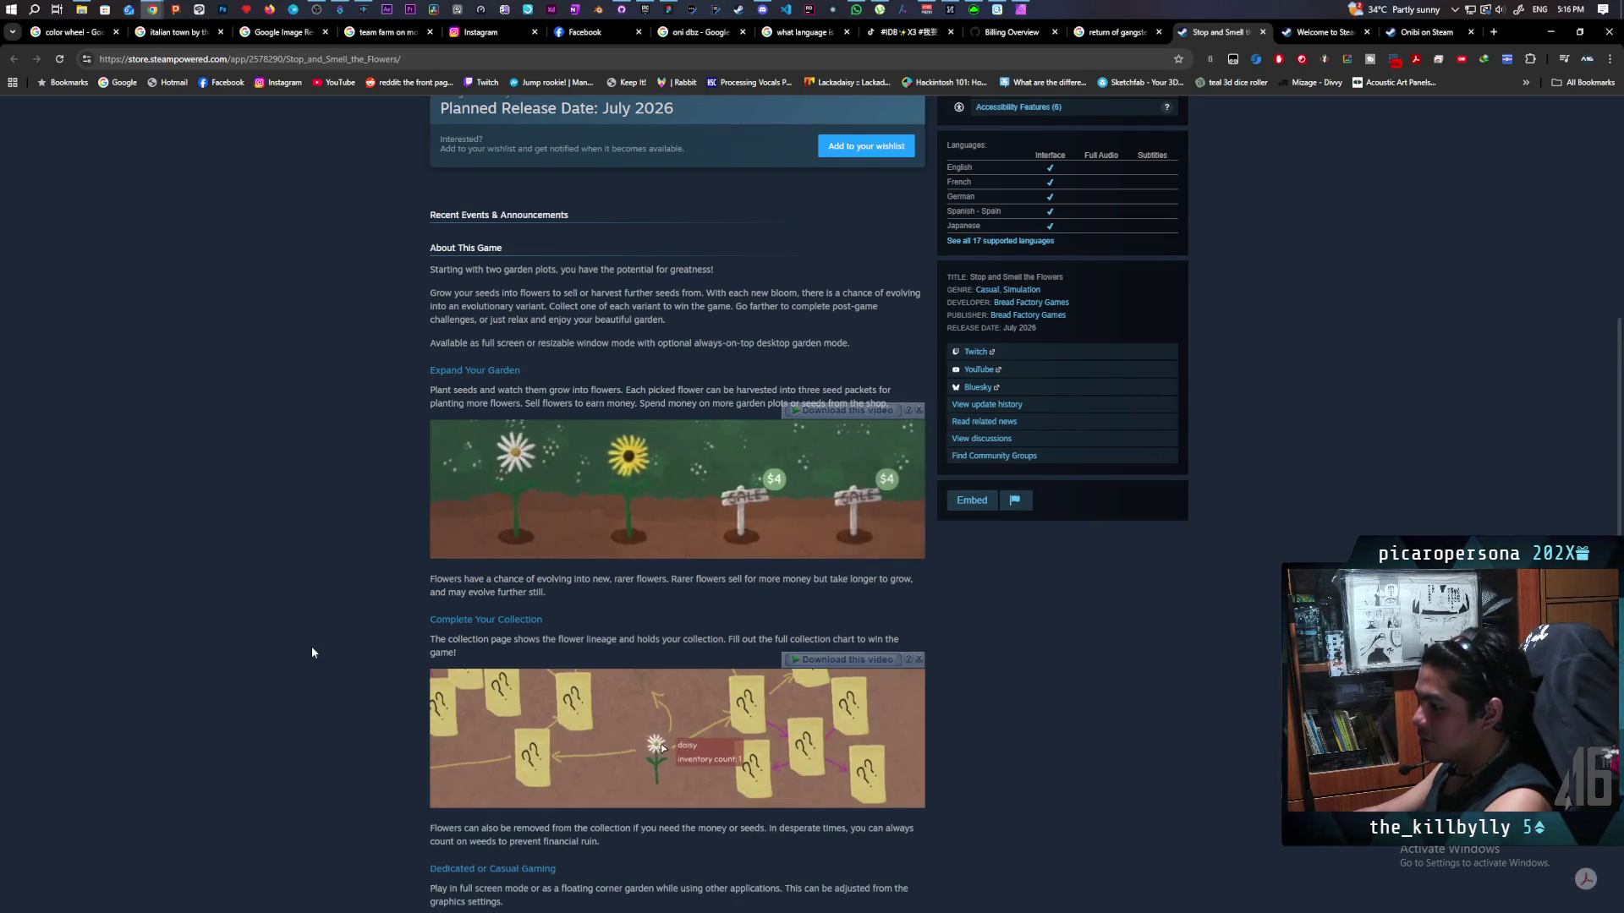
scroll(311, 652, up, 8)
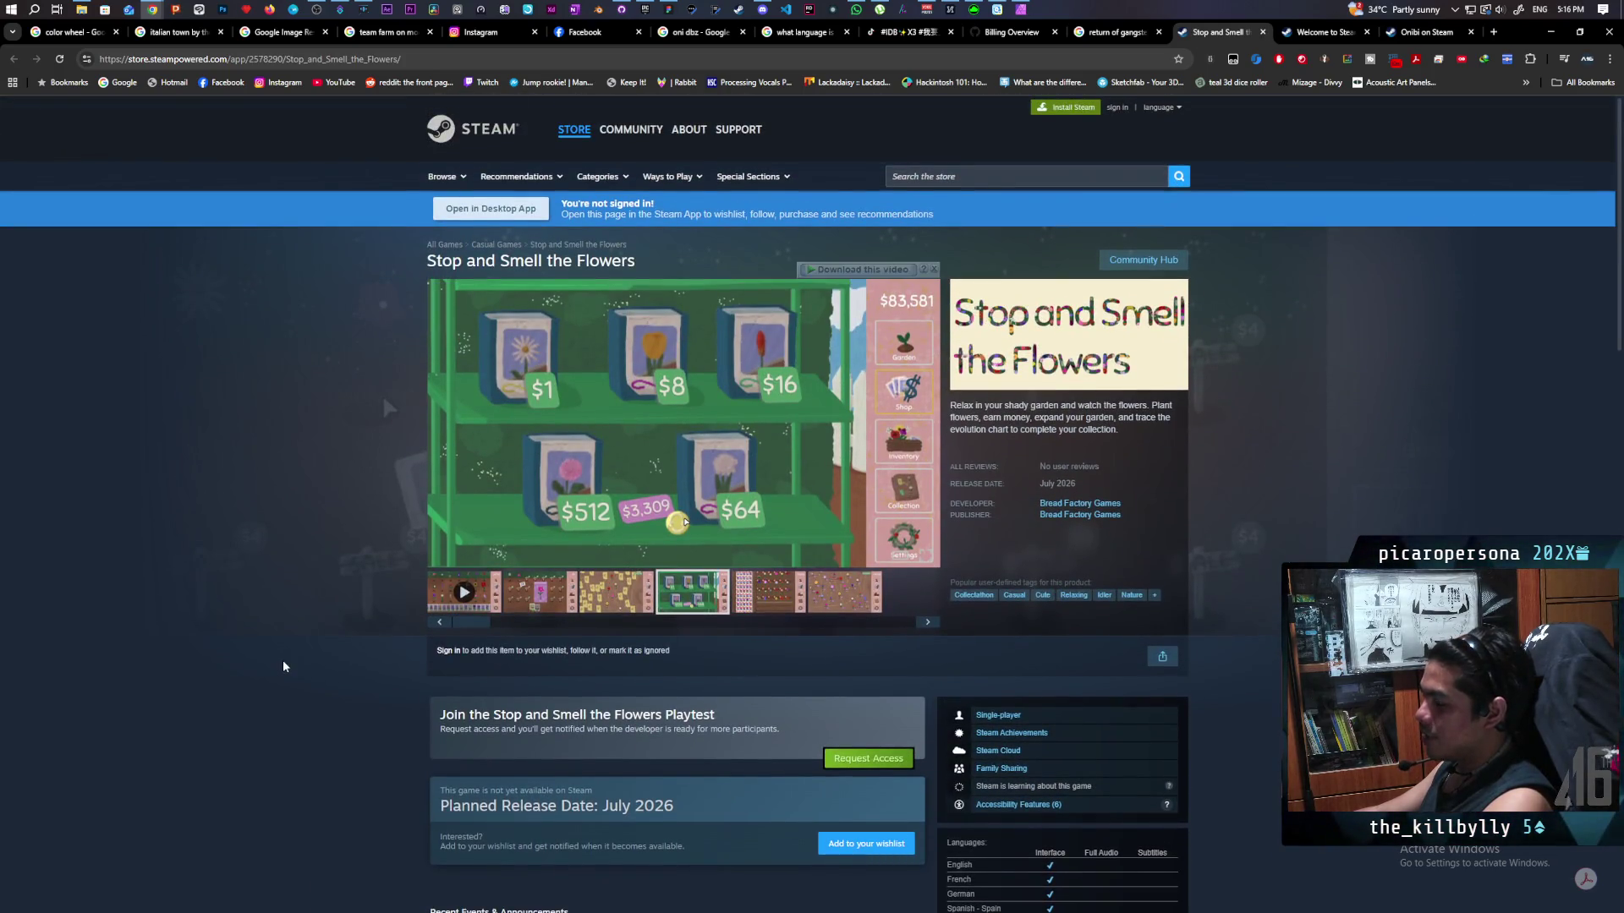
scroll(283, 666, down, 1)
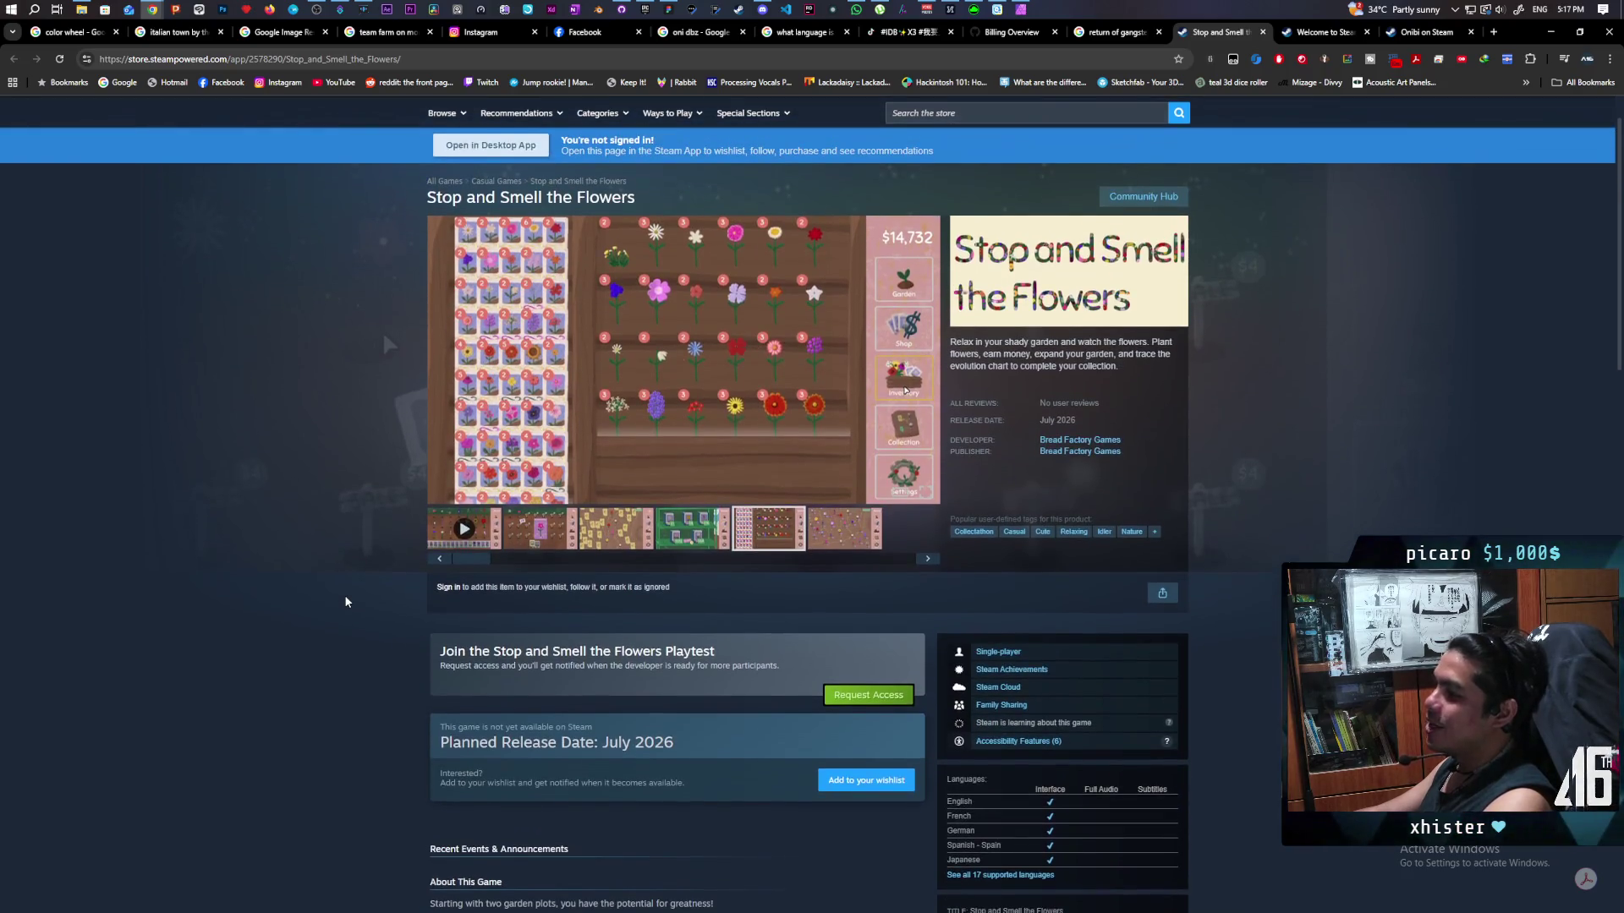
scroll(345, 602, down, 2)
scroll(345, 602, up, 3)
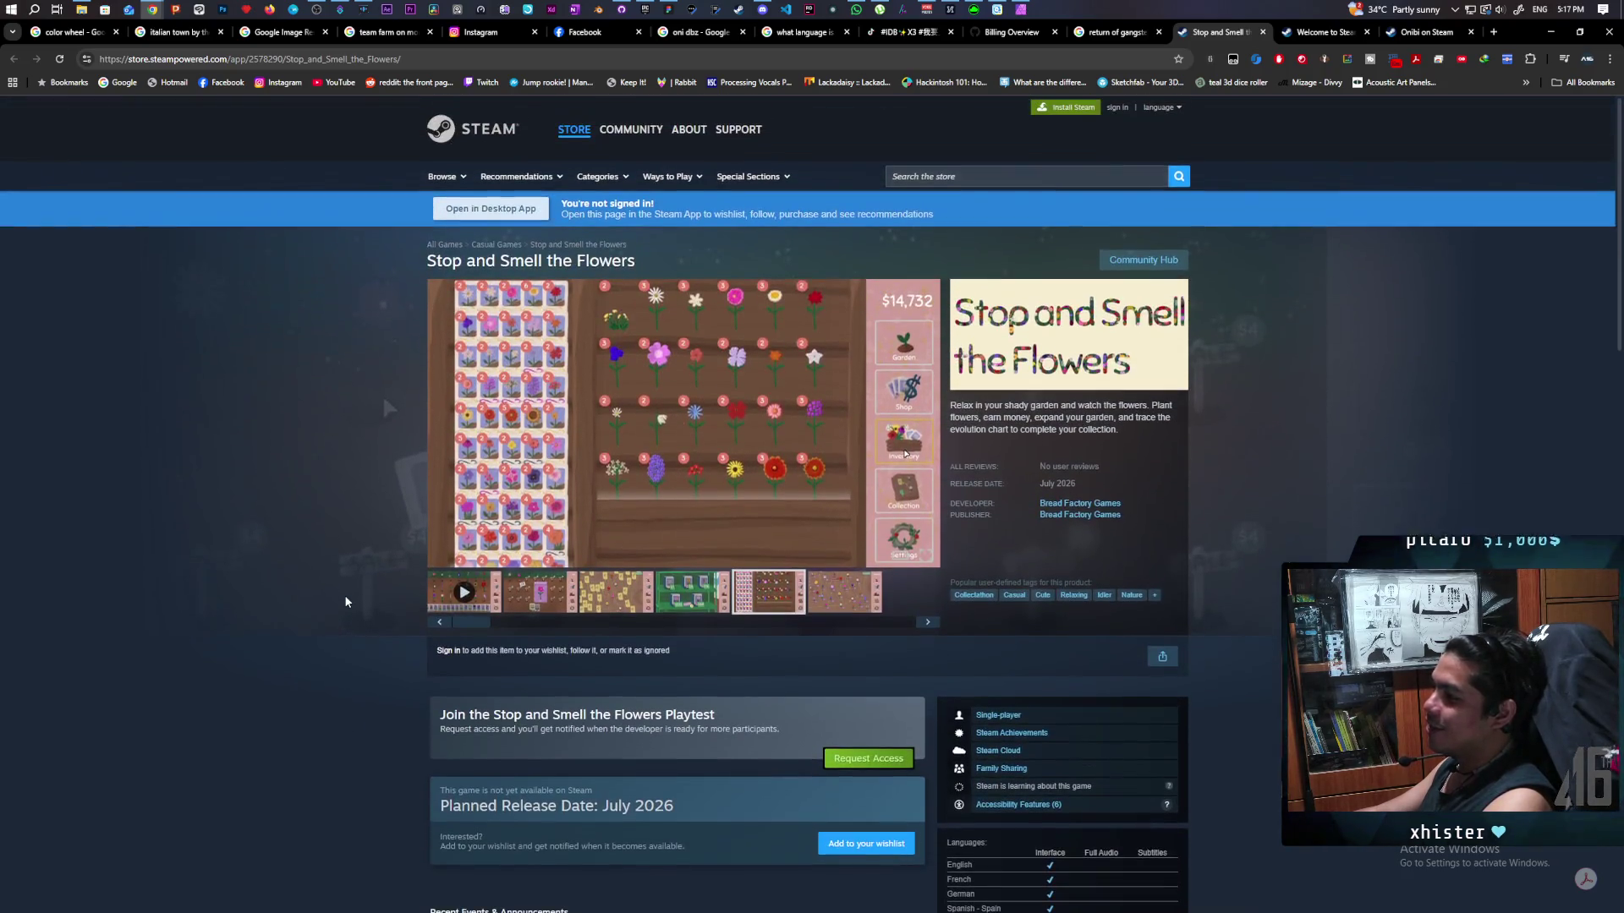
scroll(345, 602, down, 3)
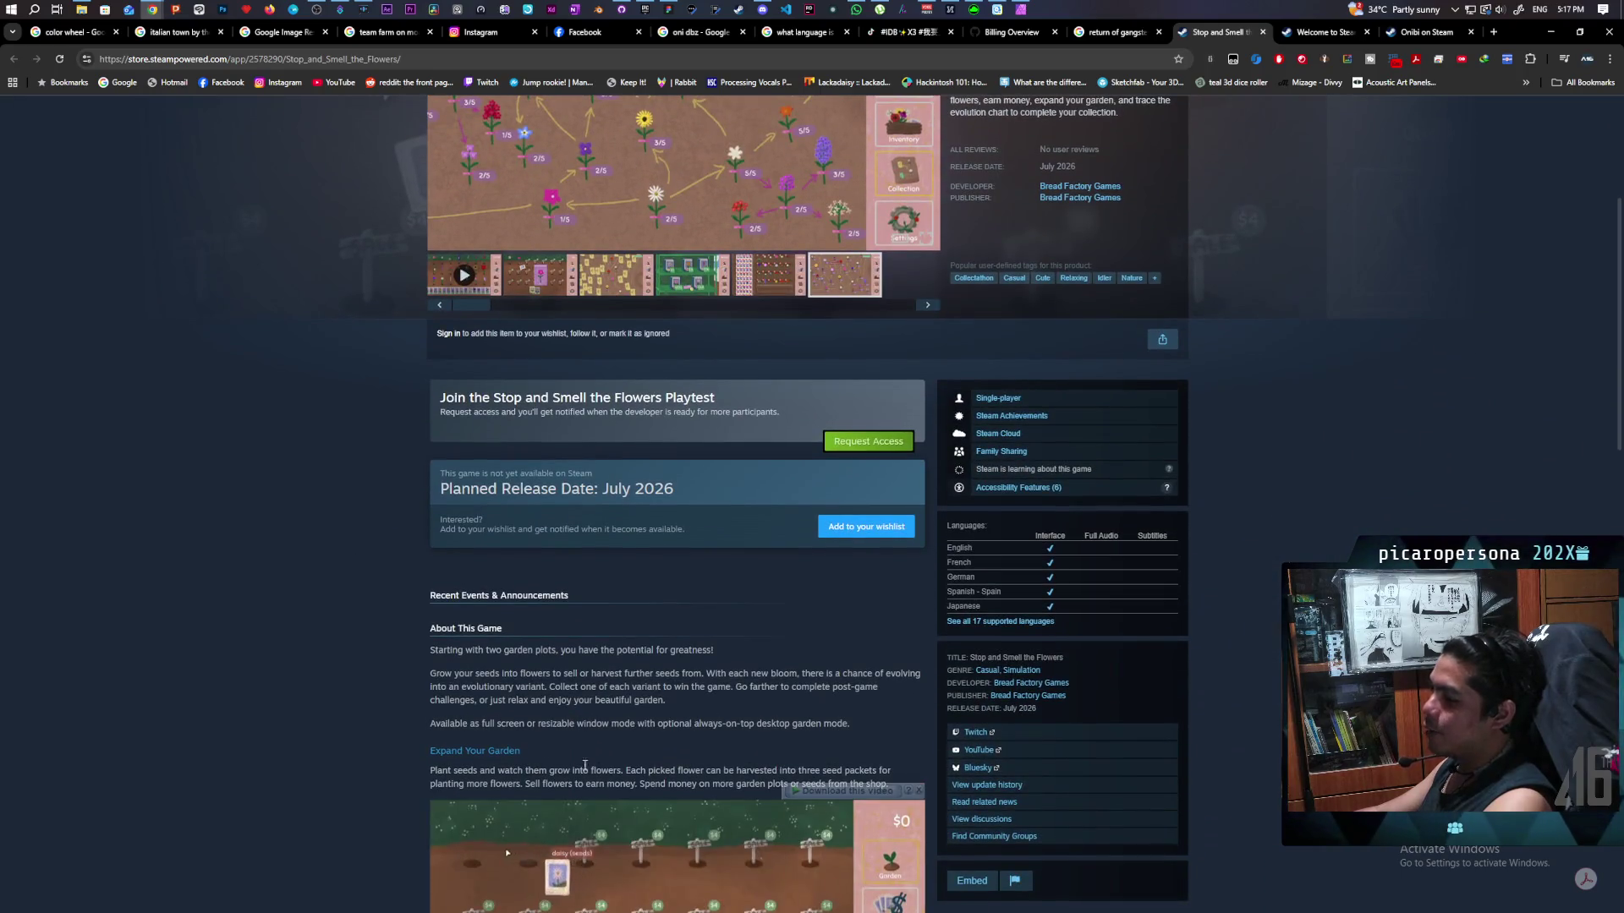
scroll(385, 706, up, 3)
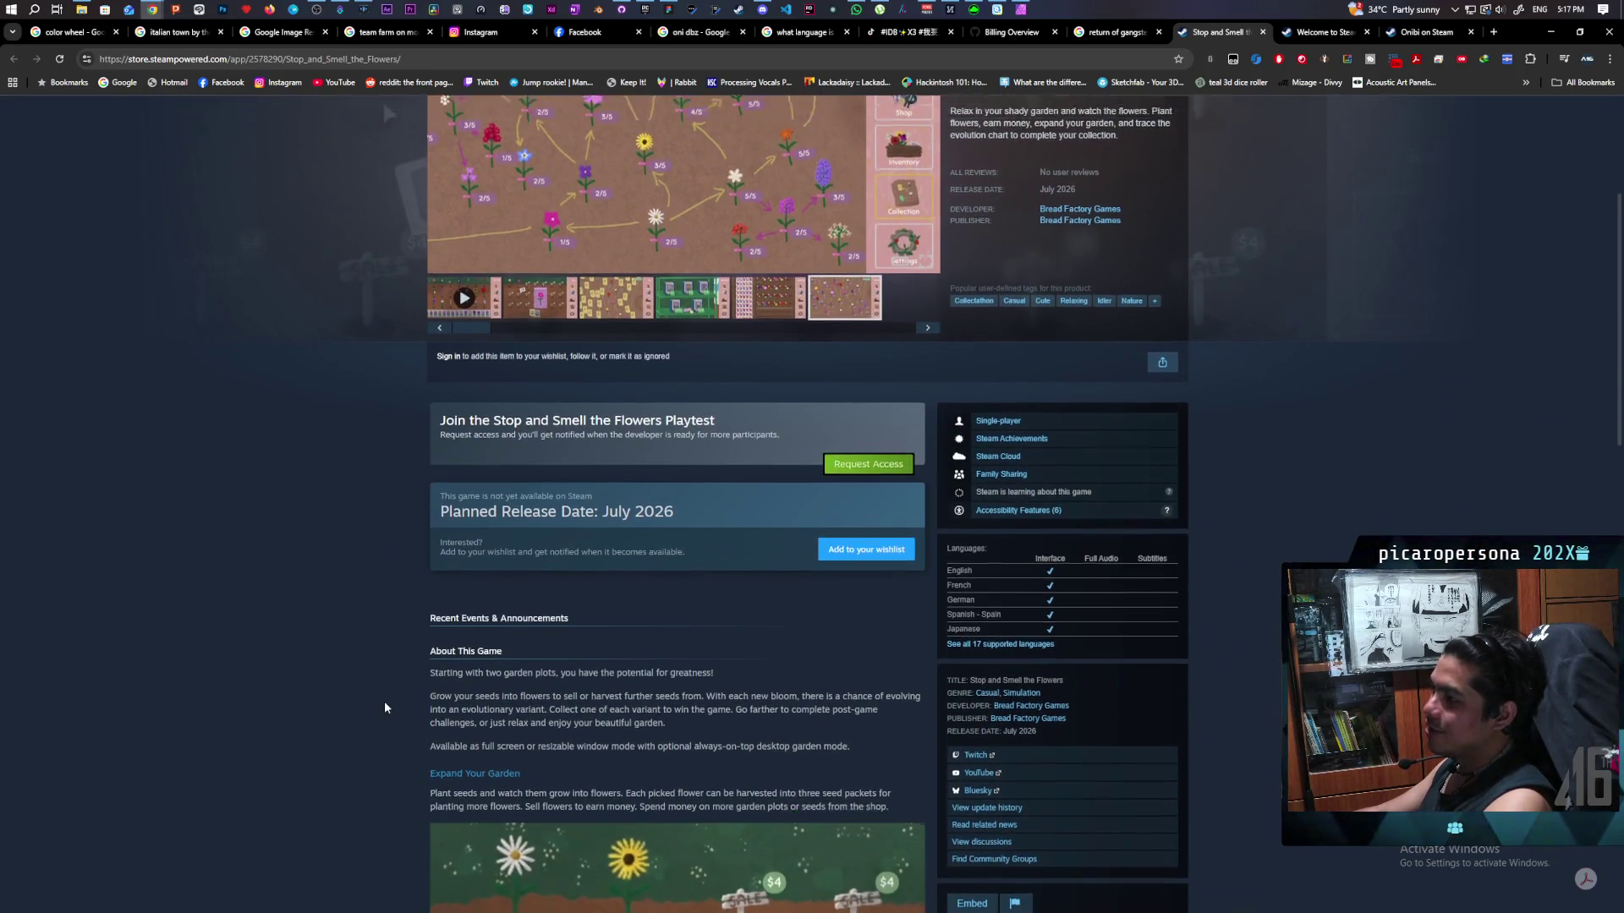
scroll(385, 707, down, 3)
scroll(382, 709, up, 2)
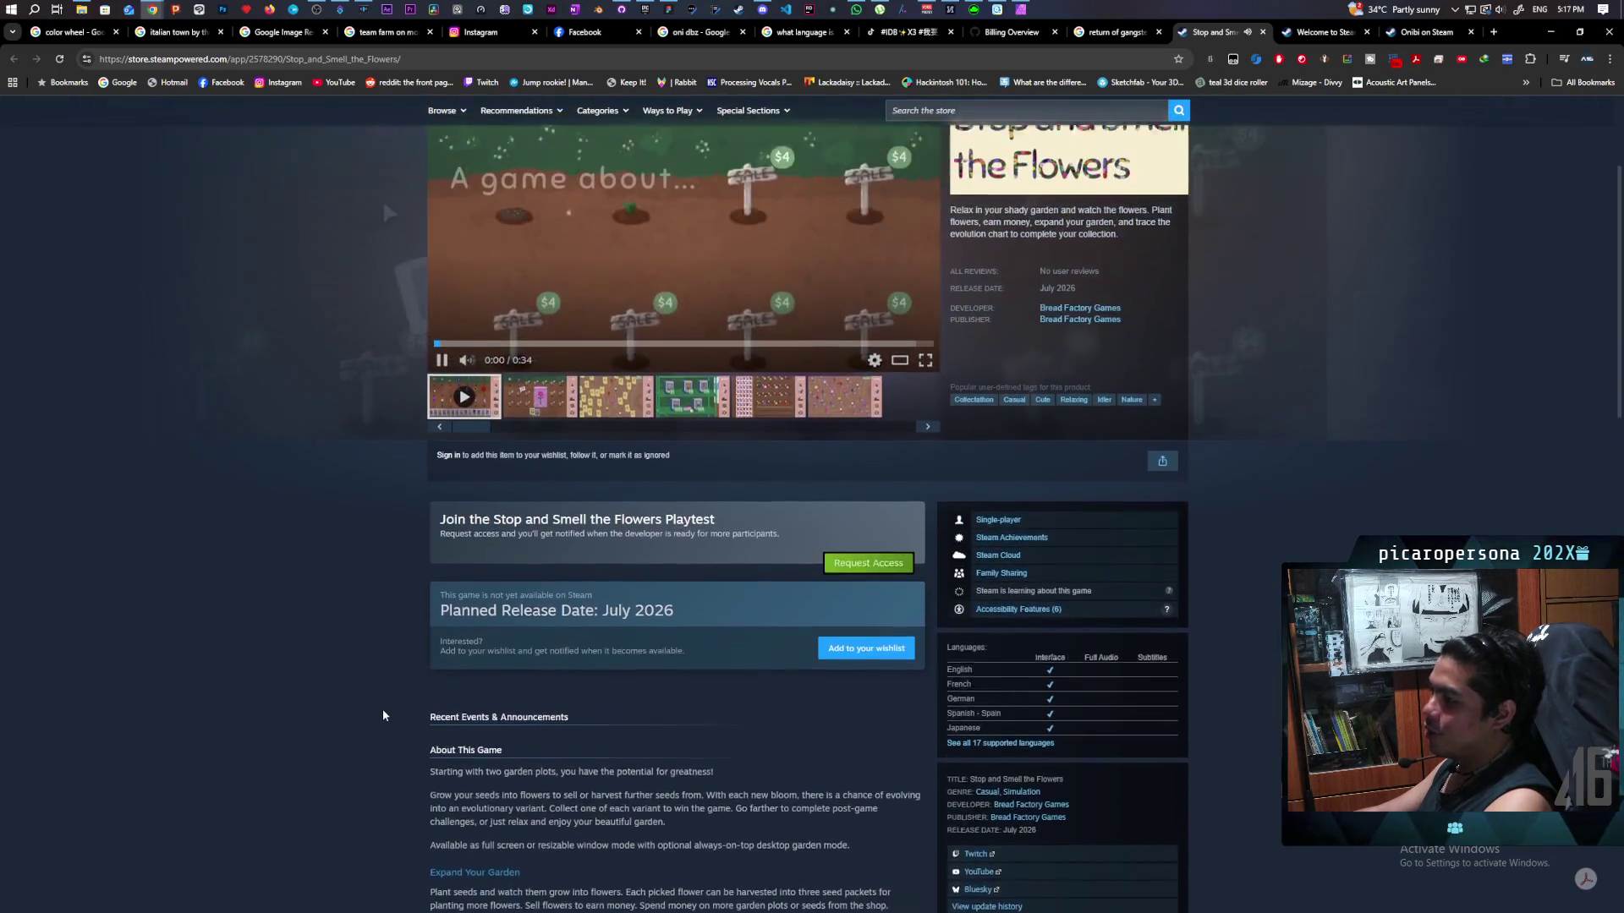
scroll(381, 710, down, 1)
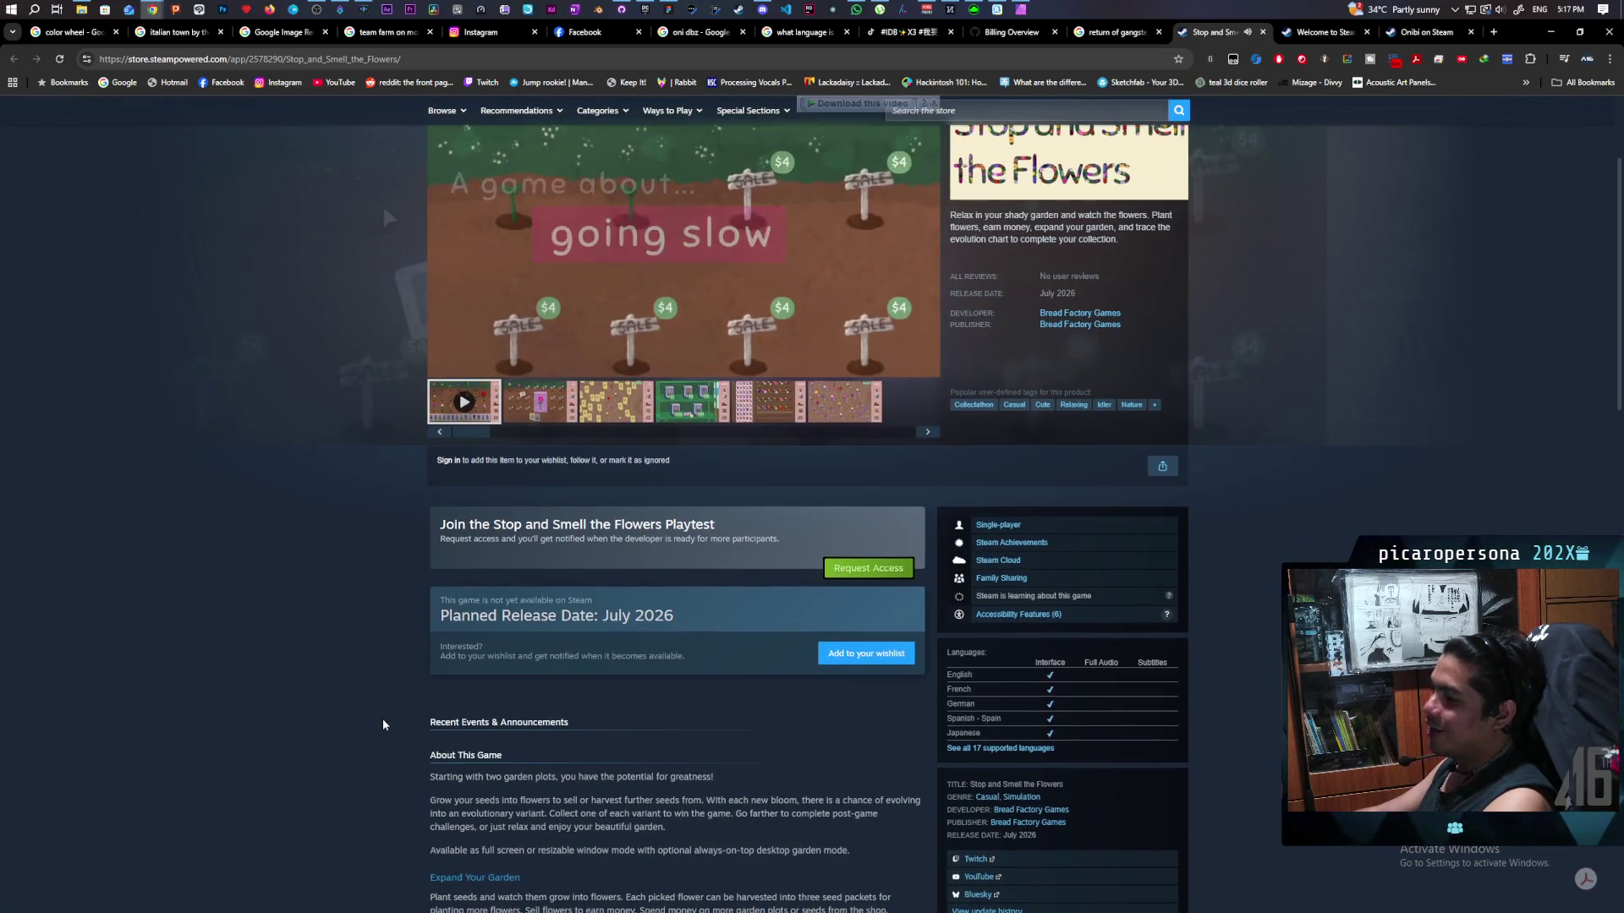
scroll(383, 711, up, 3)
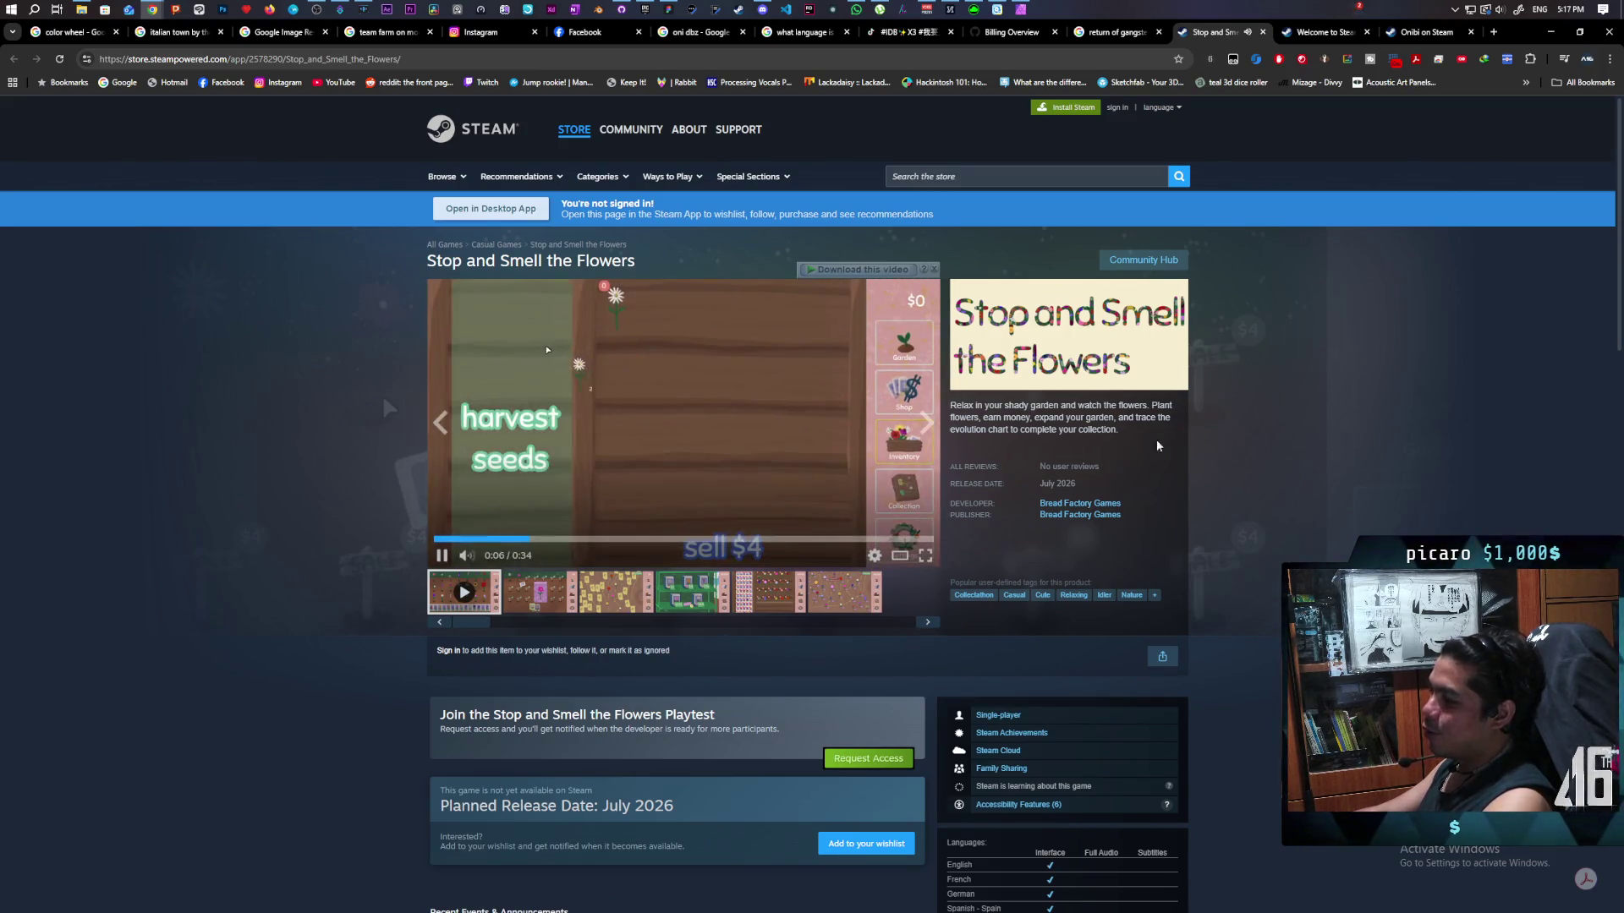
scroll(347, 609, down, 3)
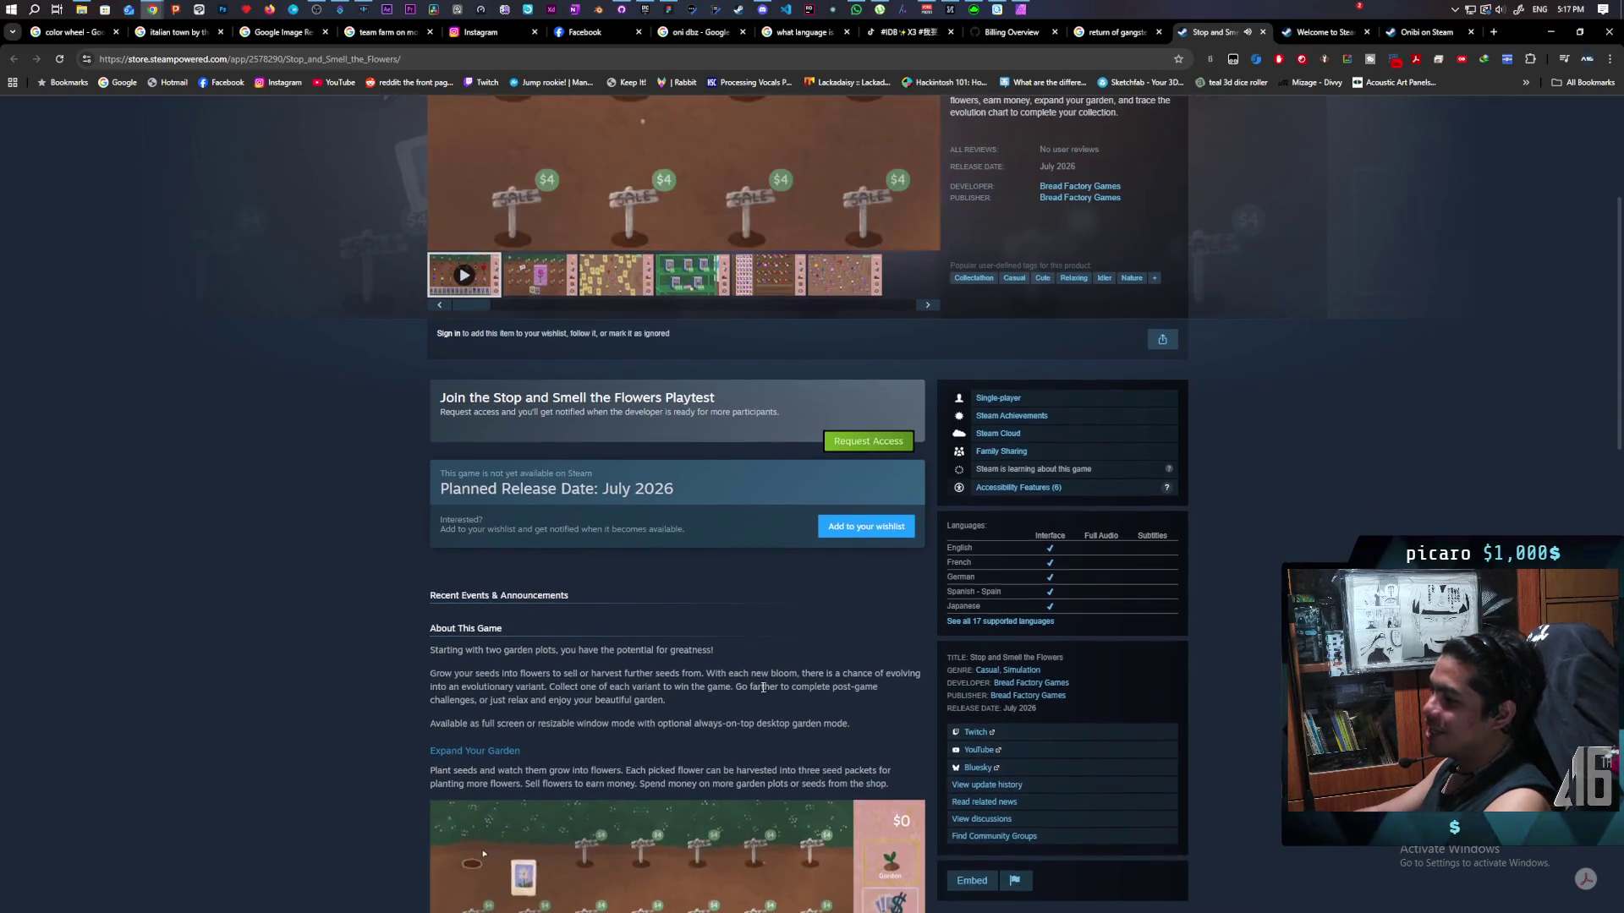
scroll(480, 609, up, 3)
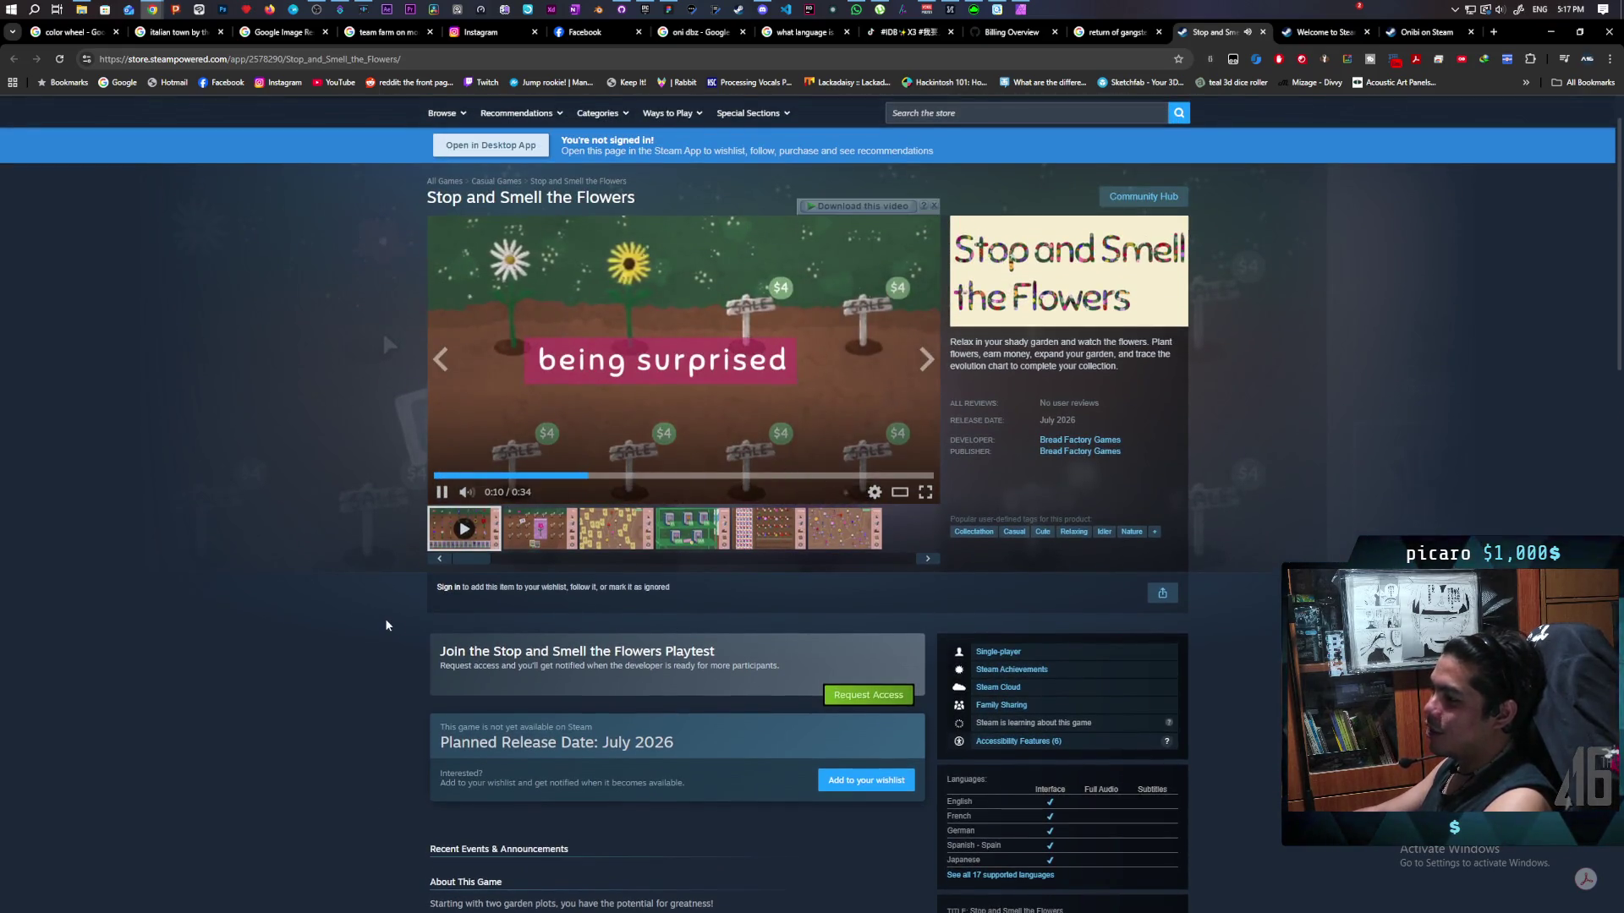
scroll(387, 623, down, 4)
mouse_move(653, 668)
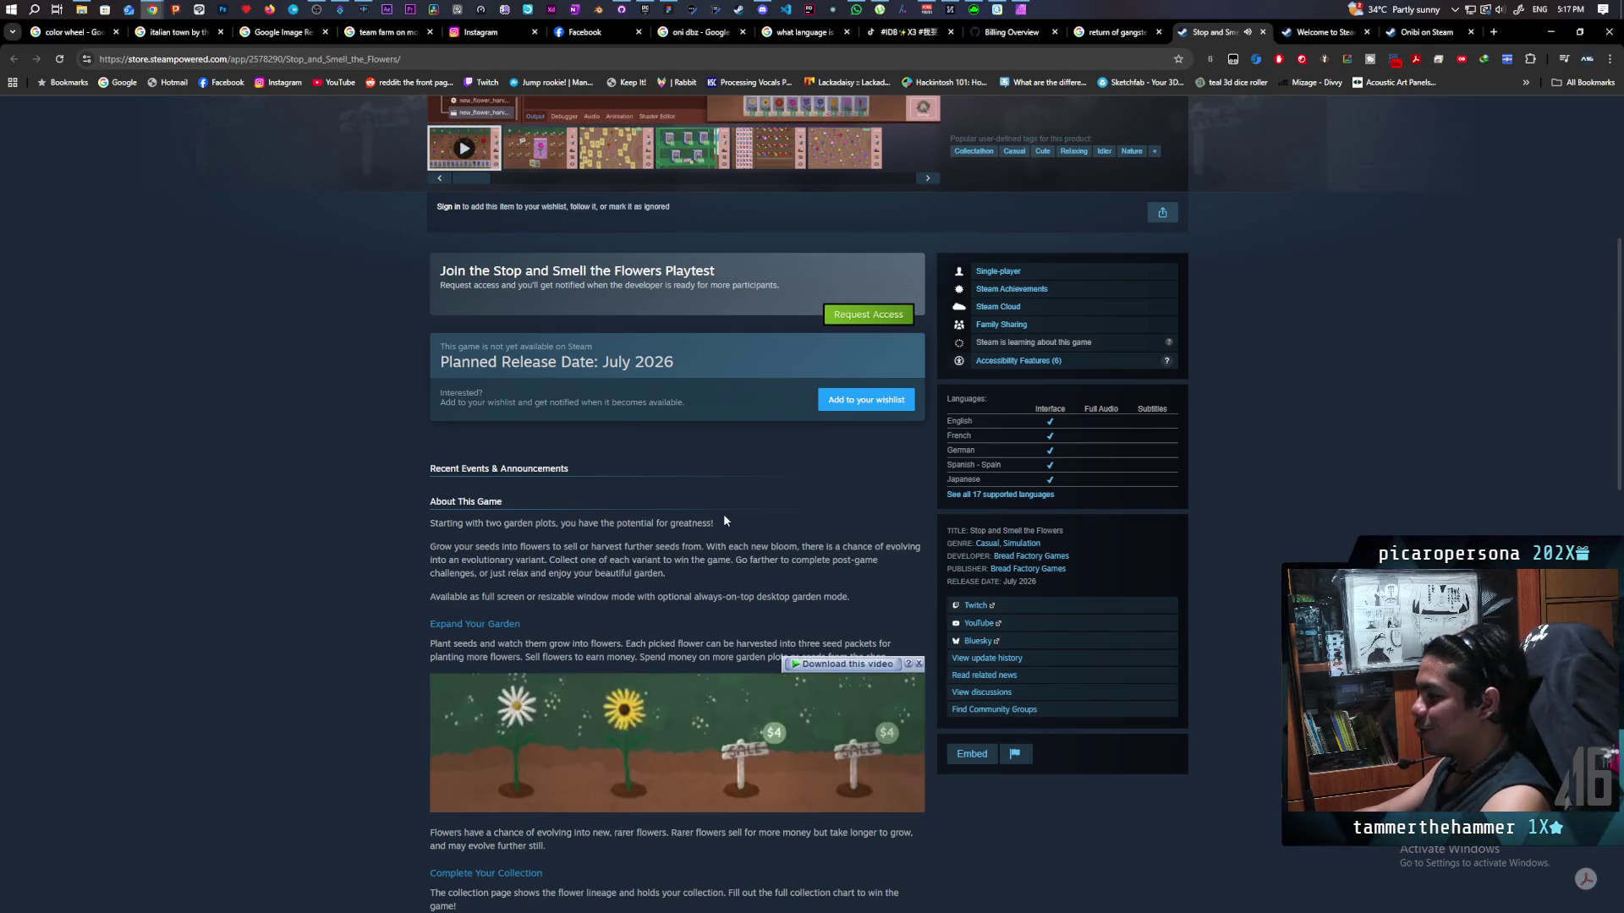
scroll(723, 514, down, 10)
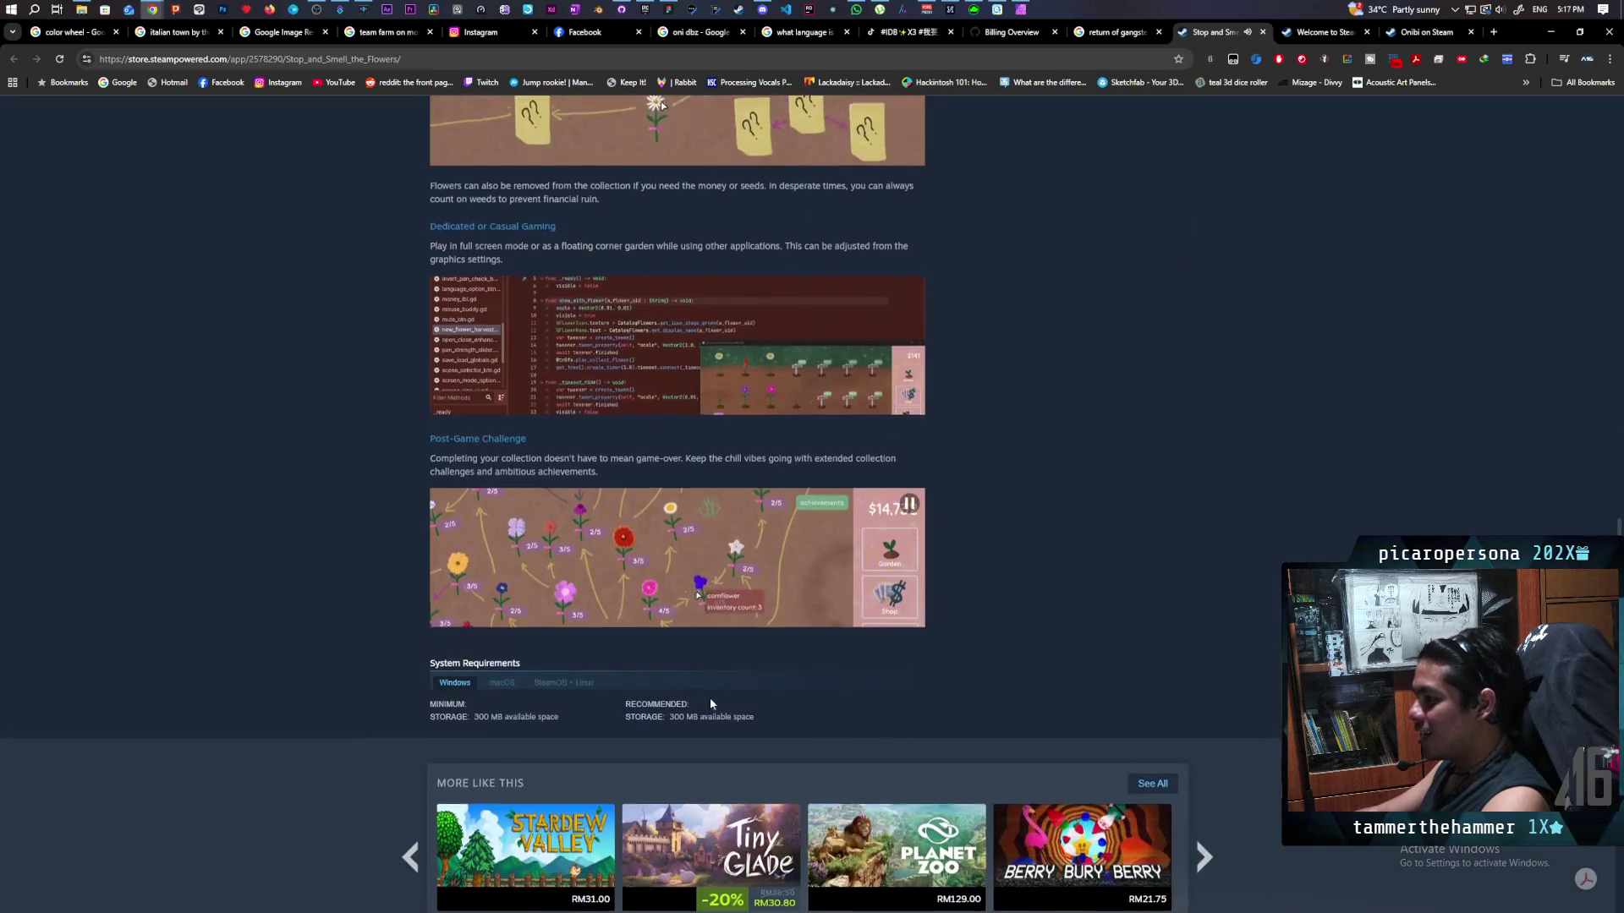
scroll(368, 576, up, 5)
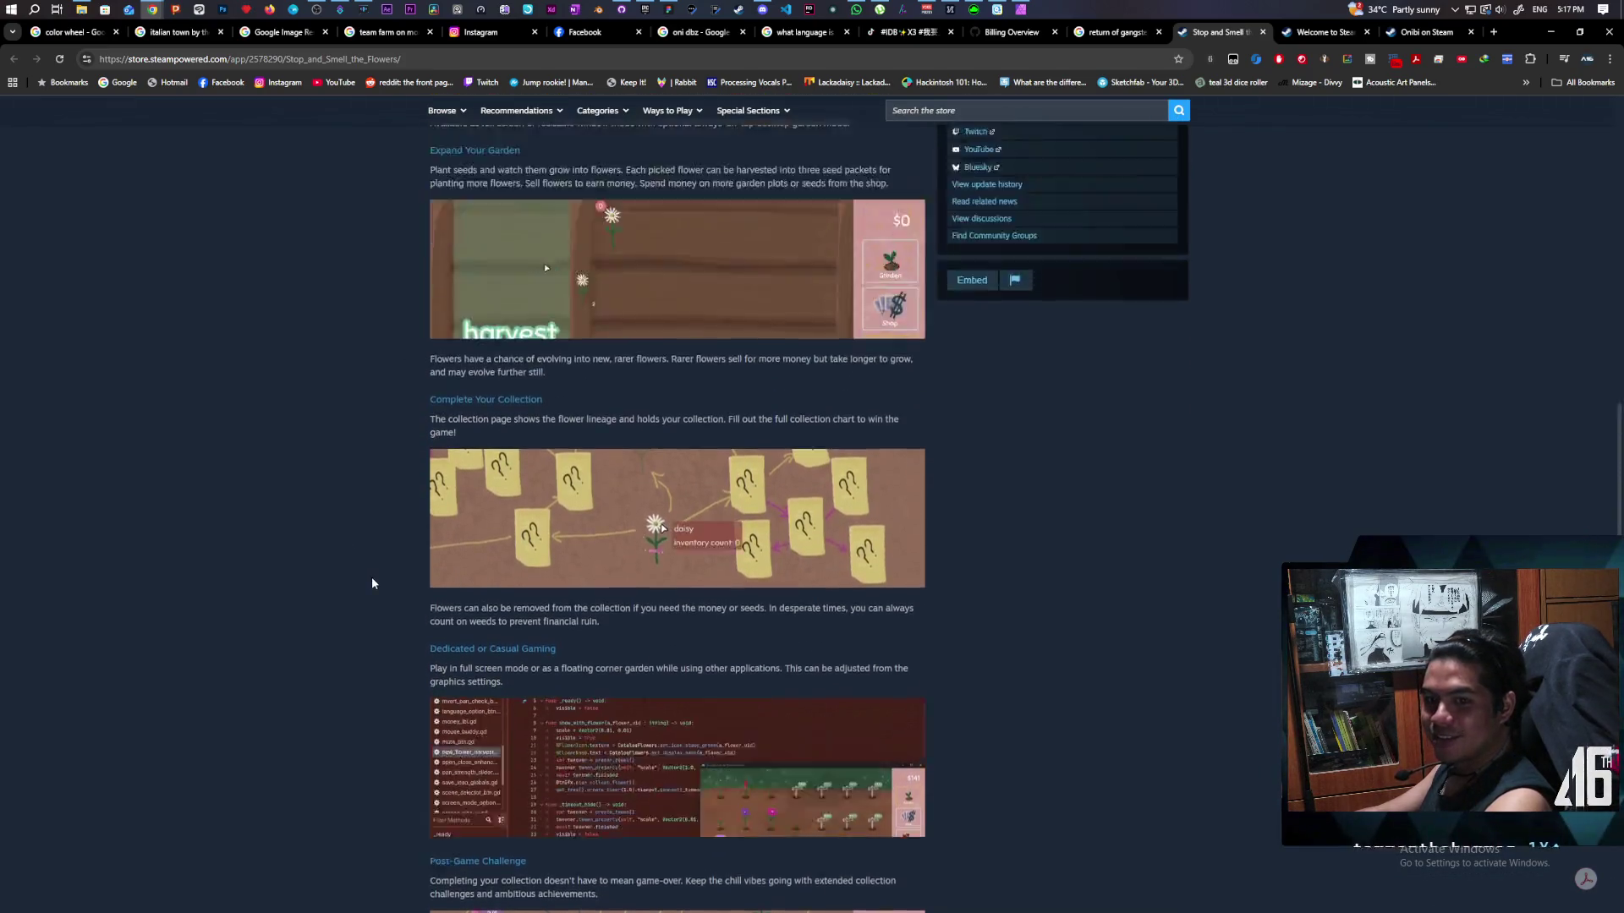
scroll(373, 584, up, 5)
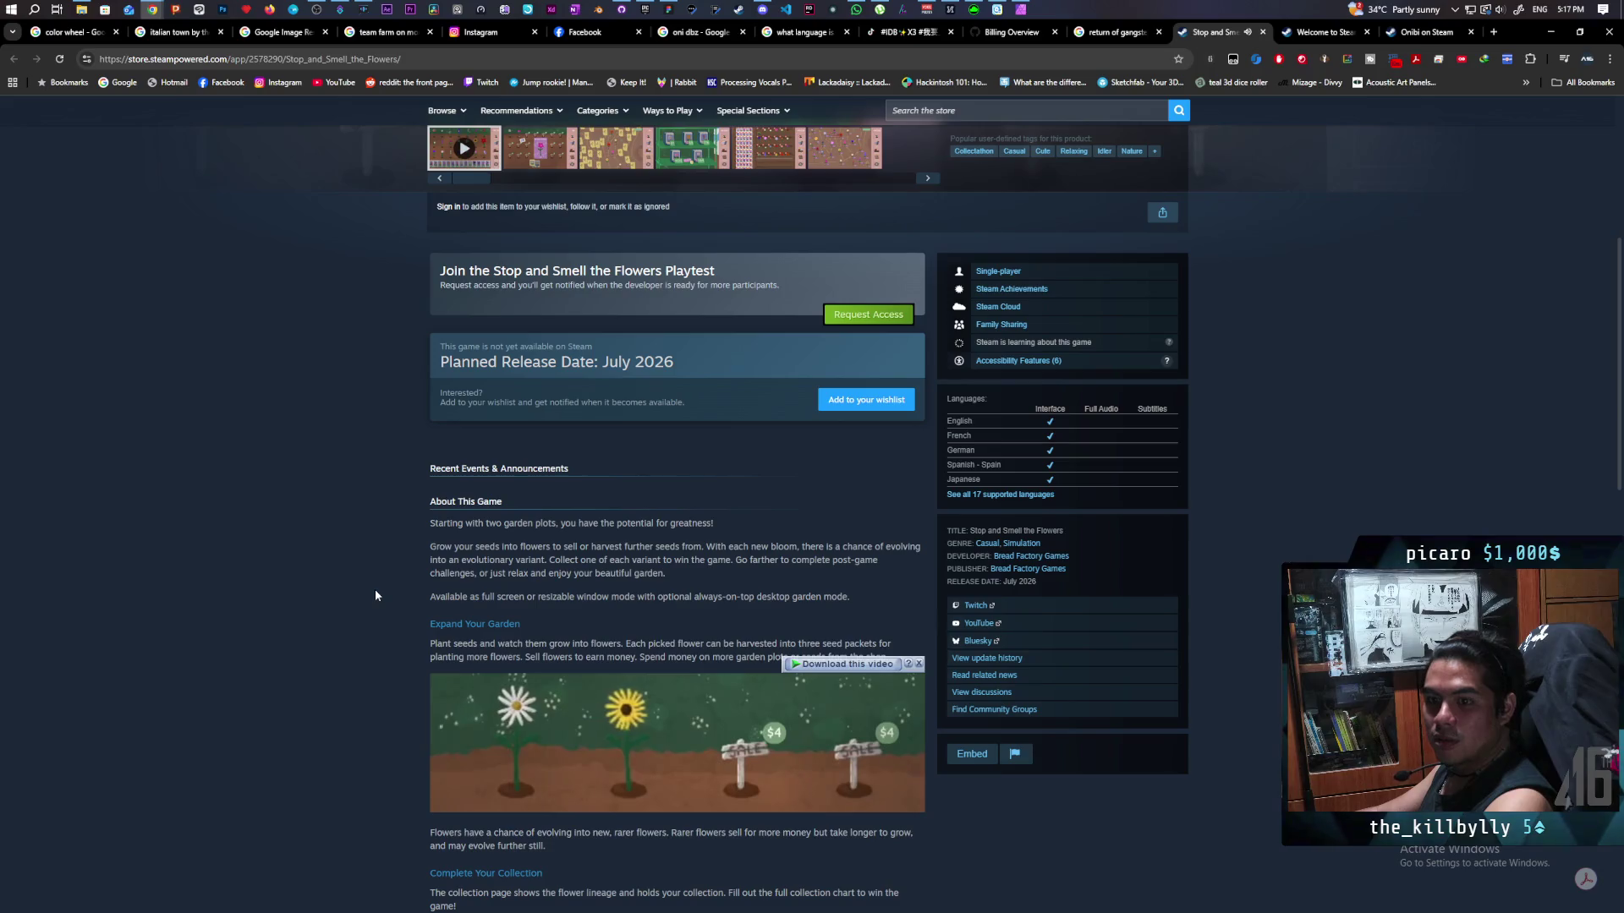
scroll(376, 595, up, 5)
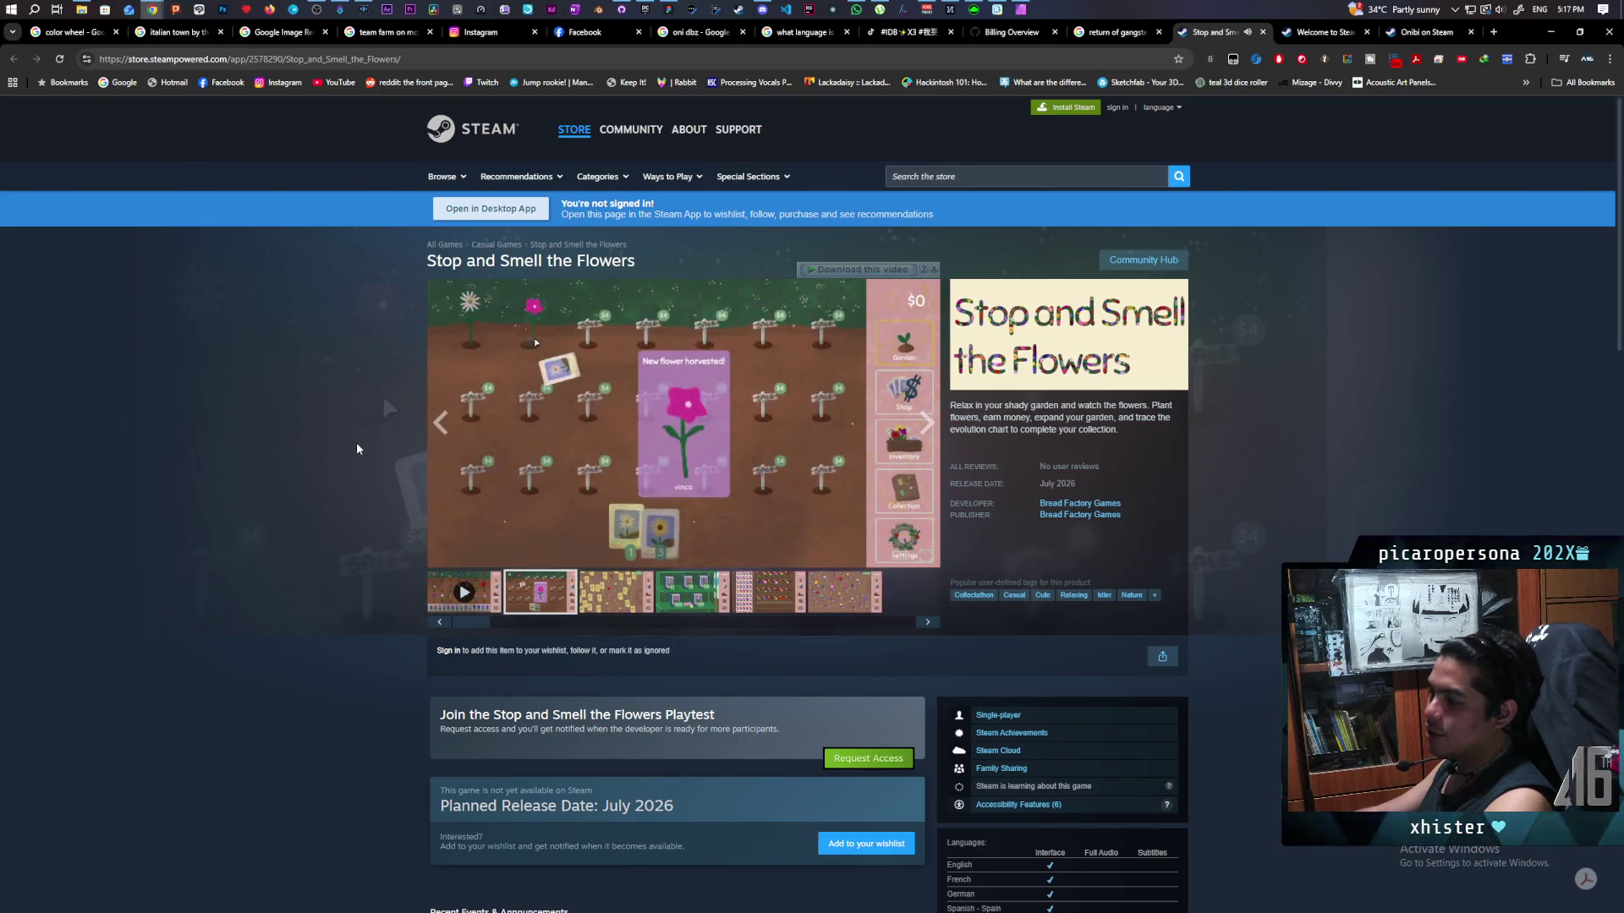
scroll(367, 485, down, 5)
scroll(367, 485, up, 2)
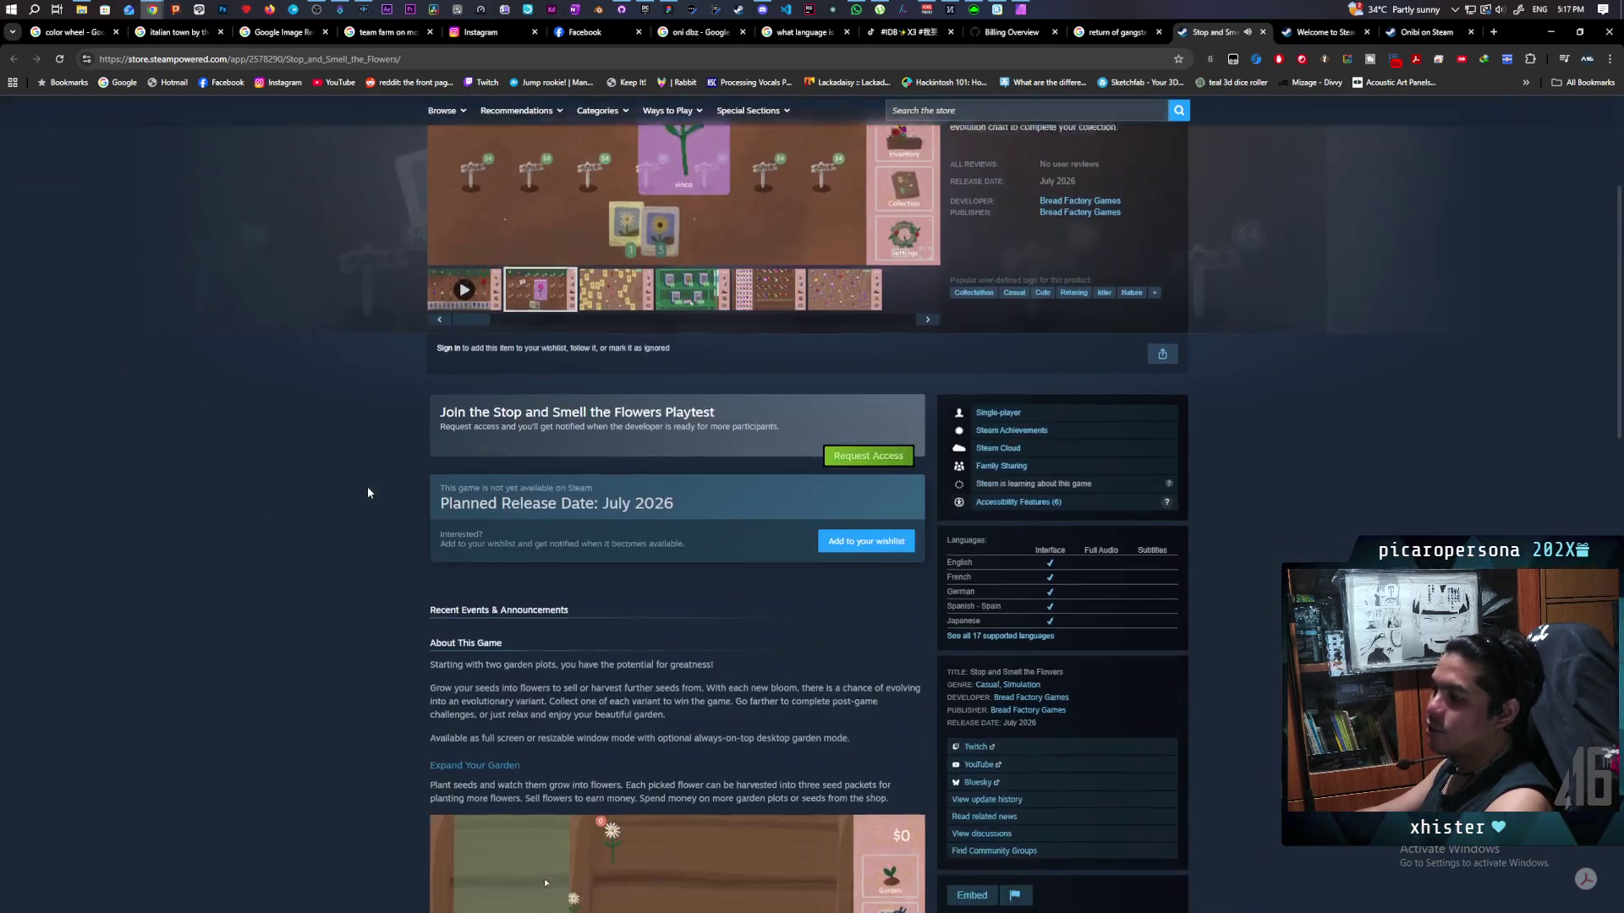
scroll(368, 490, up, 5)
scroll(368, 490, down, 7)
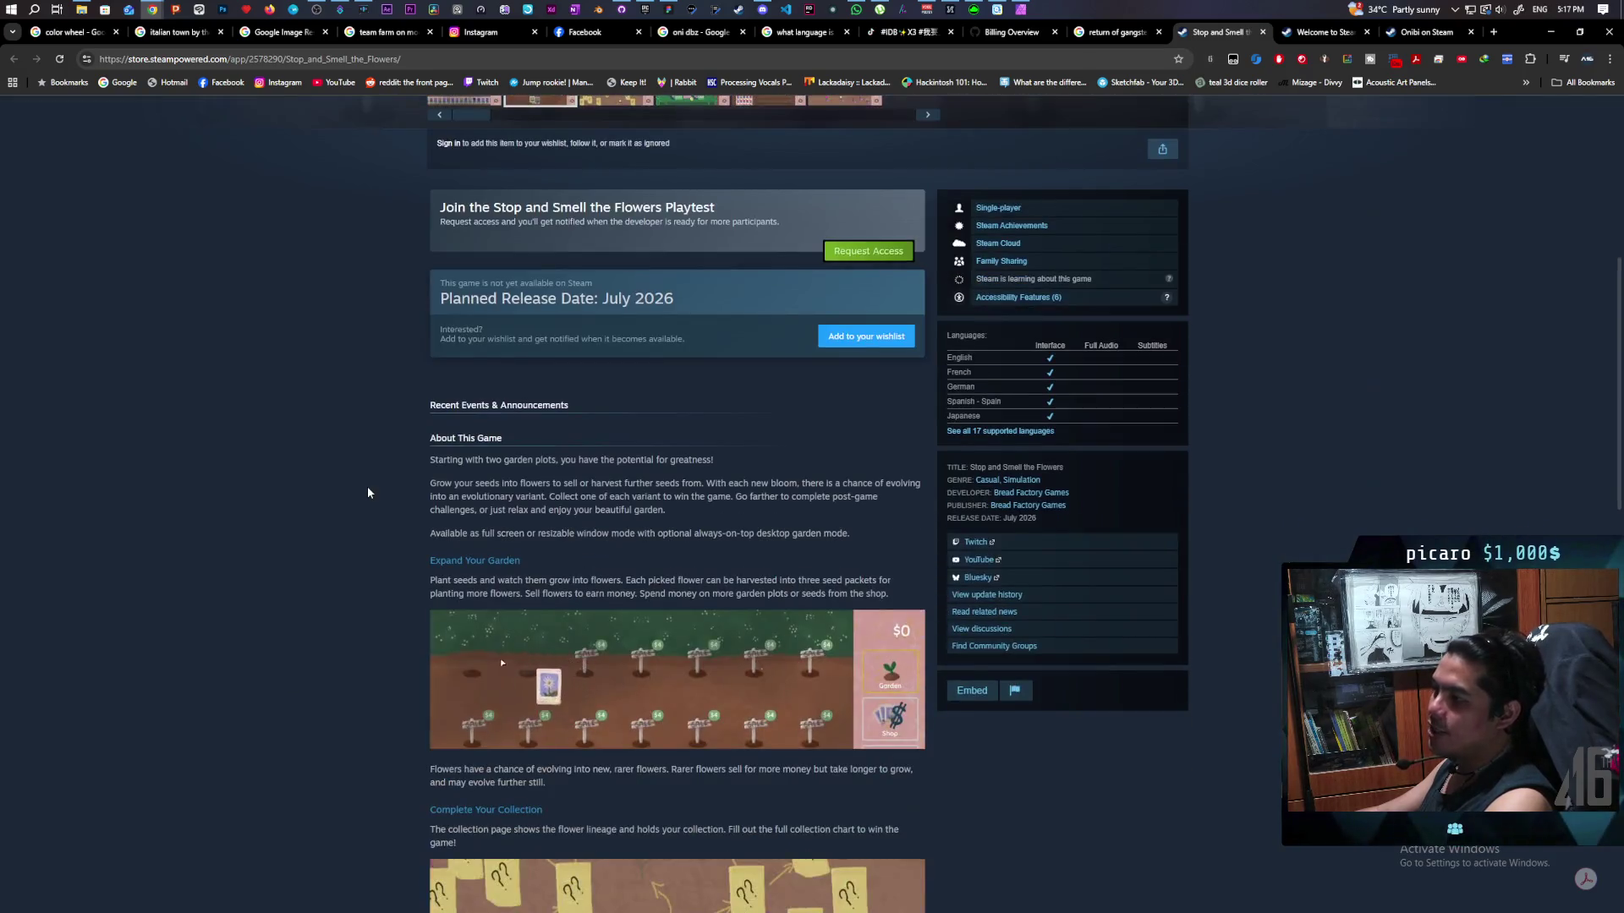
scroll(368, 493, up, 6)
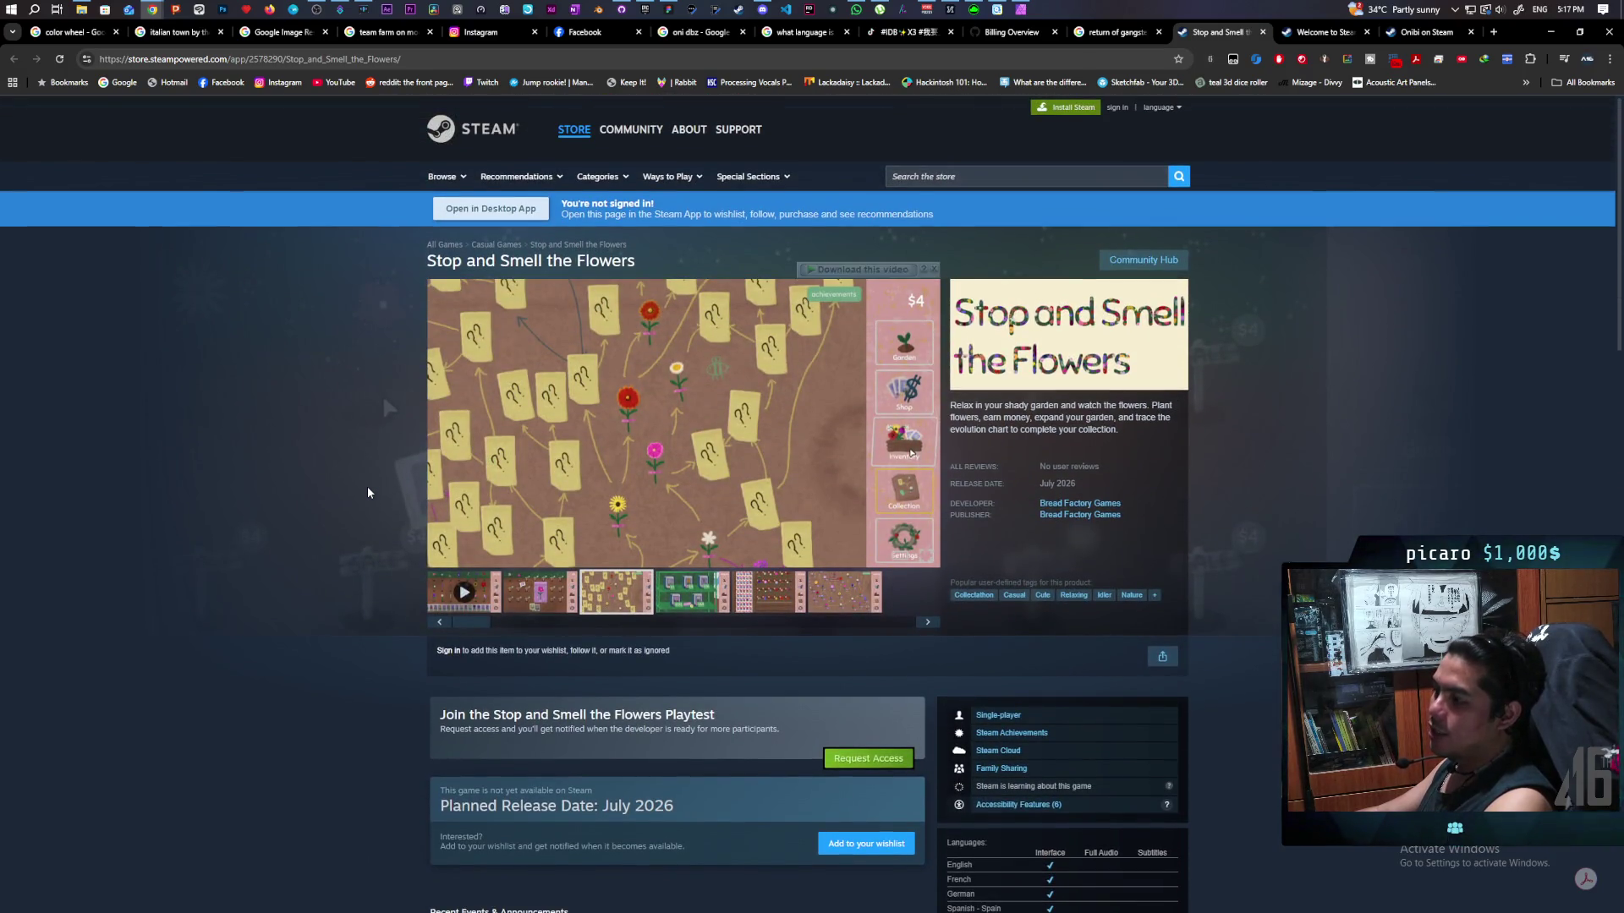
scroll(368, 492, down, 2)
scroll(367, 493, up, 2)
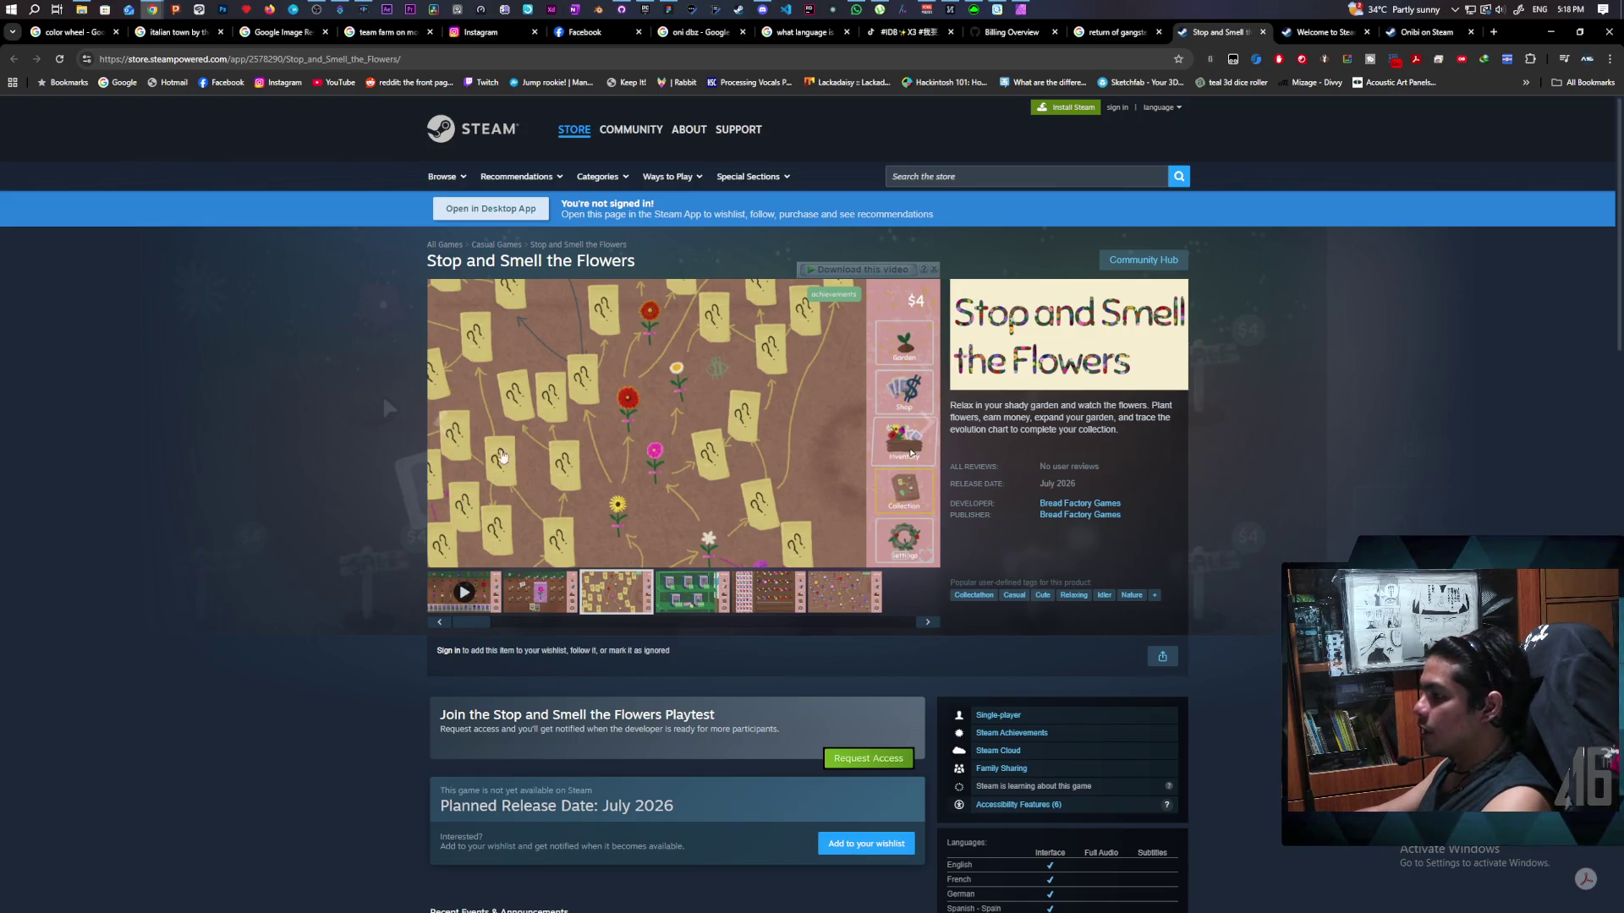
scroll(339, 493, down, 2)
scroll(338, 494, down, 5)
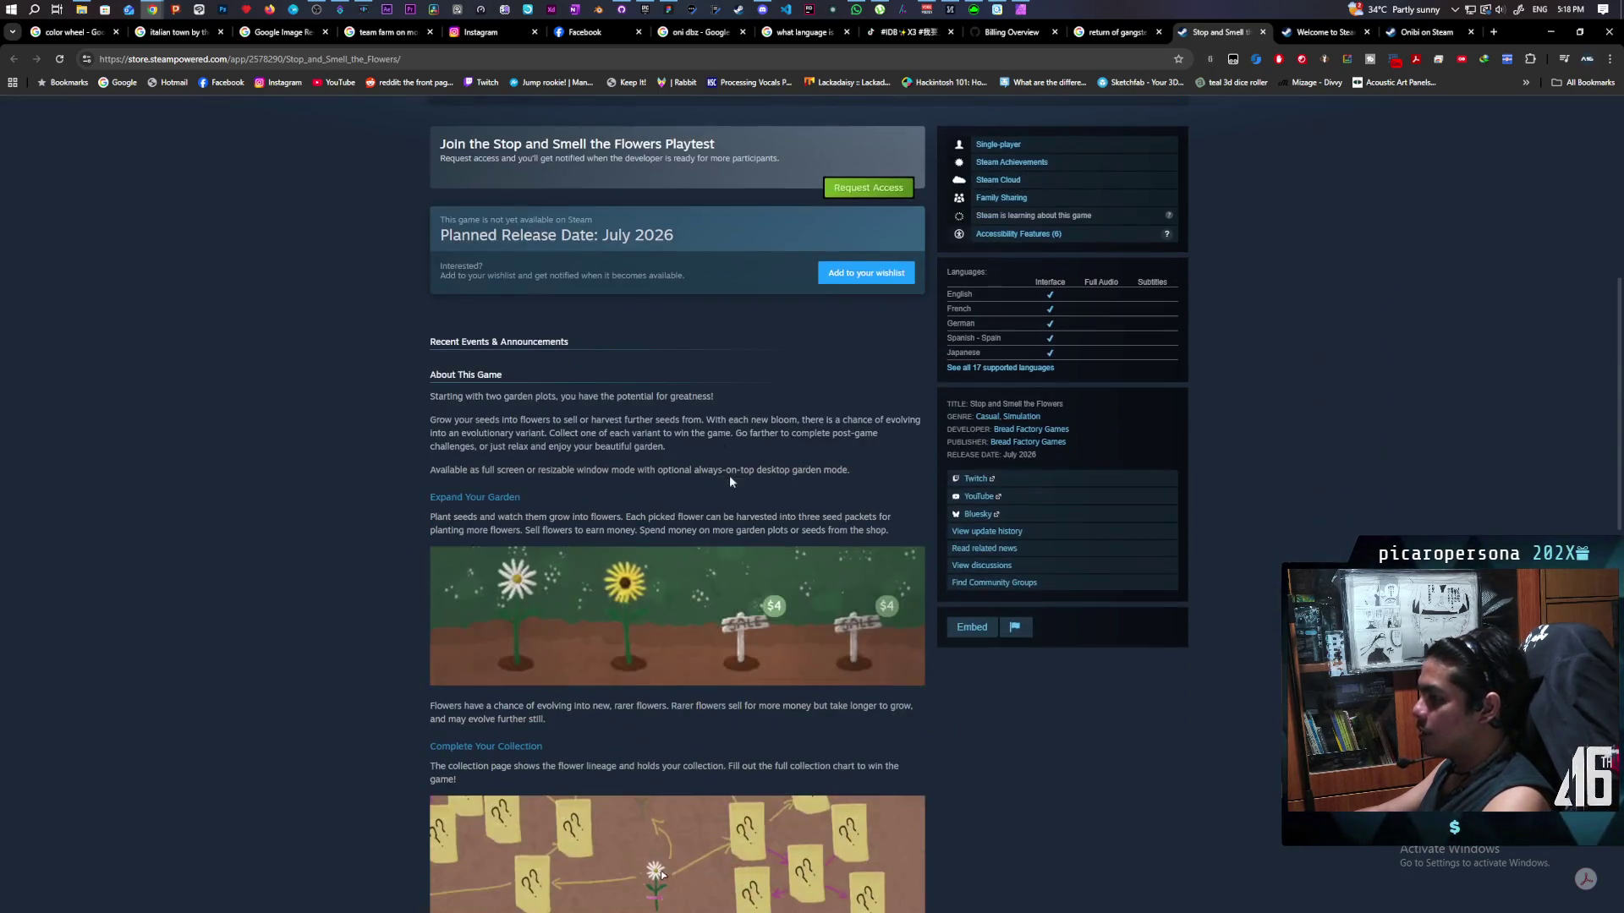
scroll(391, 304, up, 2)
scroll(373, 387, down, 3)
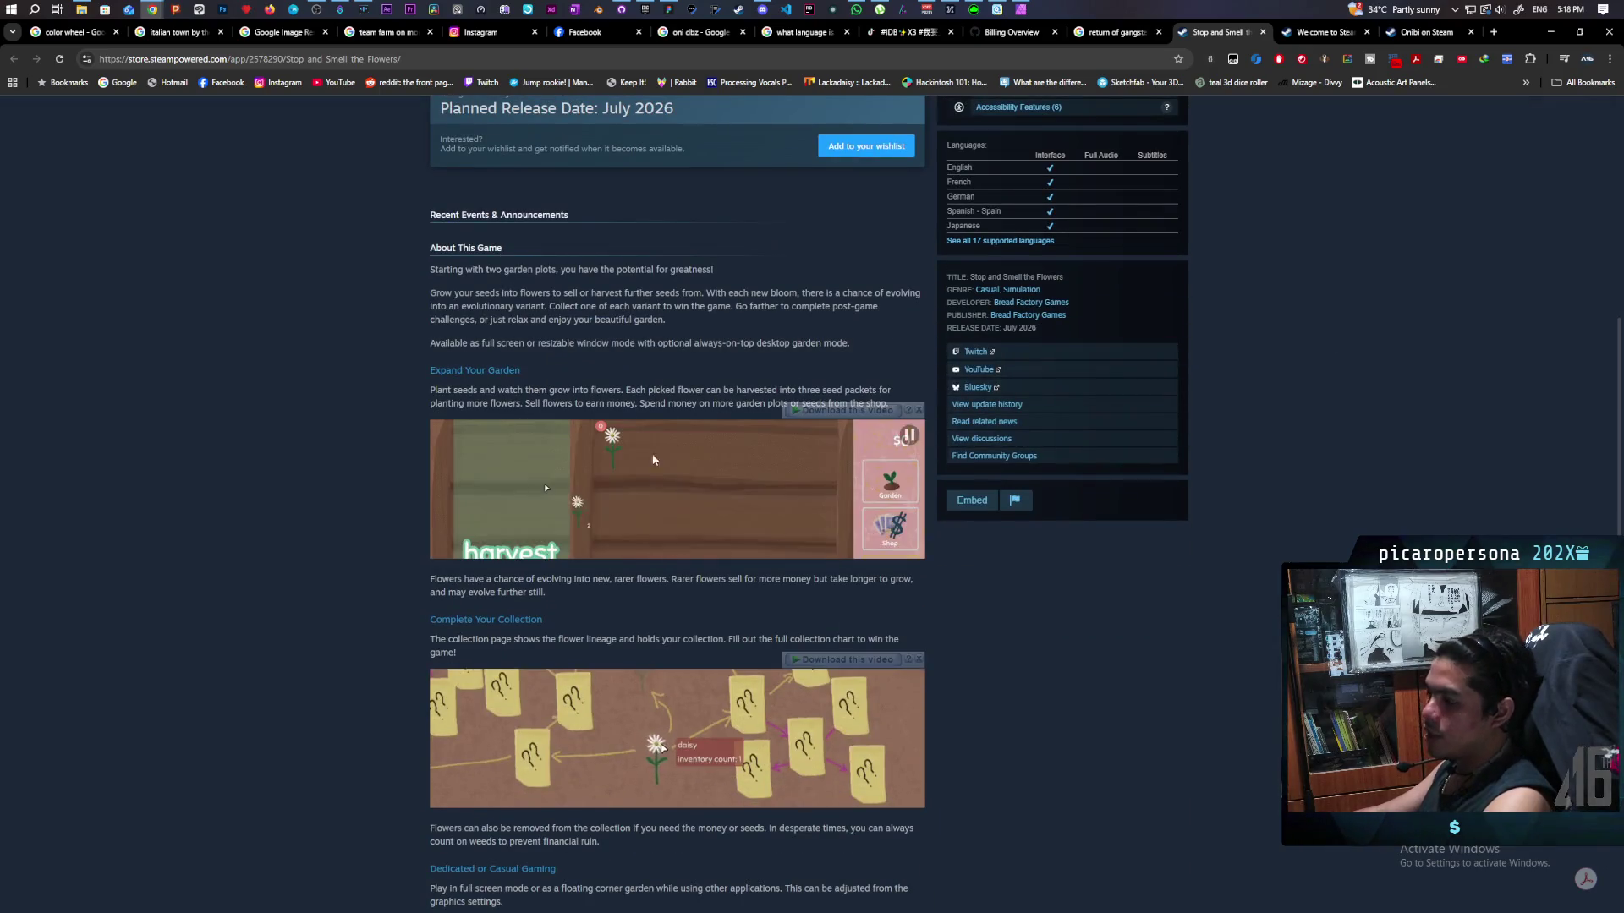
scroll(322, 489, up, 2)
scroll(322, 489, up, 5)
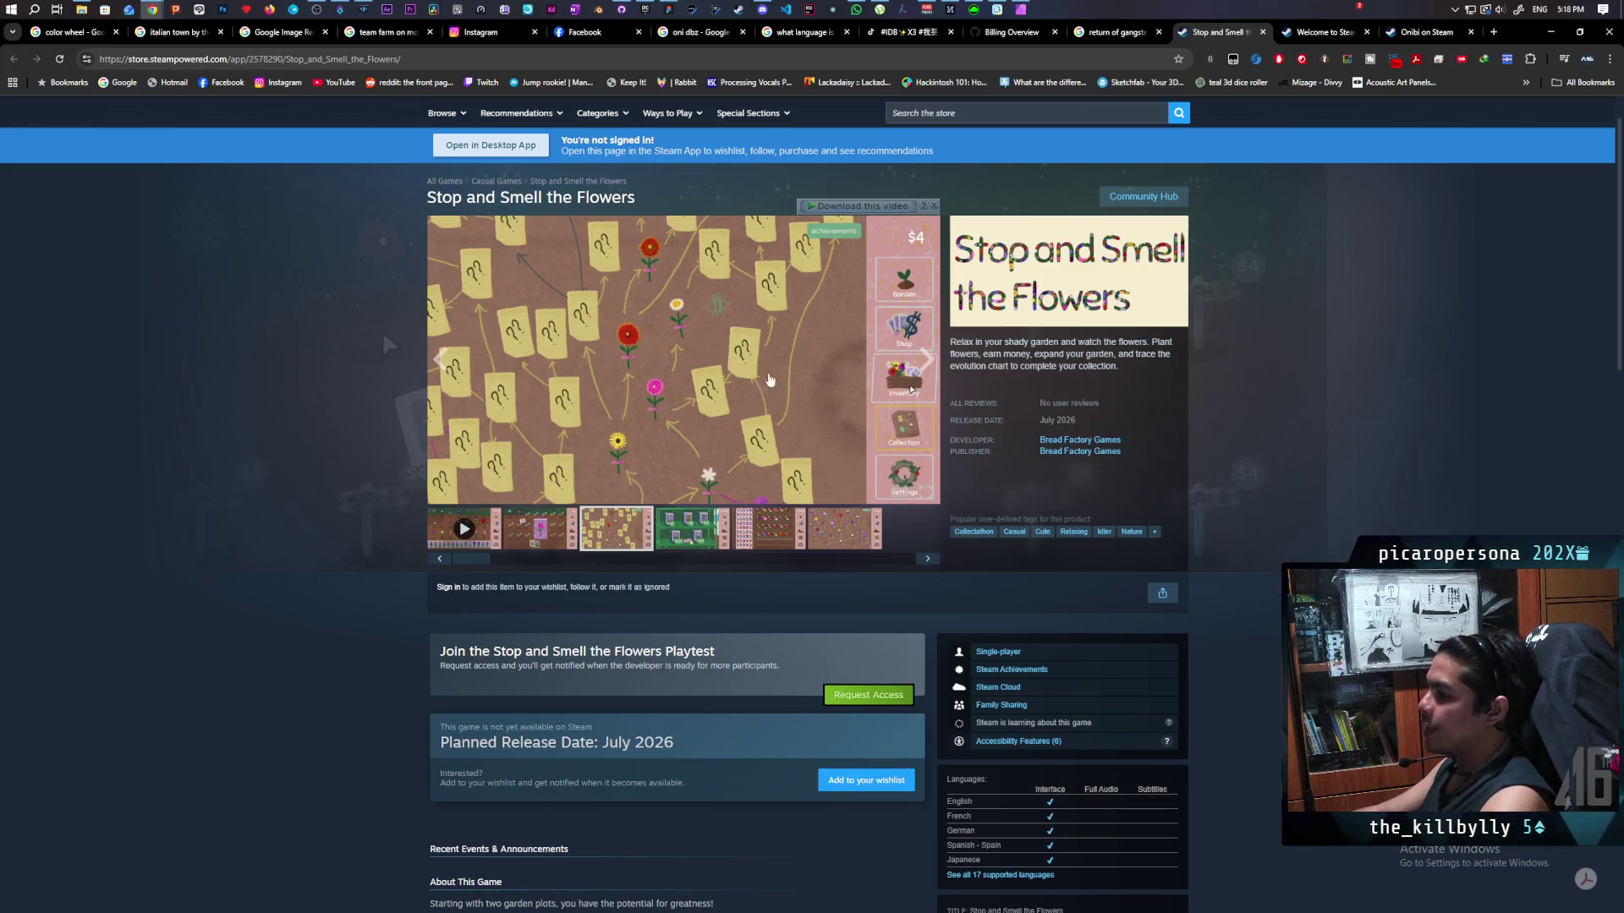
scroll(423, 482, down, 5)
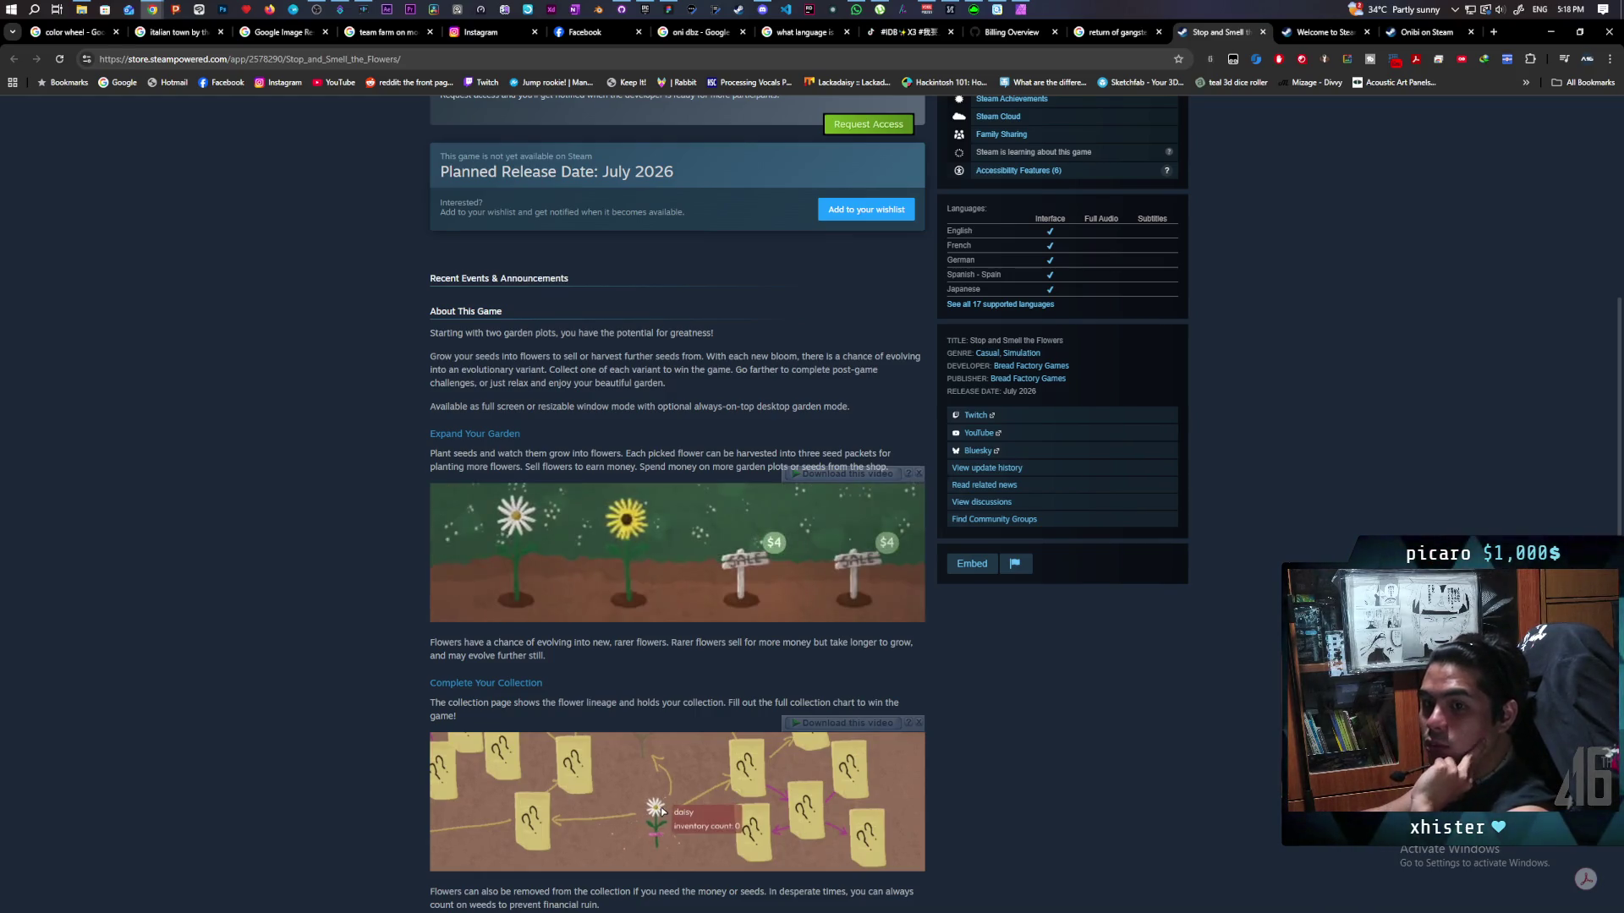
scroll(294, 597, up, 3)
scroll(296, 601, up, 3)
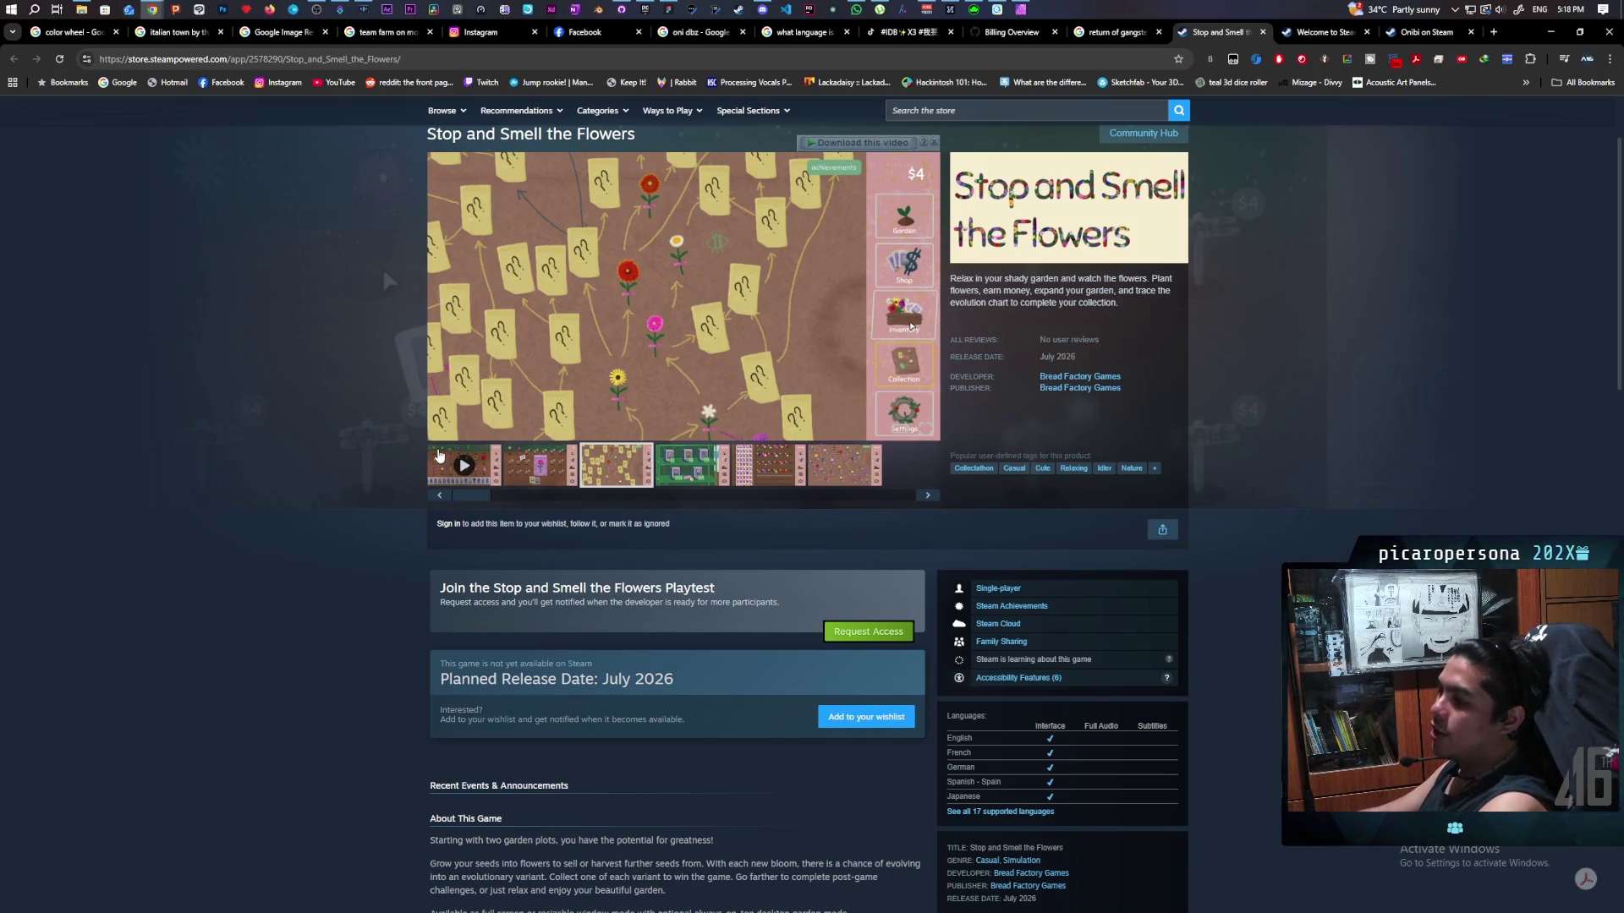
scroll(407, 420, up, 2)
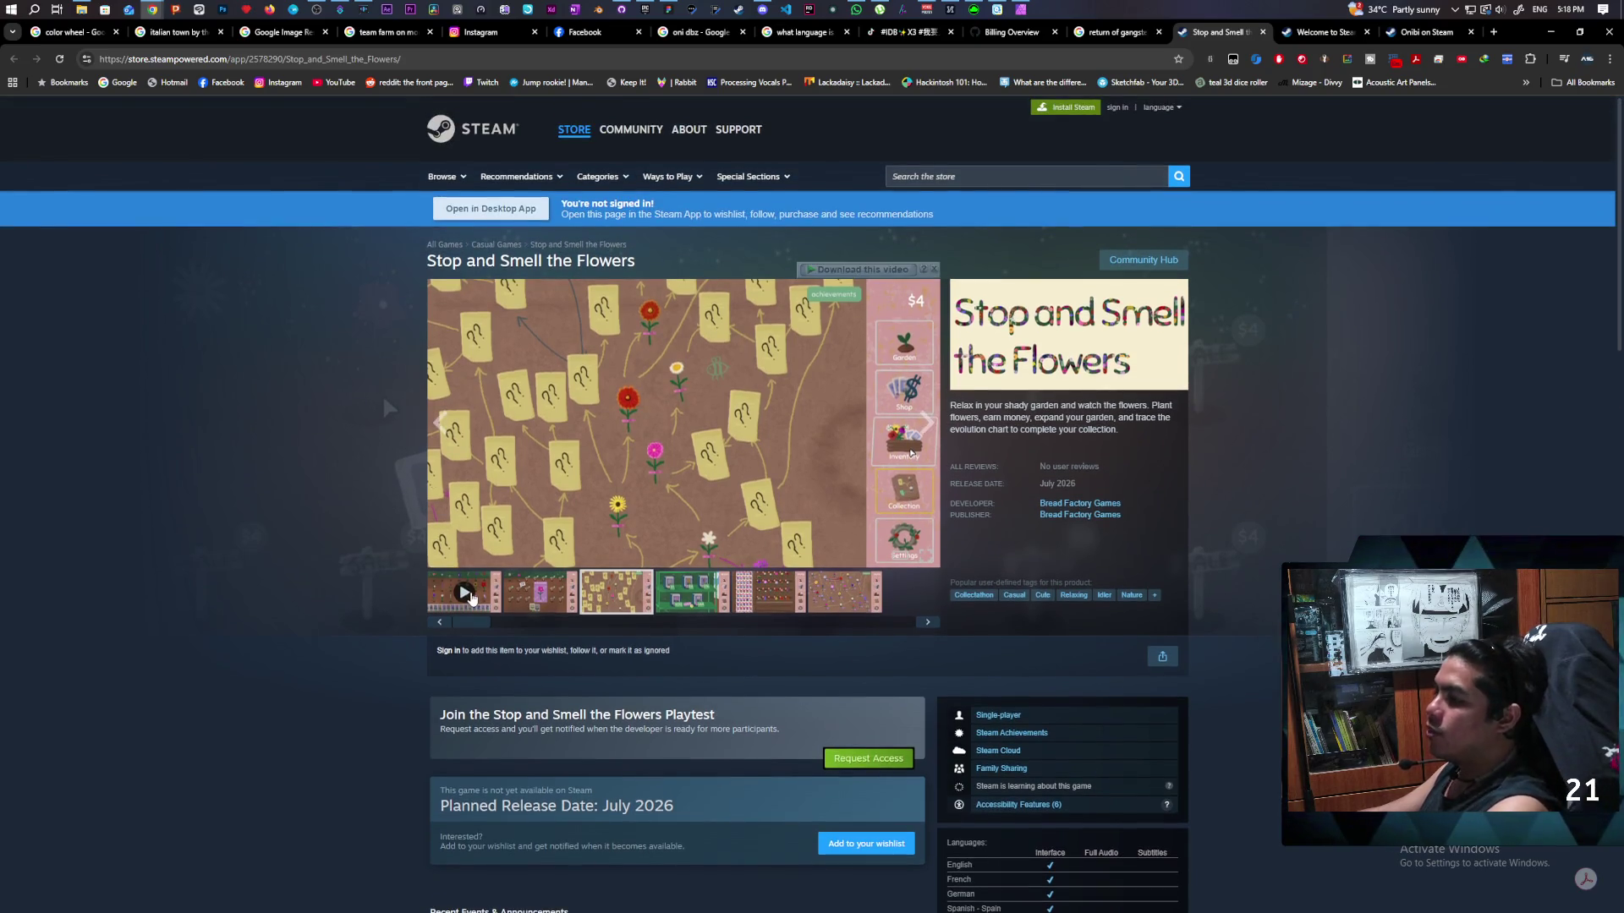
Play the Stop and Smell the Flowers trailer, pause it at 0:07, then switch to Onibi's page.
click(464, 596)
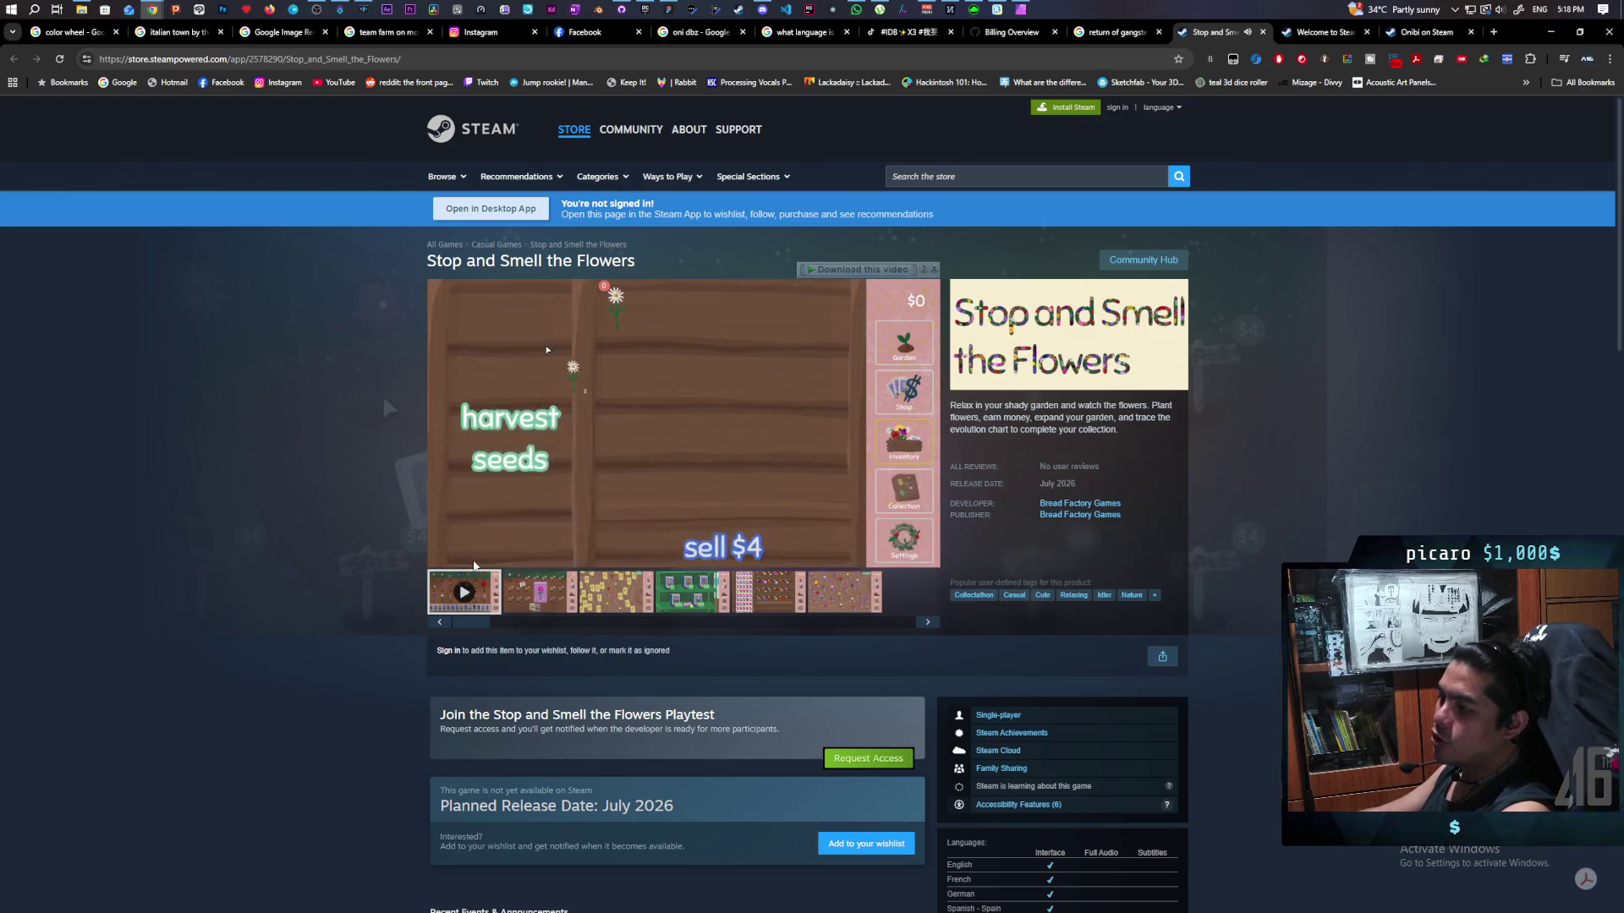
click(442, 556)
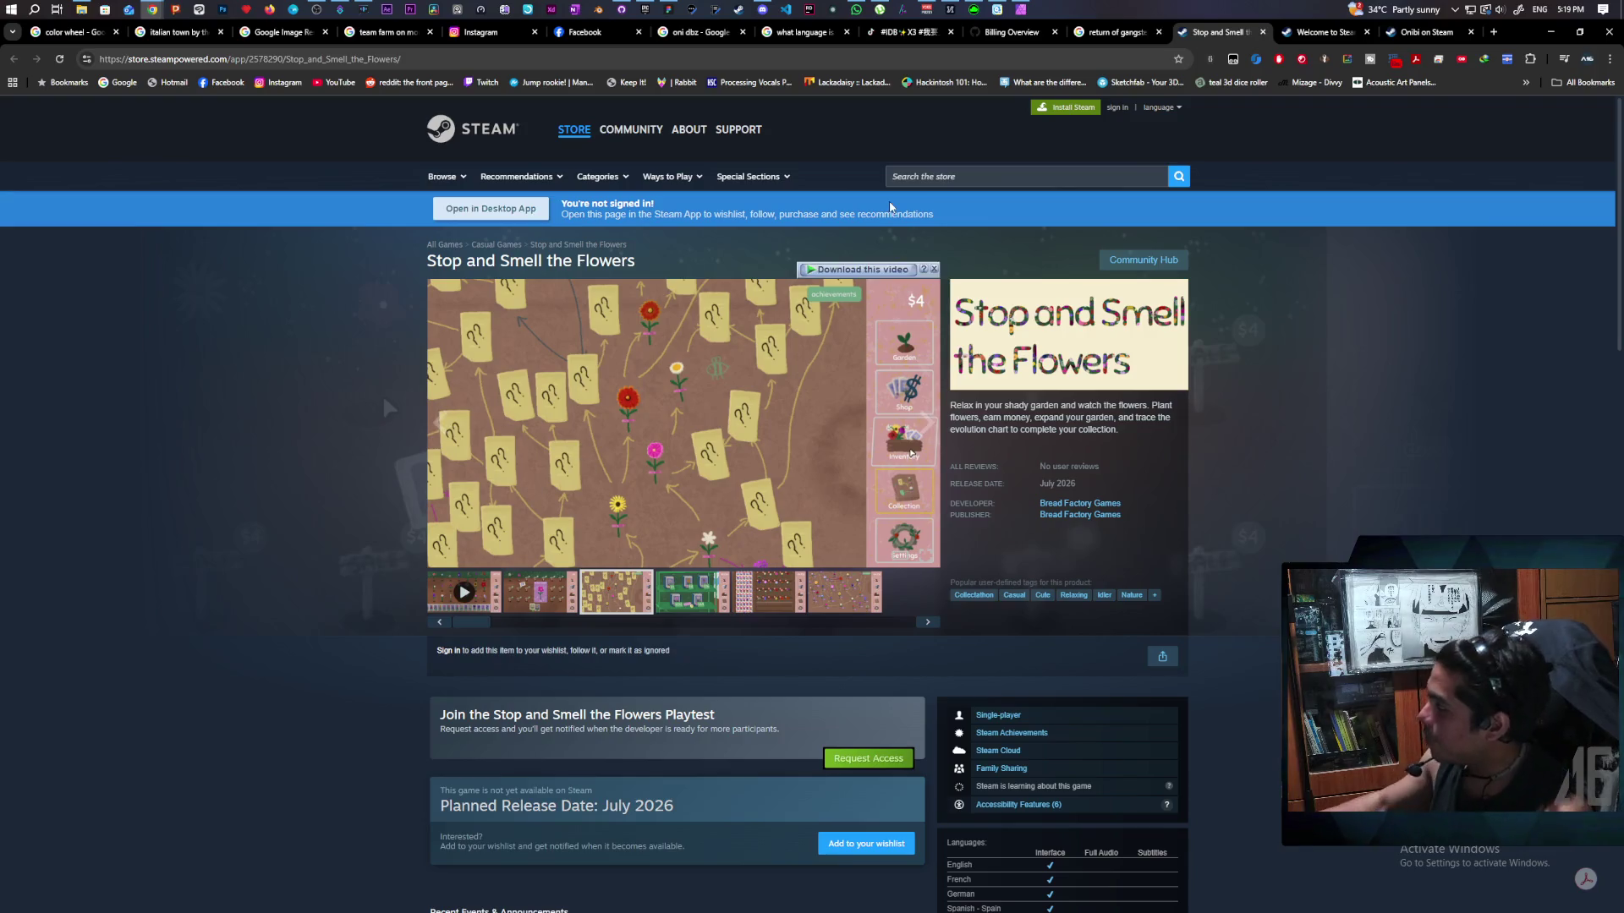
click(1426, 34)
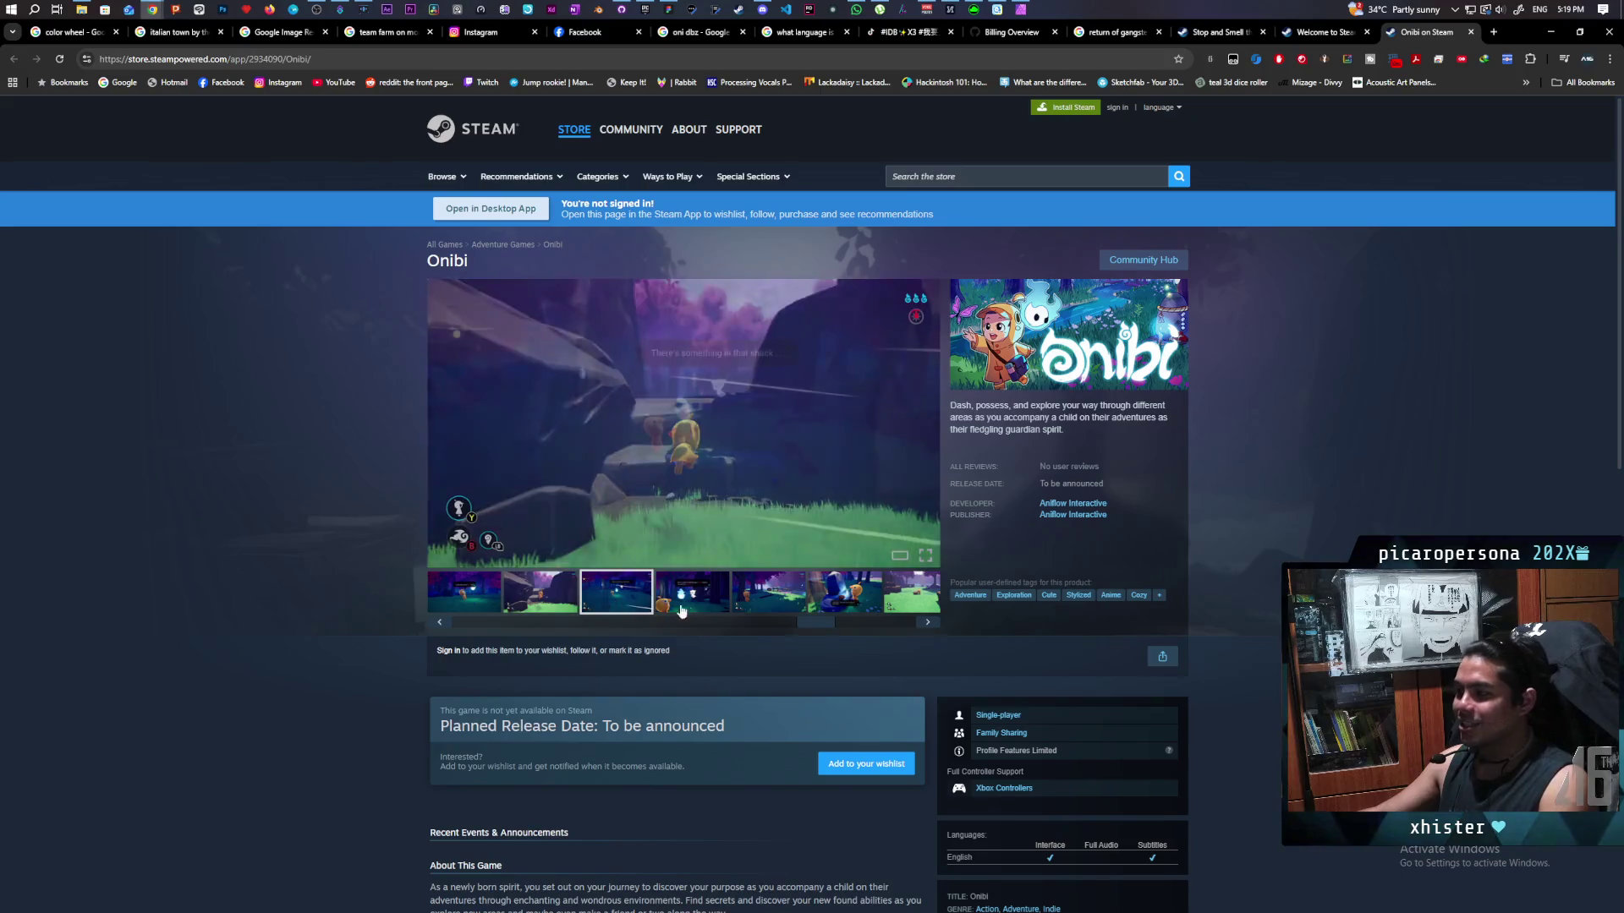
Show Onibi's waterfall bridge screenshot in the viewer, then go back to Stop and Smell the Flowers.
click(768, 592)
click(469, 596)
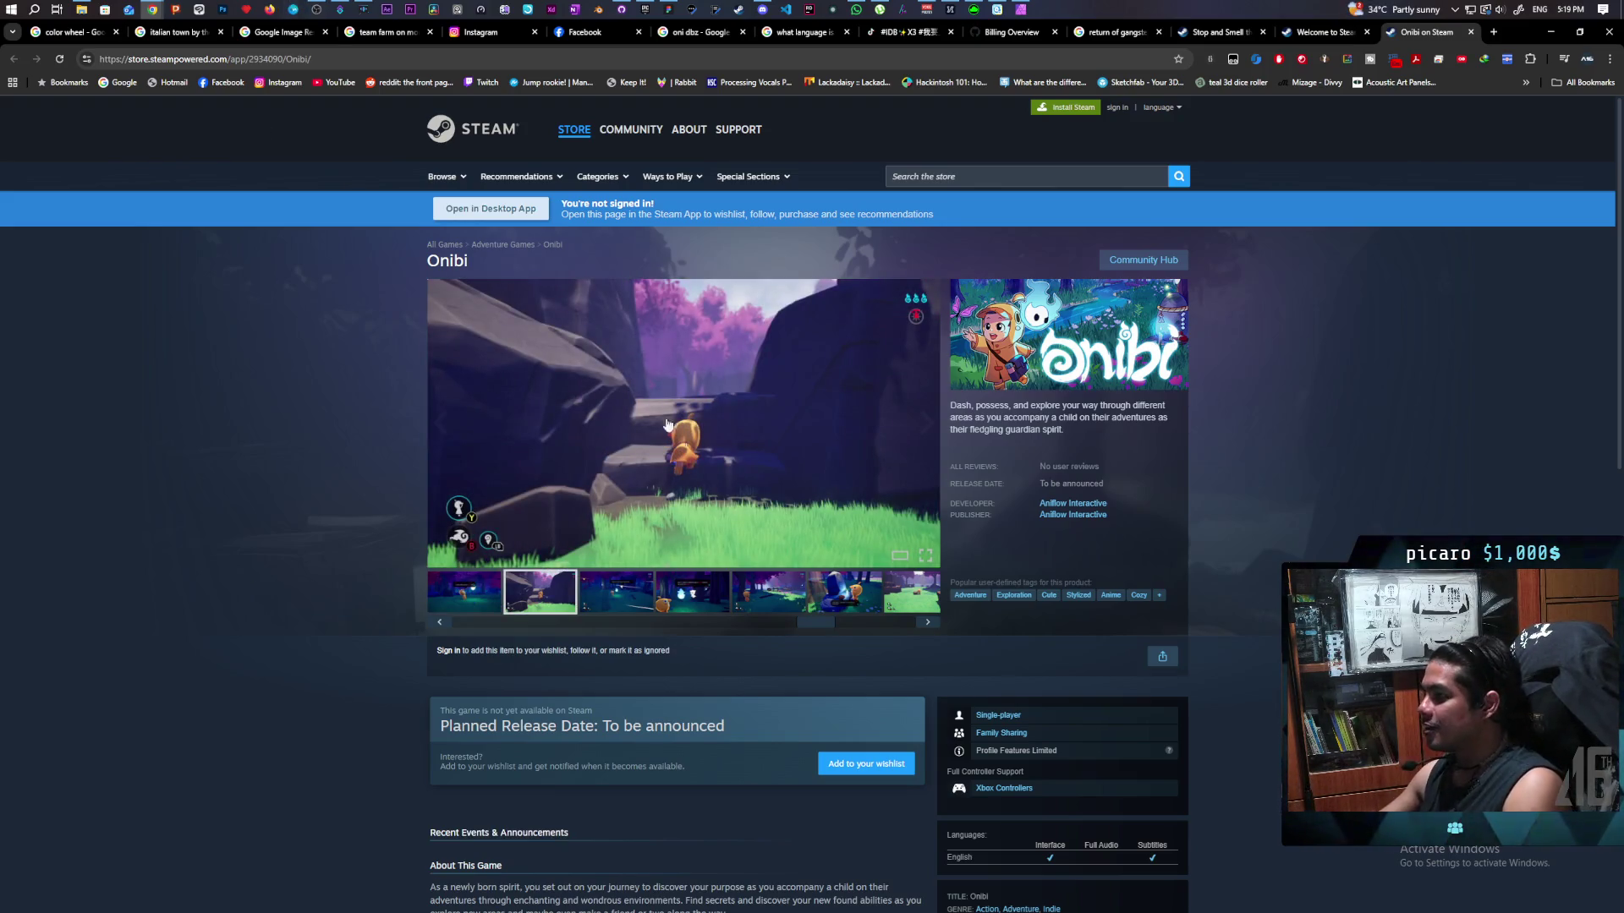
scroll(507, 602, up, 2)
click(472, 603)
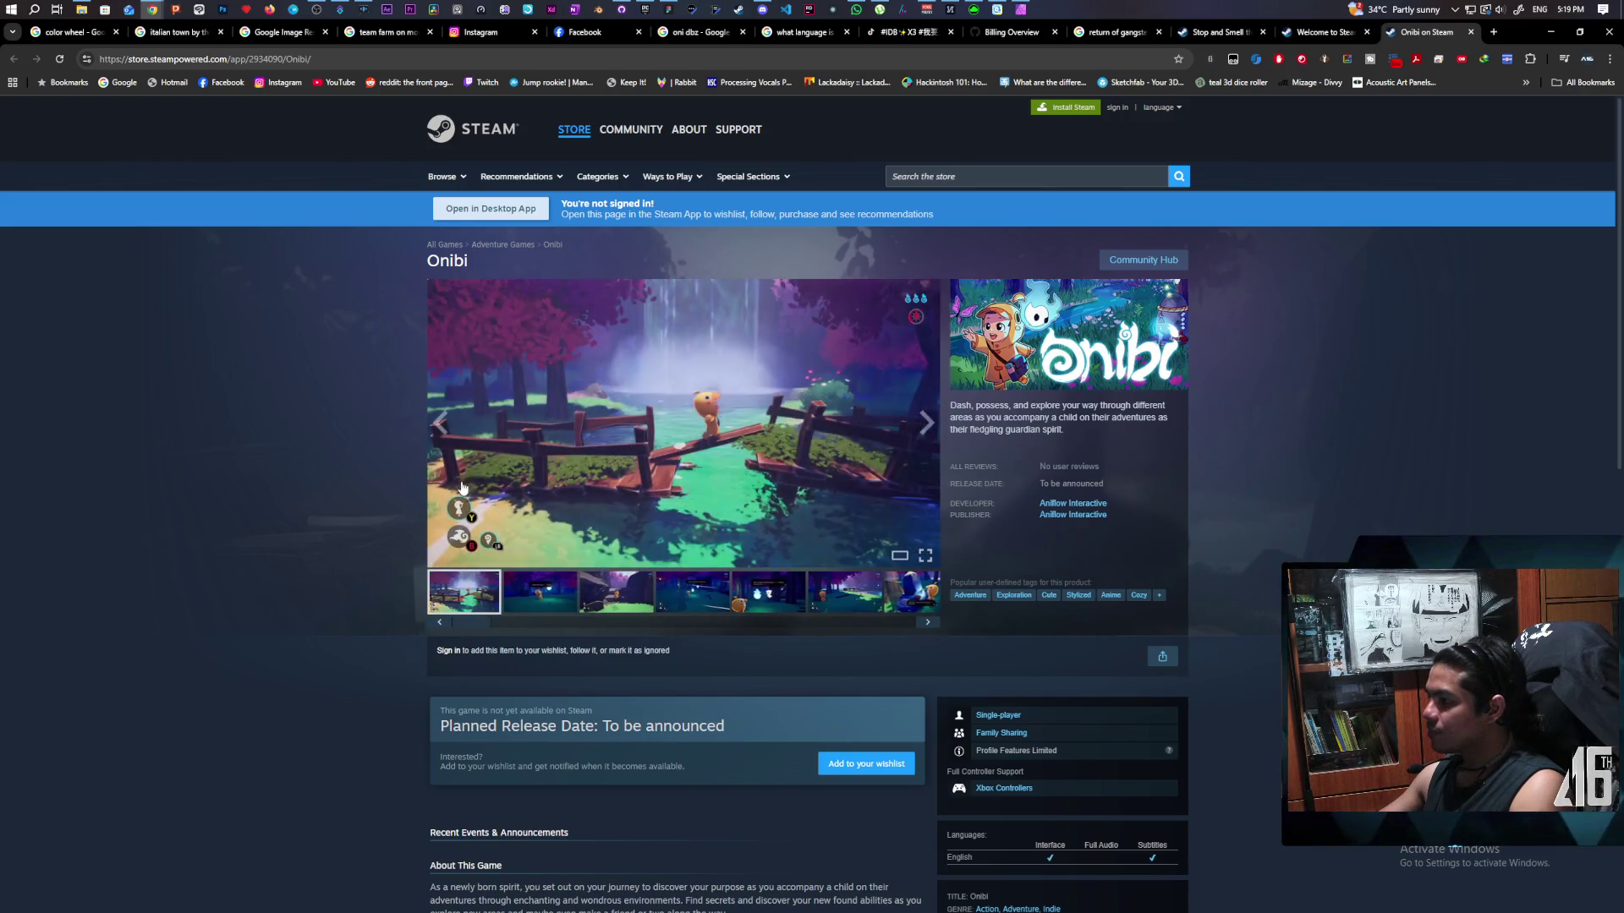
click(1318, 34)
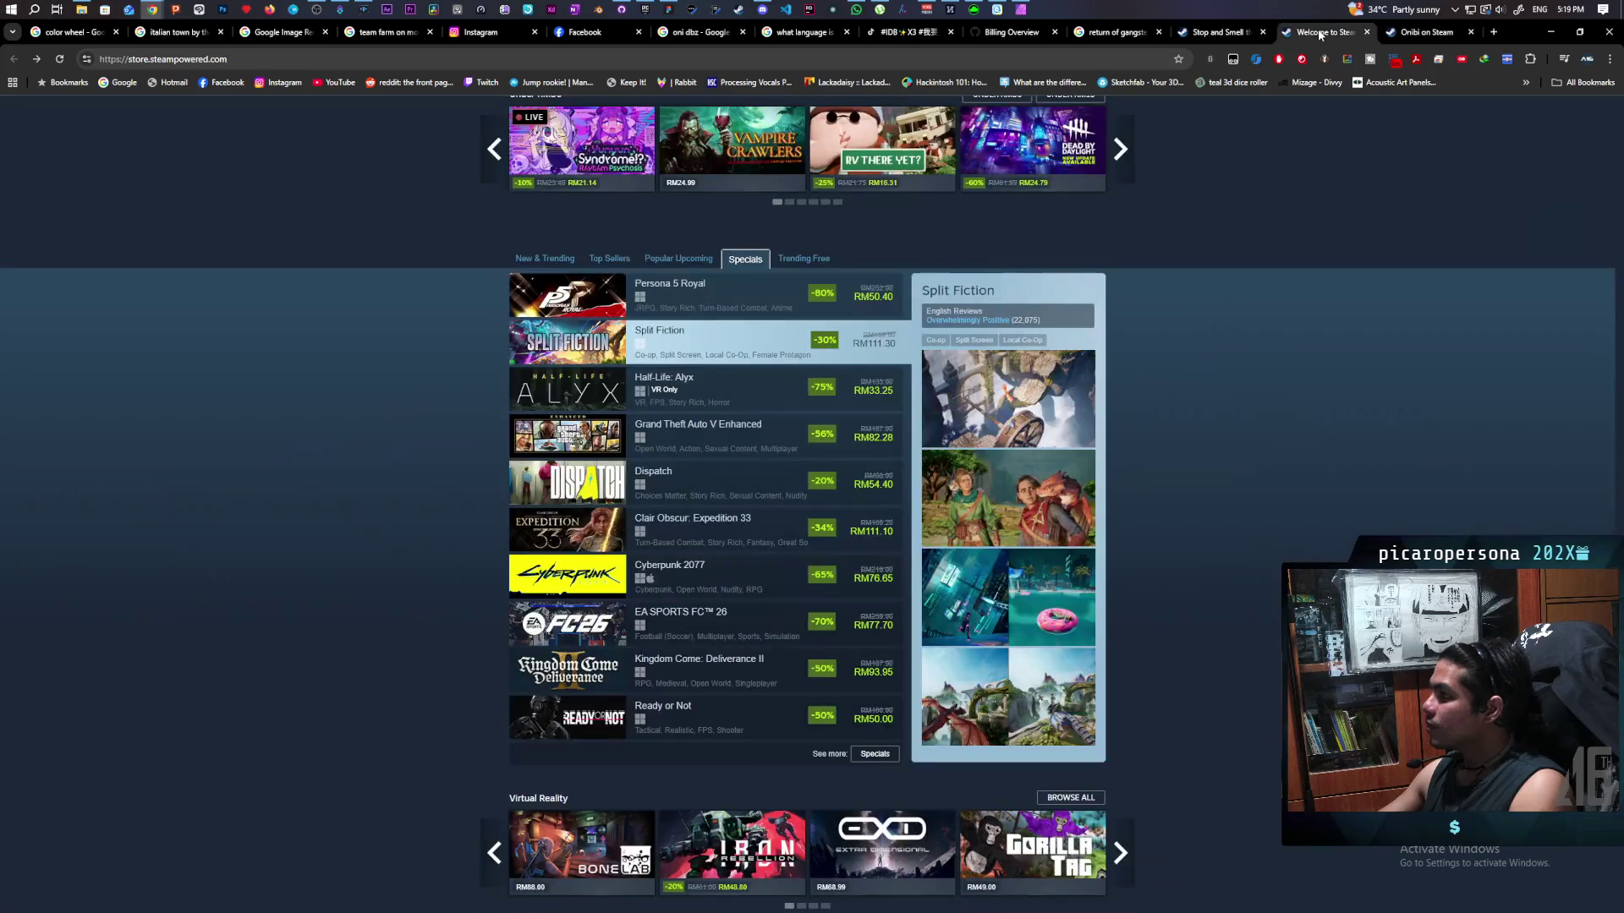
click(1417, 34)
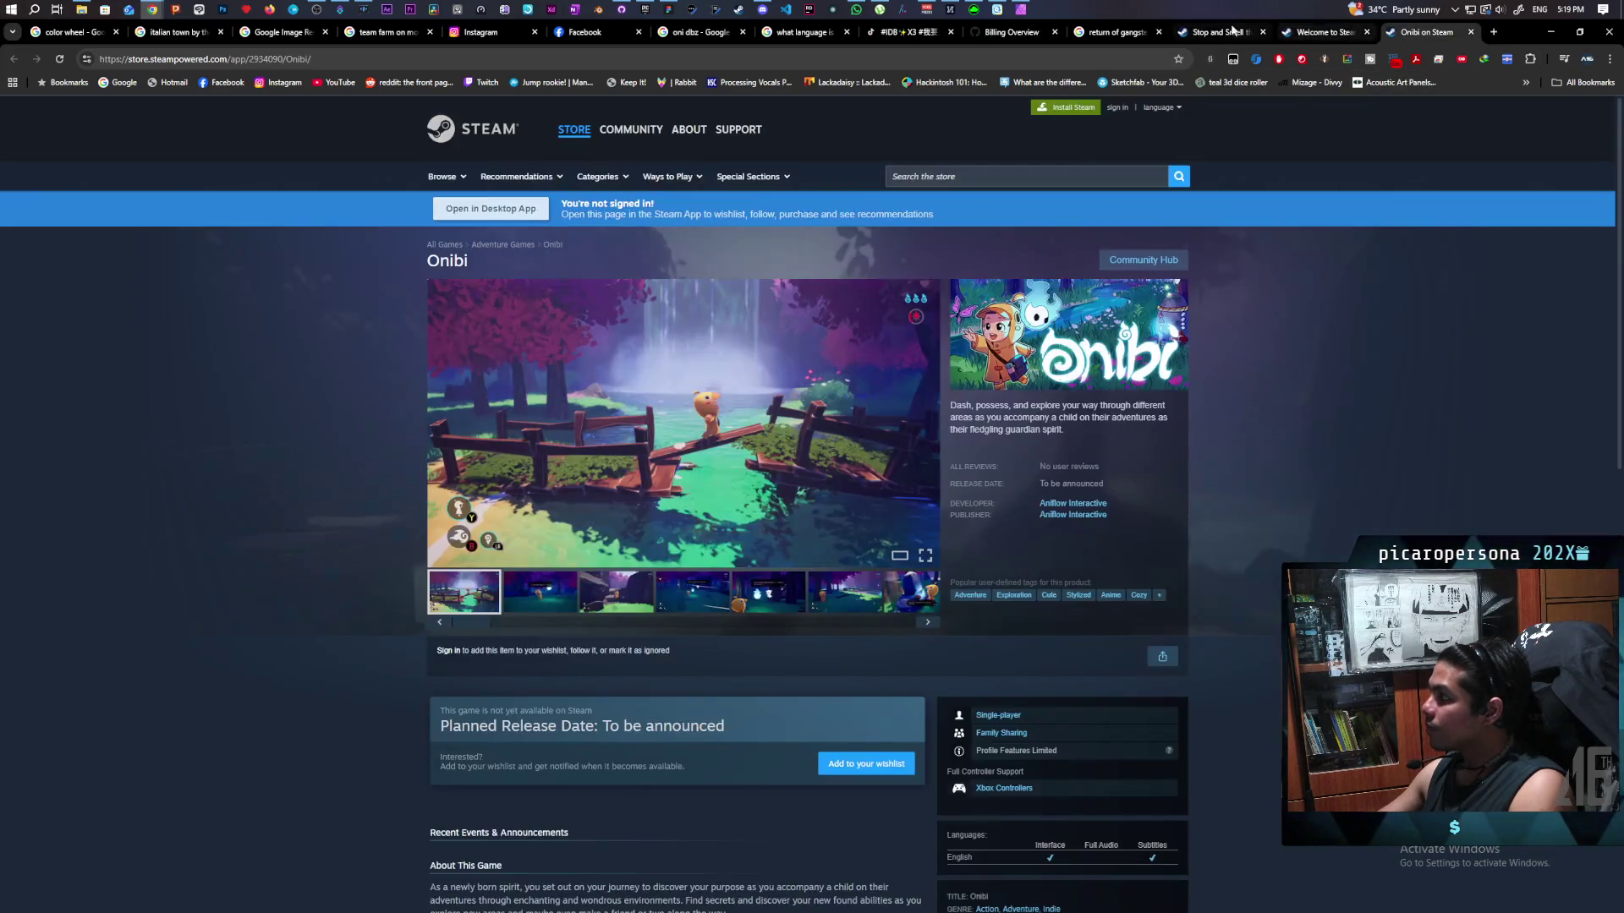
click(1210, 32)
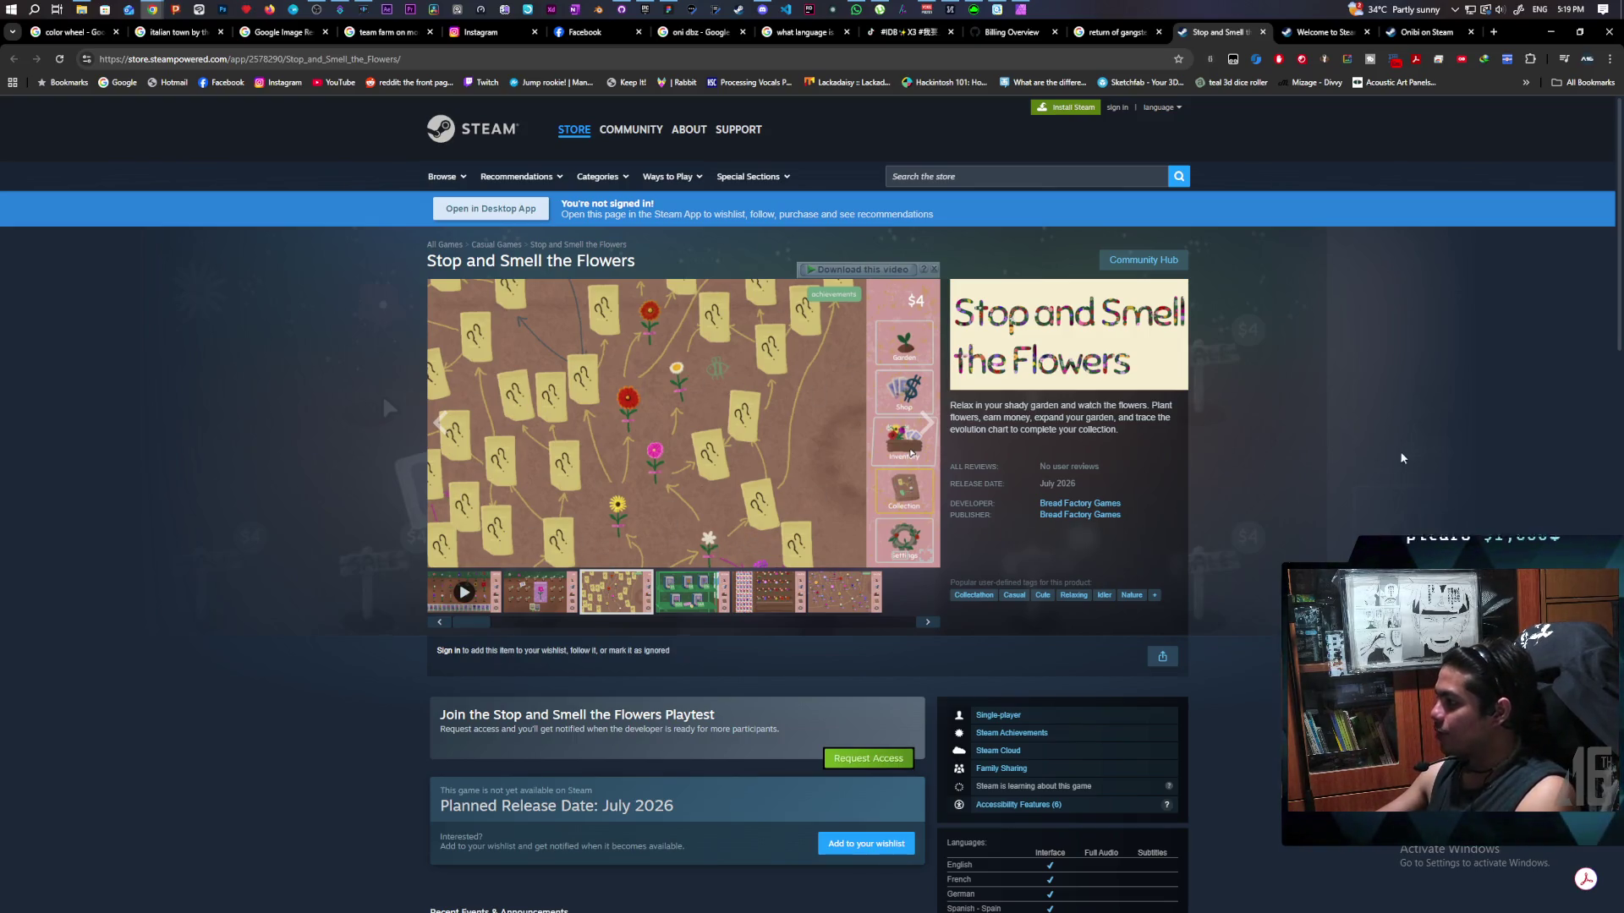
scroll(1323, 460, down, 3)
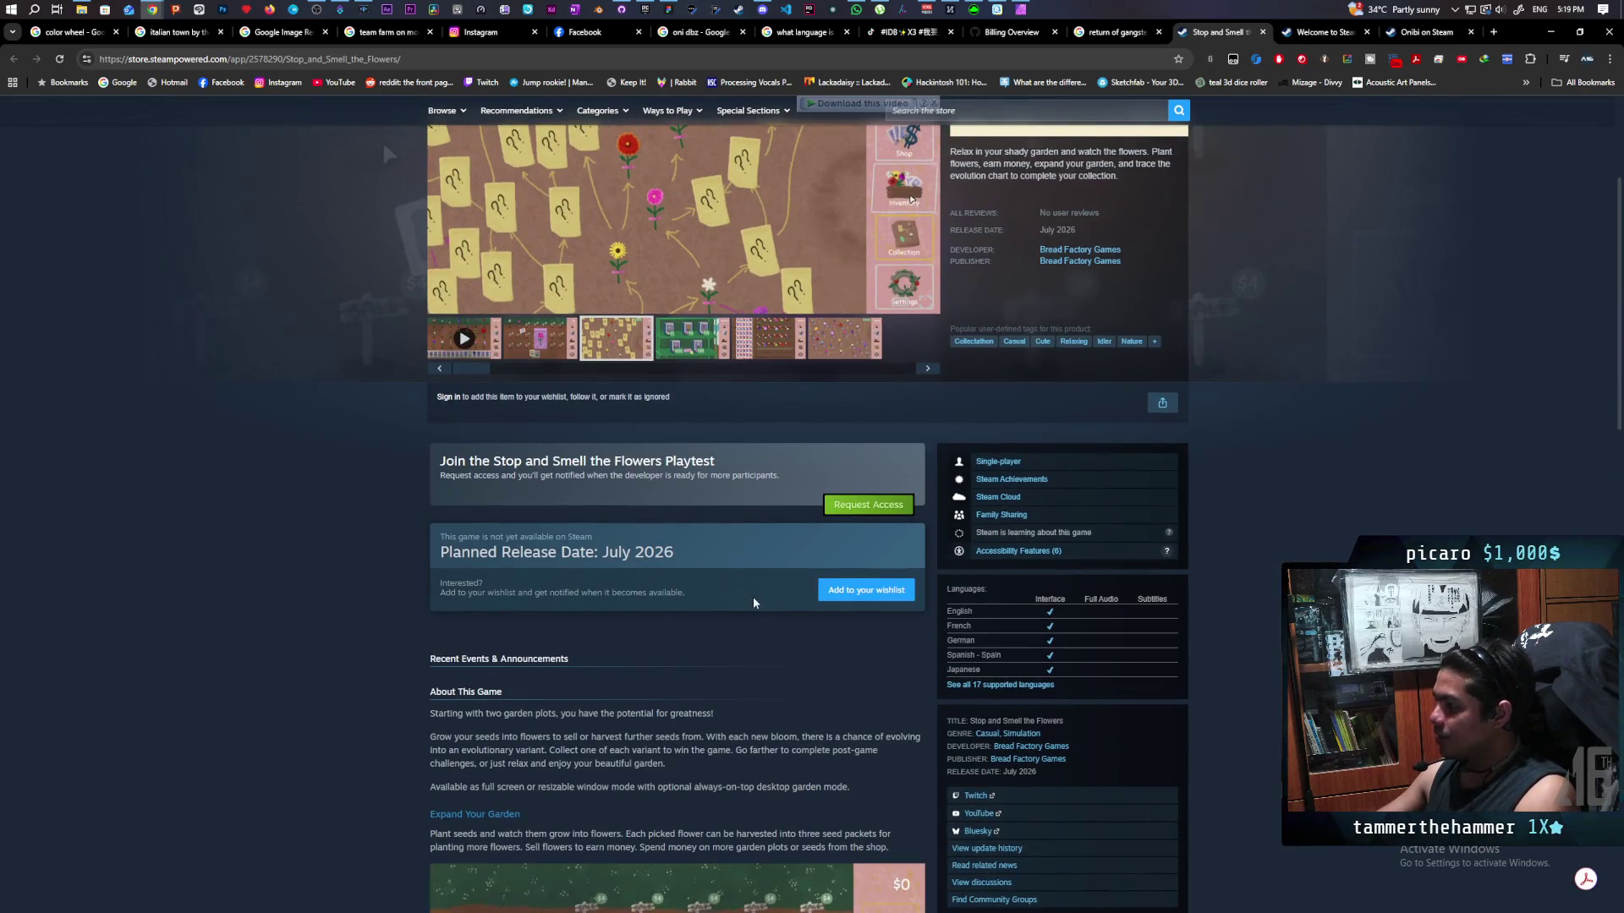
scroll(753, 602, down, 2)
scroll(773, 612, down, 3)
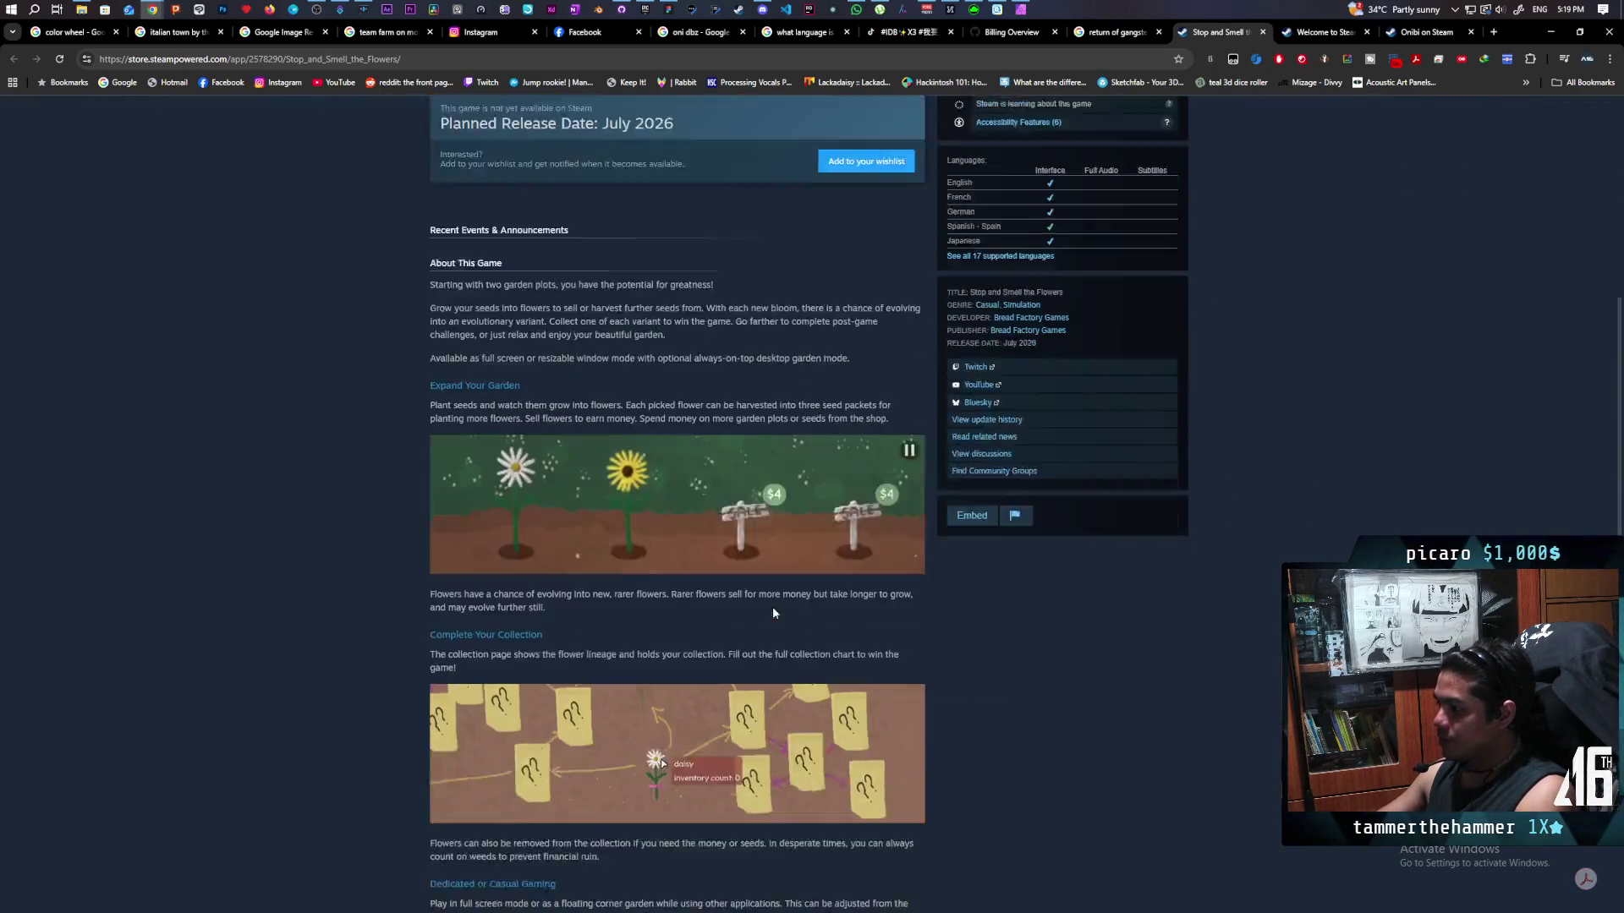
scroll(773, 607, down, 6)
scroll(727, 207, down, 2)
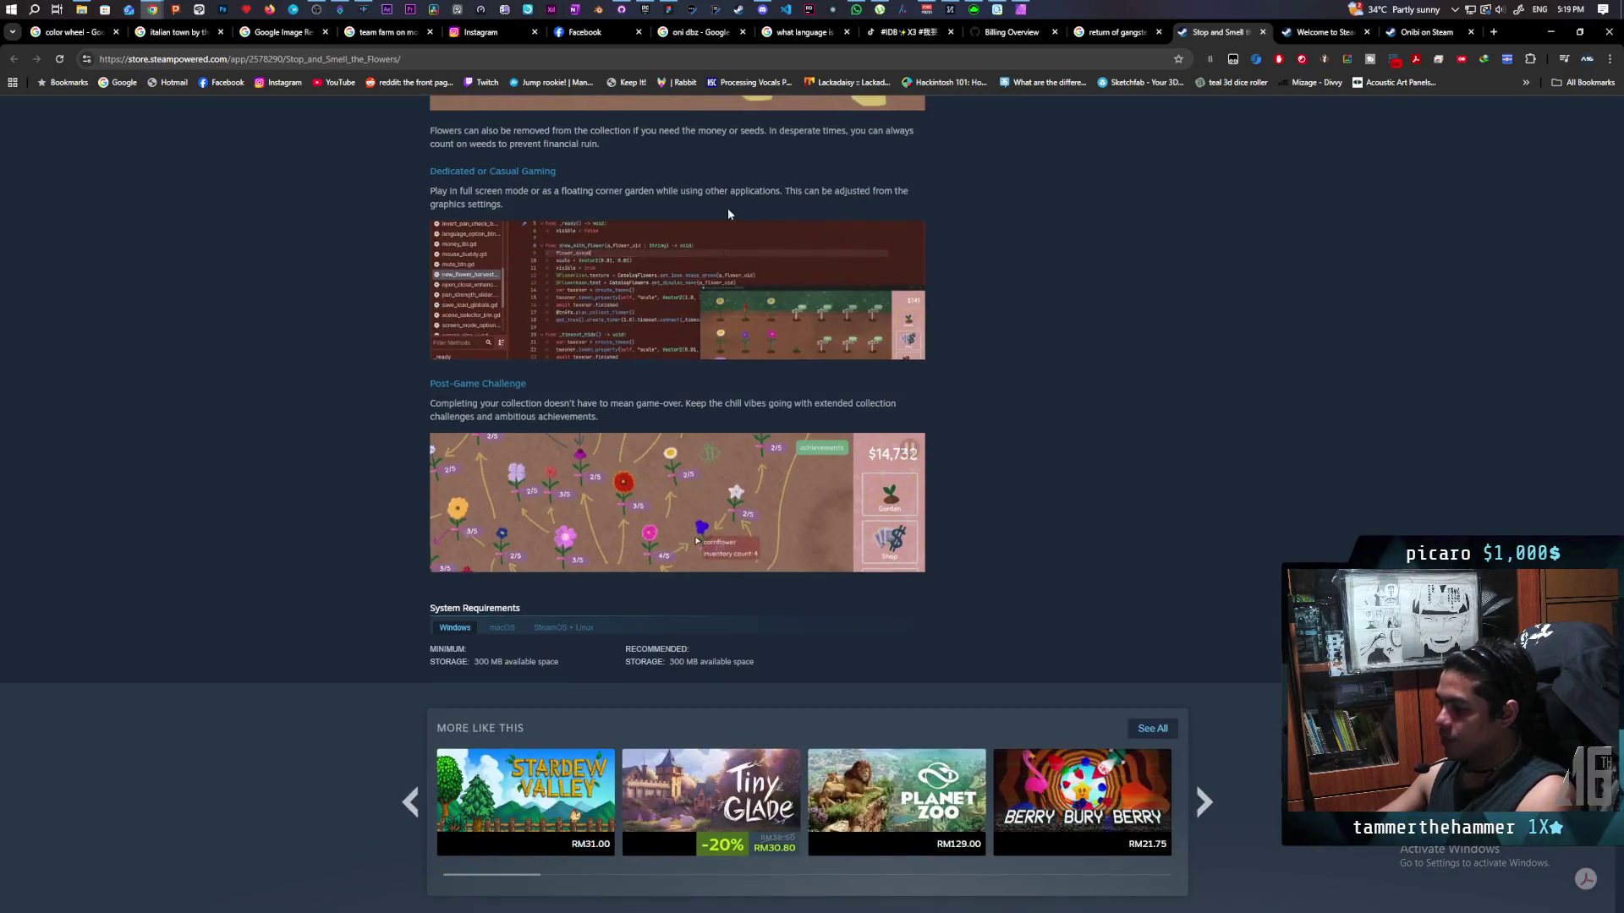
scroll(1041, 460, up, 6)
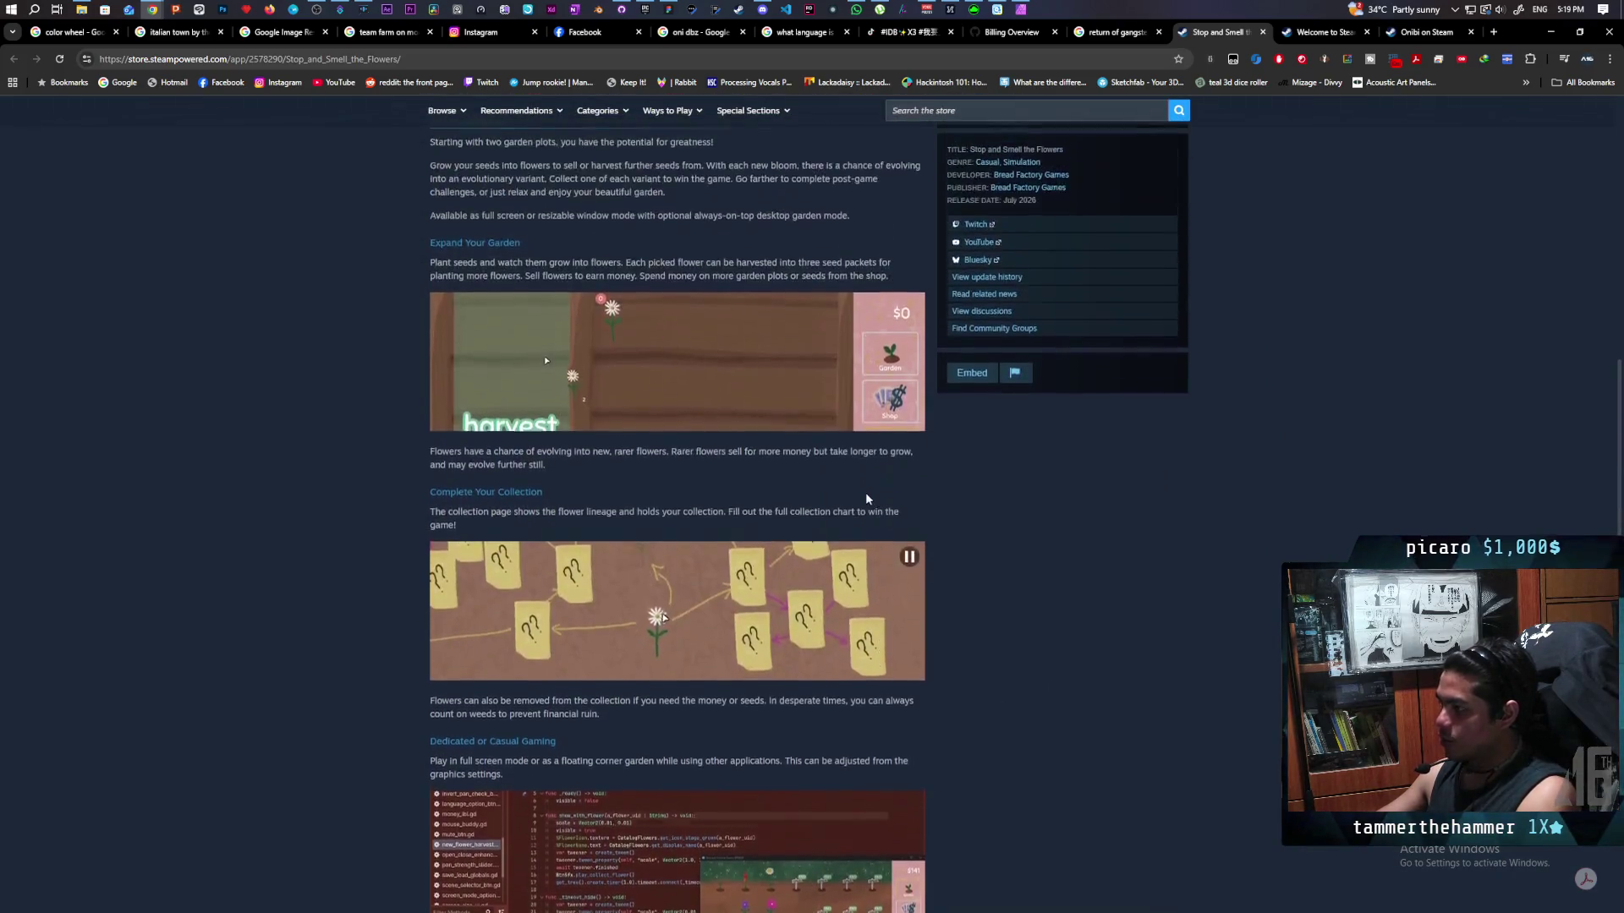
scroll(863, 494, up, 5)
scroll(863, 494, down, 3)
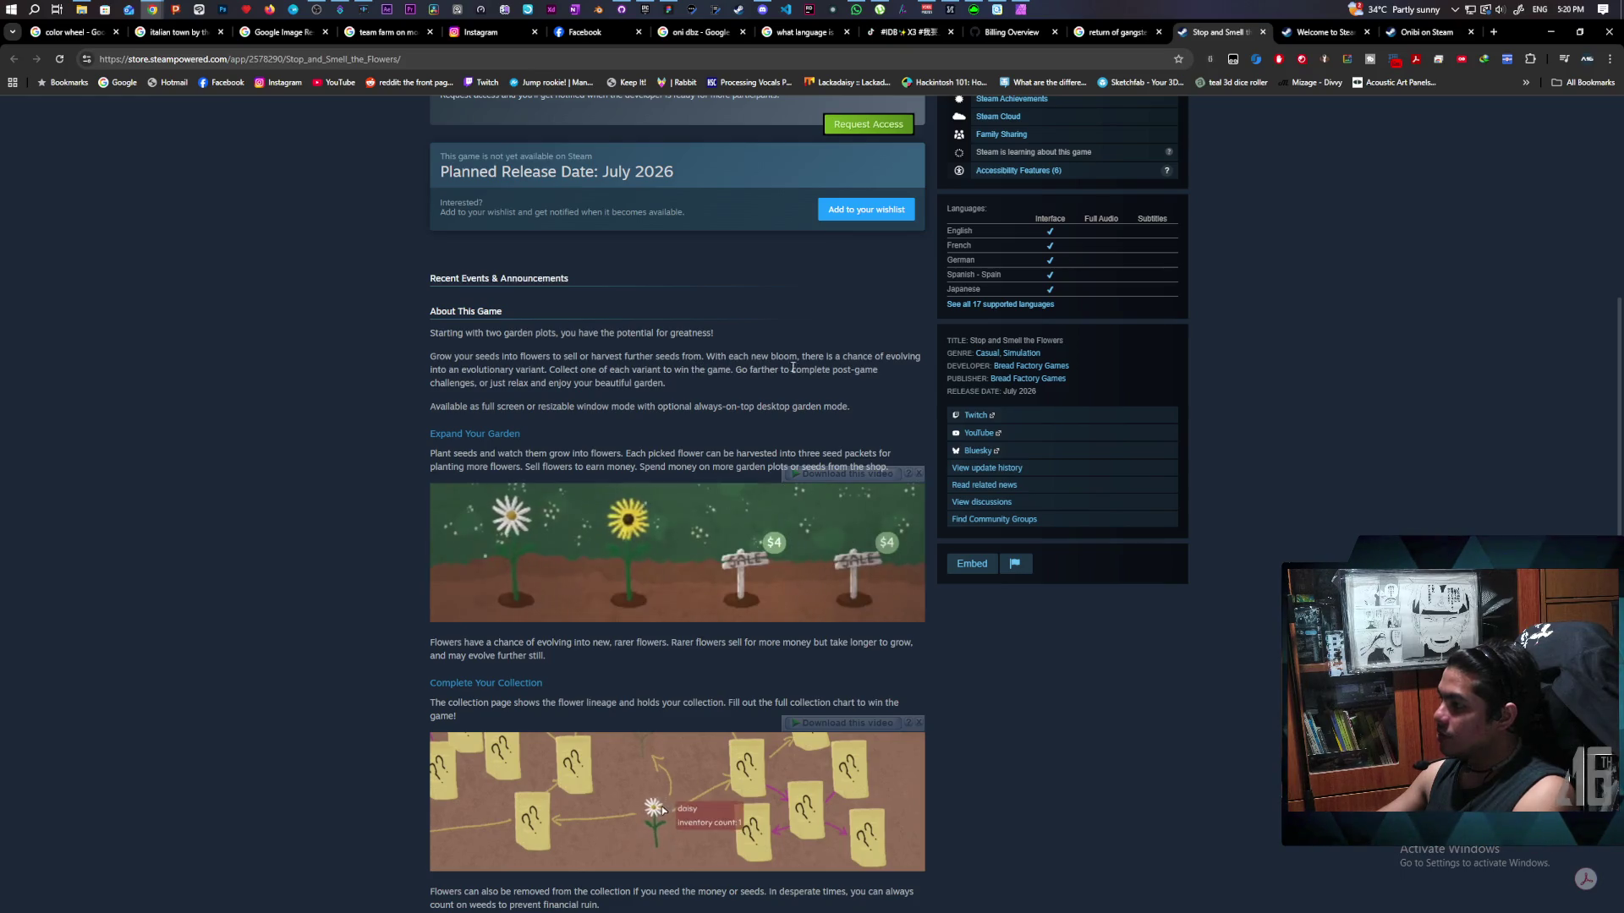
scroll(1012, 465, down, 10)
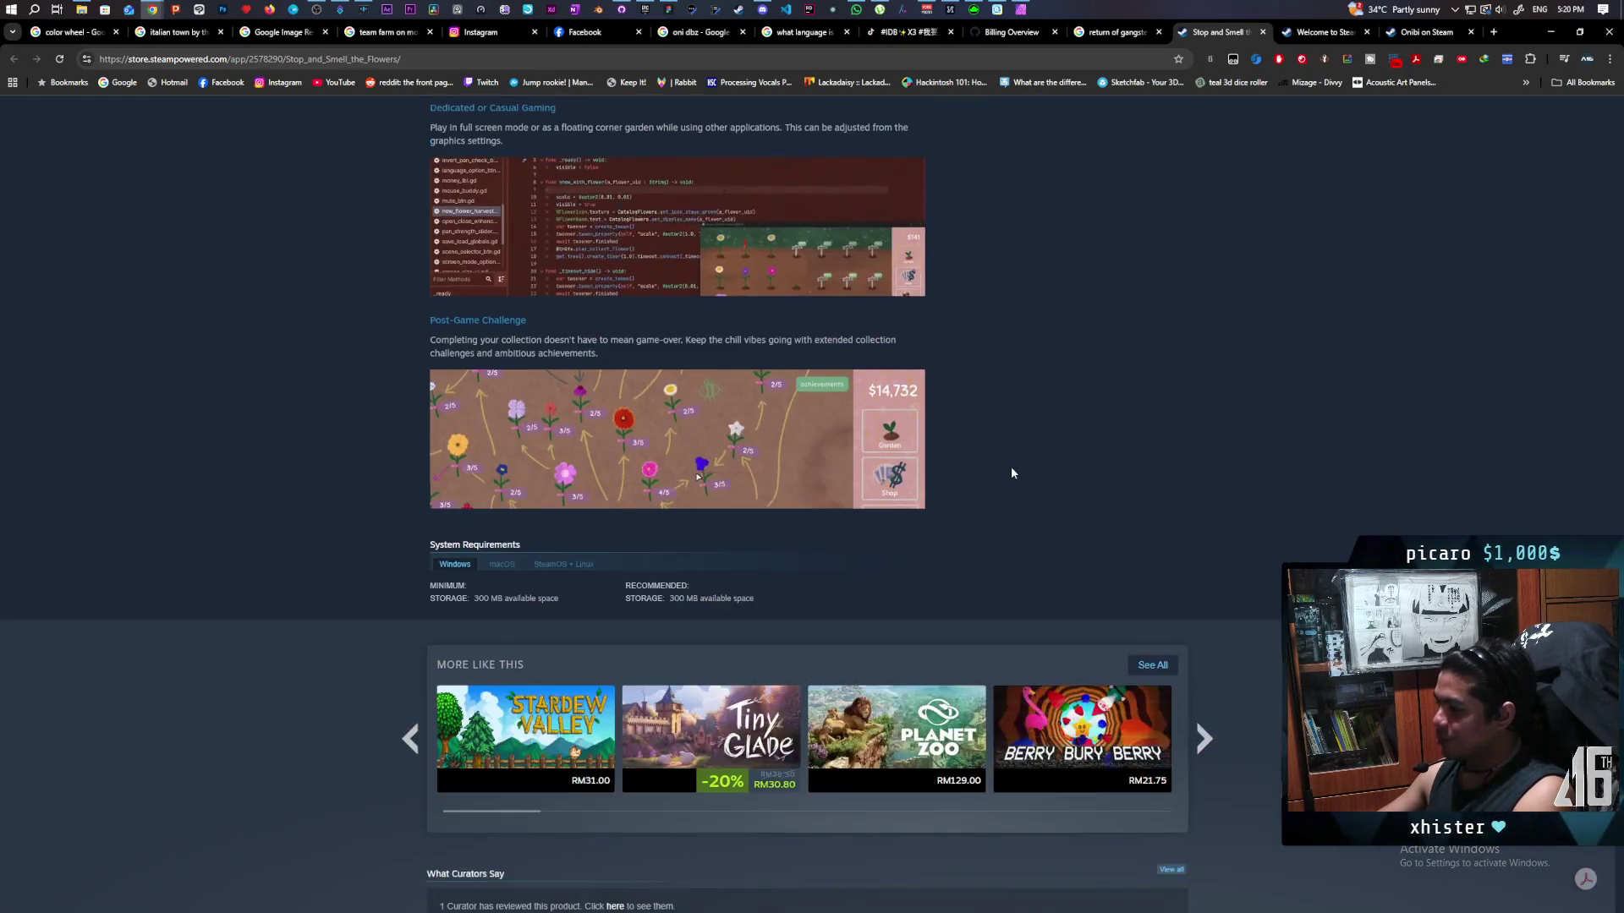
scroll(1021, 456, up, 15)
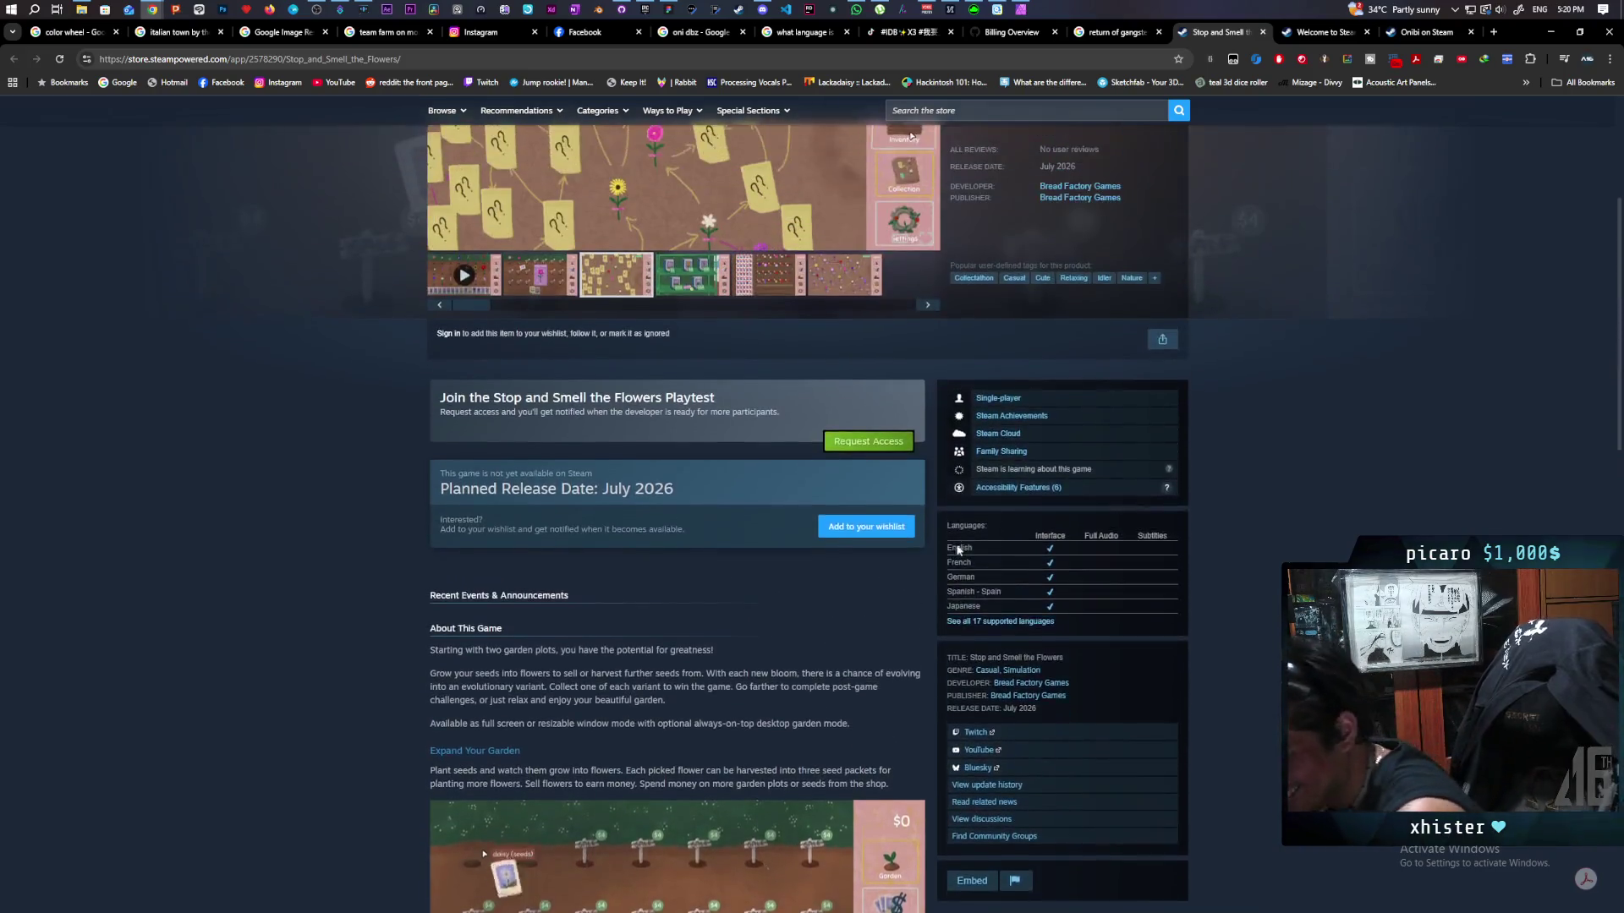
scroll(956, 548, up, 4)
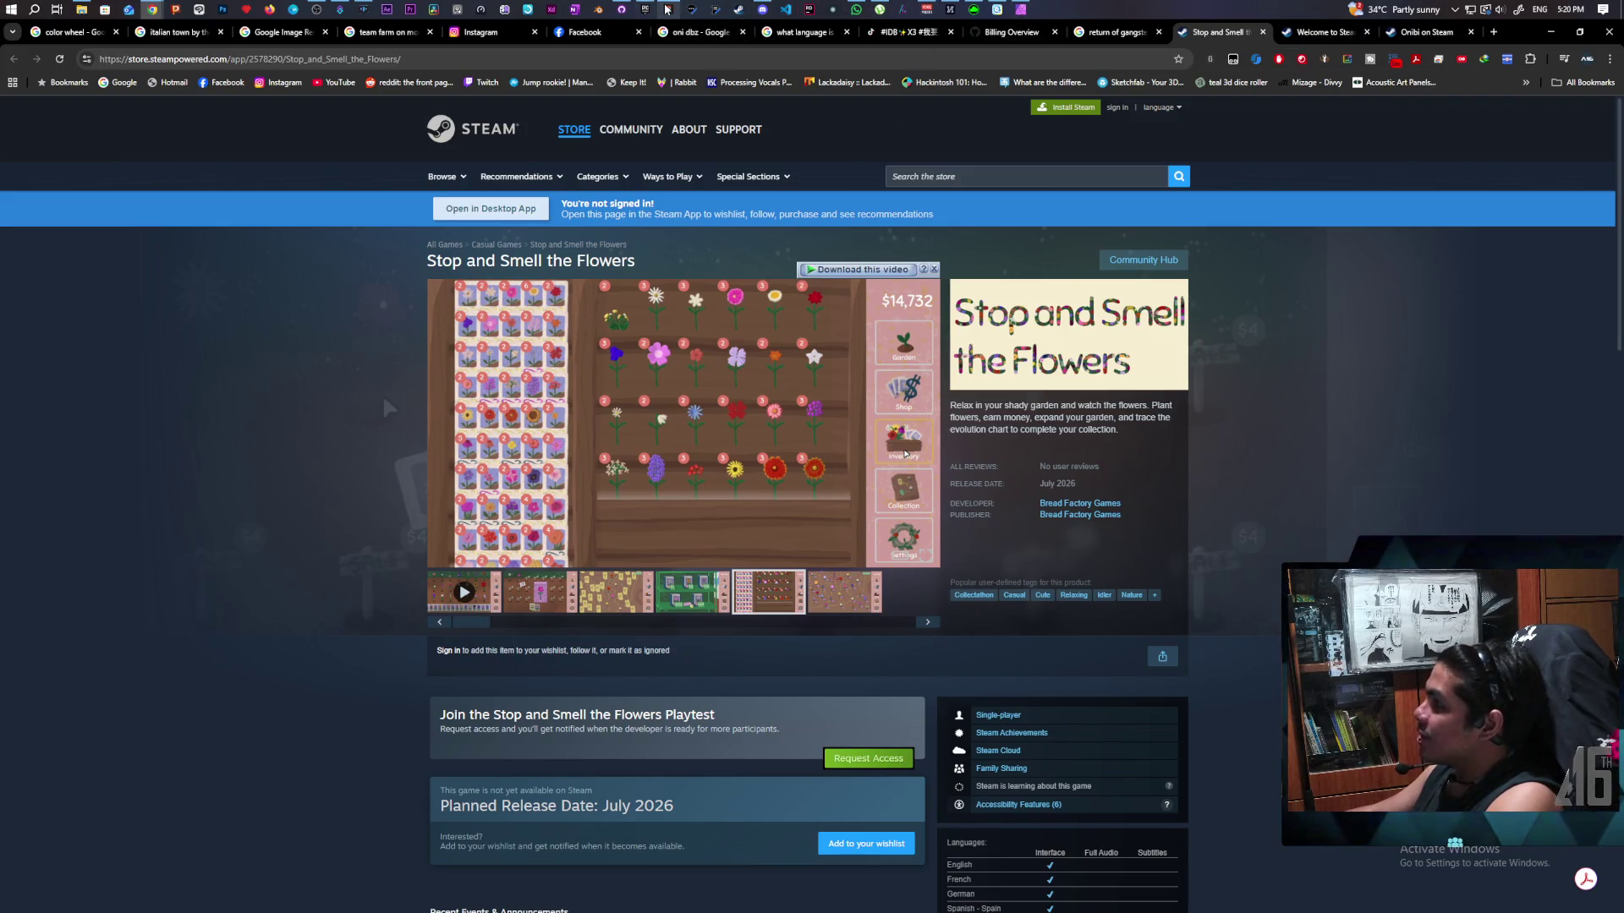
mouse_move(667, 10)
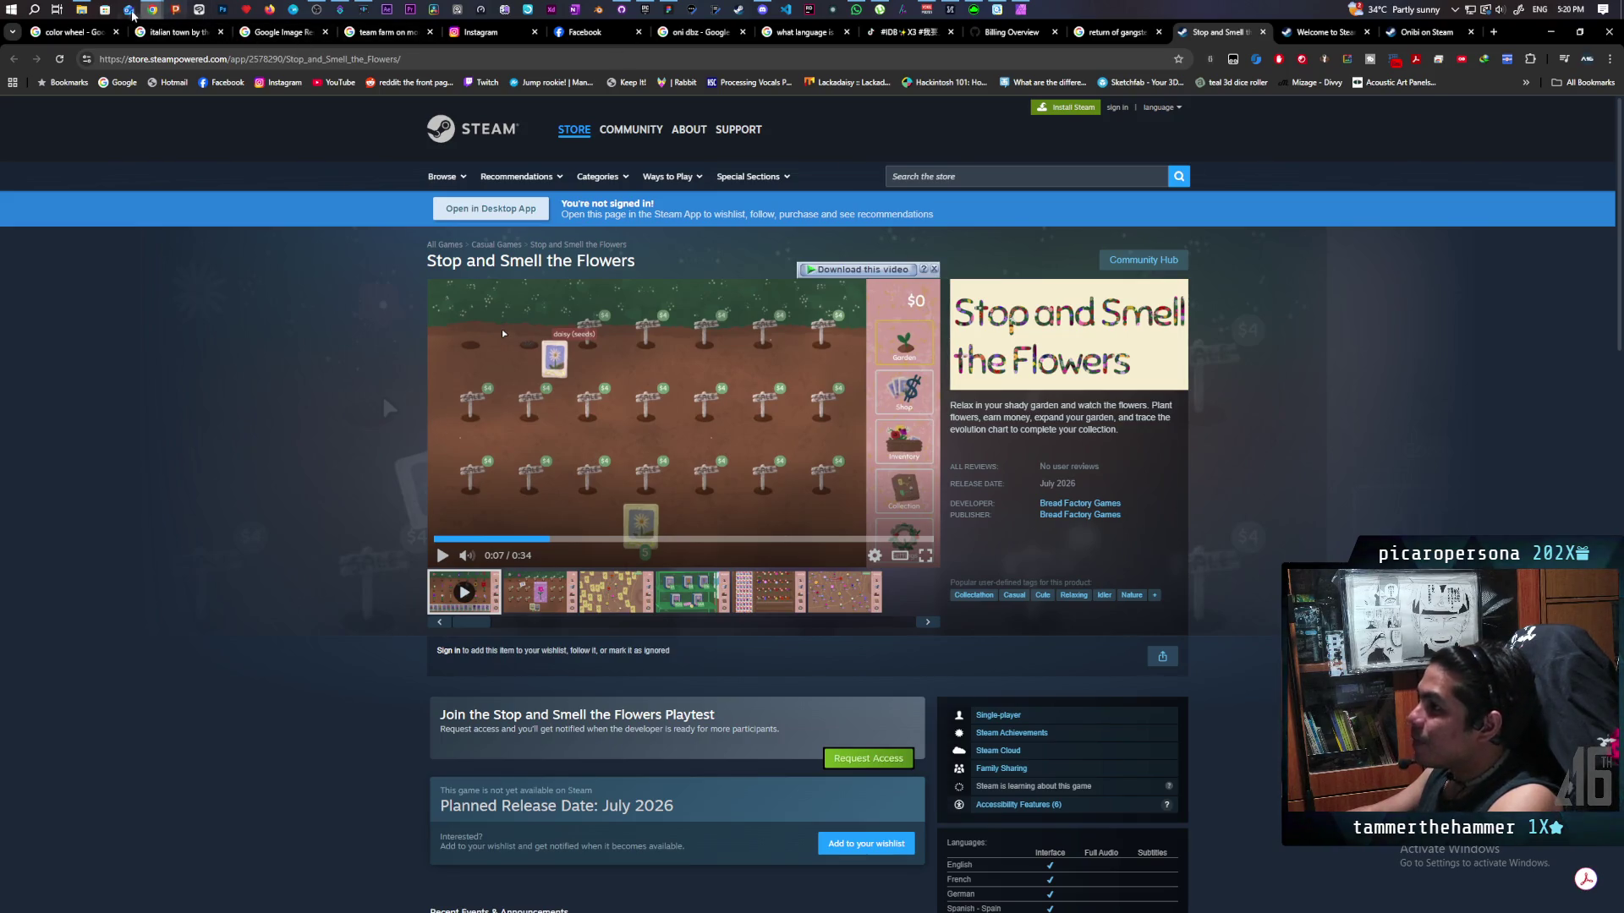
mouse_move(156, 10)
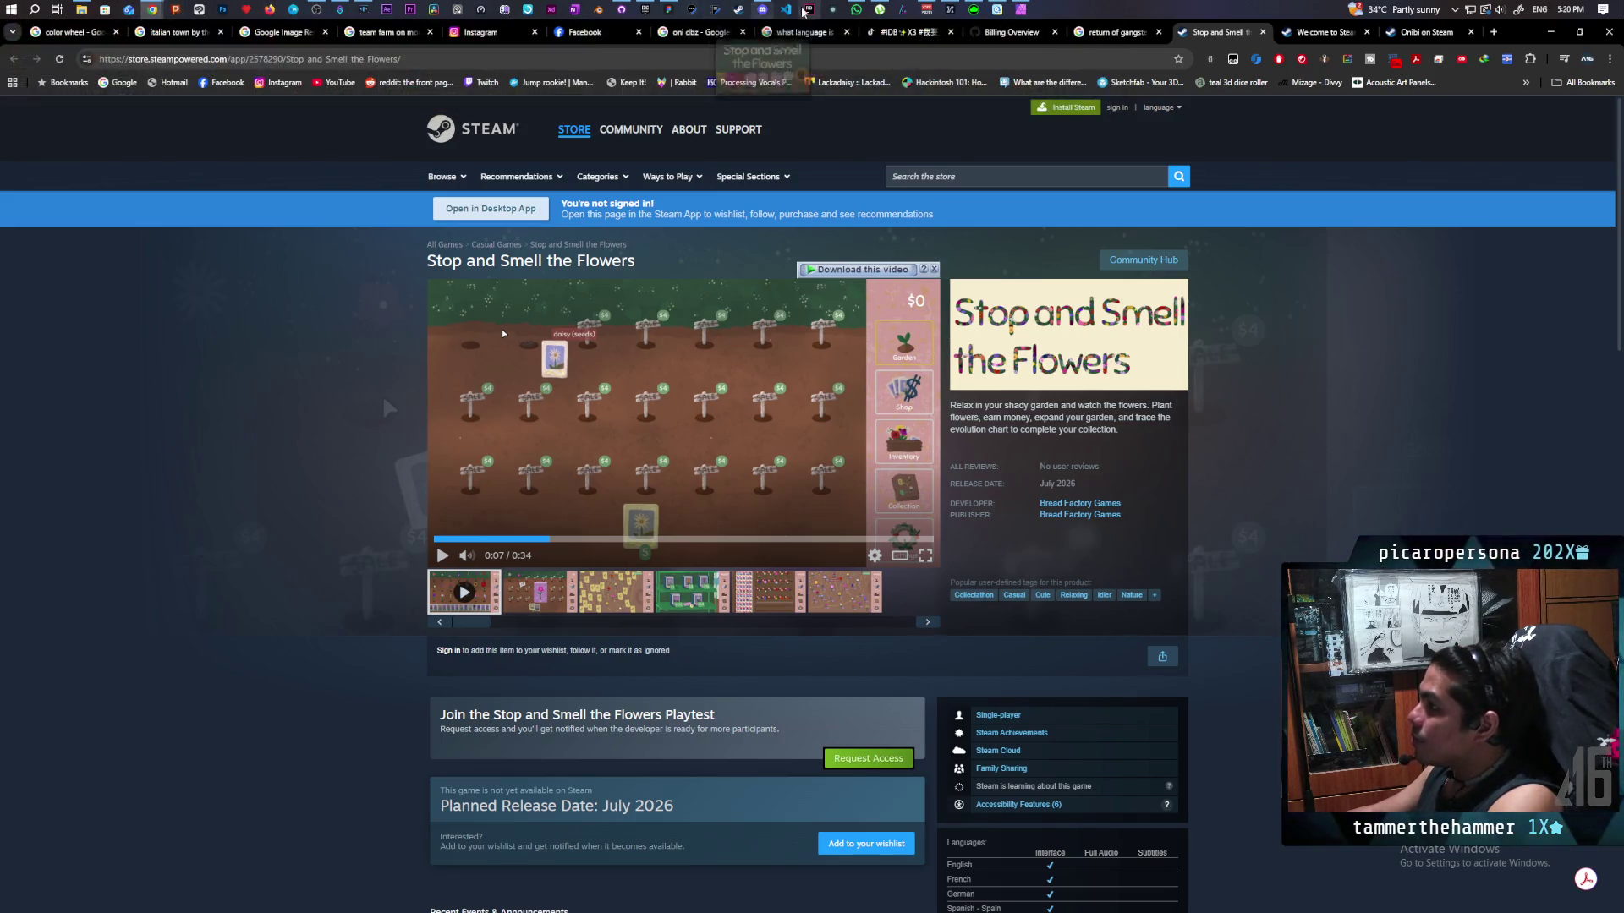
click(669, 9)
Zoom out and back in on the Paparazi board's task list and NPC Behavior notes.
scroll(990, 474, down, 10)
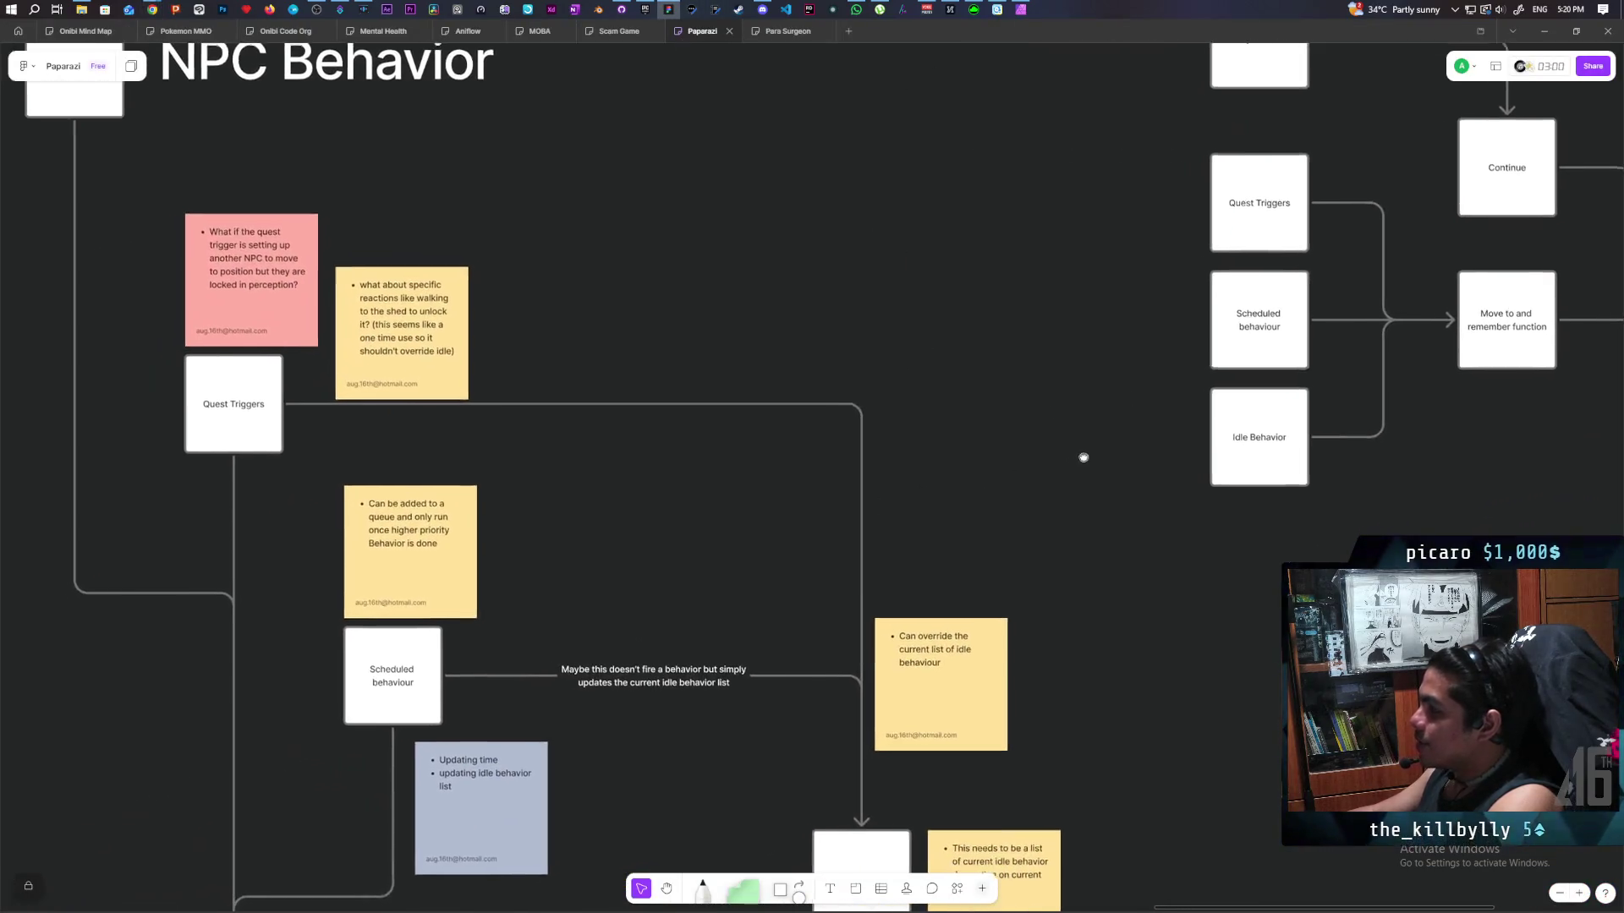
scroll(991, 476, down, 5)
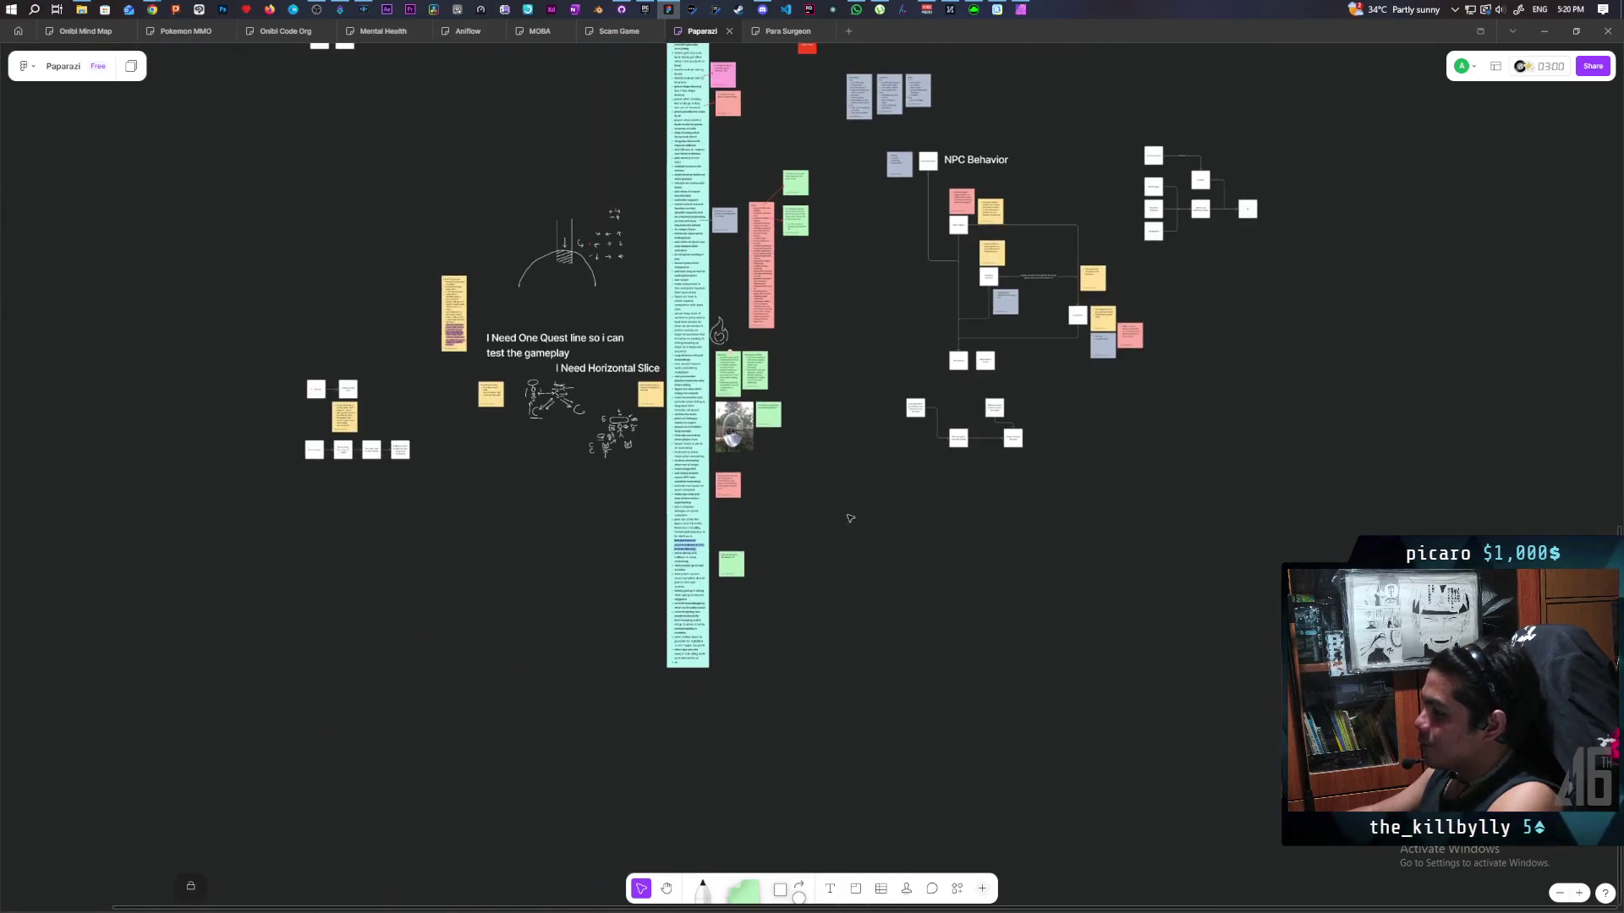
scroll(820, 550, up, 5)
scroll(810, 559, up, 1)
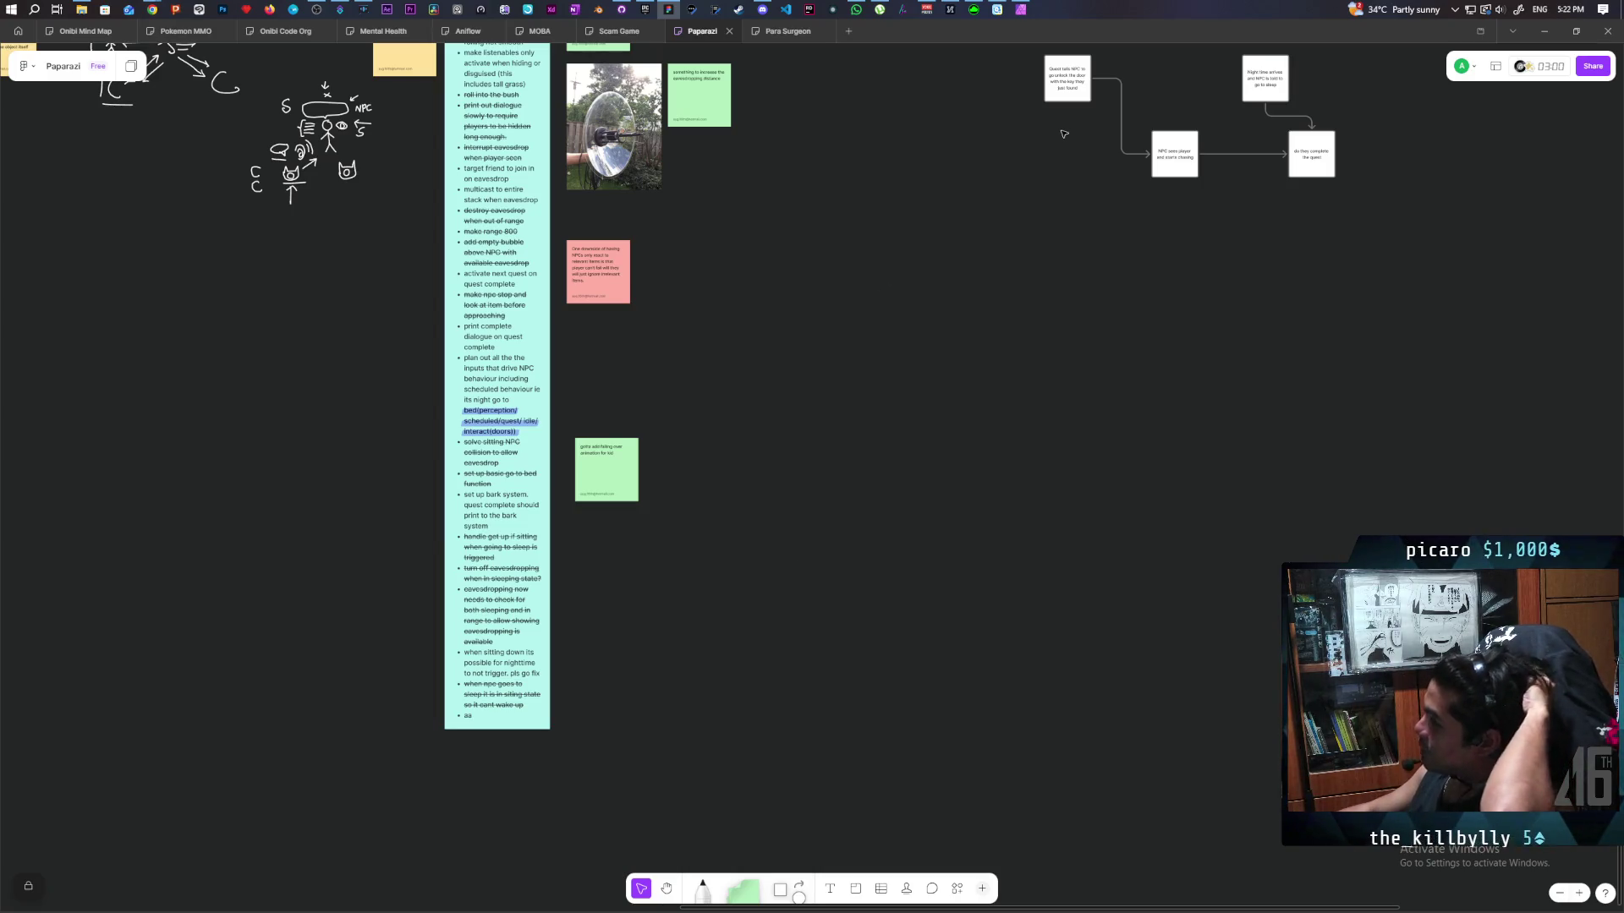
click(645, 9)
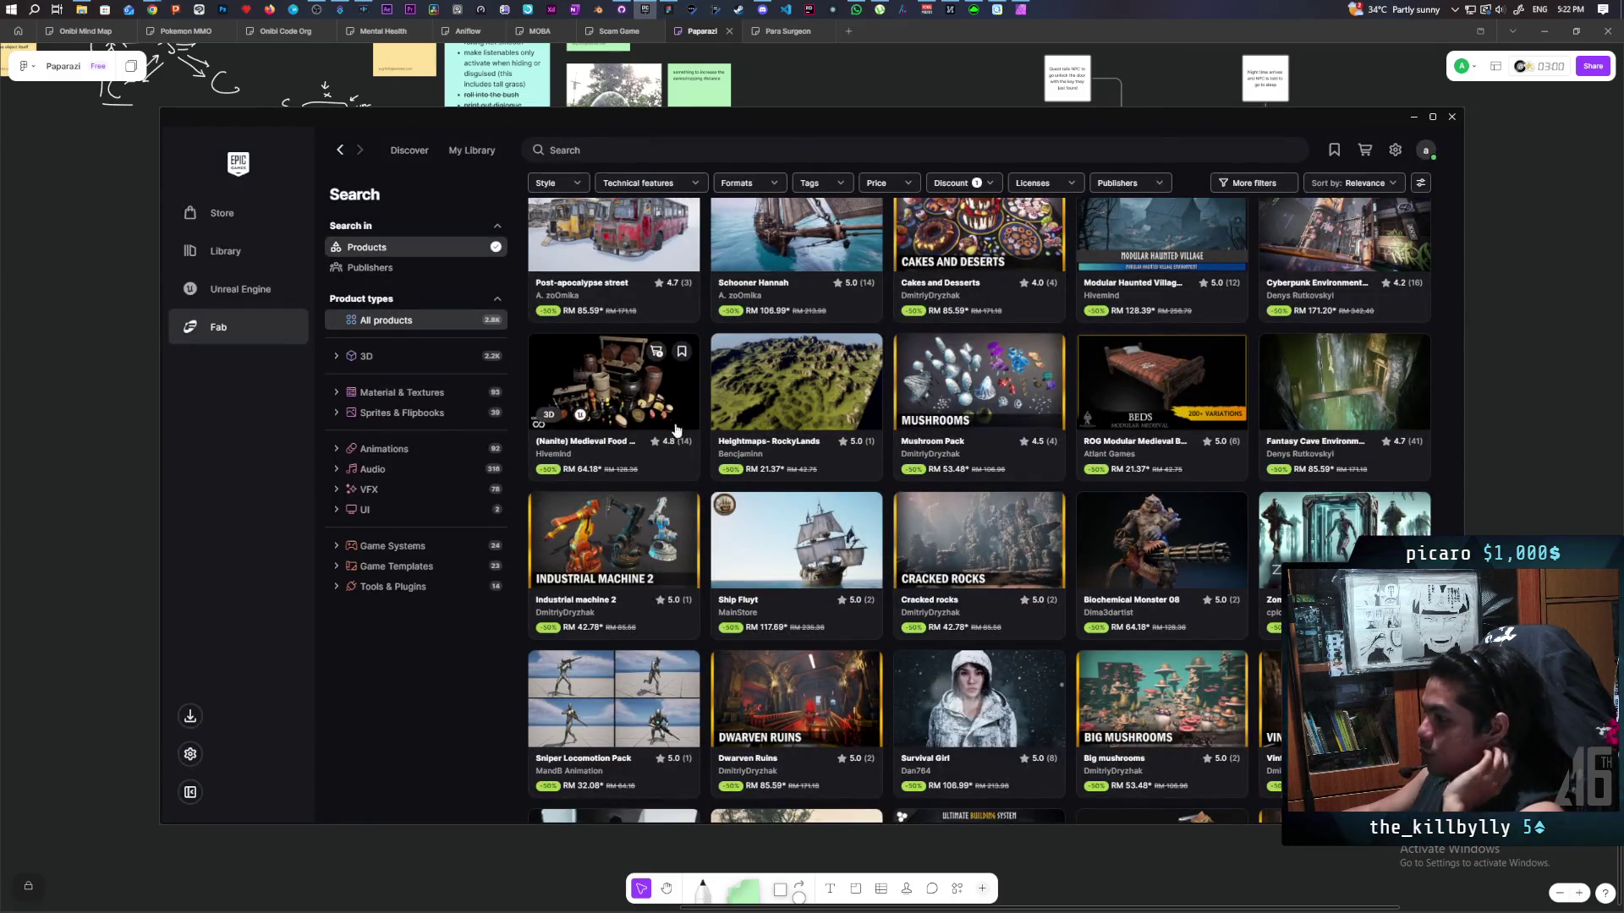
Scroll down through the Fab search results grid of 3D game asset packs.
scroll(867, 451, down, 3)
mouse_move(865, 446)
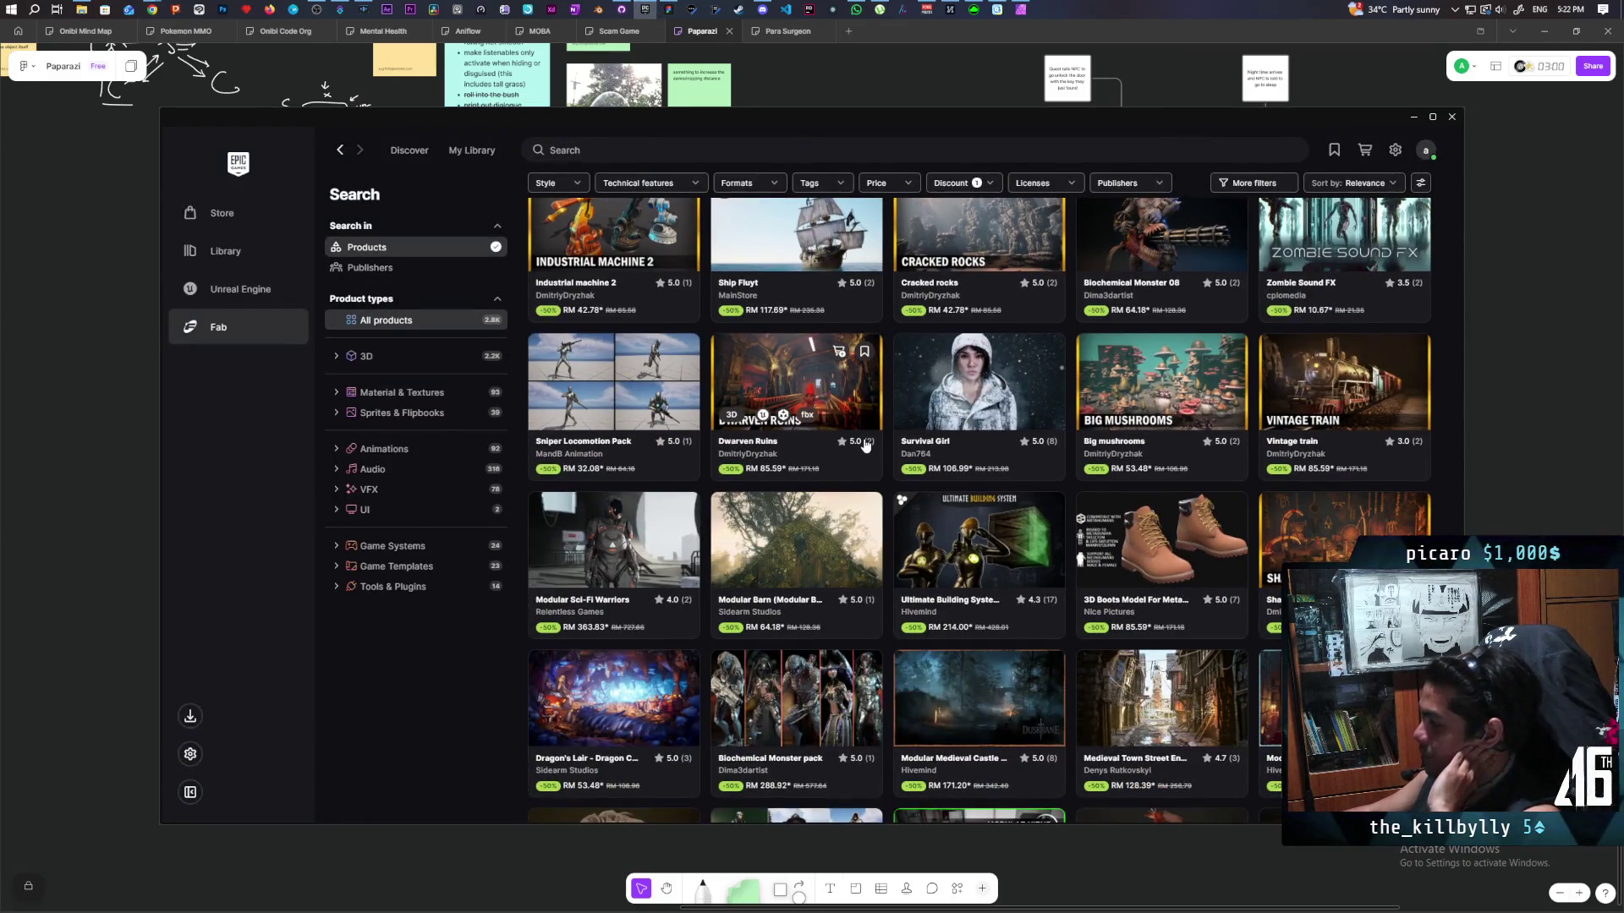
scroll(856, 439, down, 3)
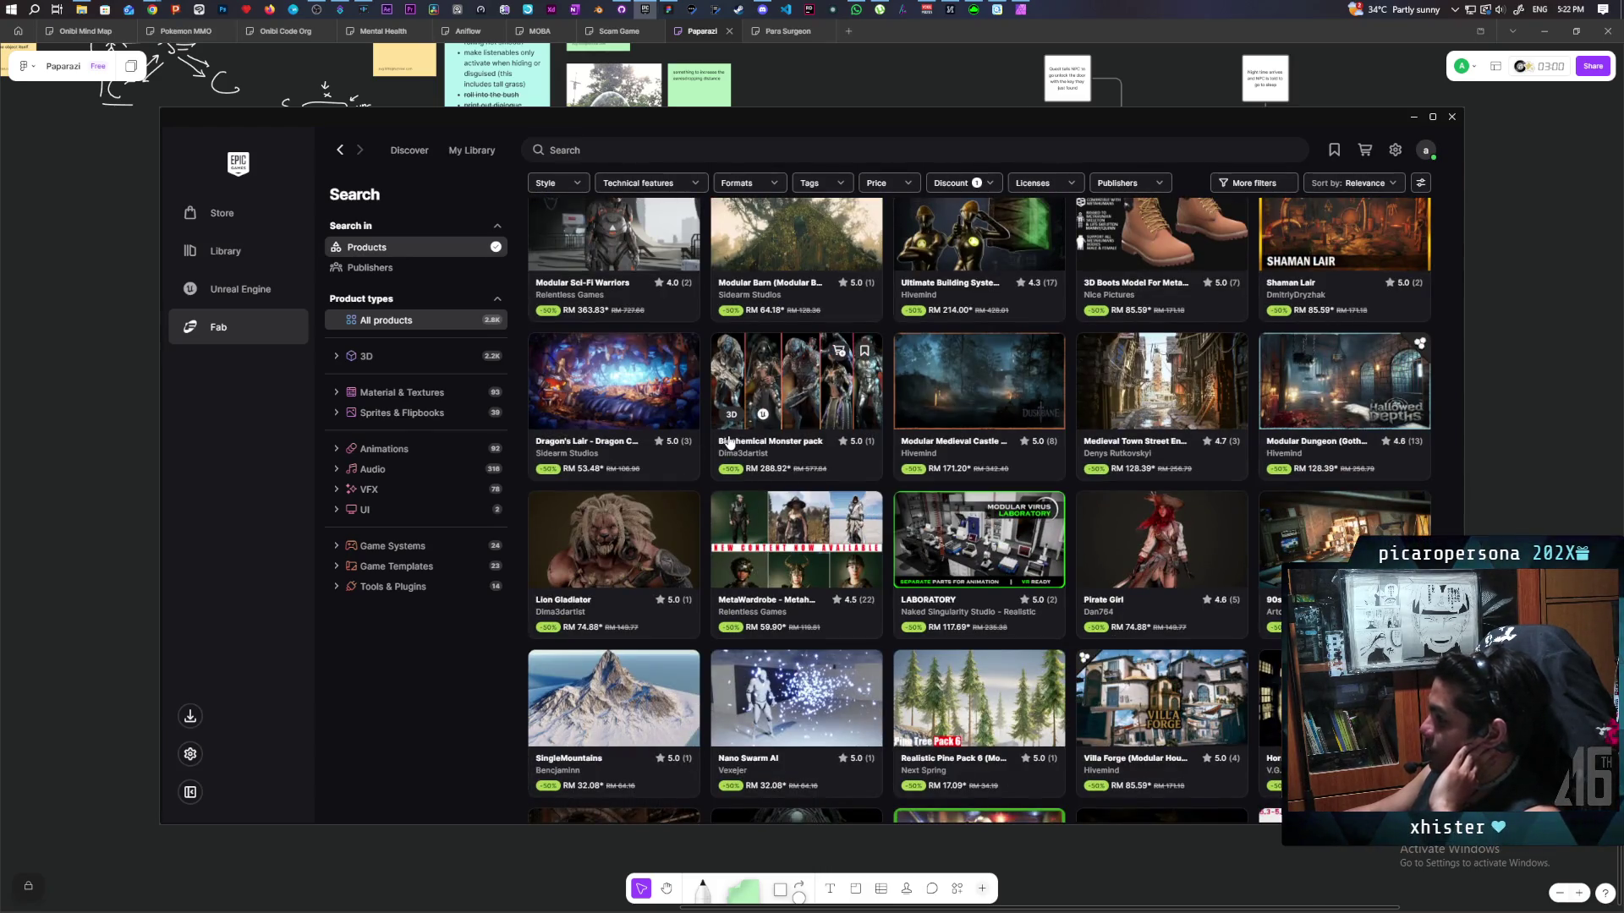
scroll(730, 441, down, 2)
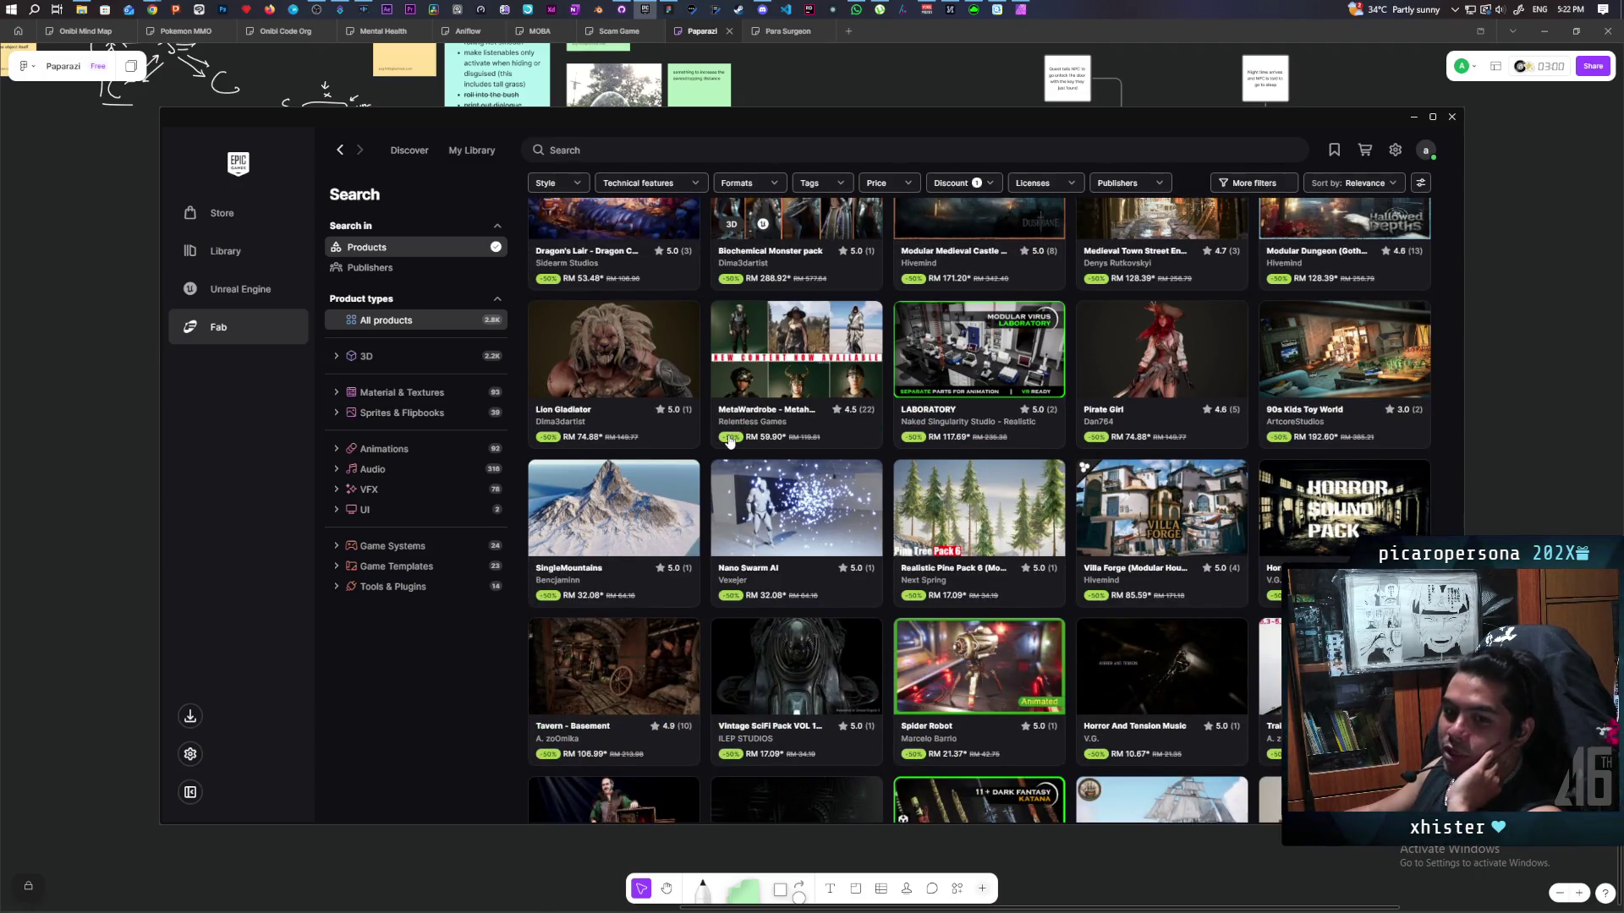
scroll(729, 440, down, 2)
scroll(730, 440, down, 2)
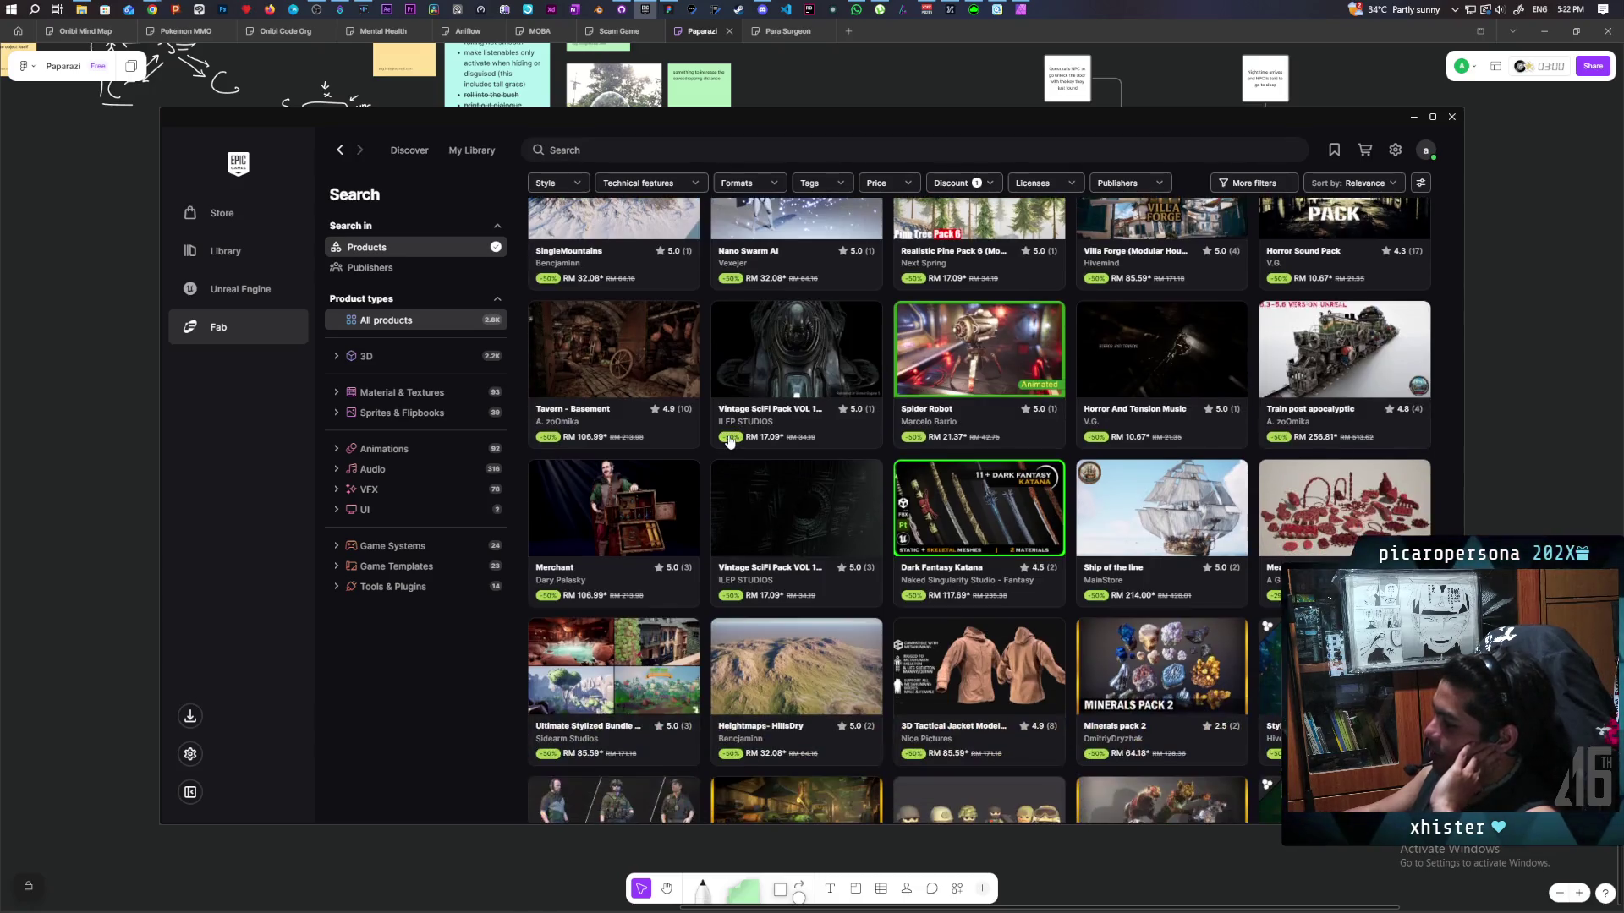
scroll(729, 441, down, 2)
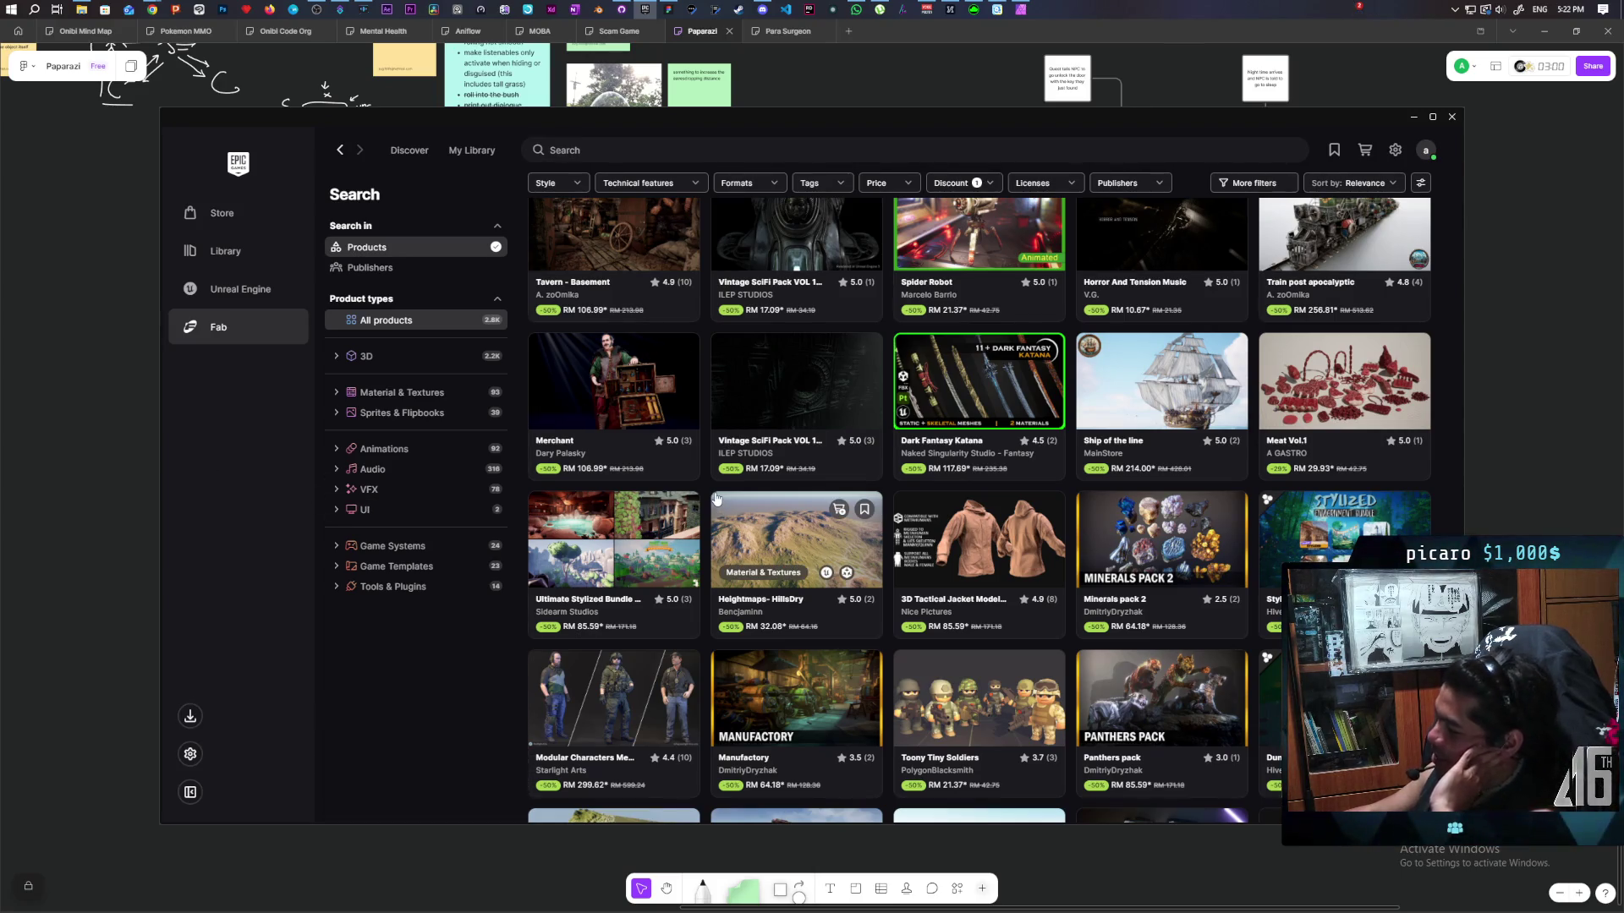
scroll(715, 499, down, 3)
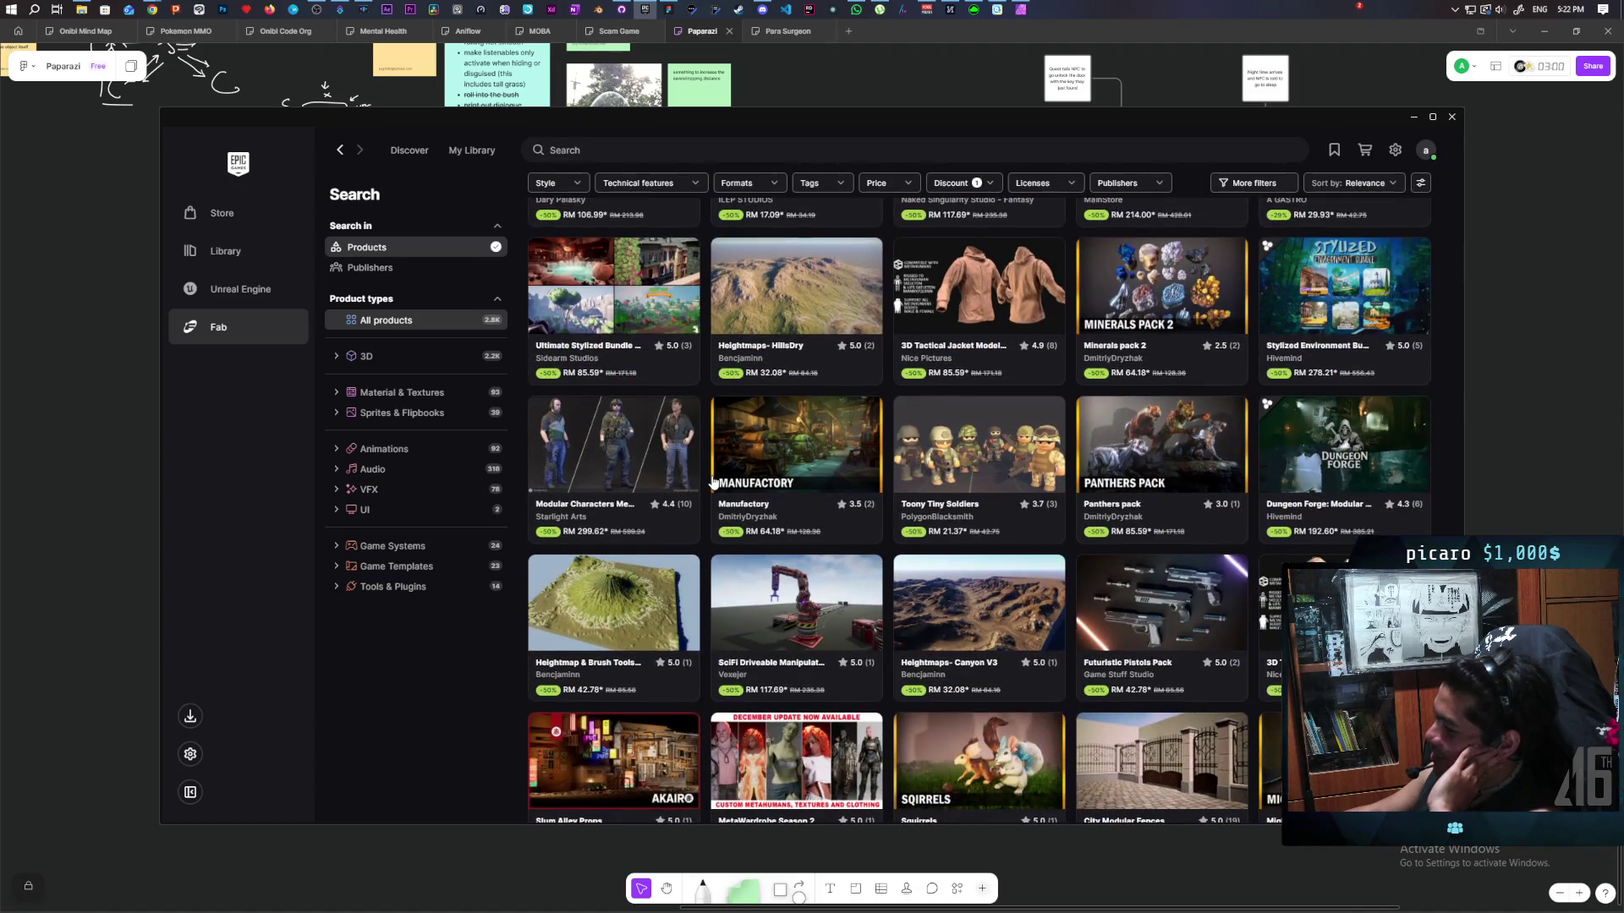
scroll(713, 483, down, 3)
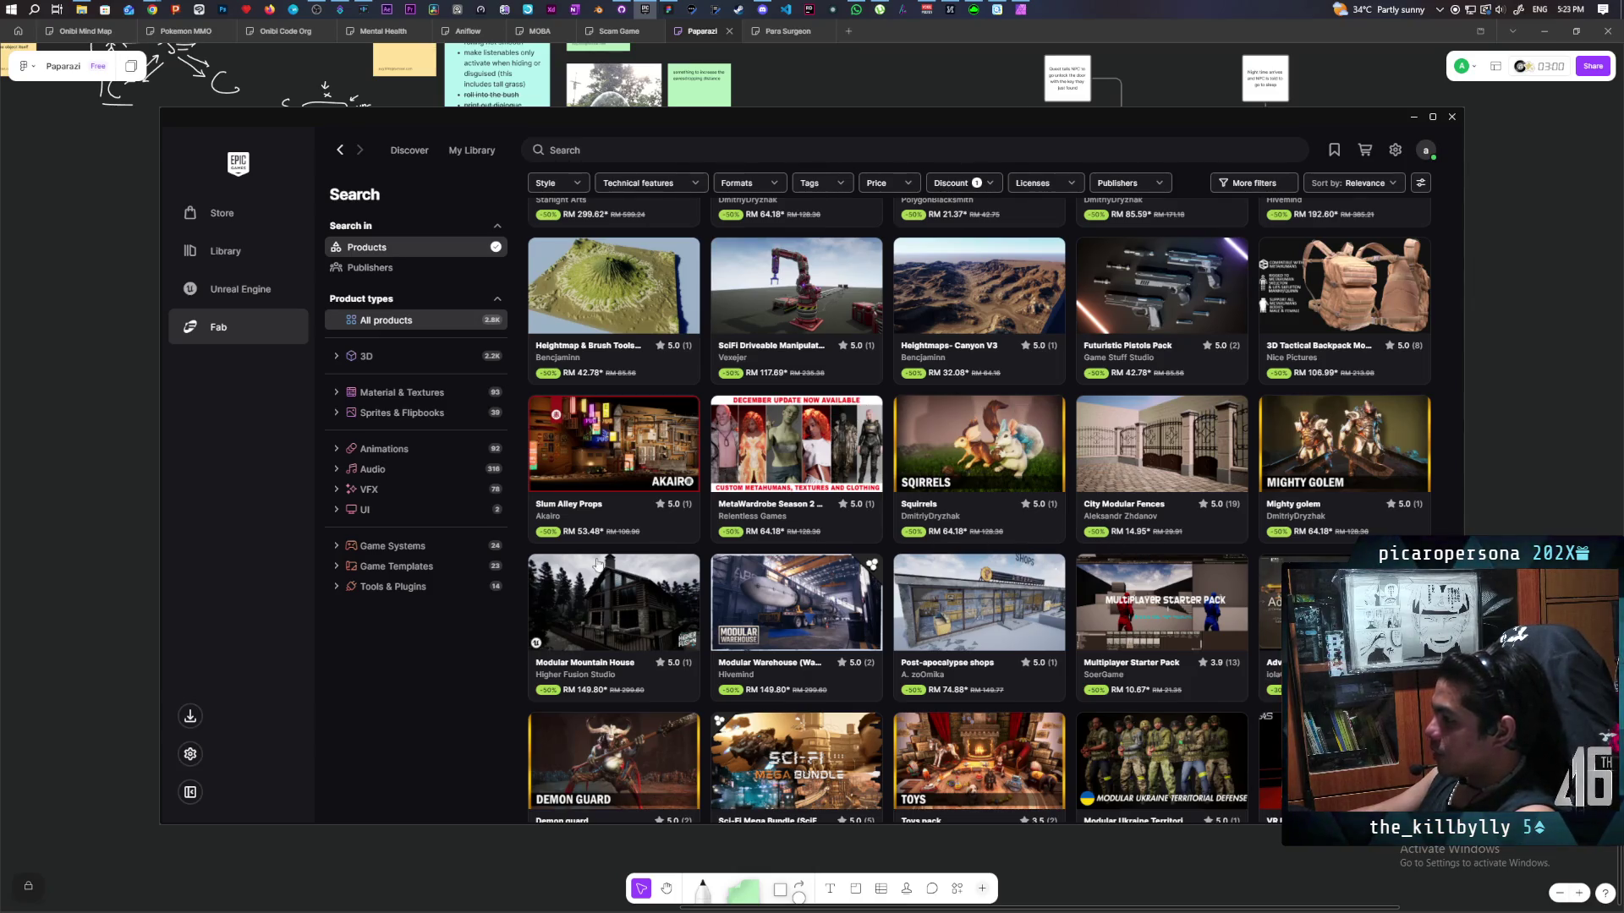
click(242, 290)
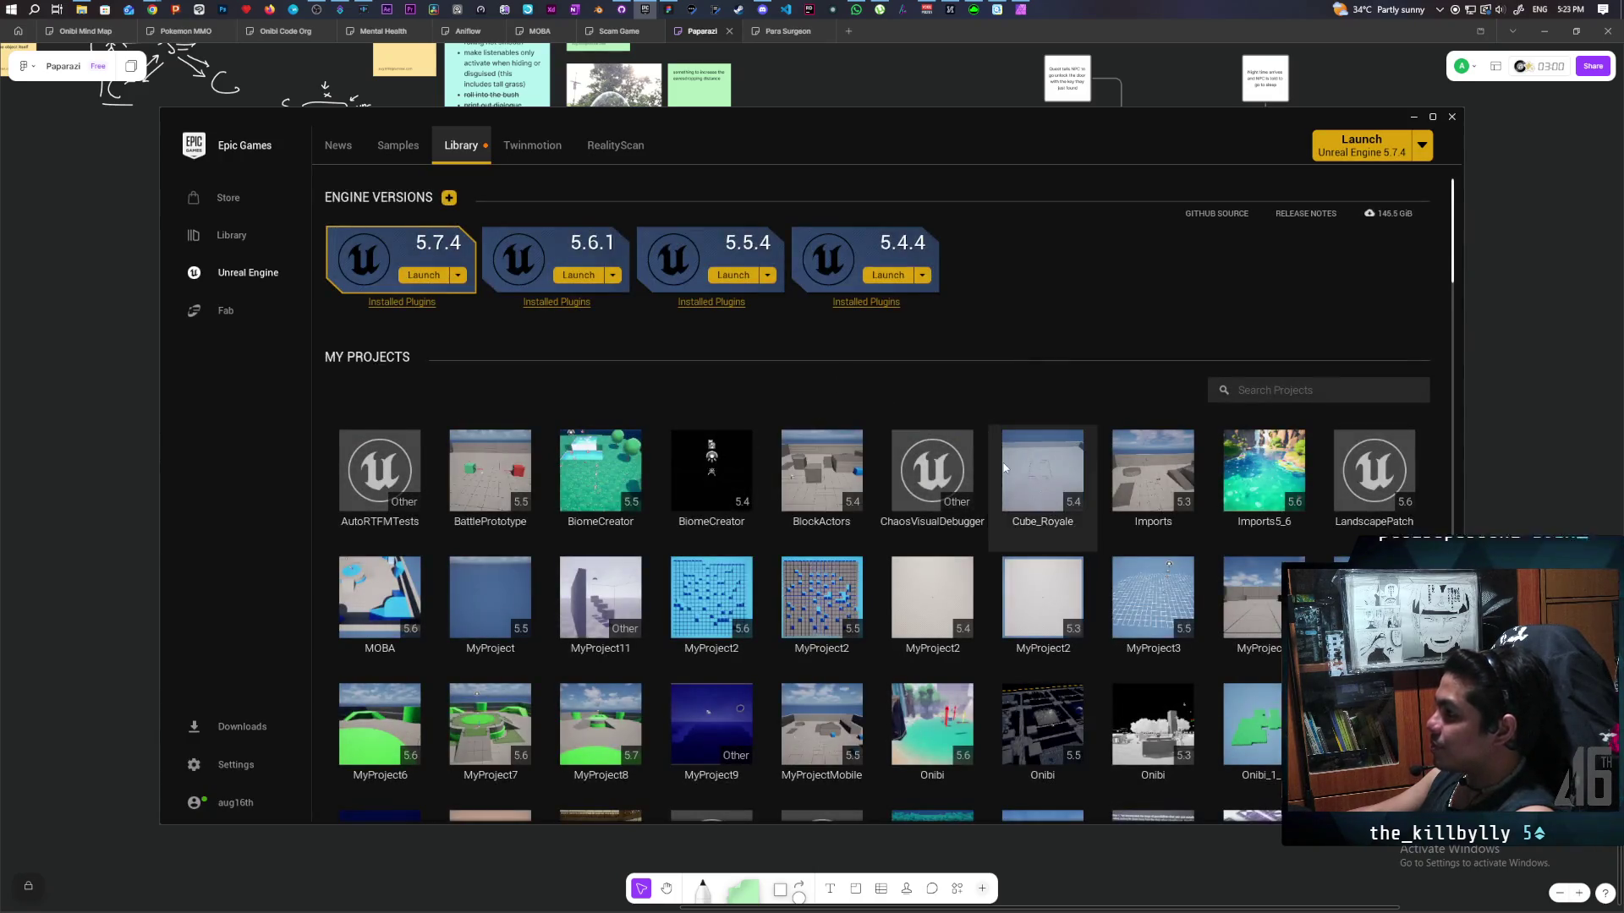
Scroll the My Projects grid, select Onibi, then launch the Paparazi project.
scroll(1003, 464, down, 5)
scroll(842, 633, up, 1)
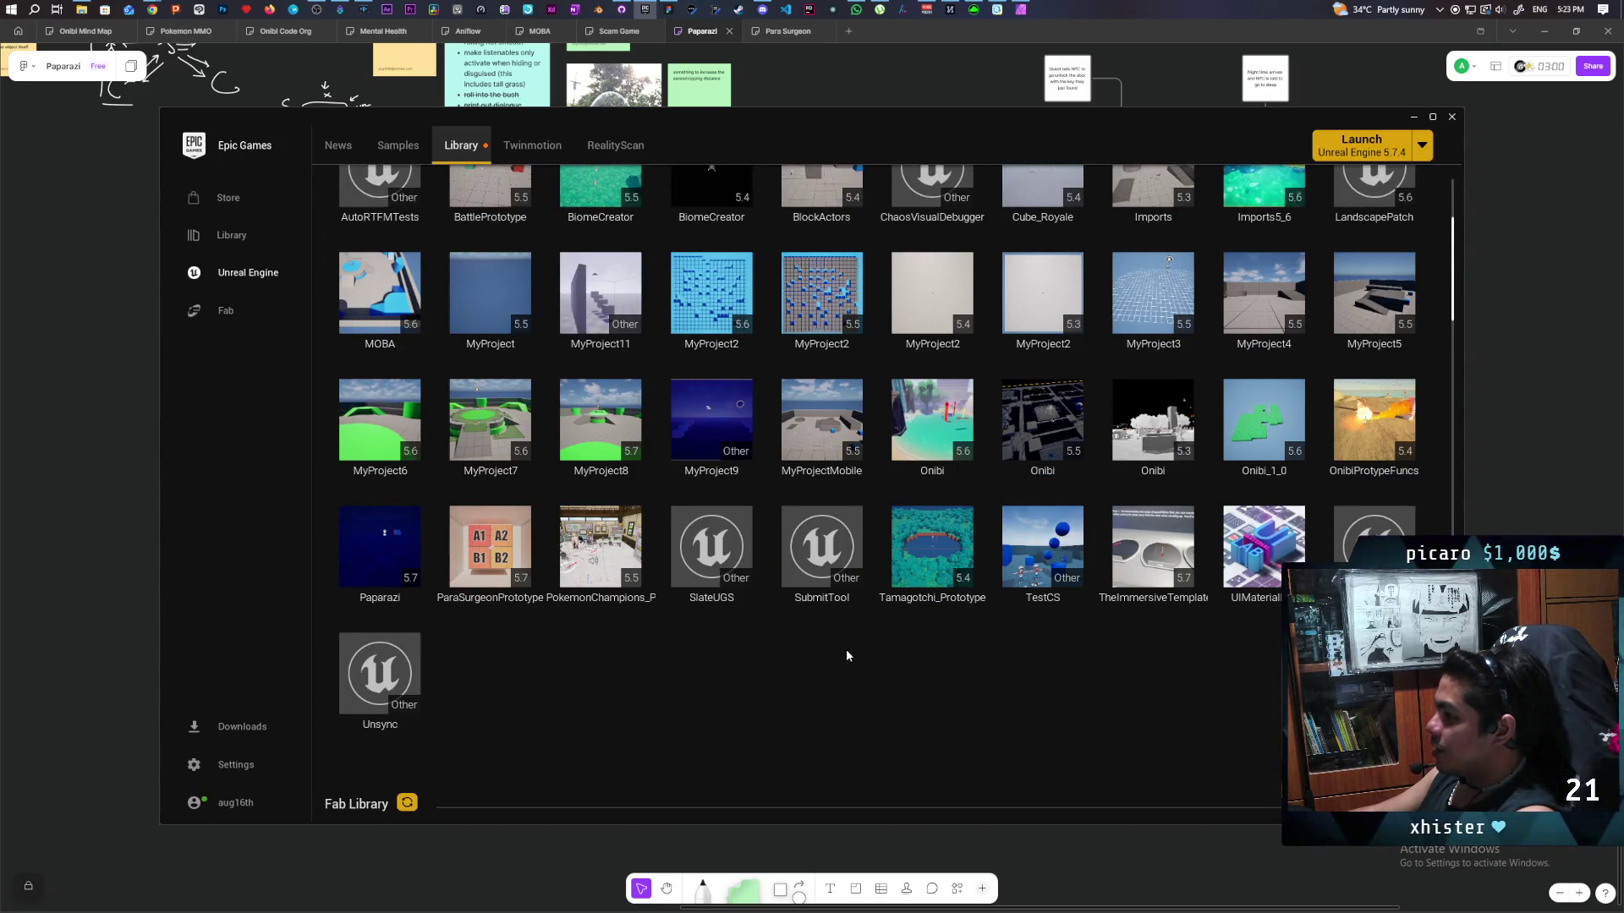
scroll(895, 682, up, 1)
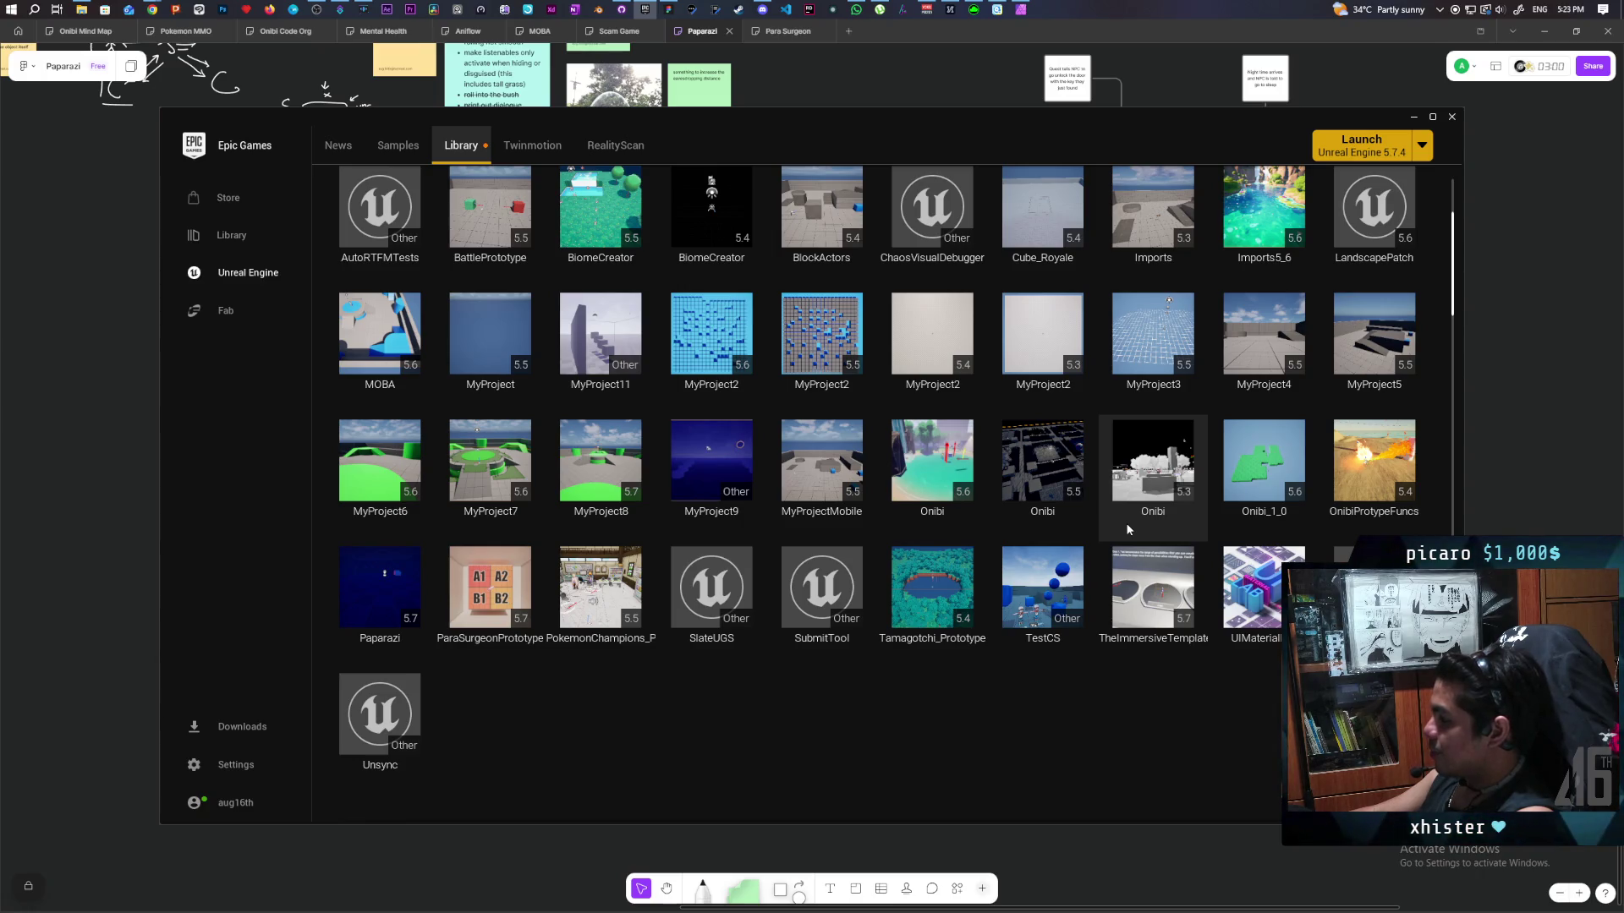
click(1155, 485)
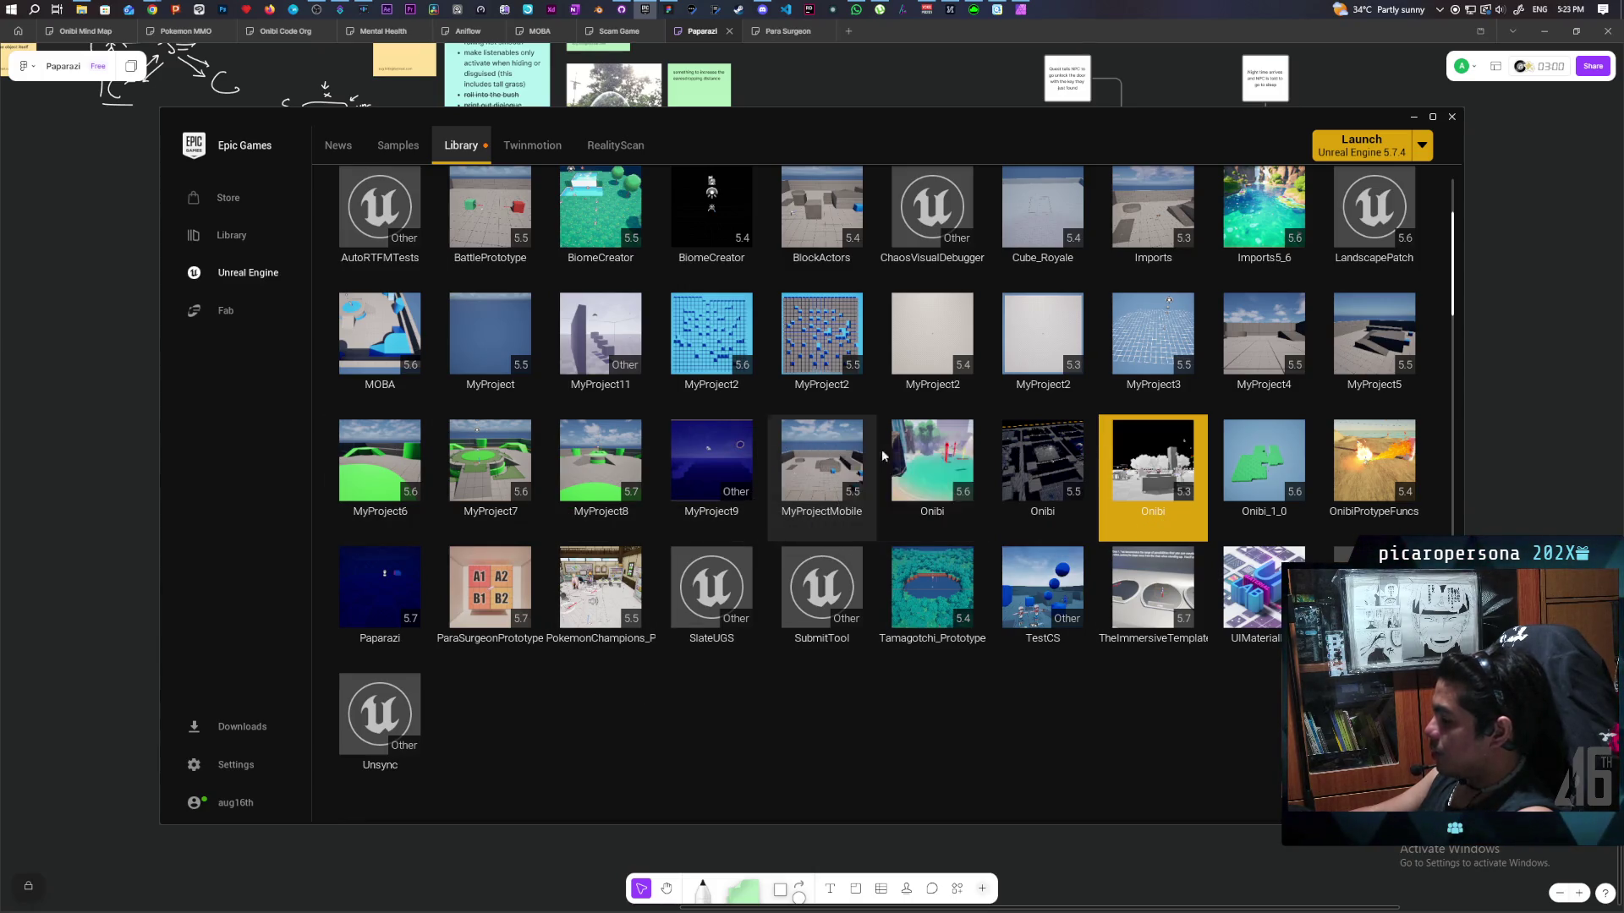
mouse_move(1040, 439)
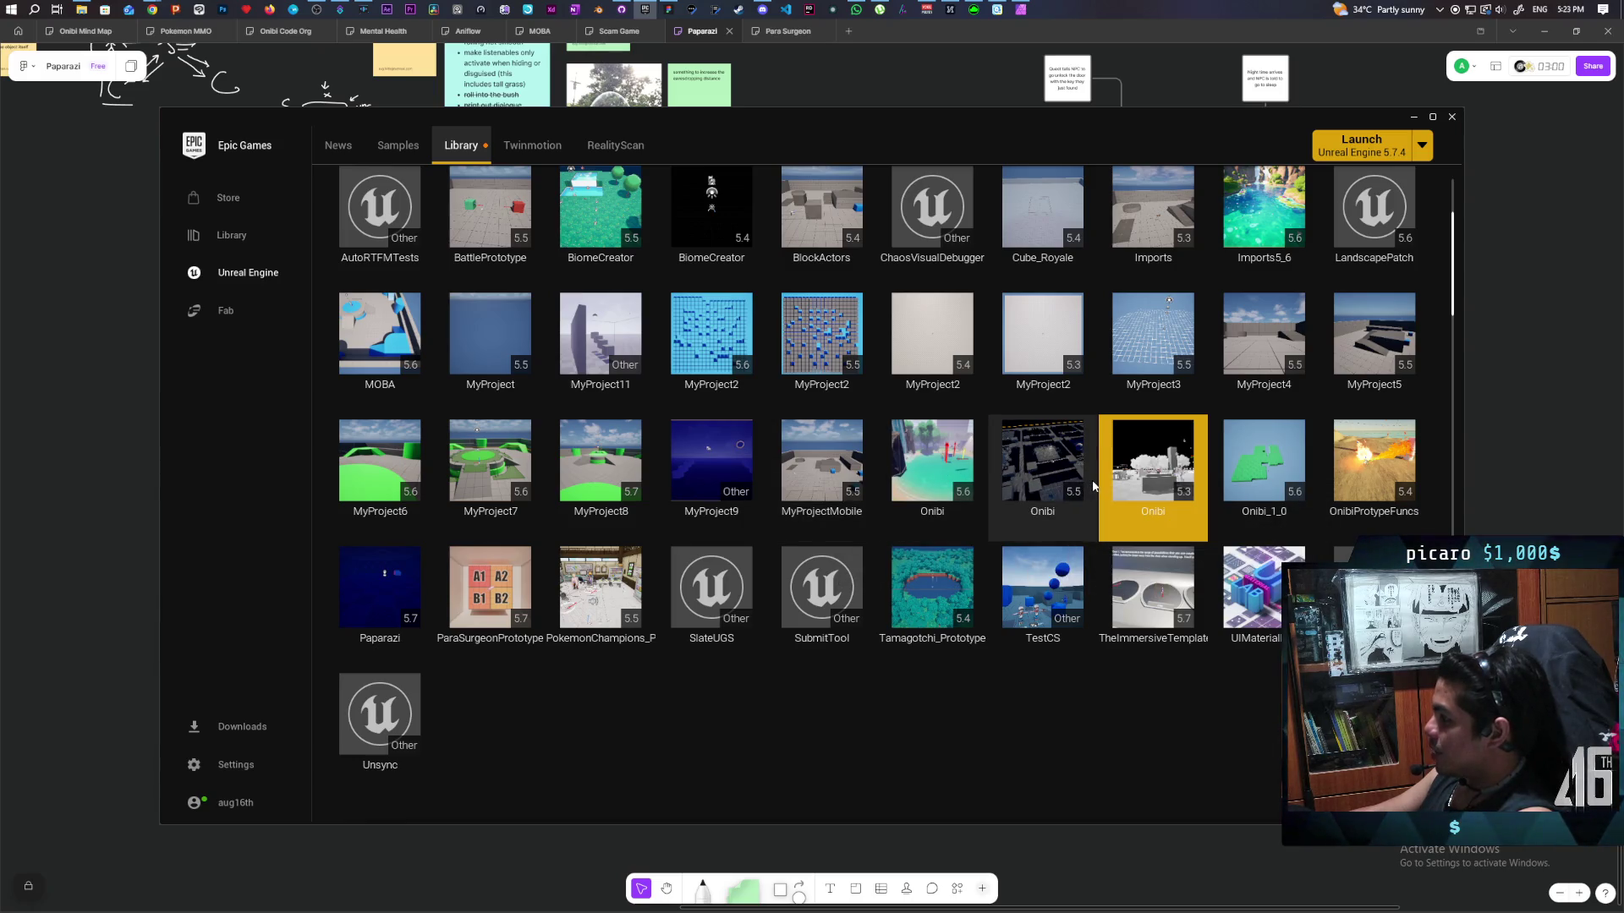
double_click(398, 592)
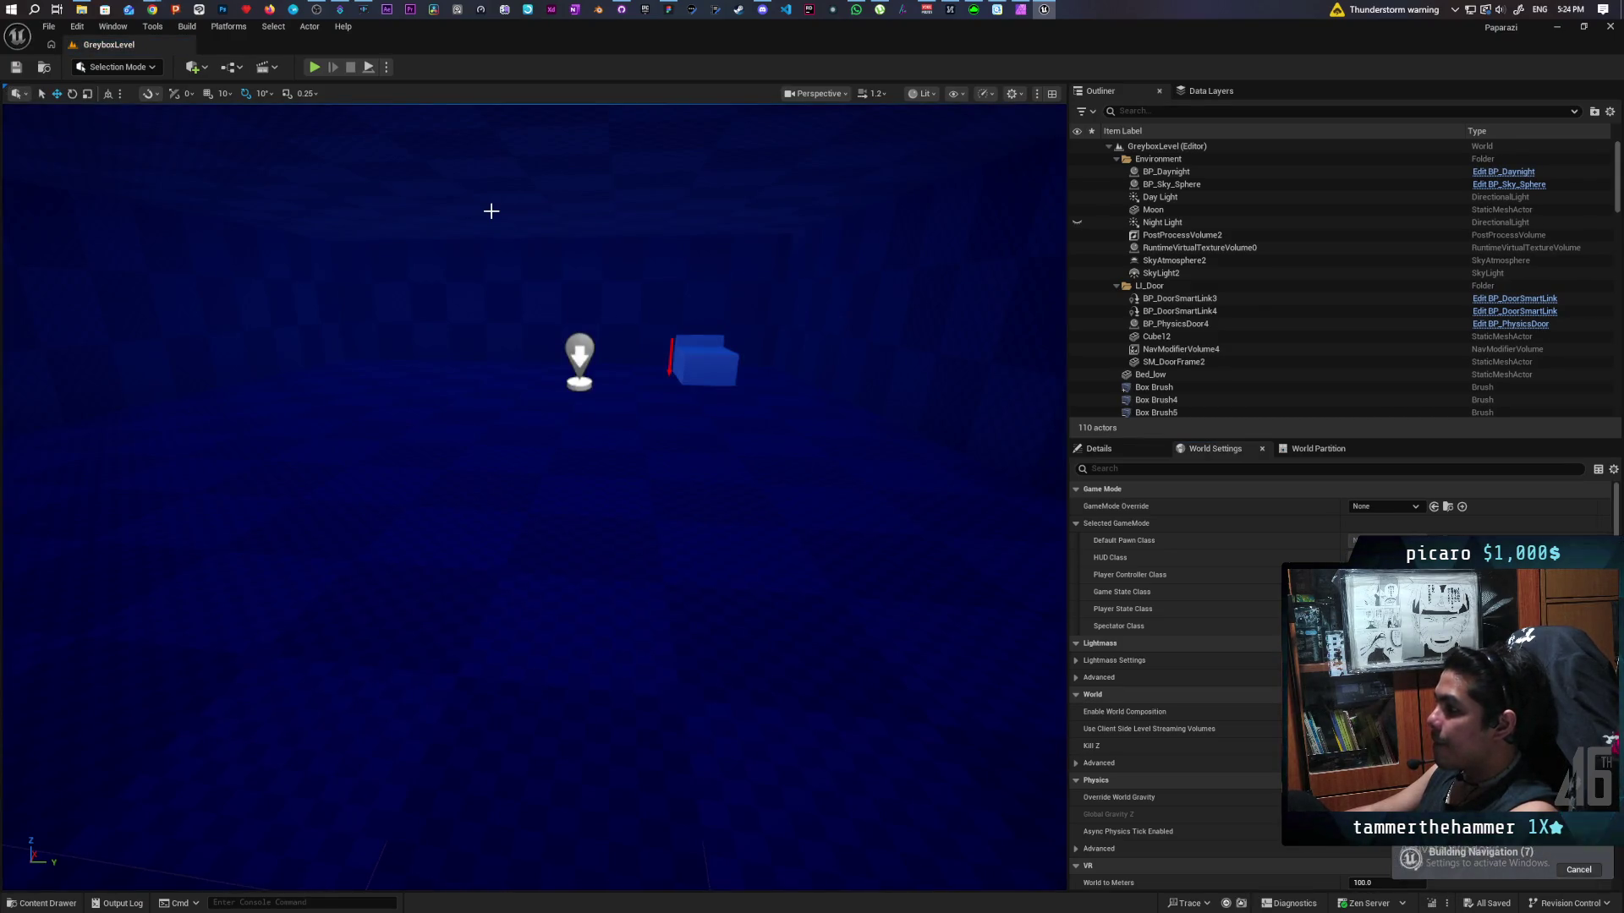
mouse_move(440, 417)
mouse_down()
mouse_move(592, 406)
mouse_move(676, 329)
mouse_move(474, 338)
mouse_move(448, 321)
mouse_move(386, 425)
mouse_up()
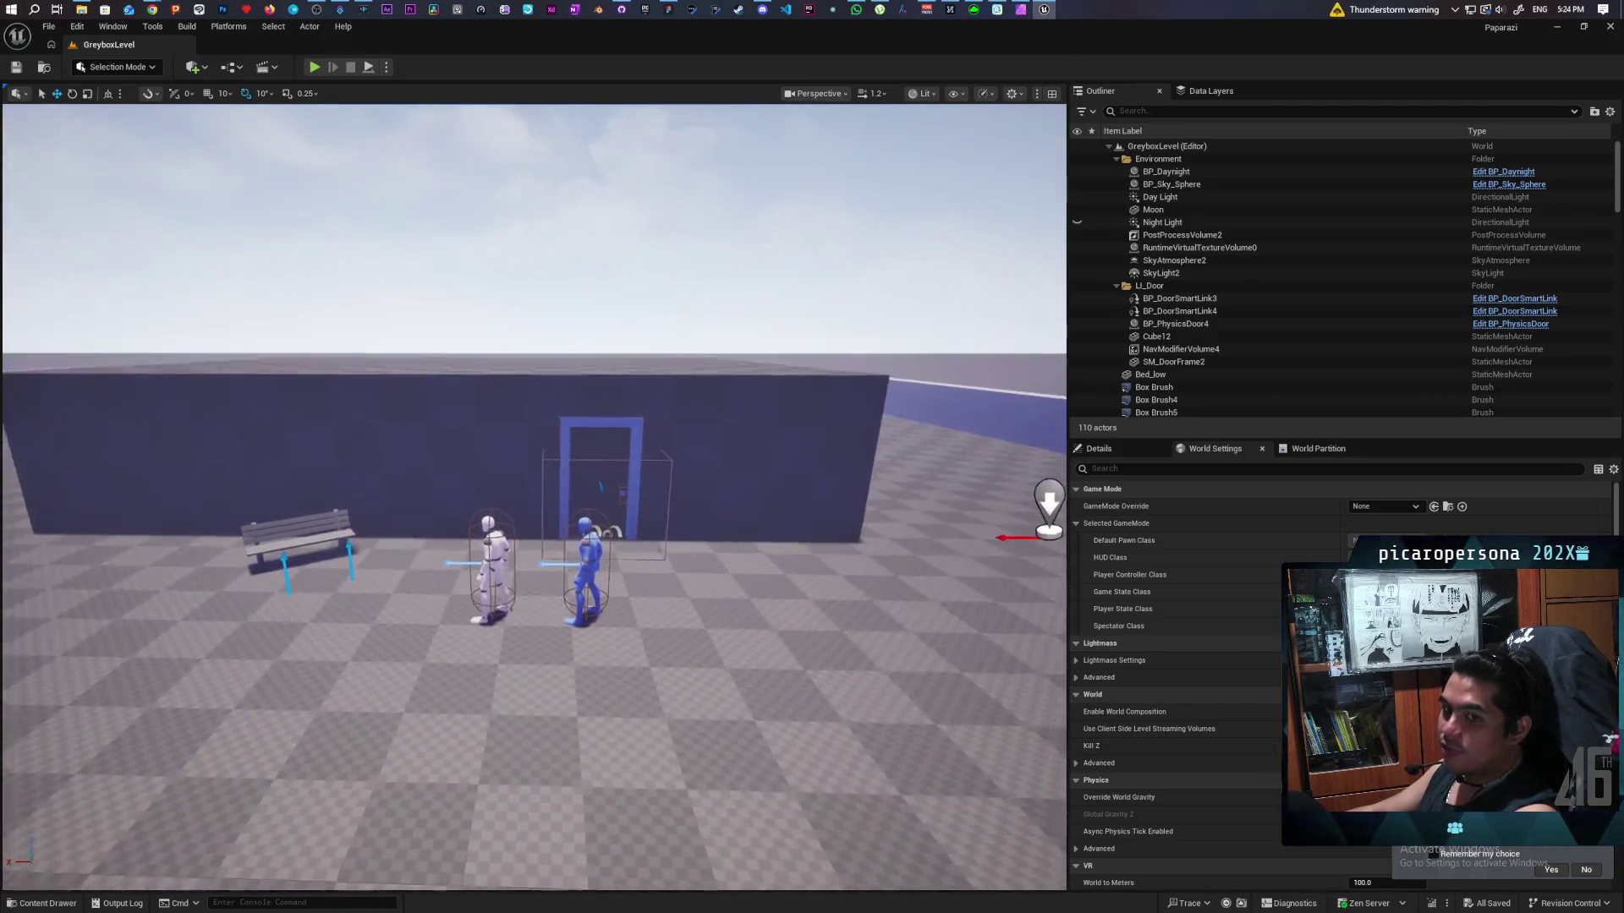
click(565, 575)
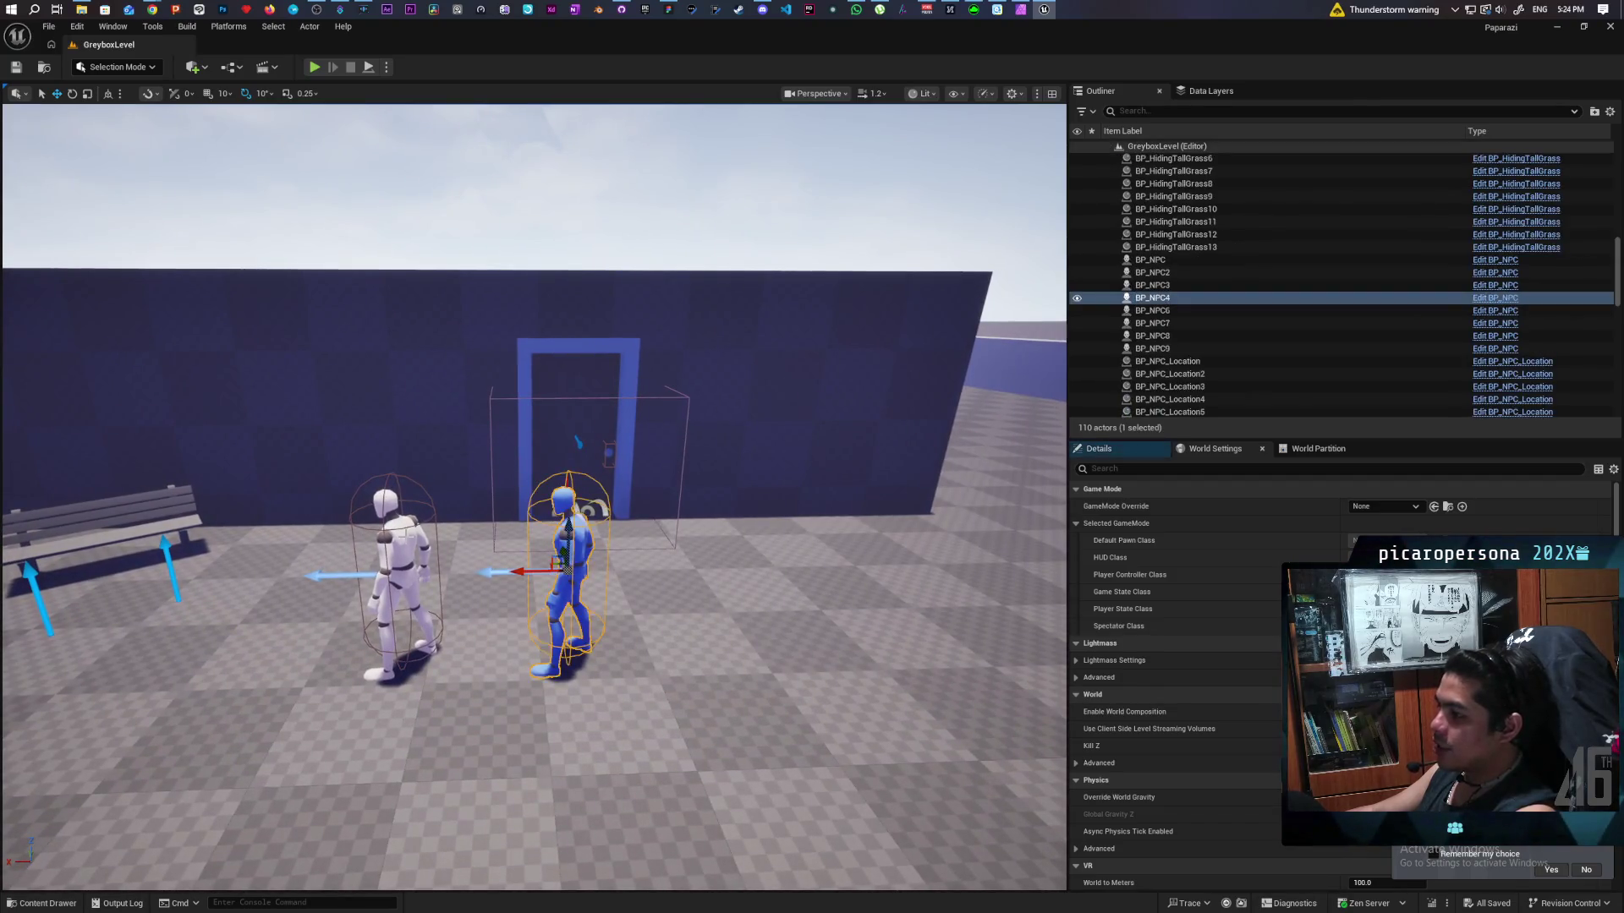
click(397, 575)
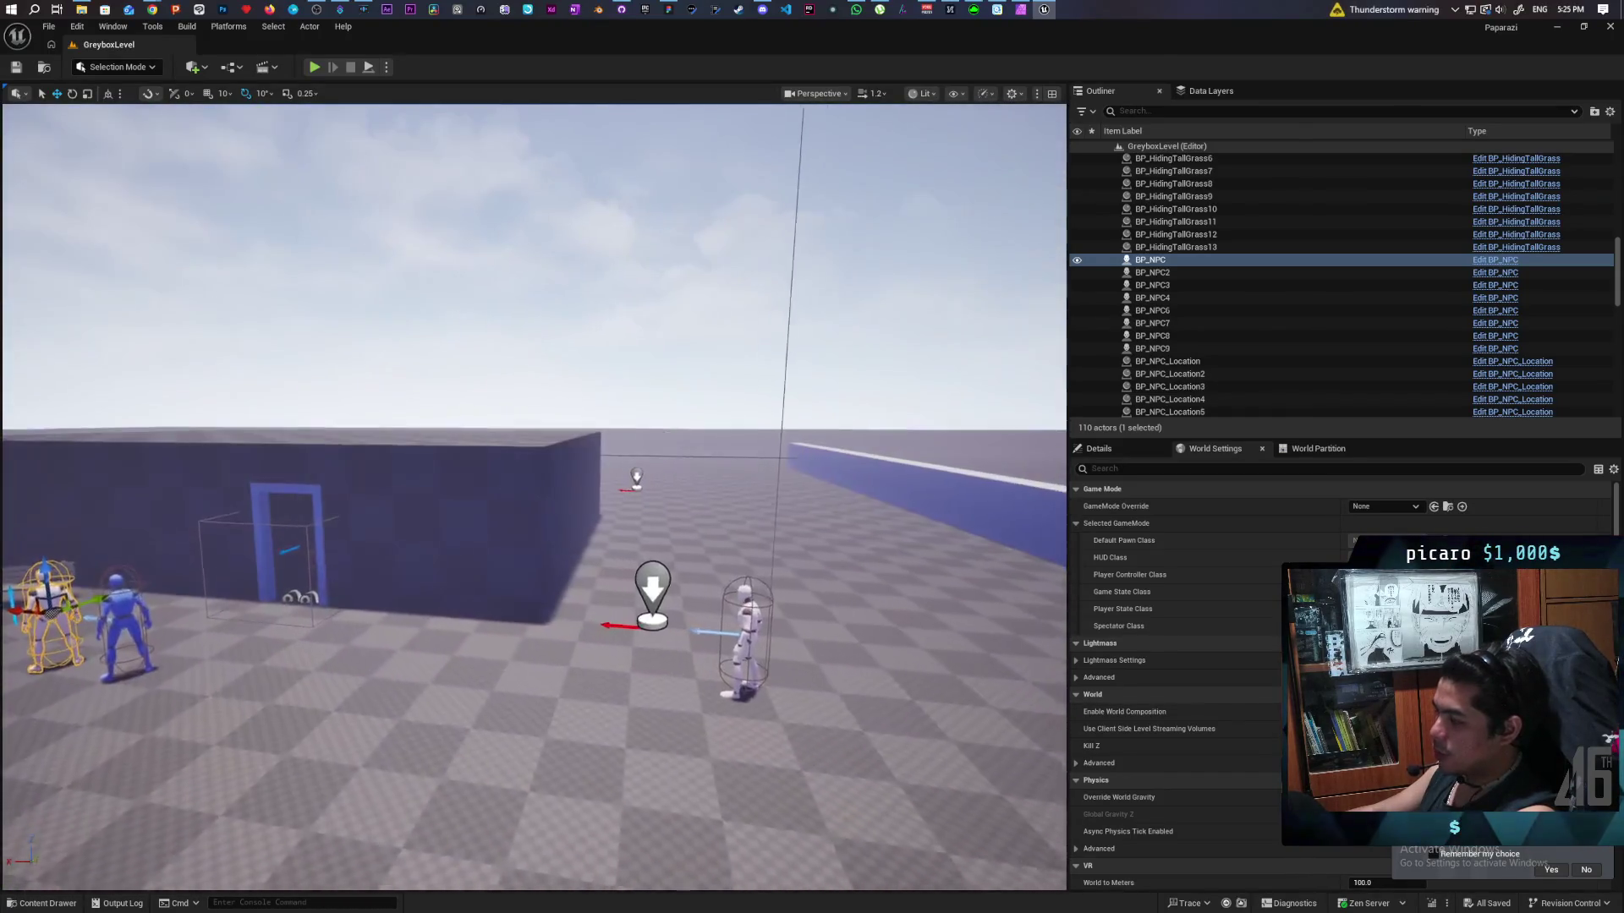
key(s)
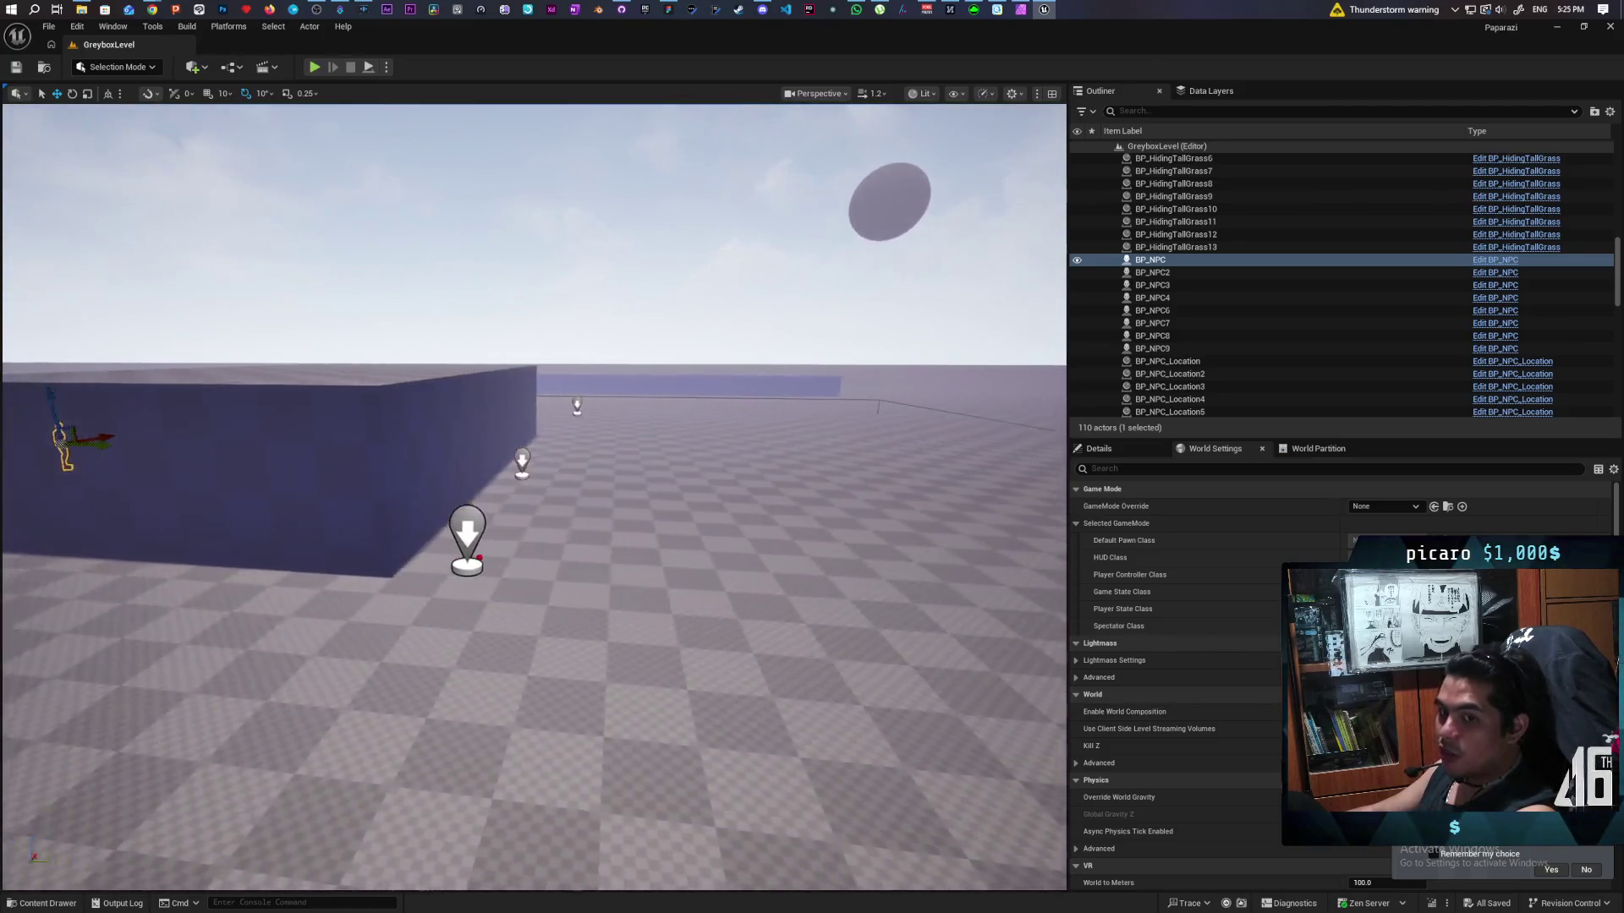
key(w)
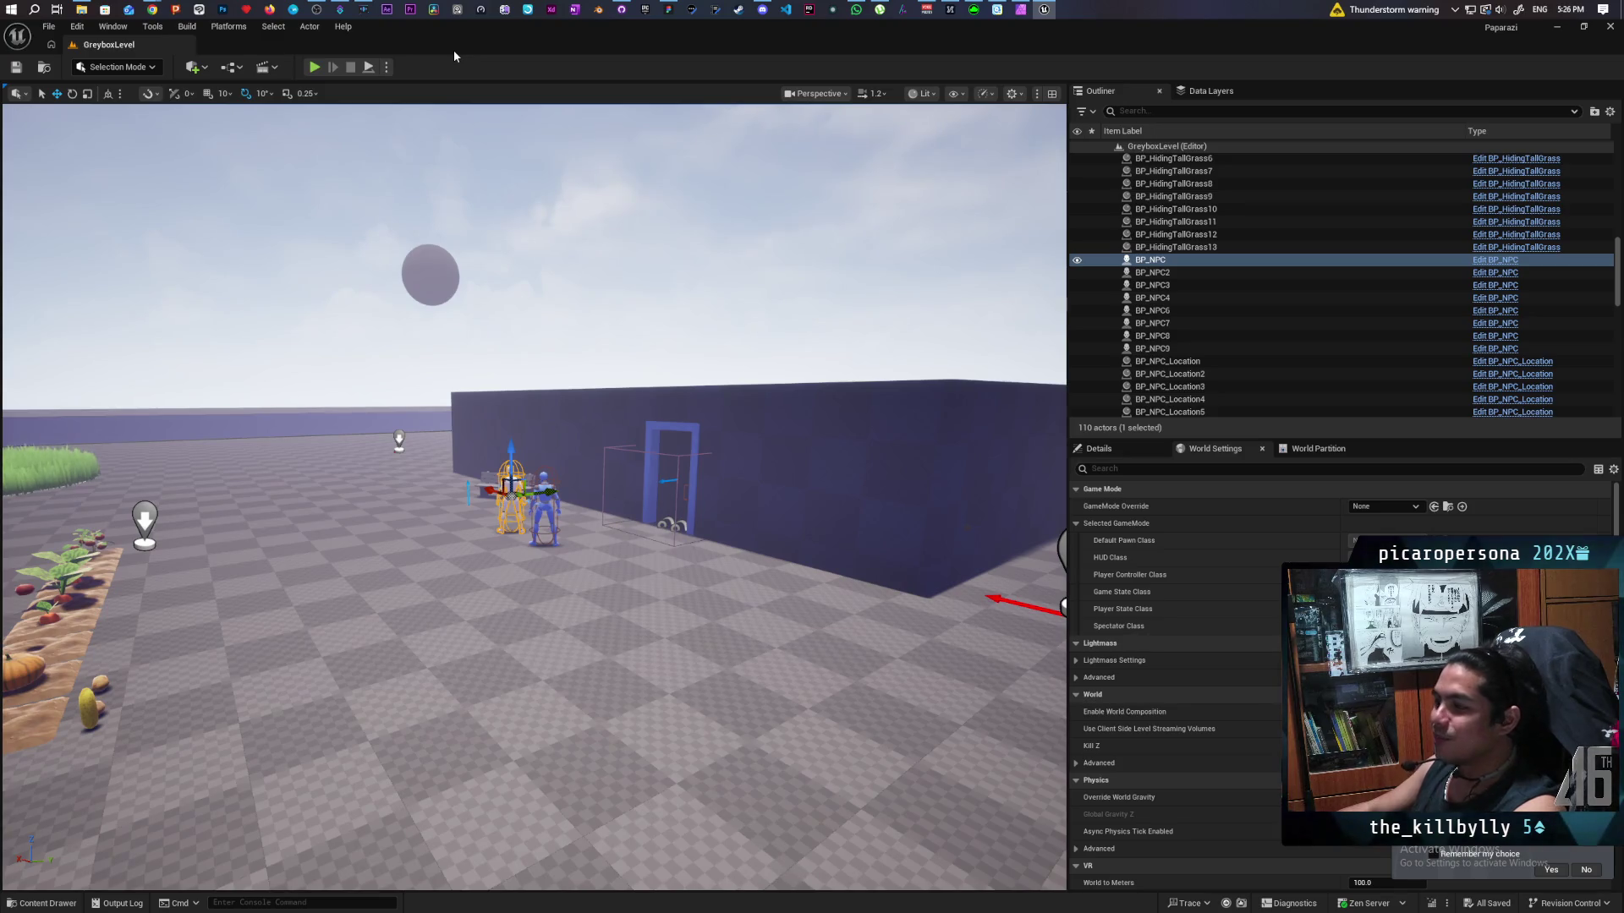
mouse_move(161, 14)
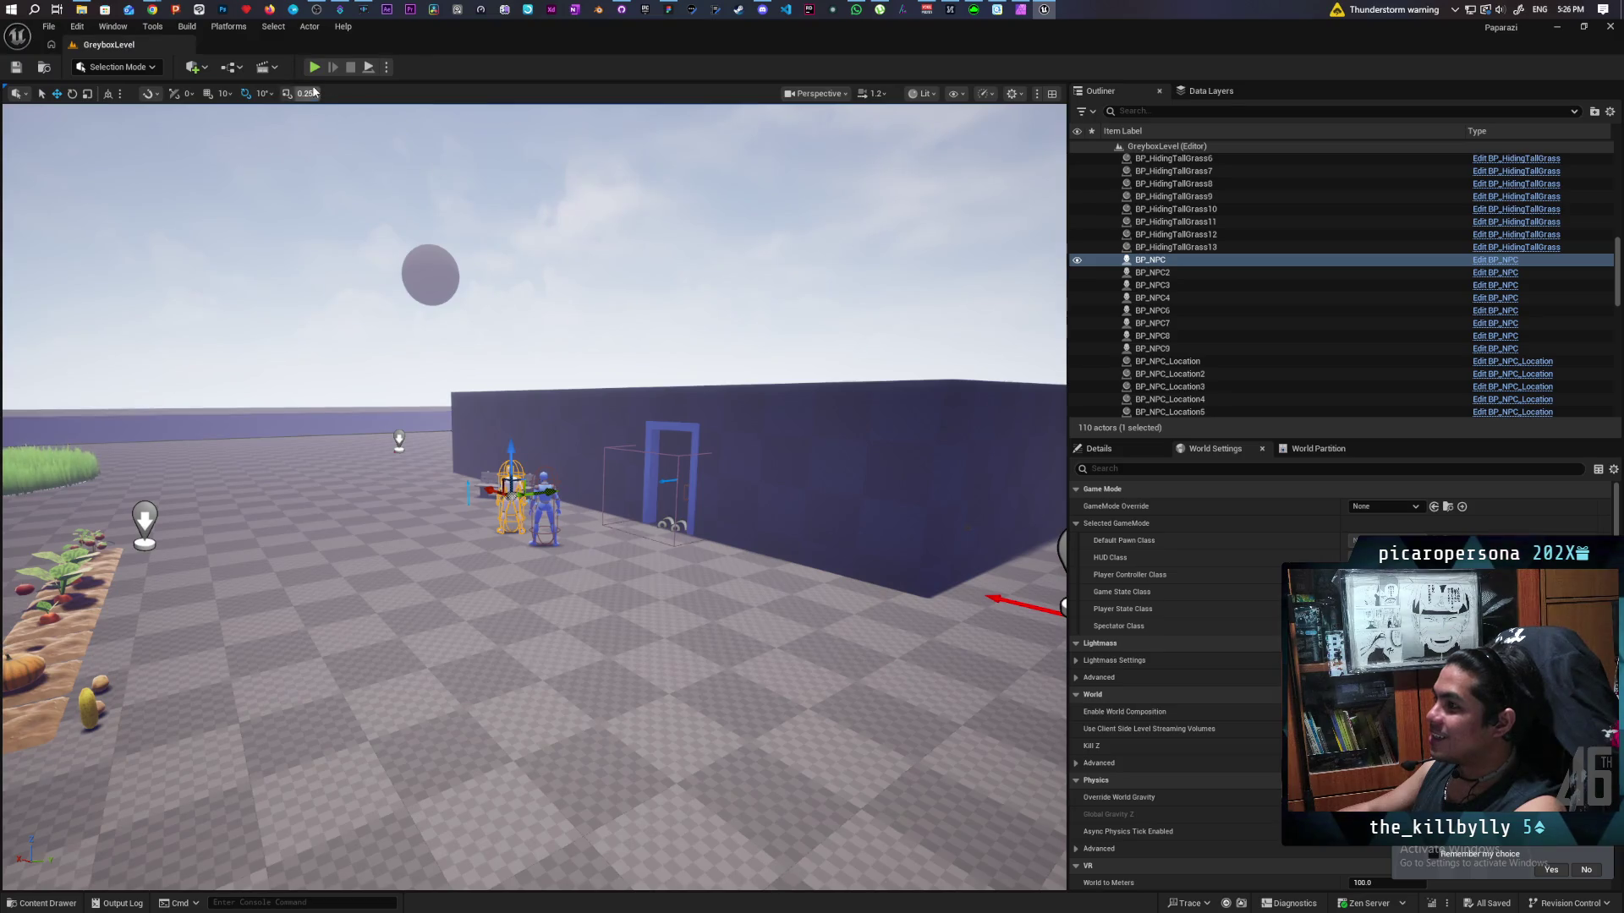
click(314, 67)
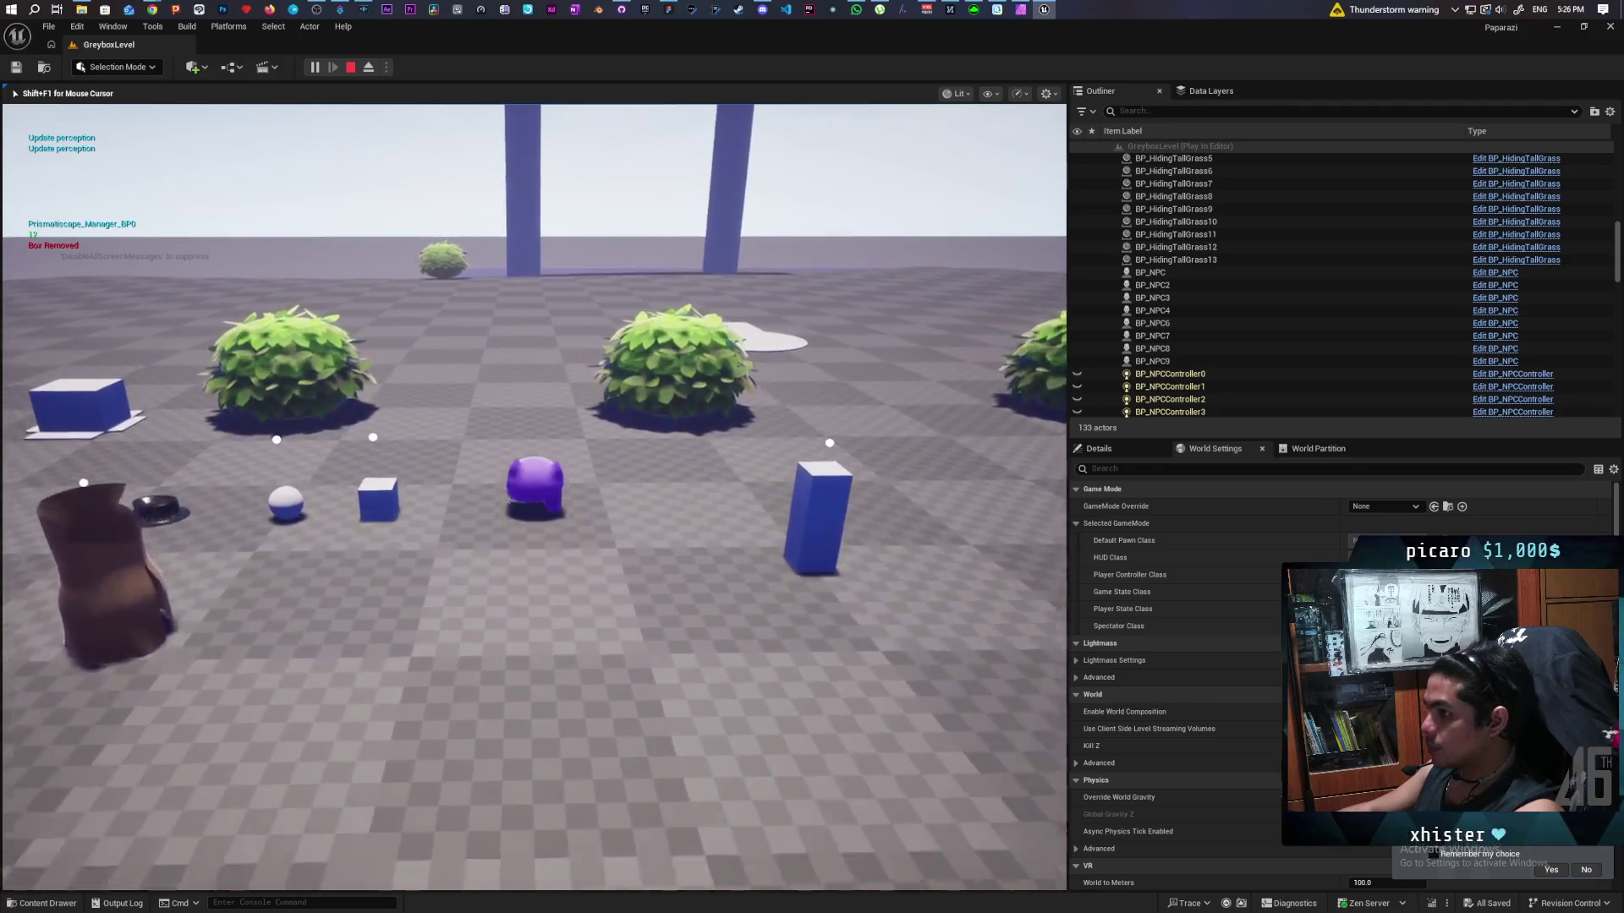
Walk the purple character past the bushes toward the blue arch and through the tall grass to the doorway NPC.
key(w)
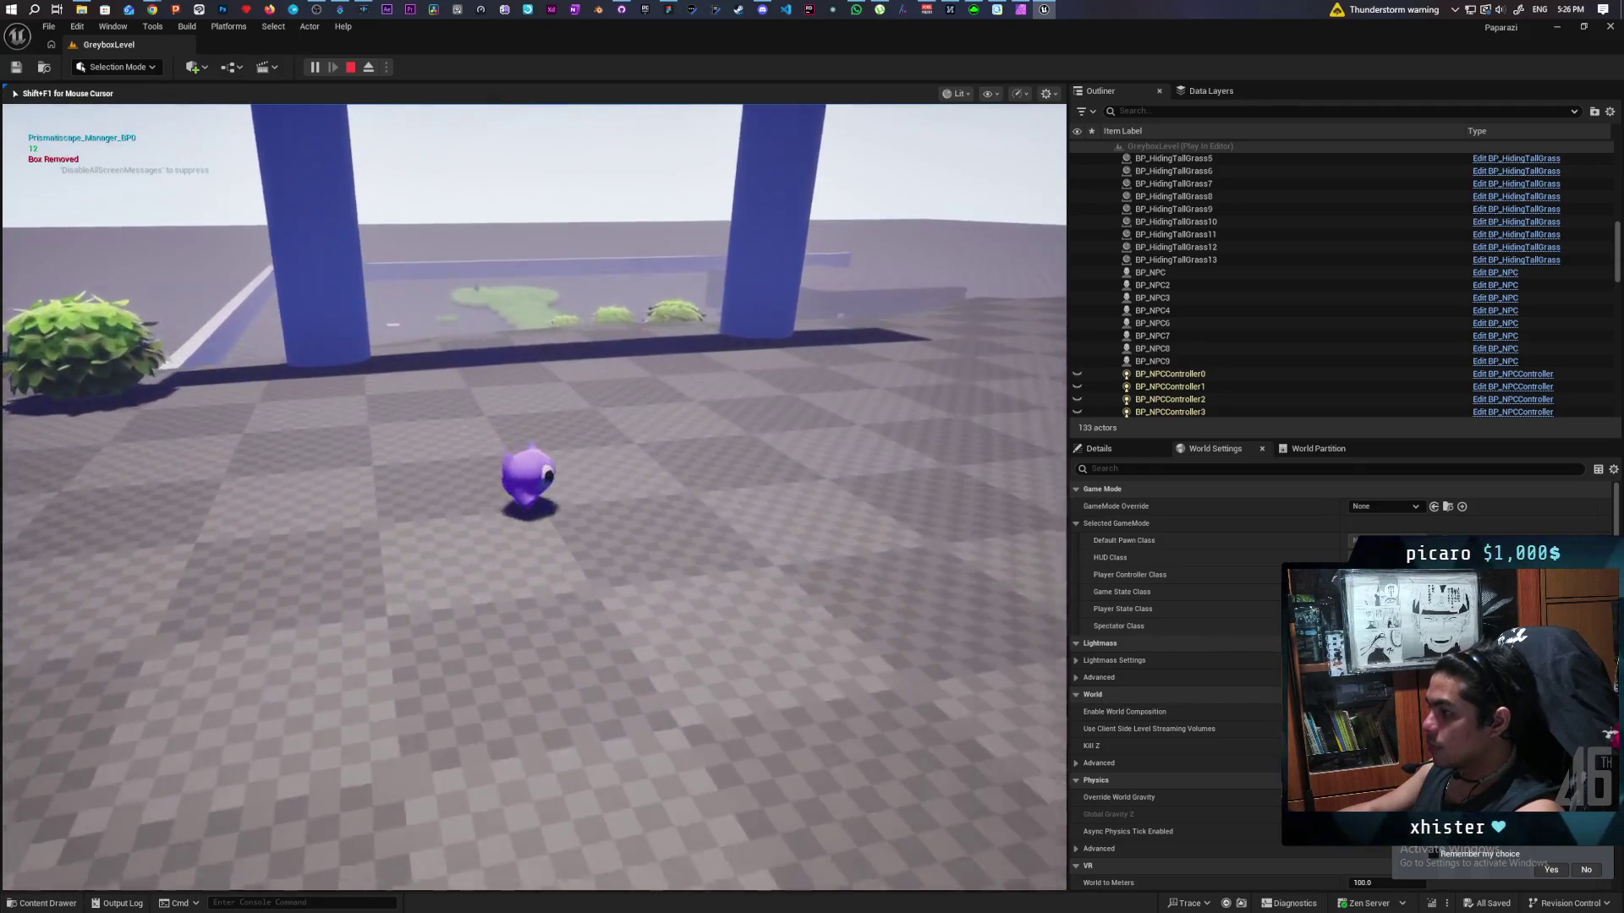
key(w)
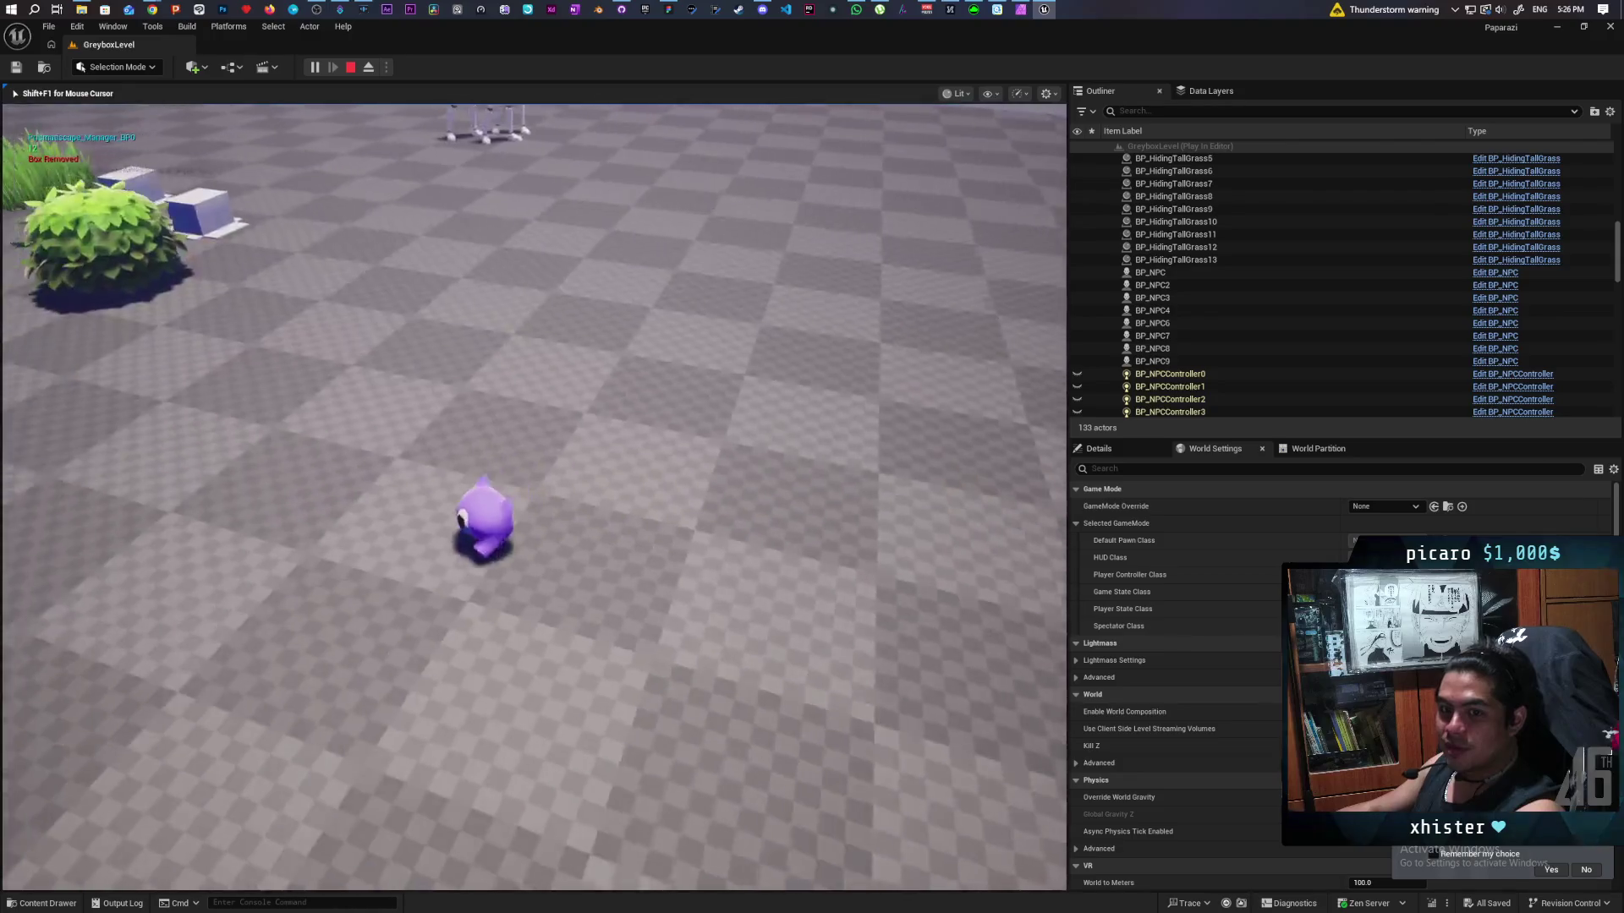
key(w)
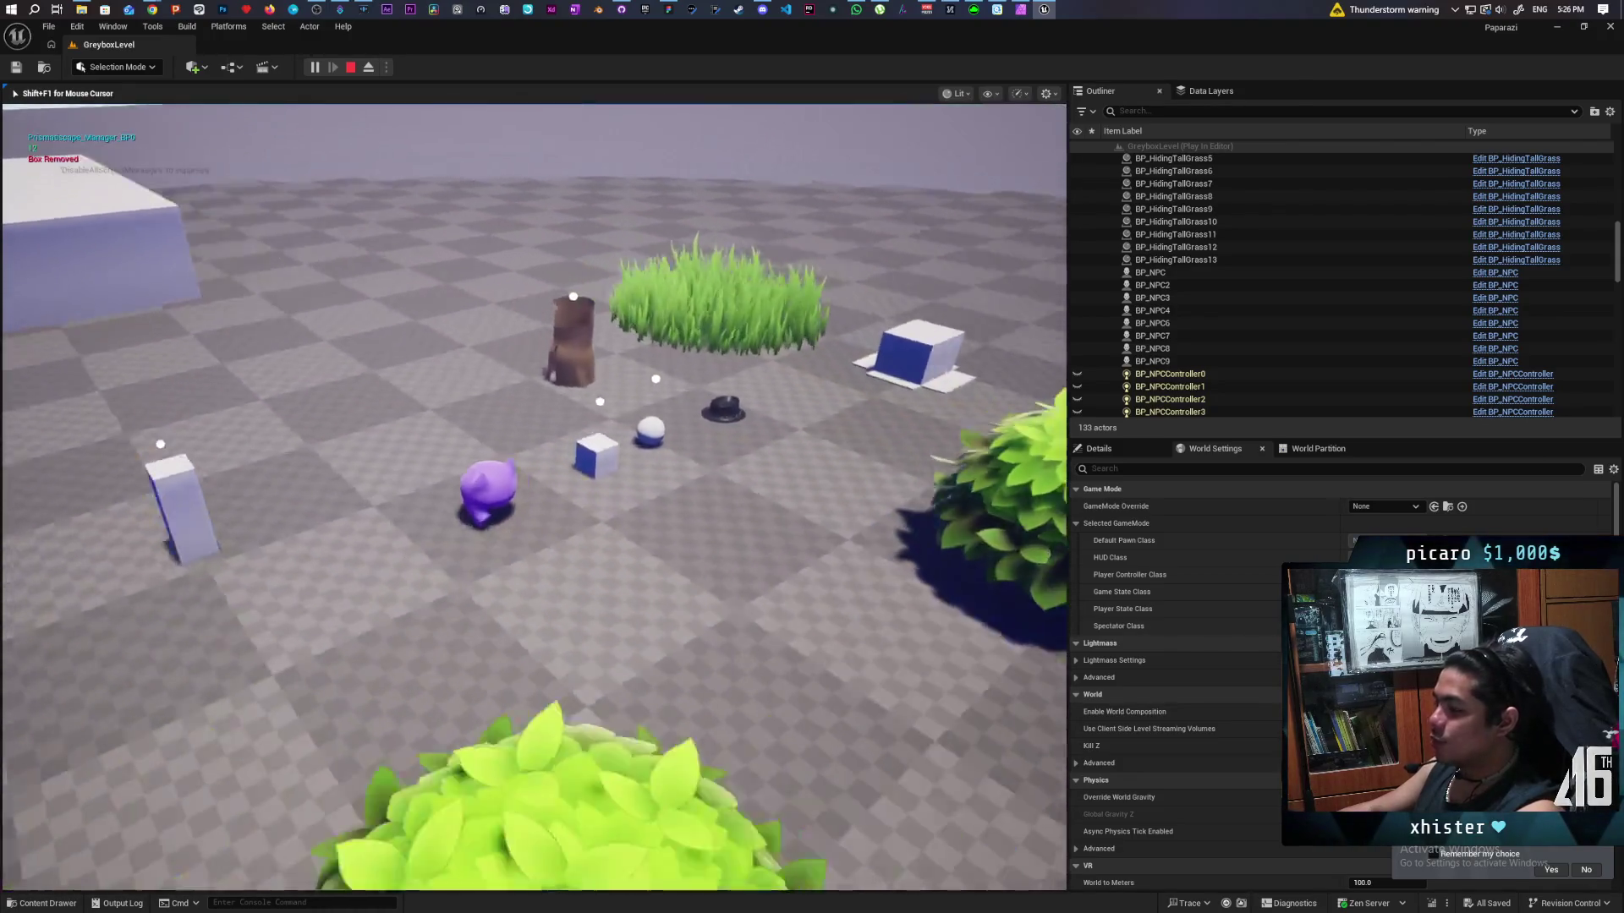
key(w)
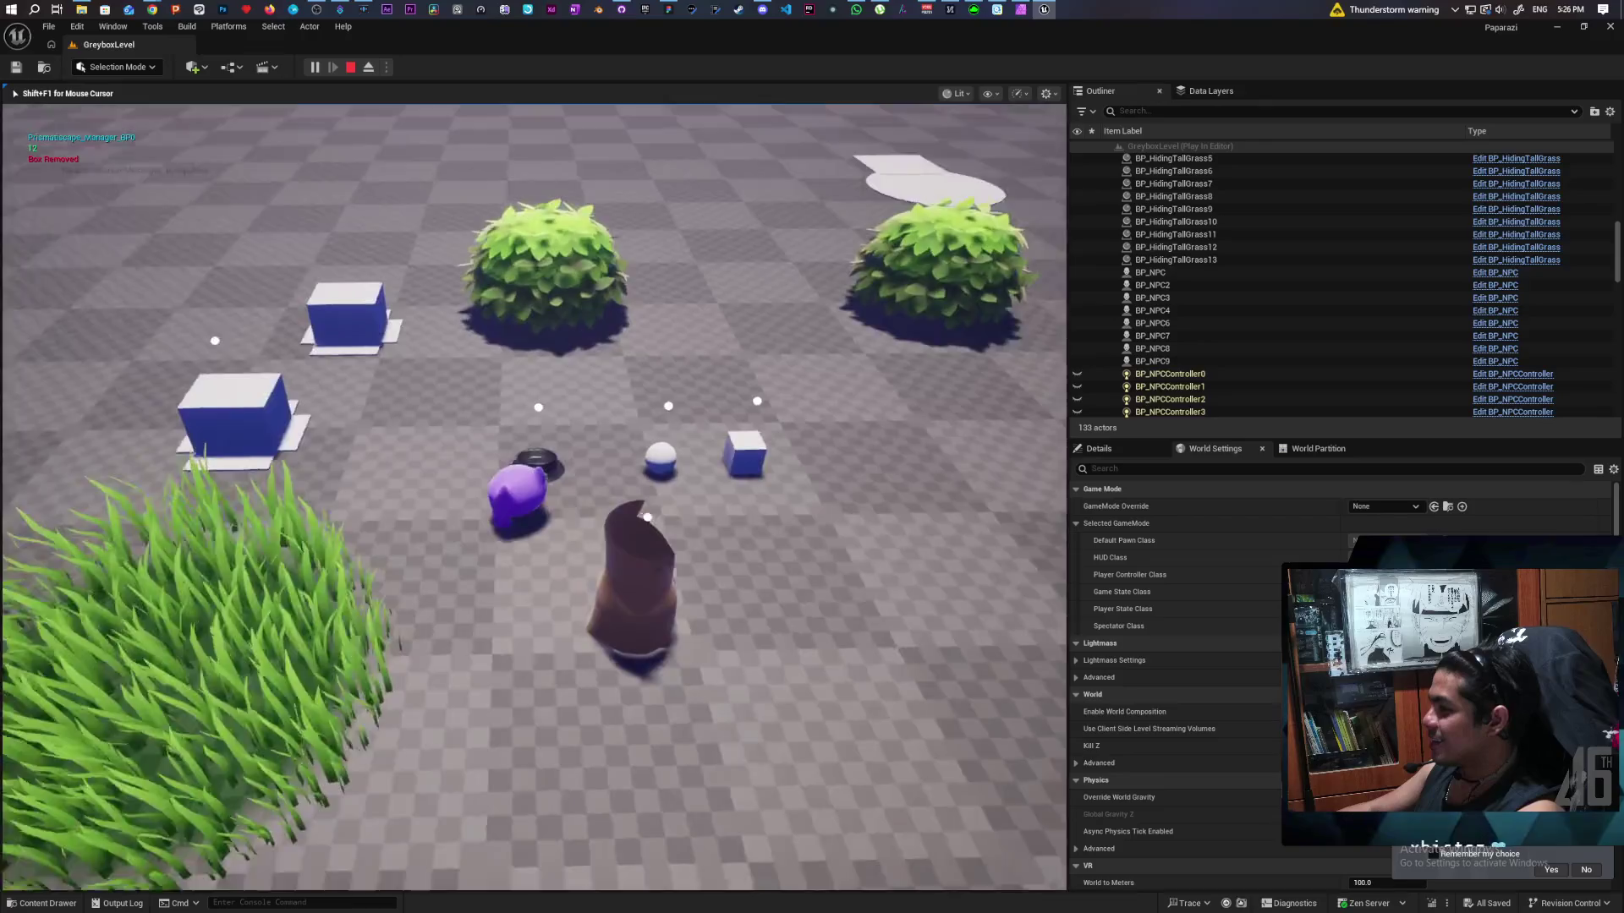
key(w)
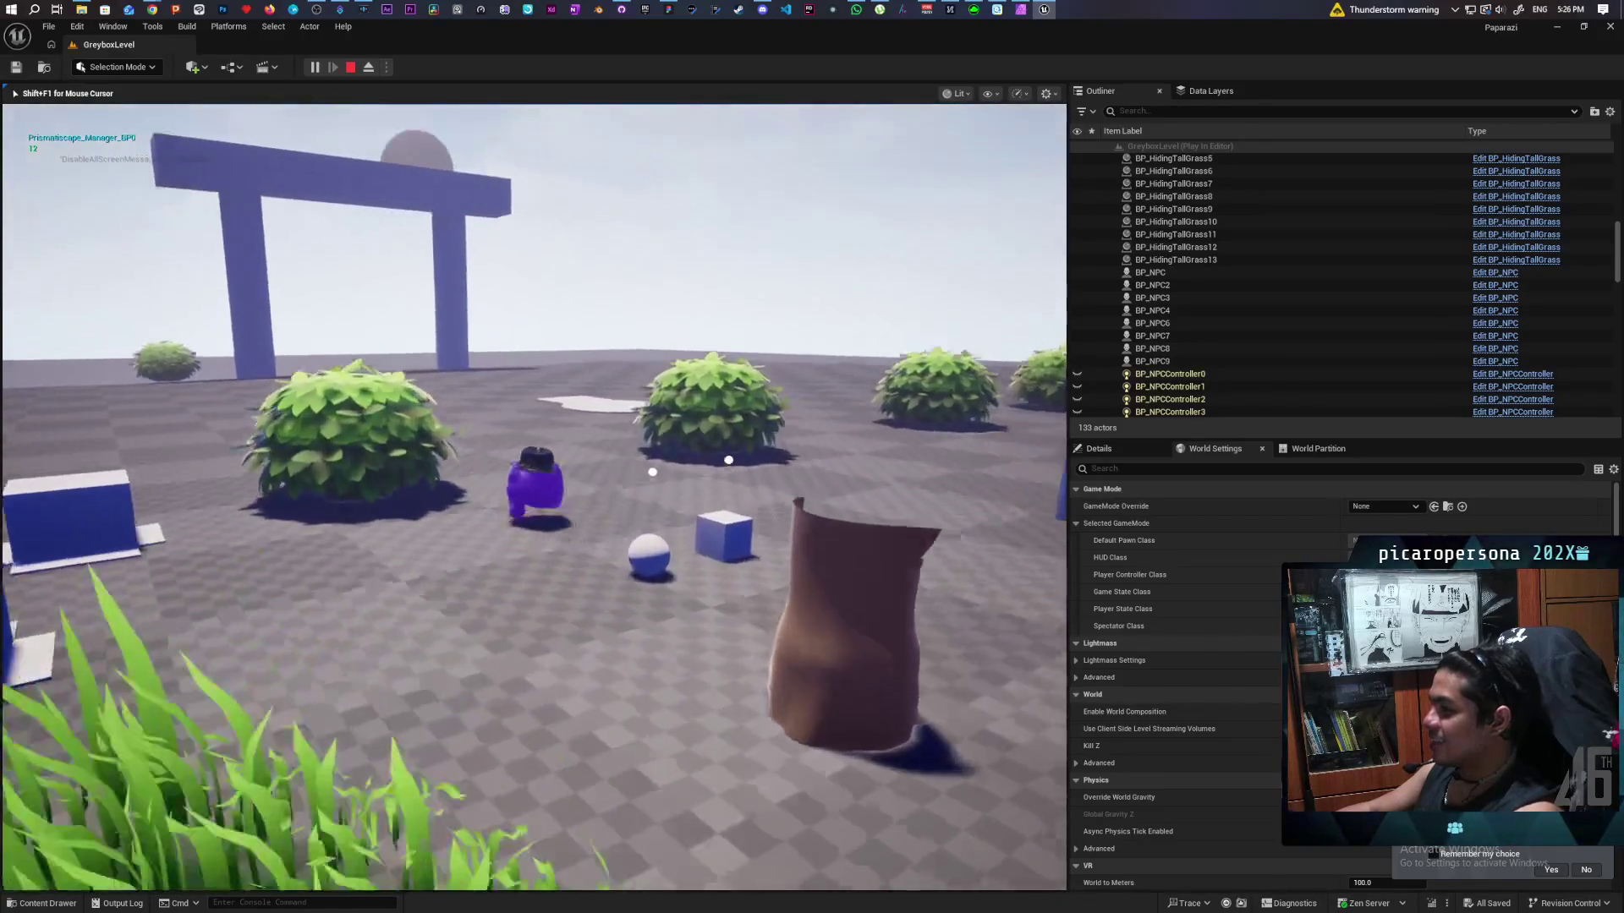
key(w)
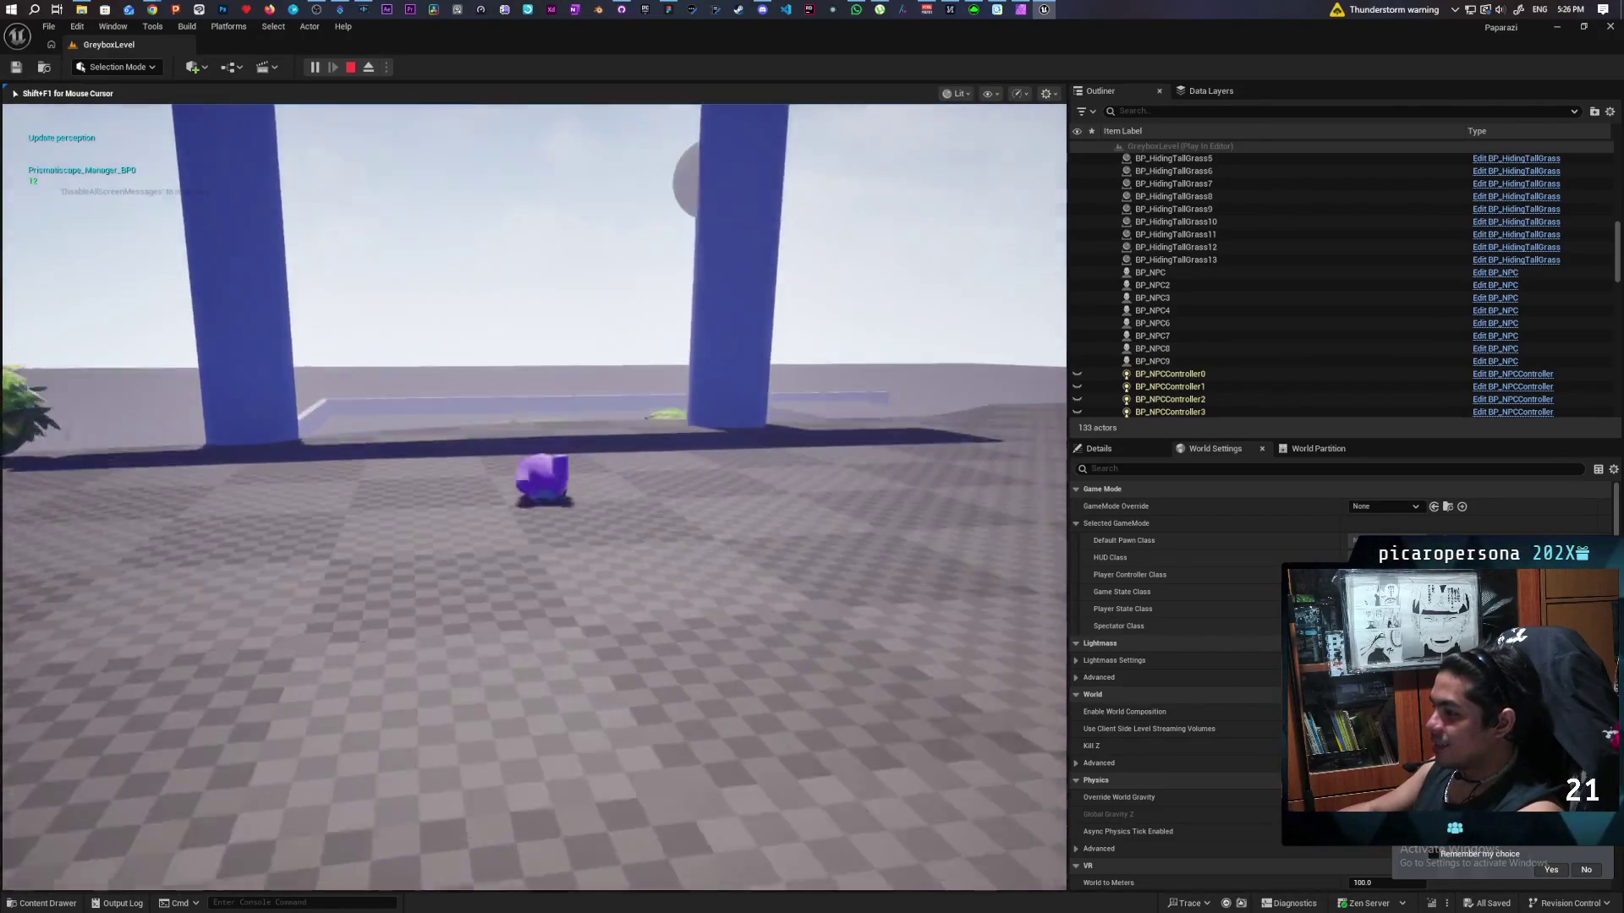
key(w)
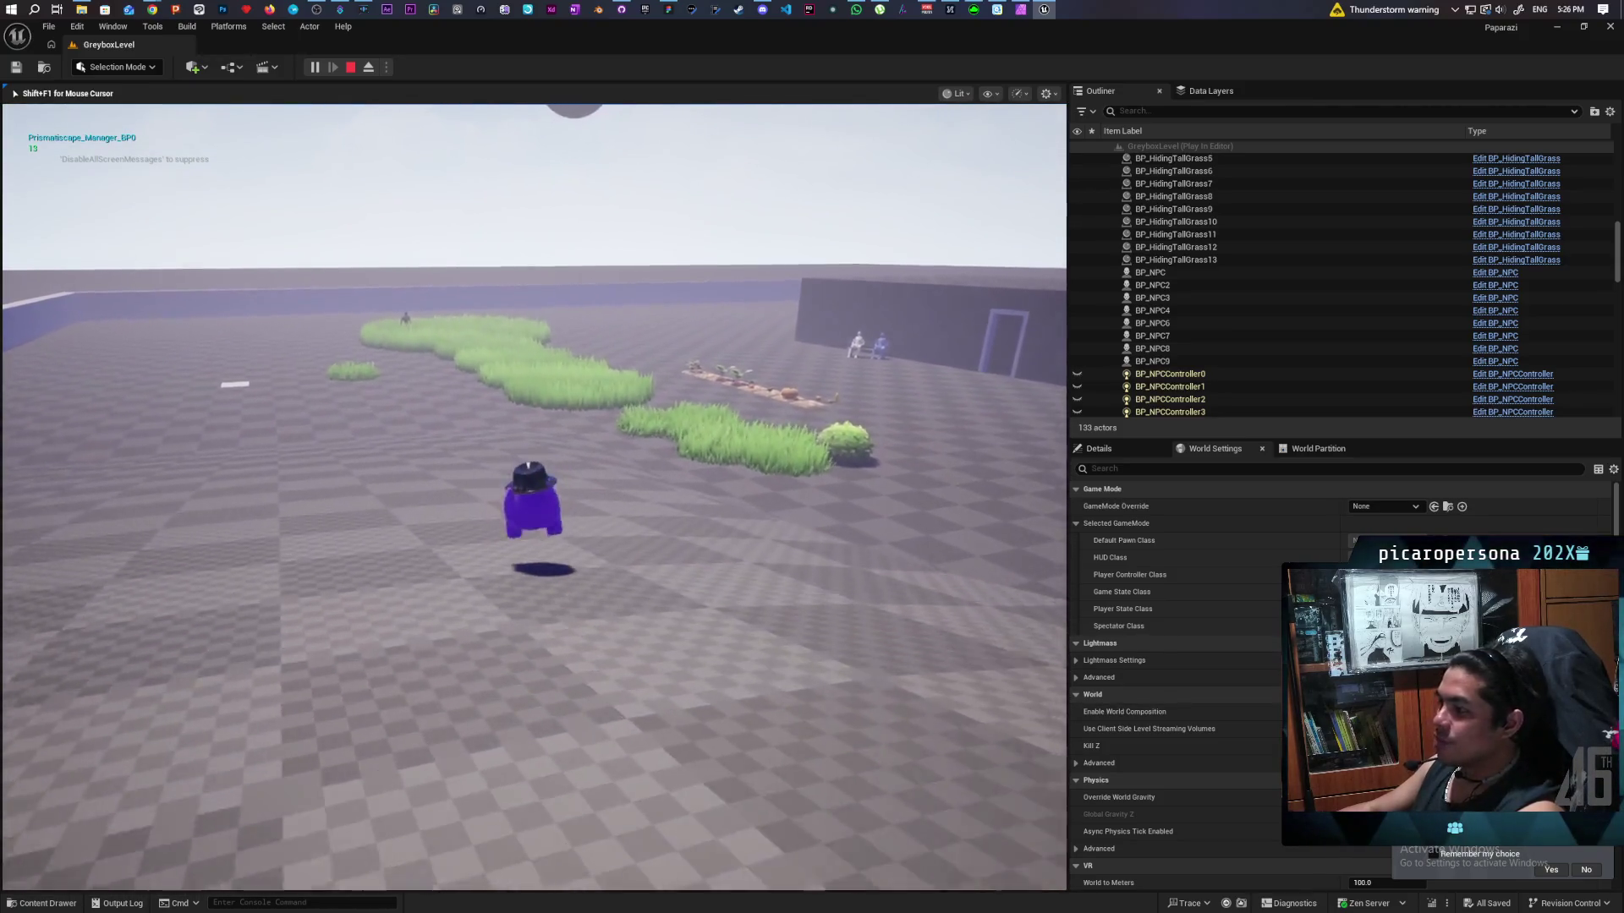
key(w)
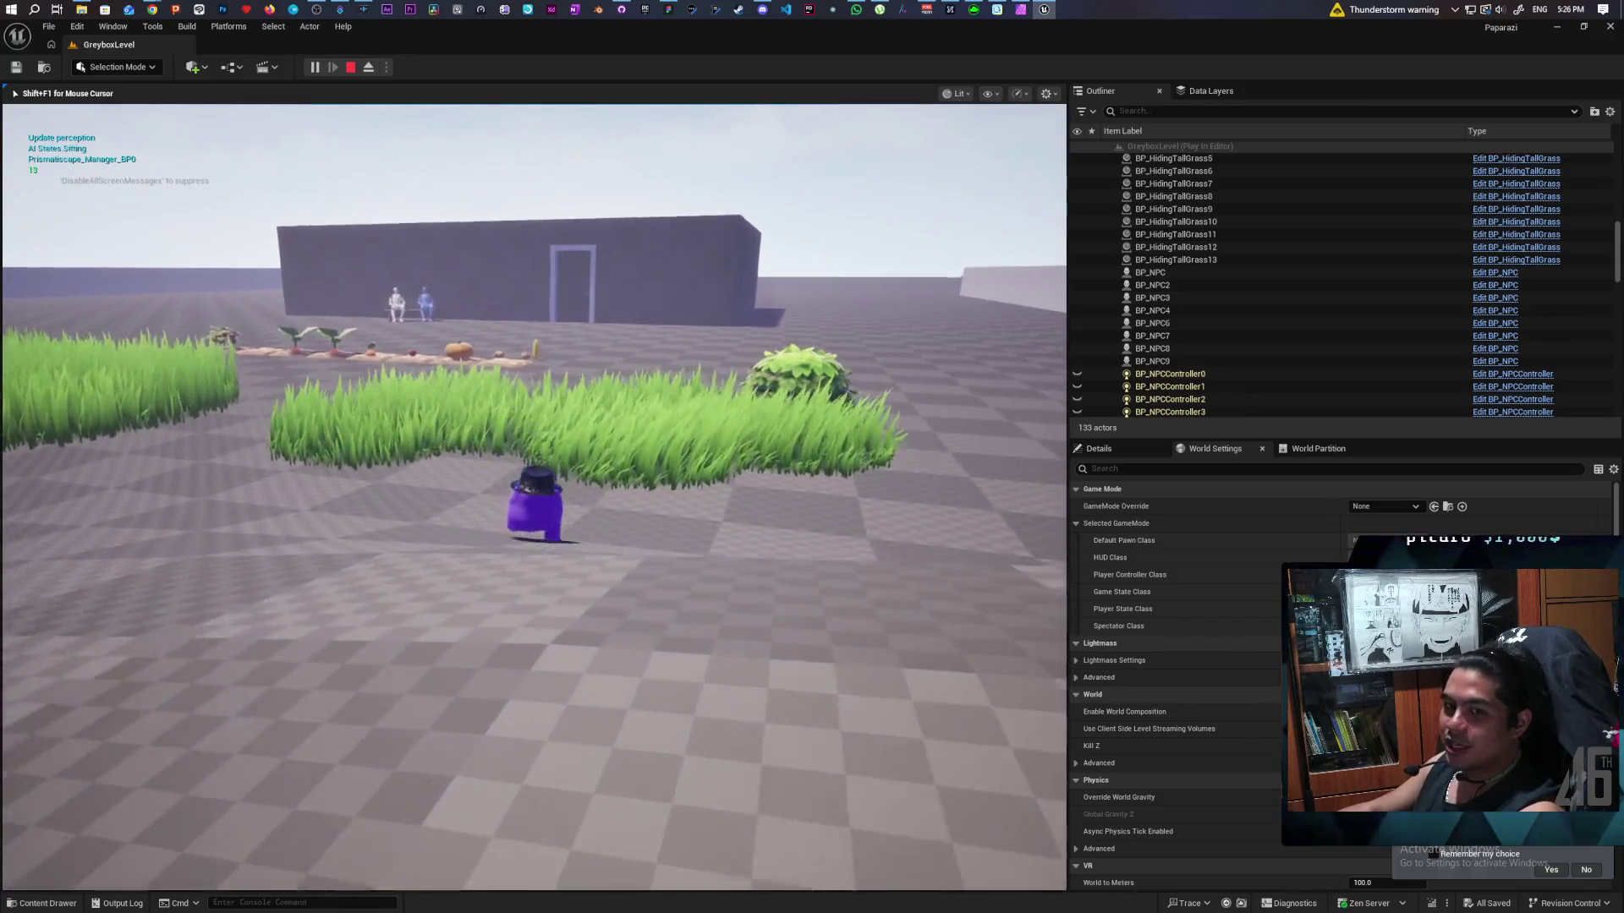
key(w)
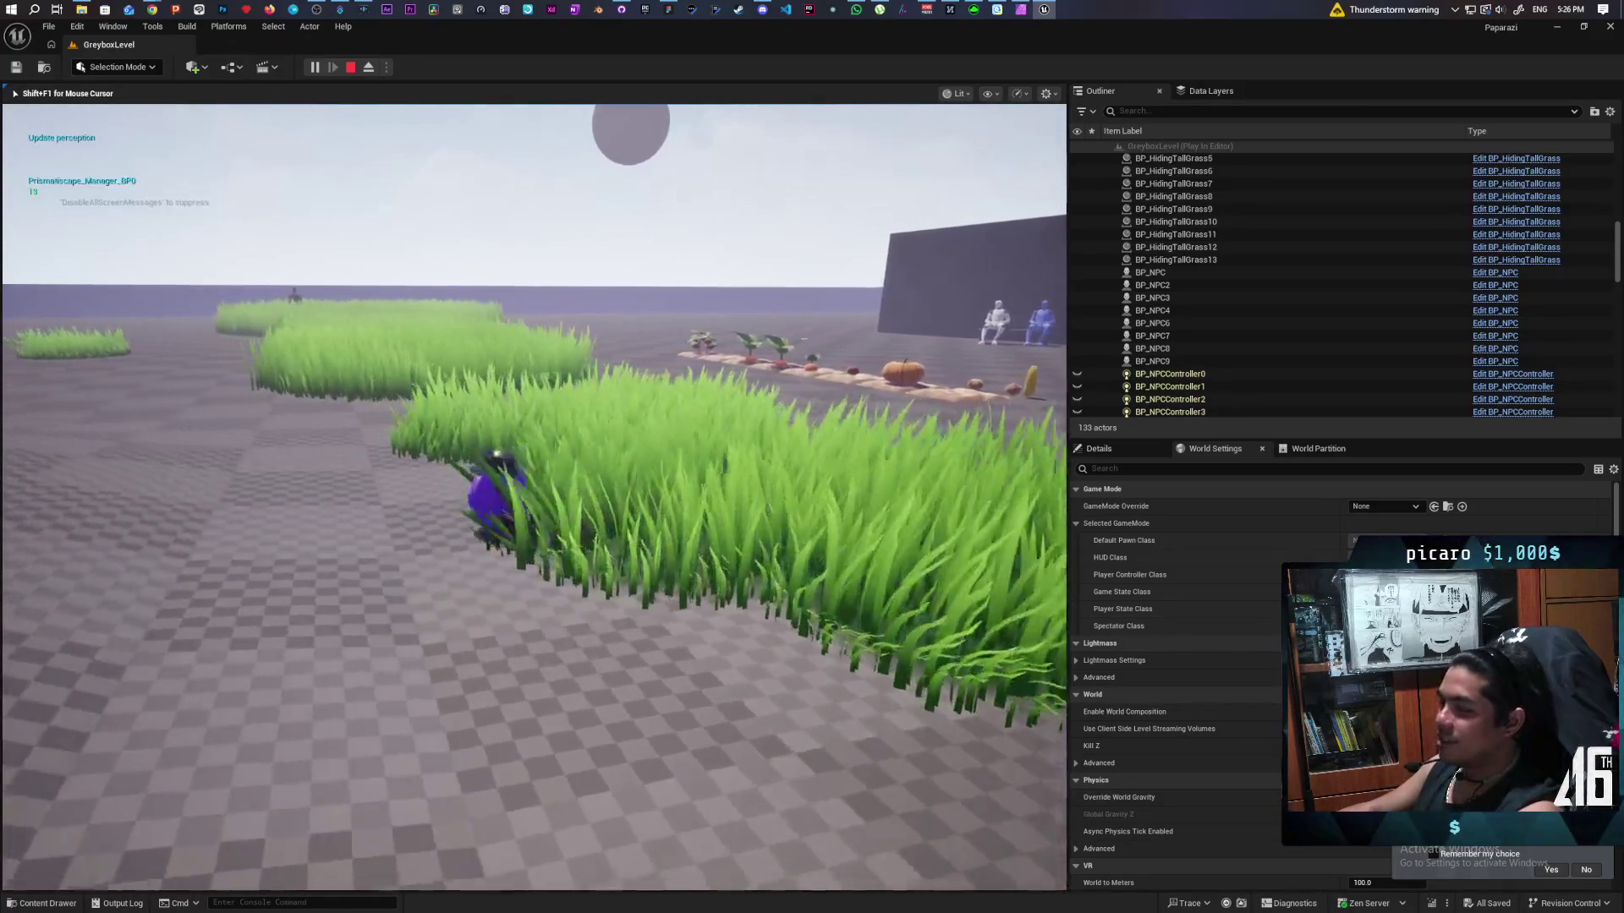
key(w)
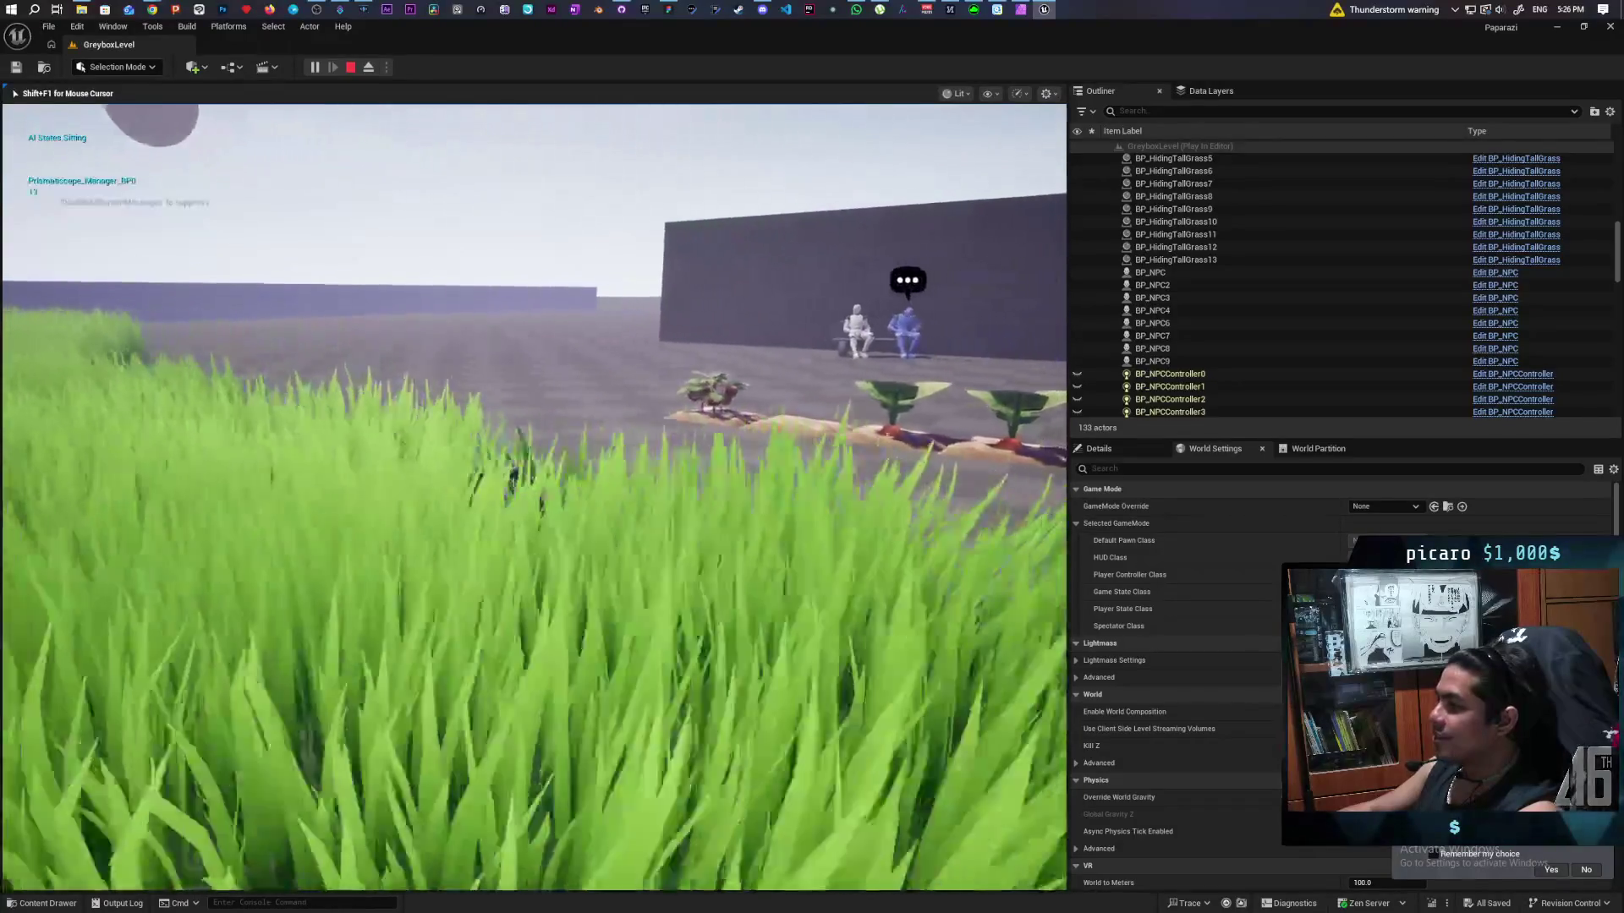
key(s)
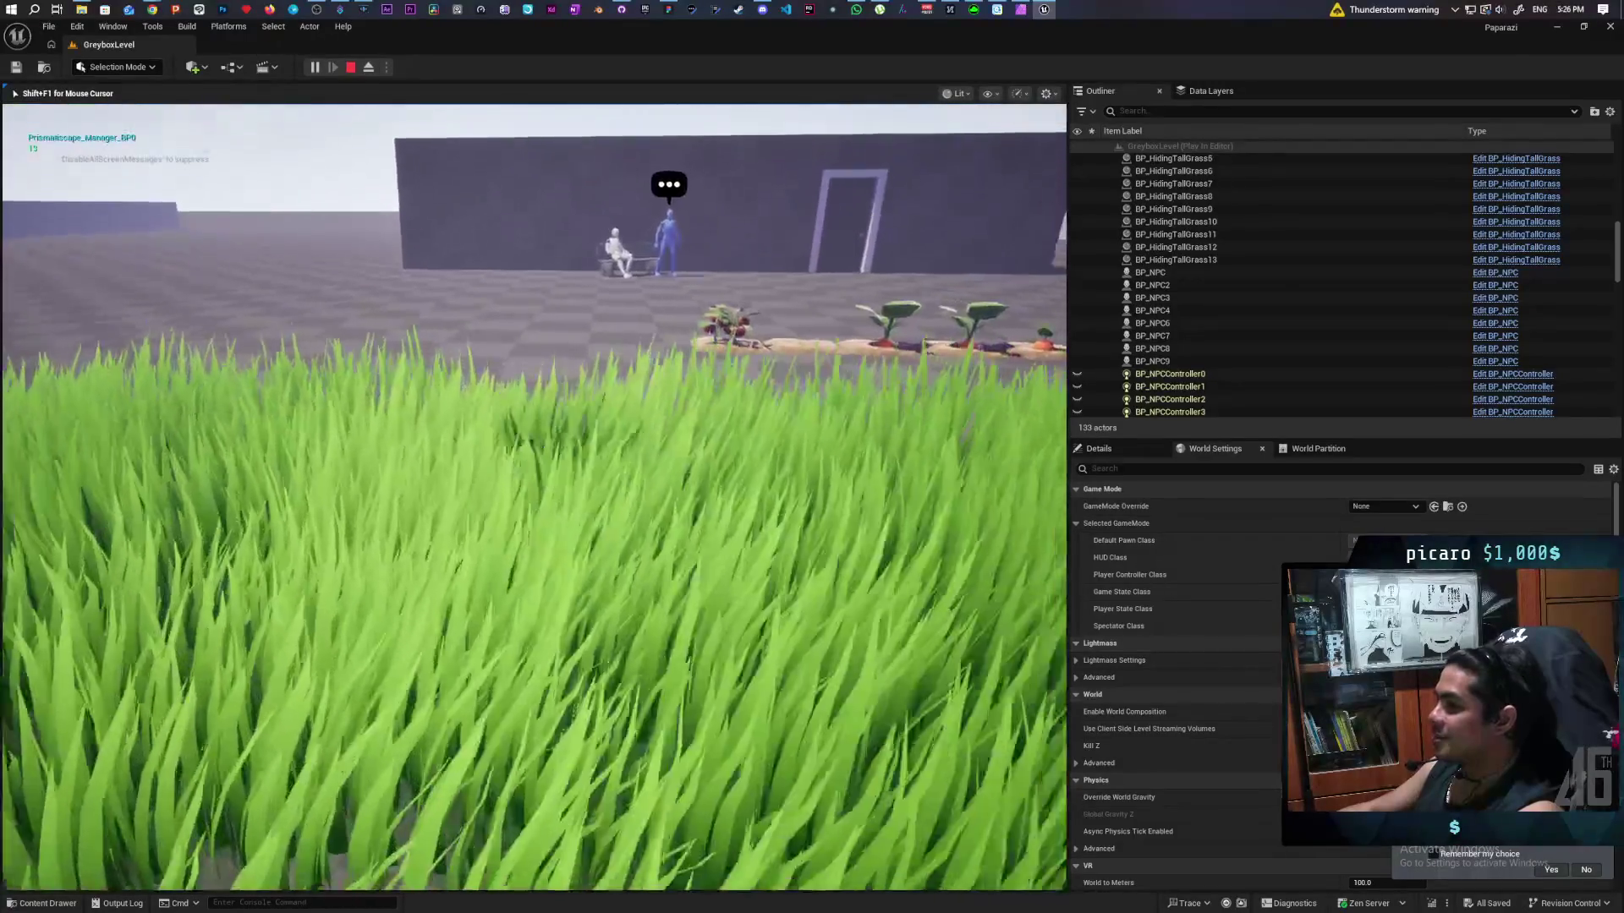
Walk from the garden bed into the blue room, follow the NPC around, and return to the lit doorway.
key(w)
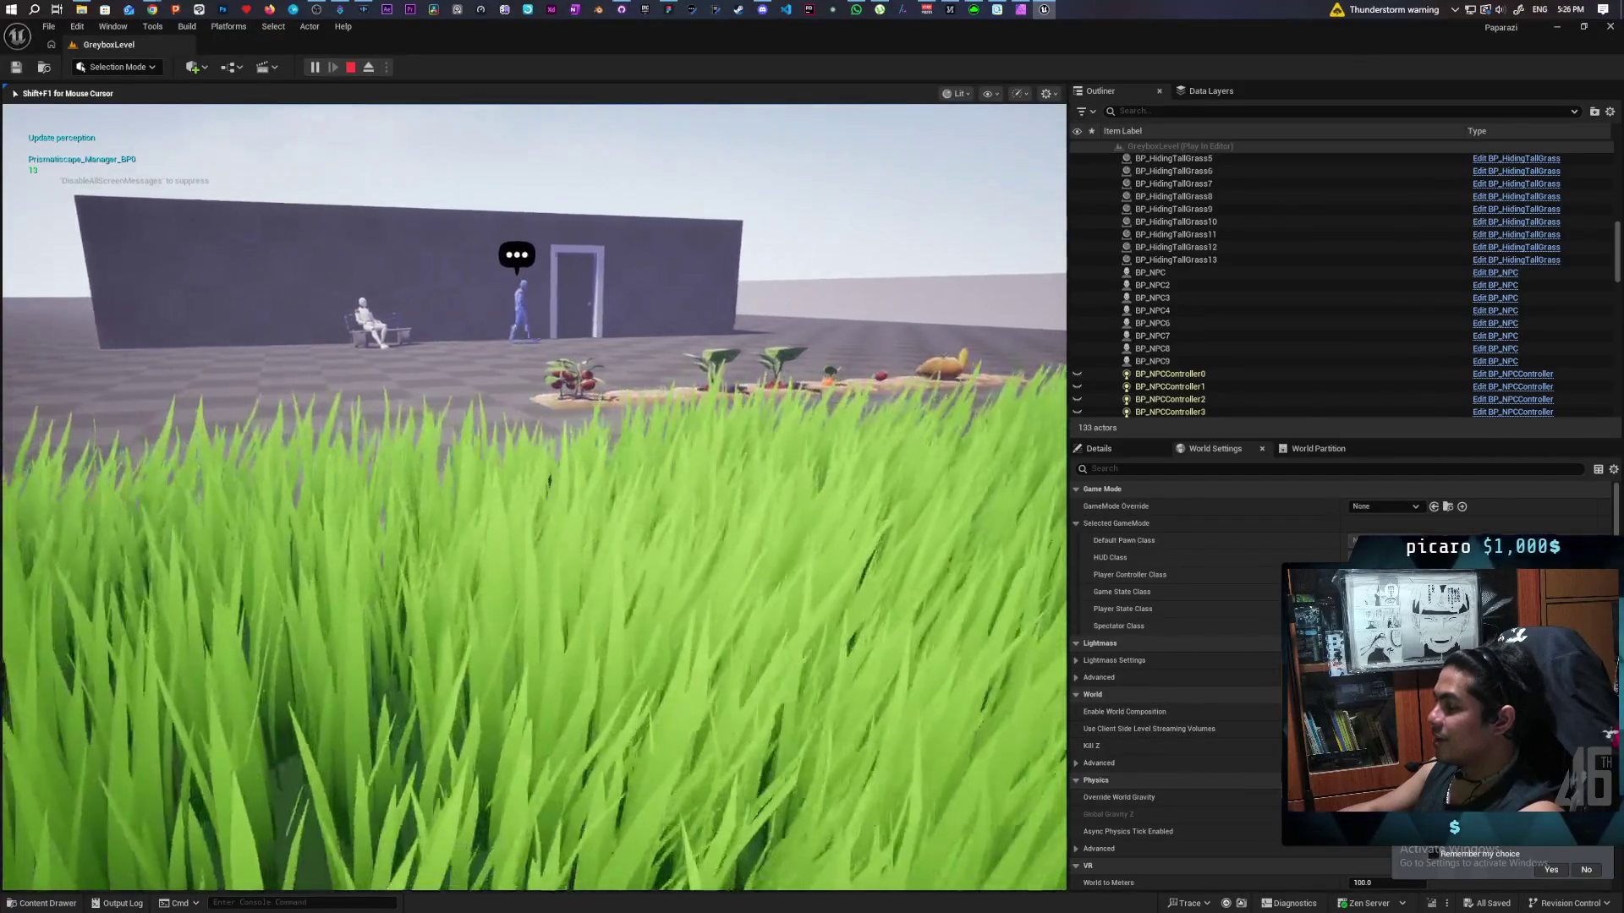
key(w)
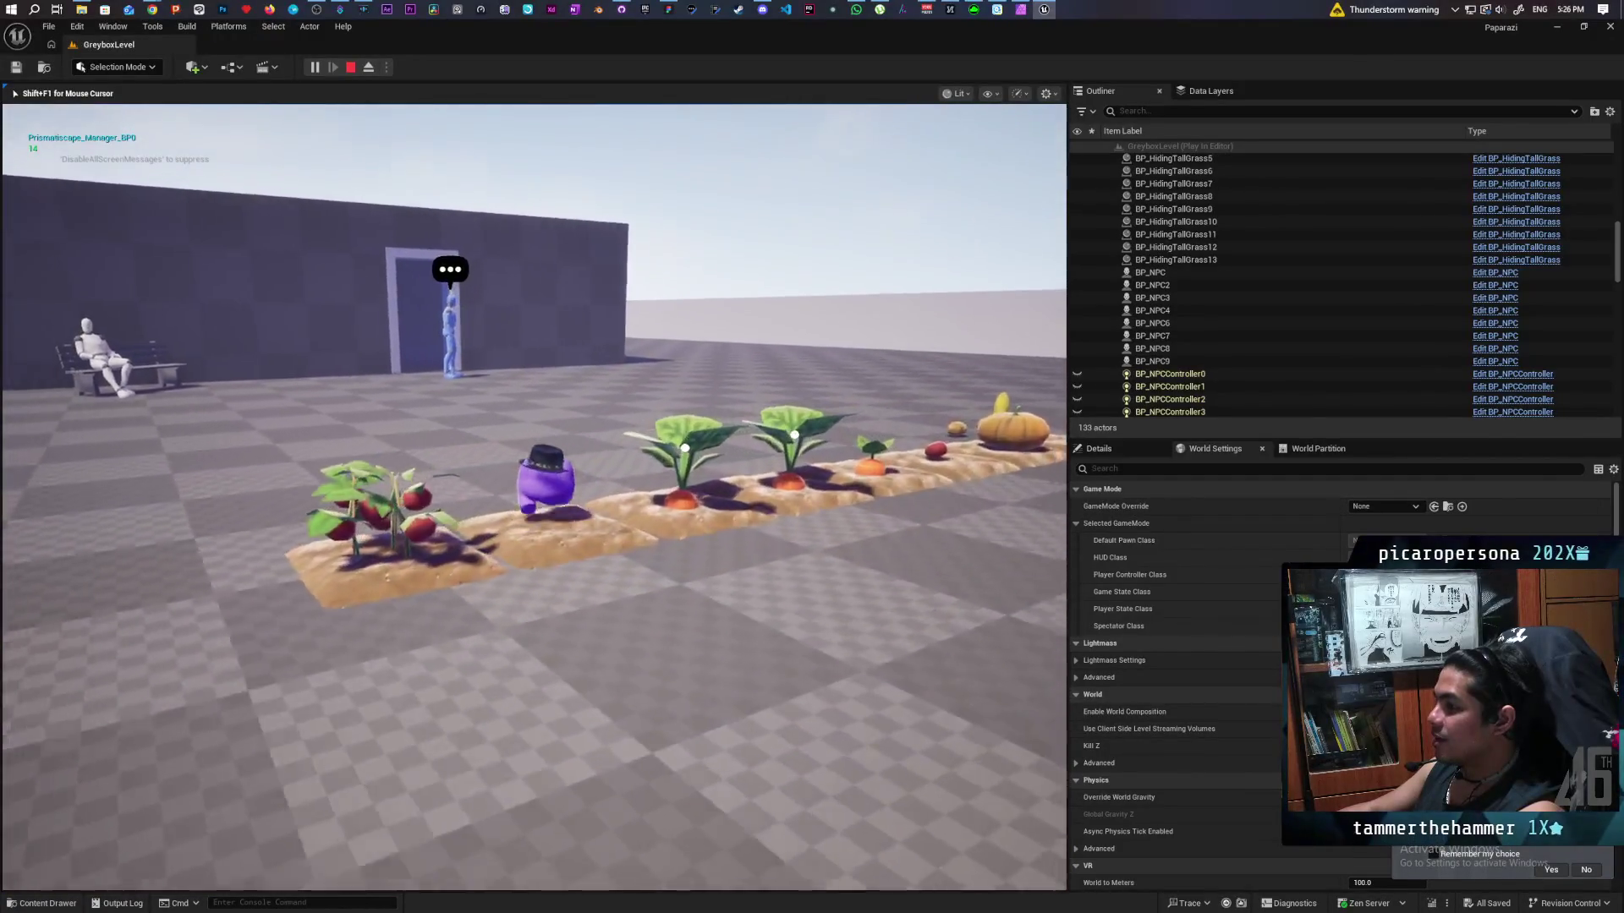
key(w)
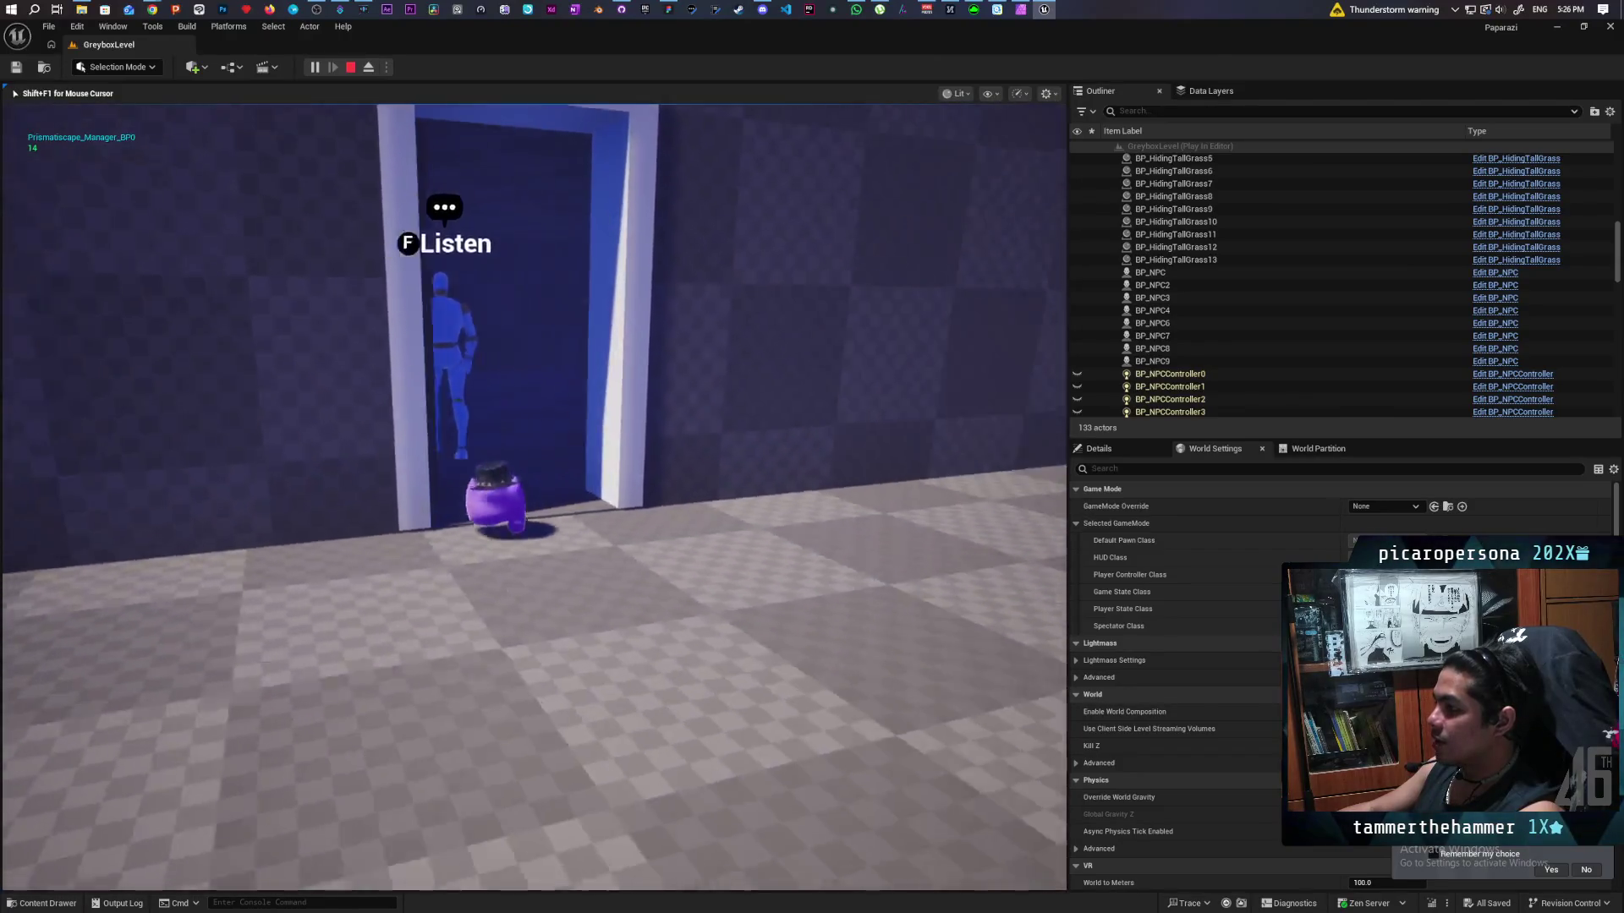
key(w)
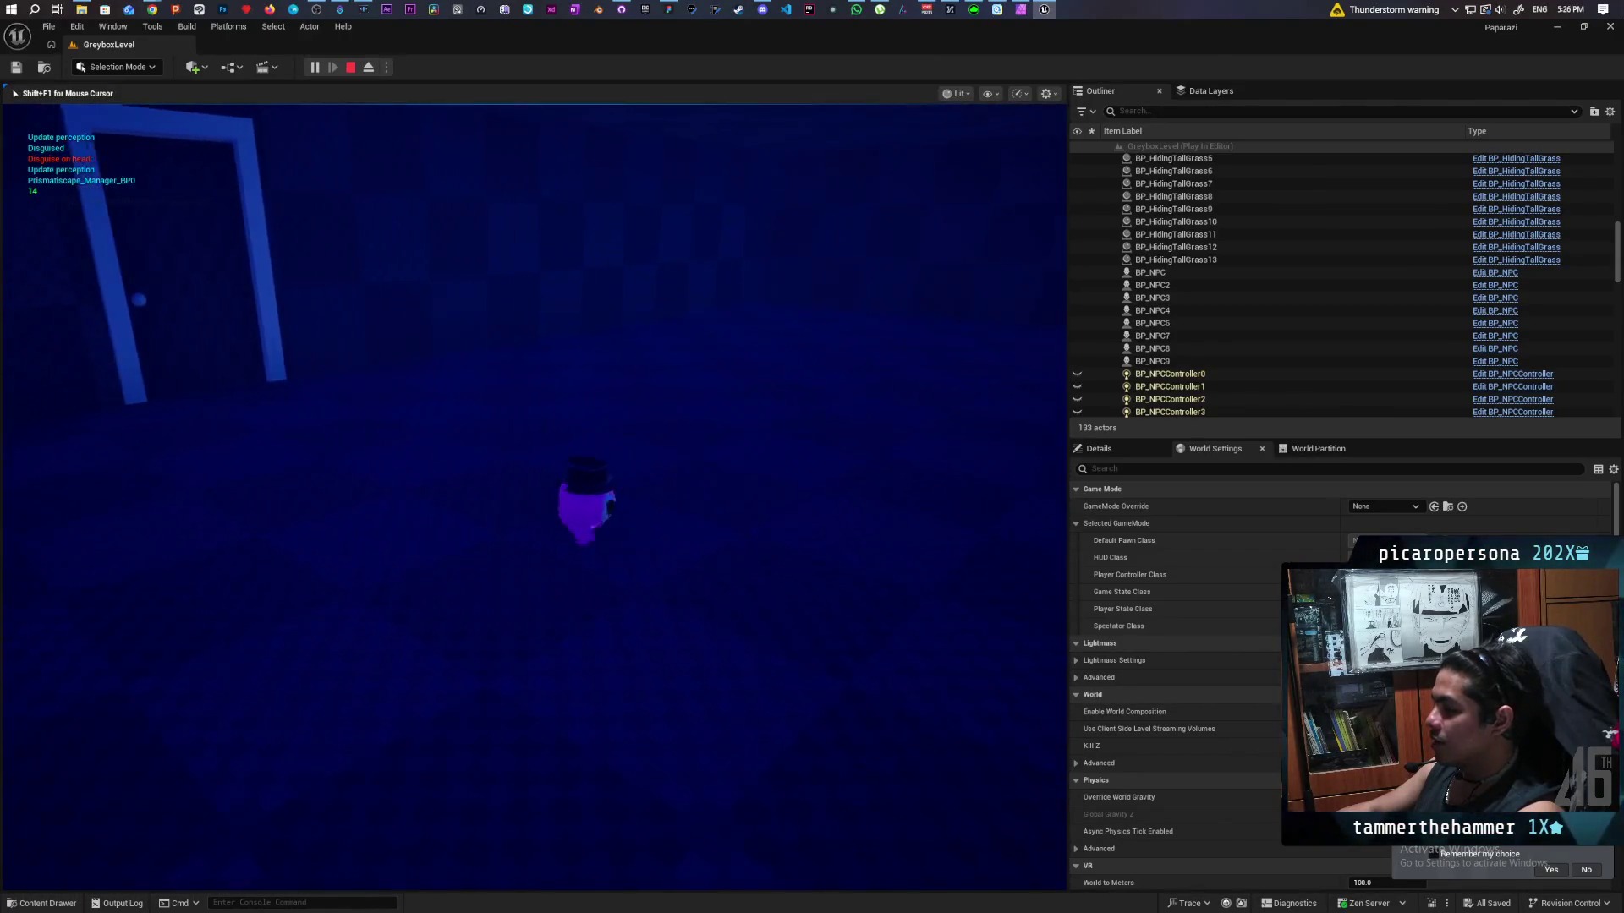
key(w)
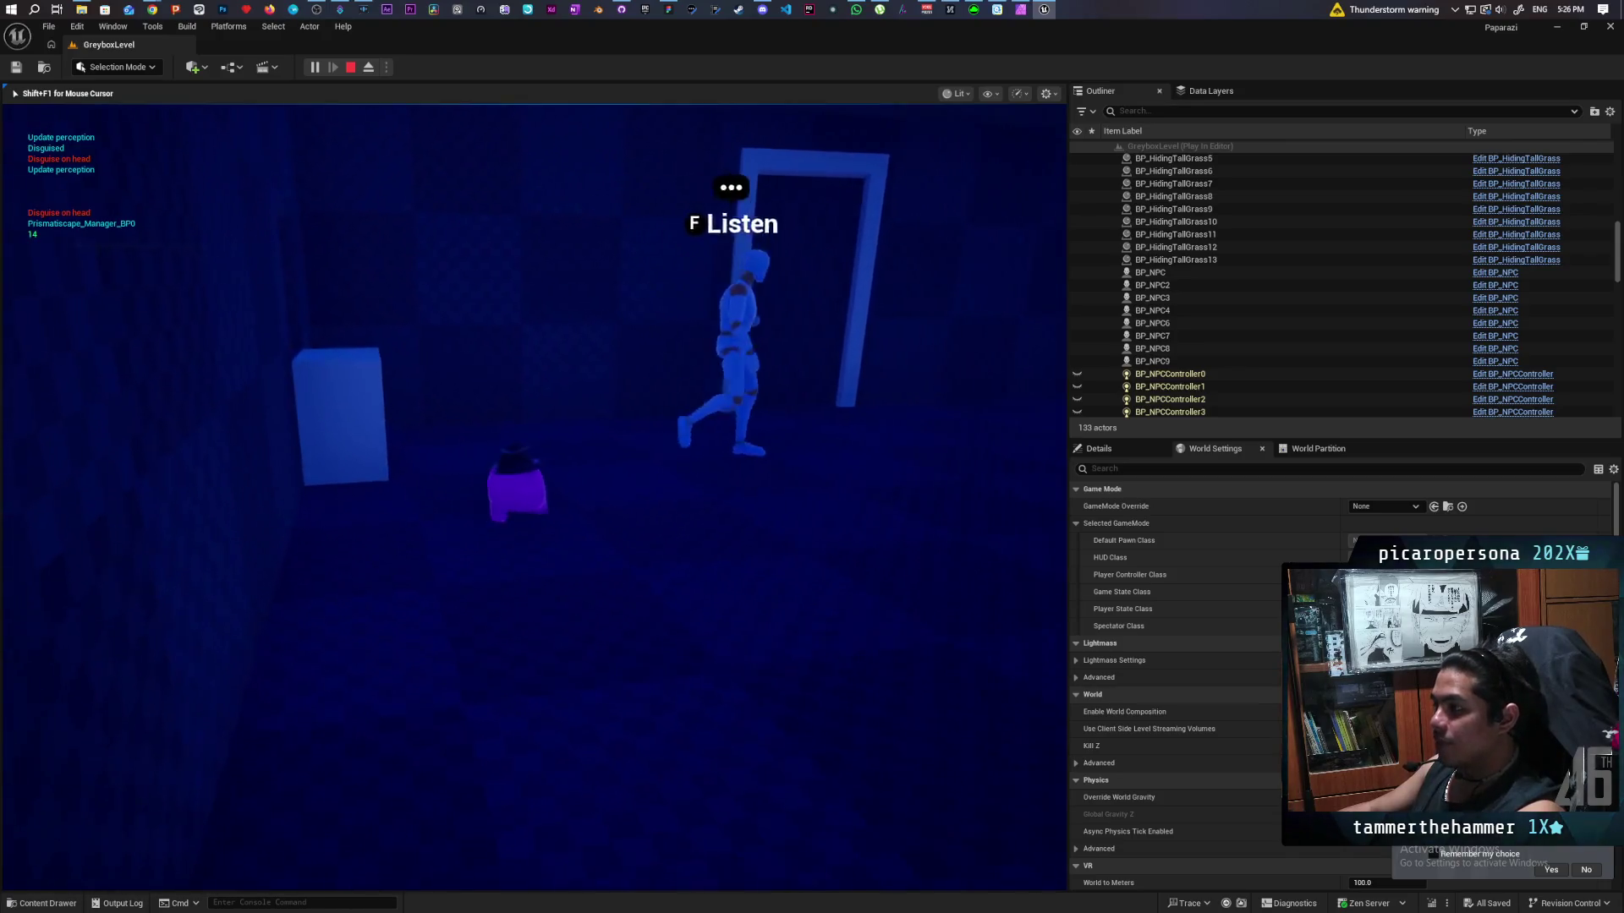
key(w)
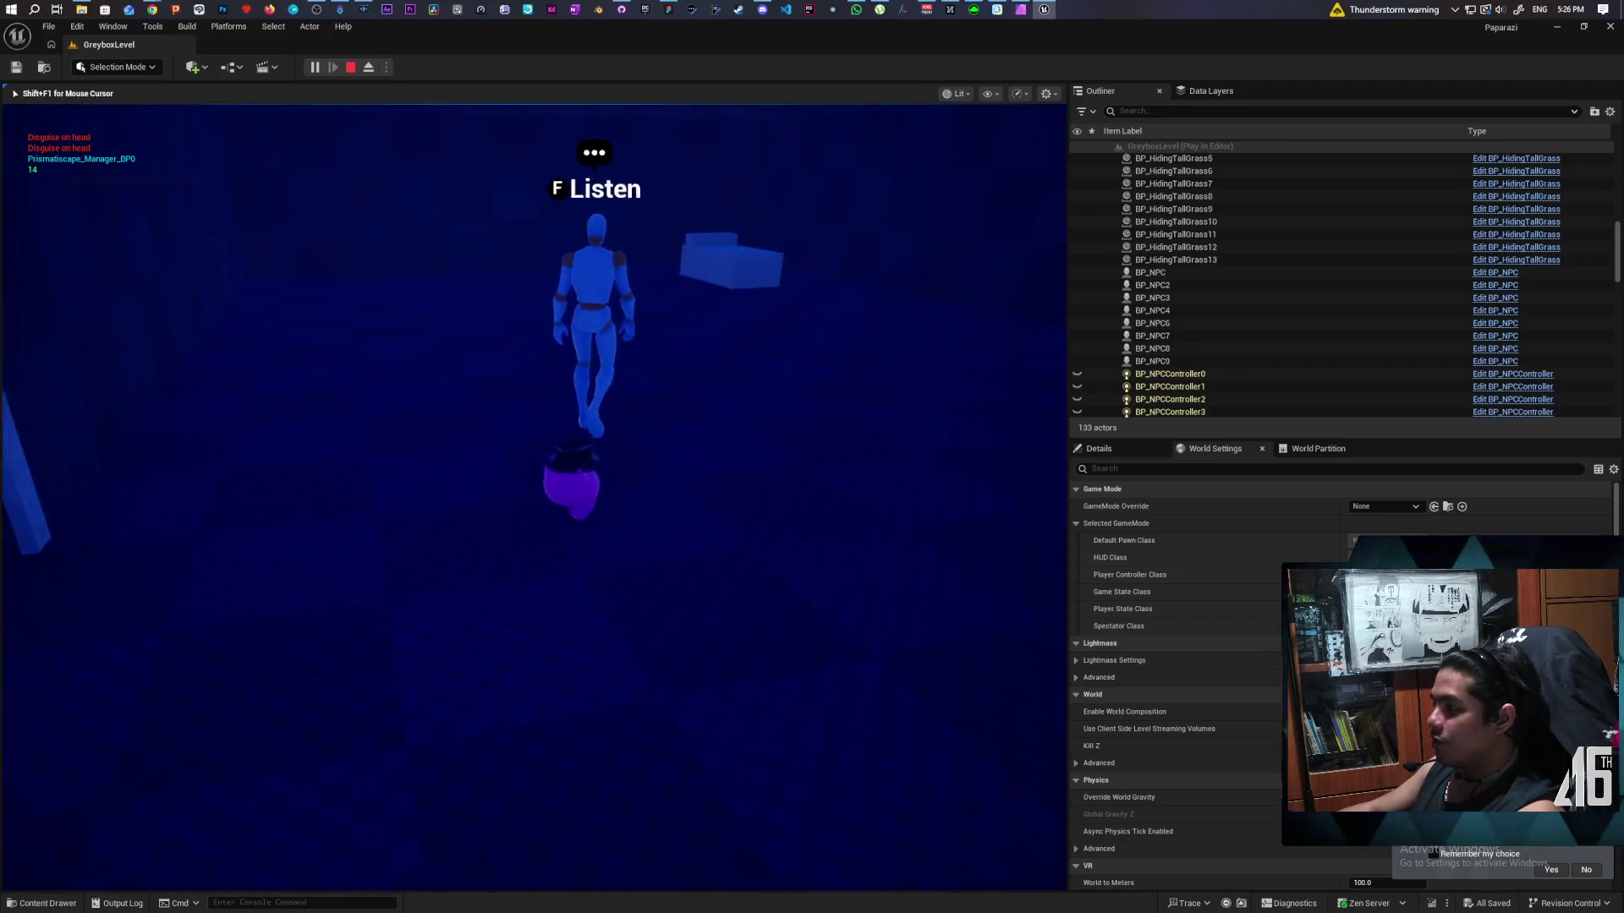
key(w)
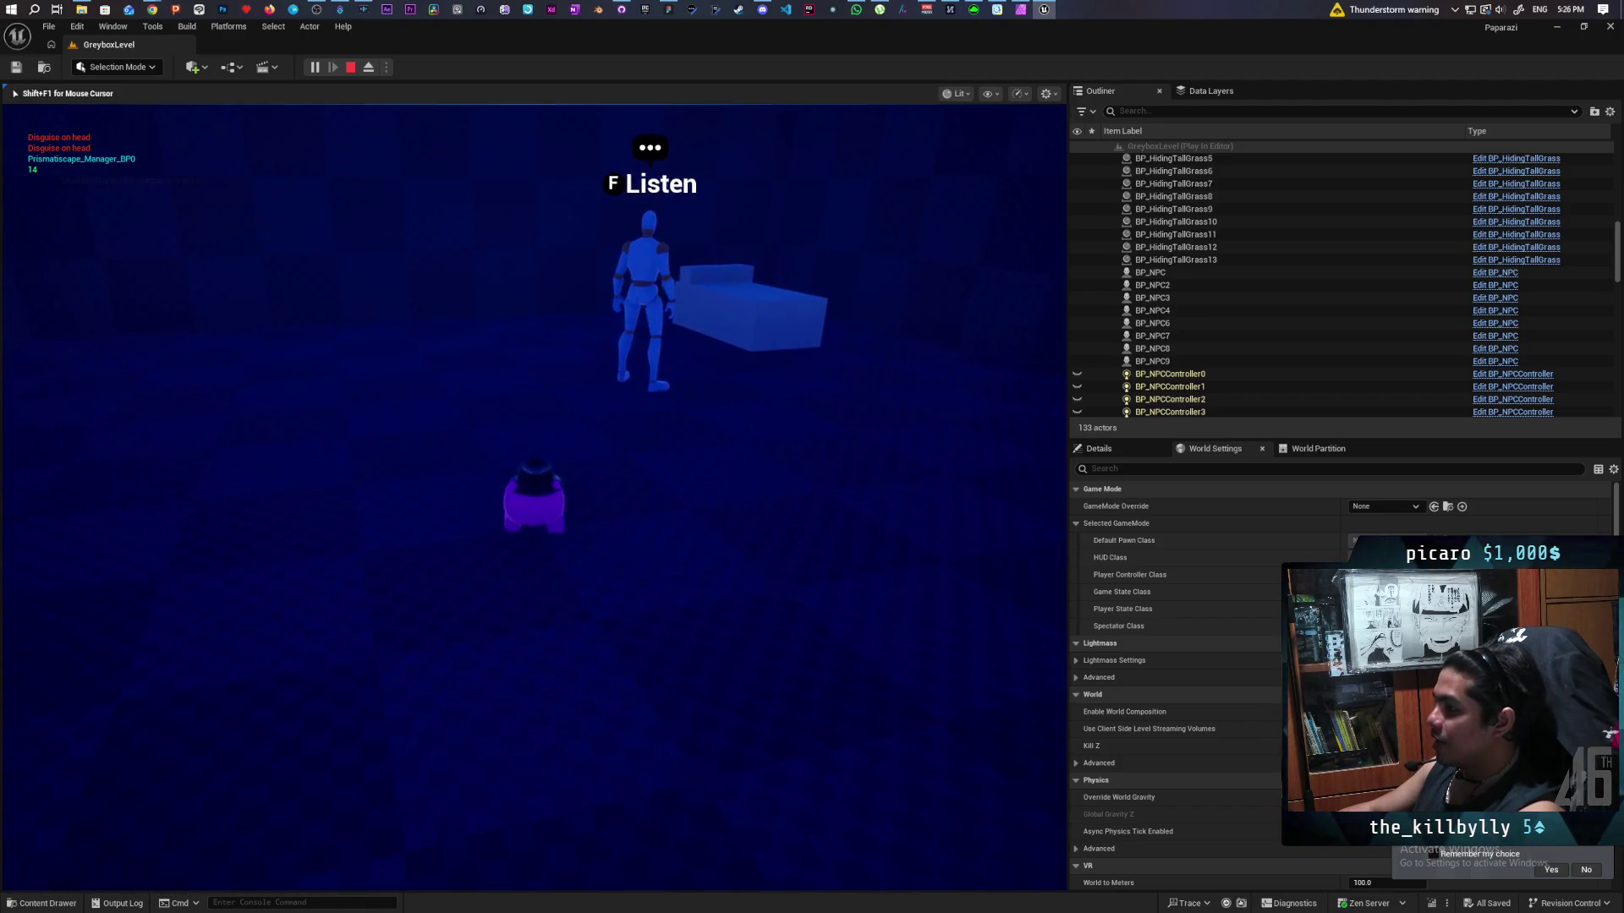
key(w)
key(w)
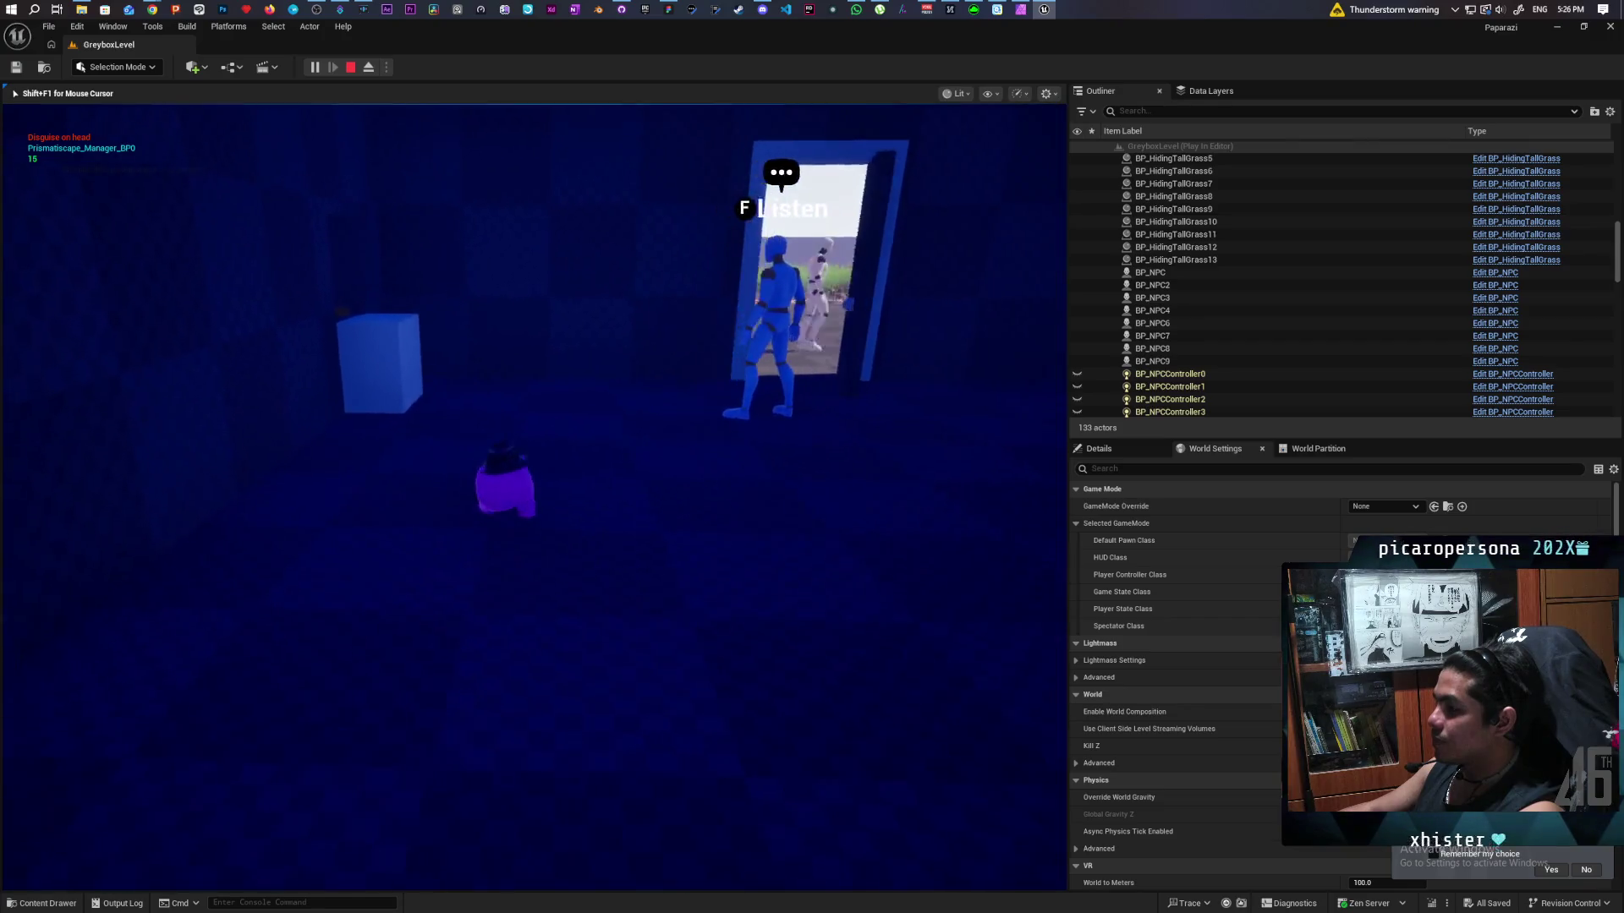
key(w)
key(w)
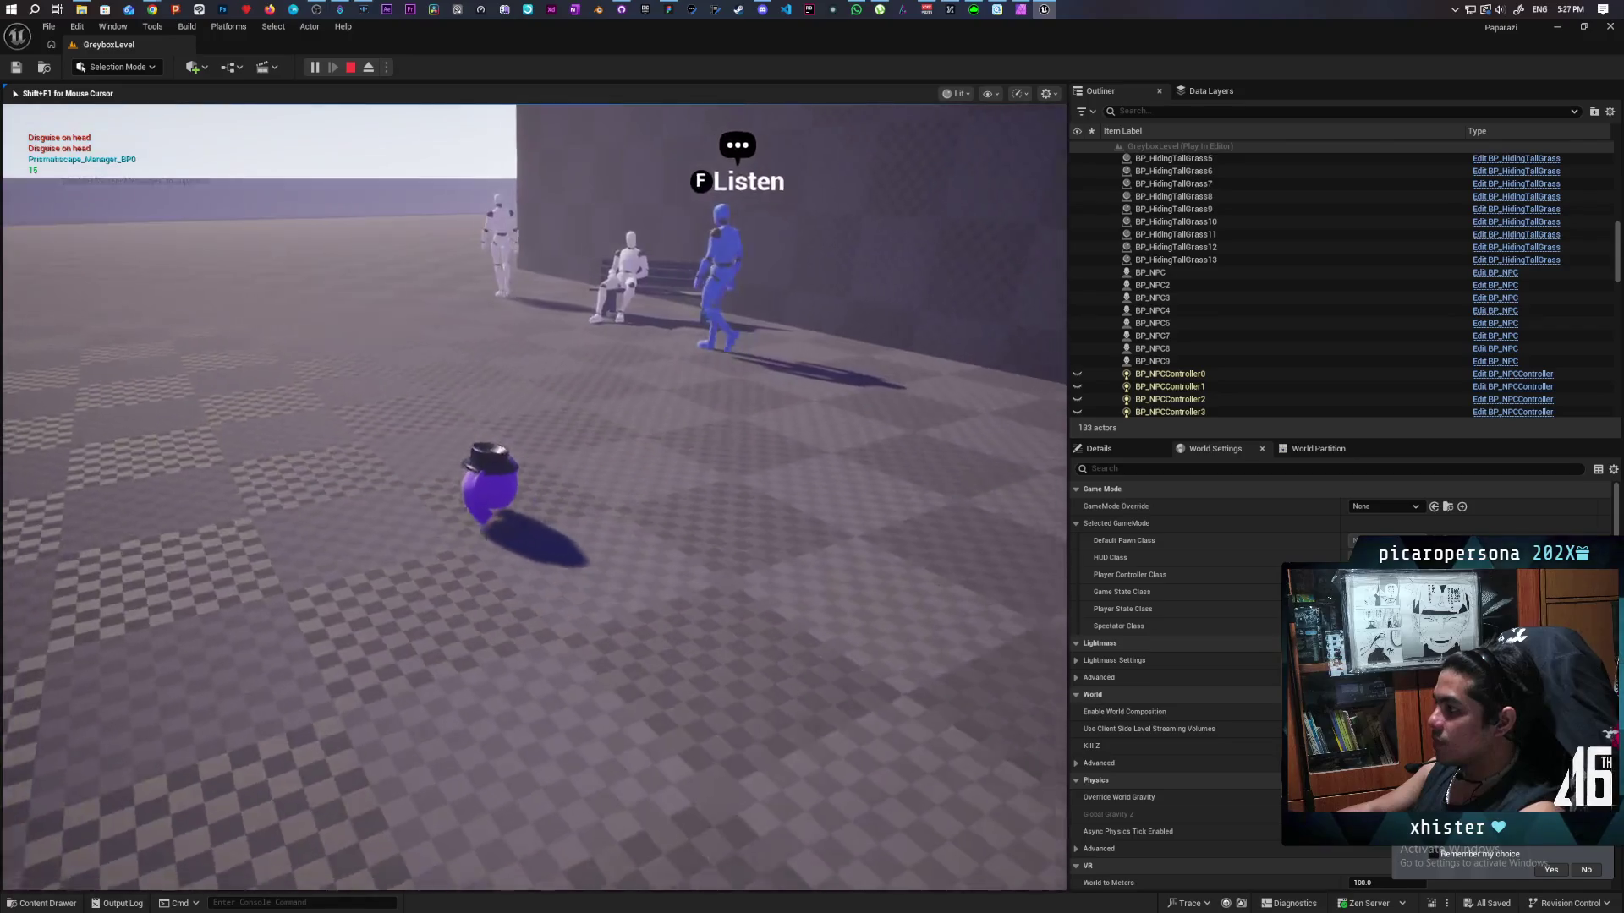
Walk out to the bench NPCs, then sidestep between the bench and doorway toward the blue NPC.
key(w)
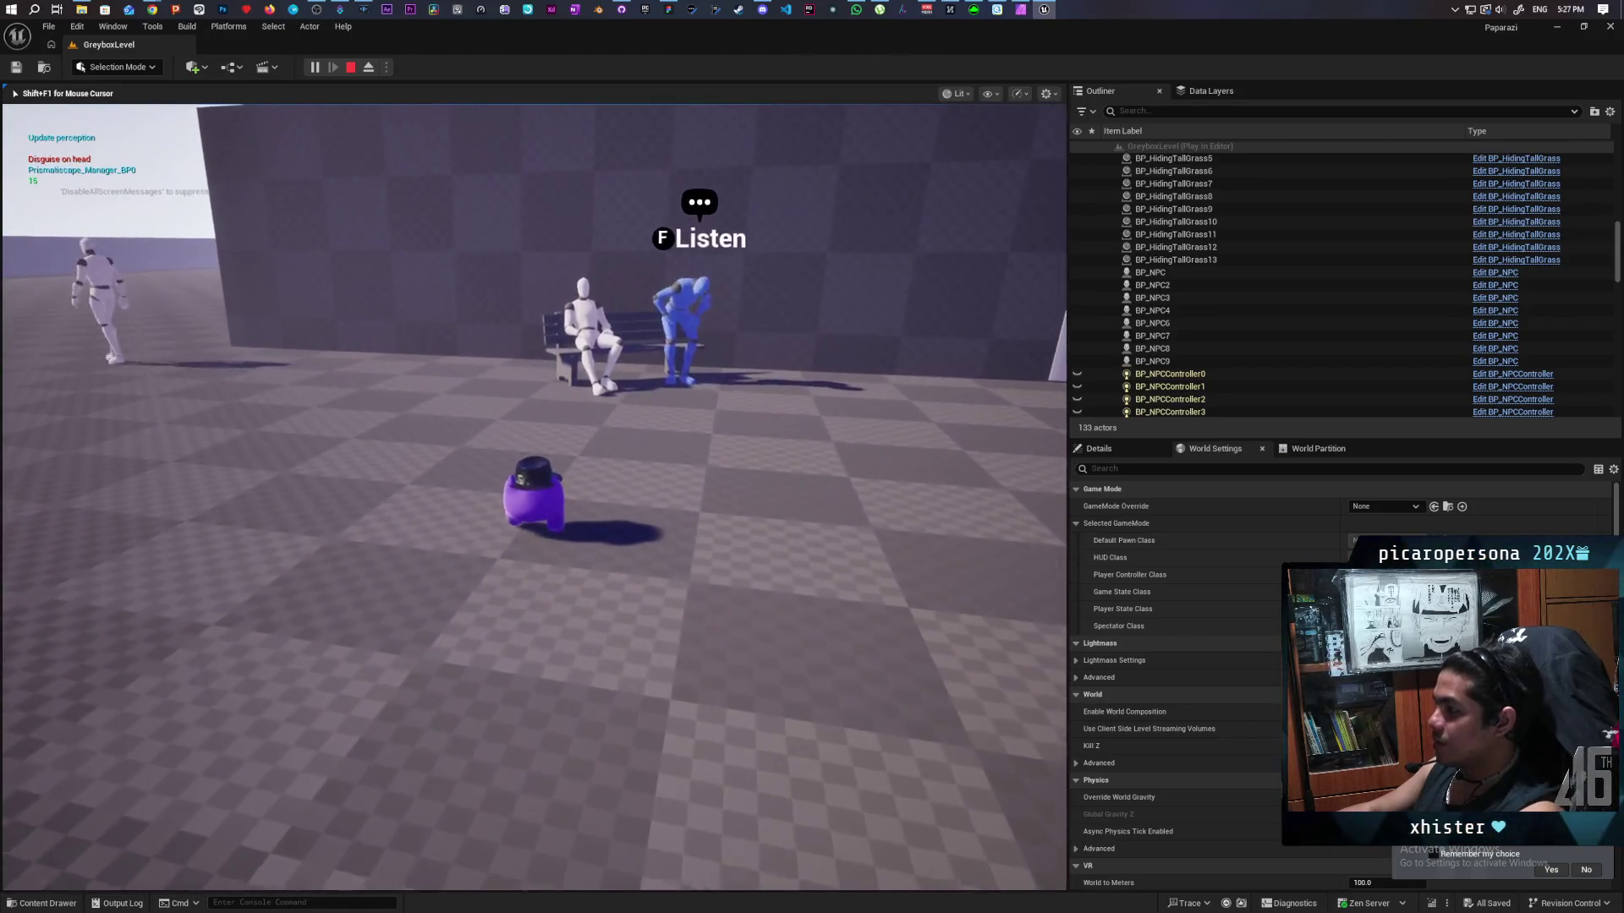
key(w)
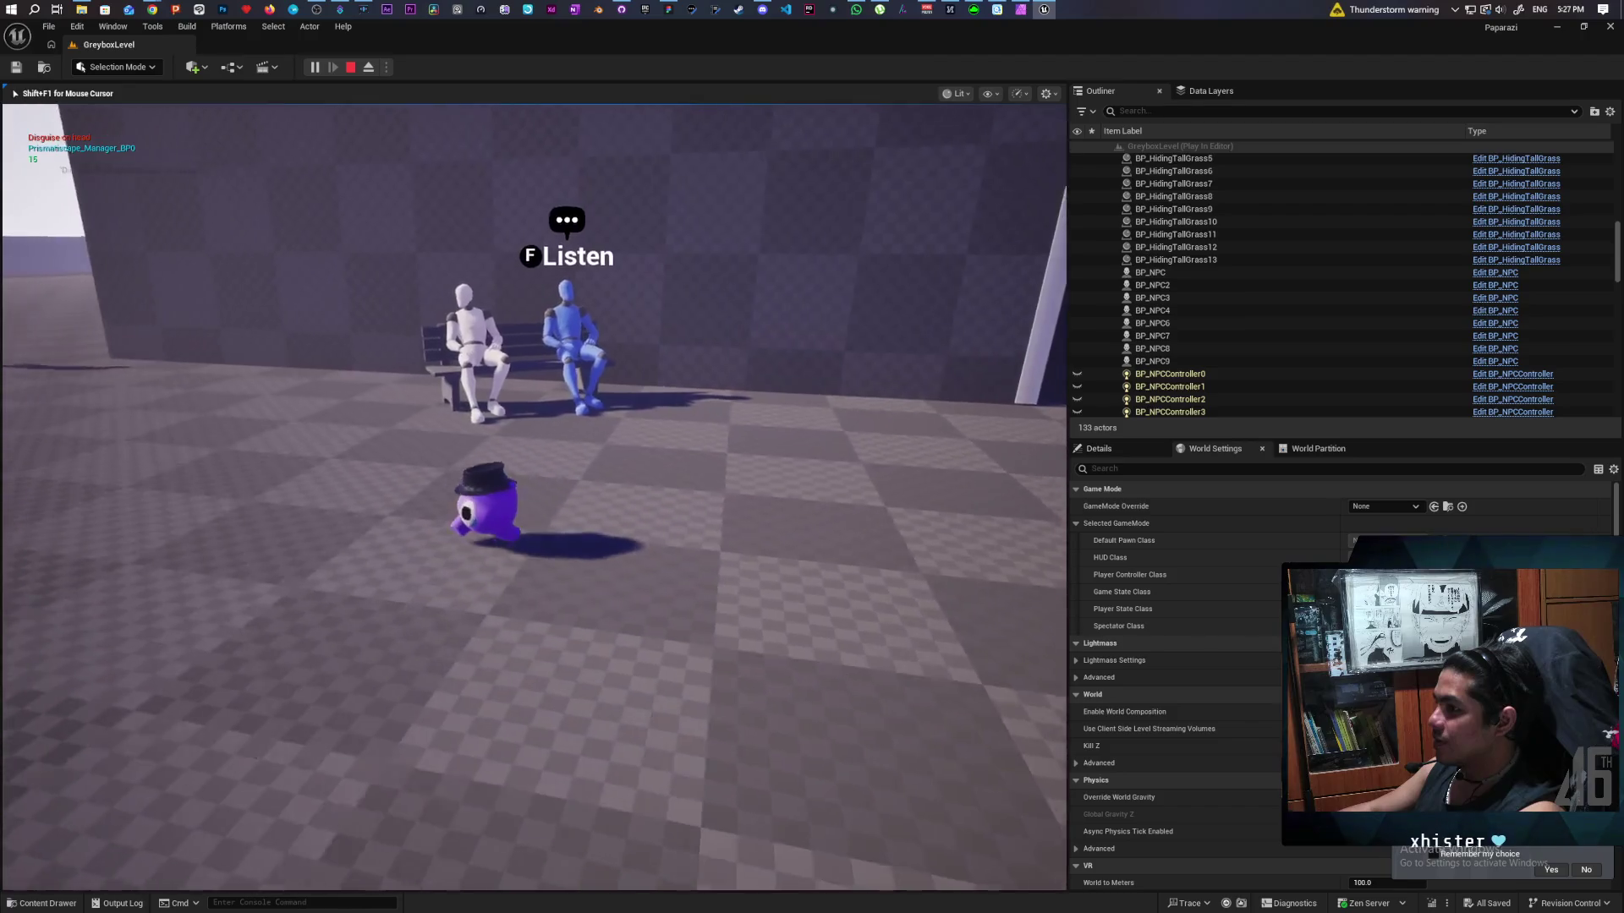
key(d)
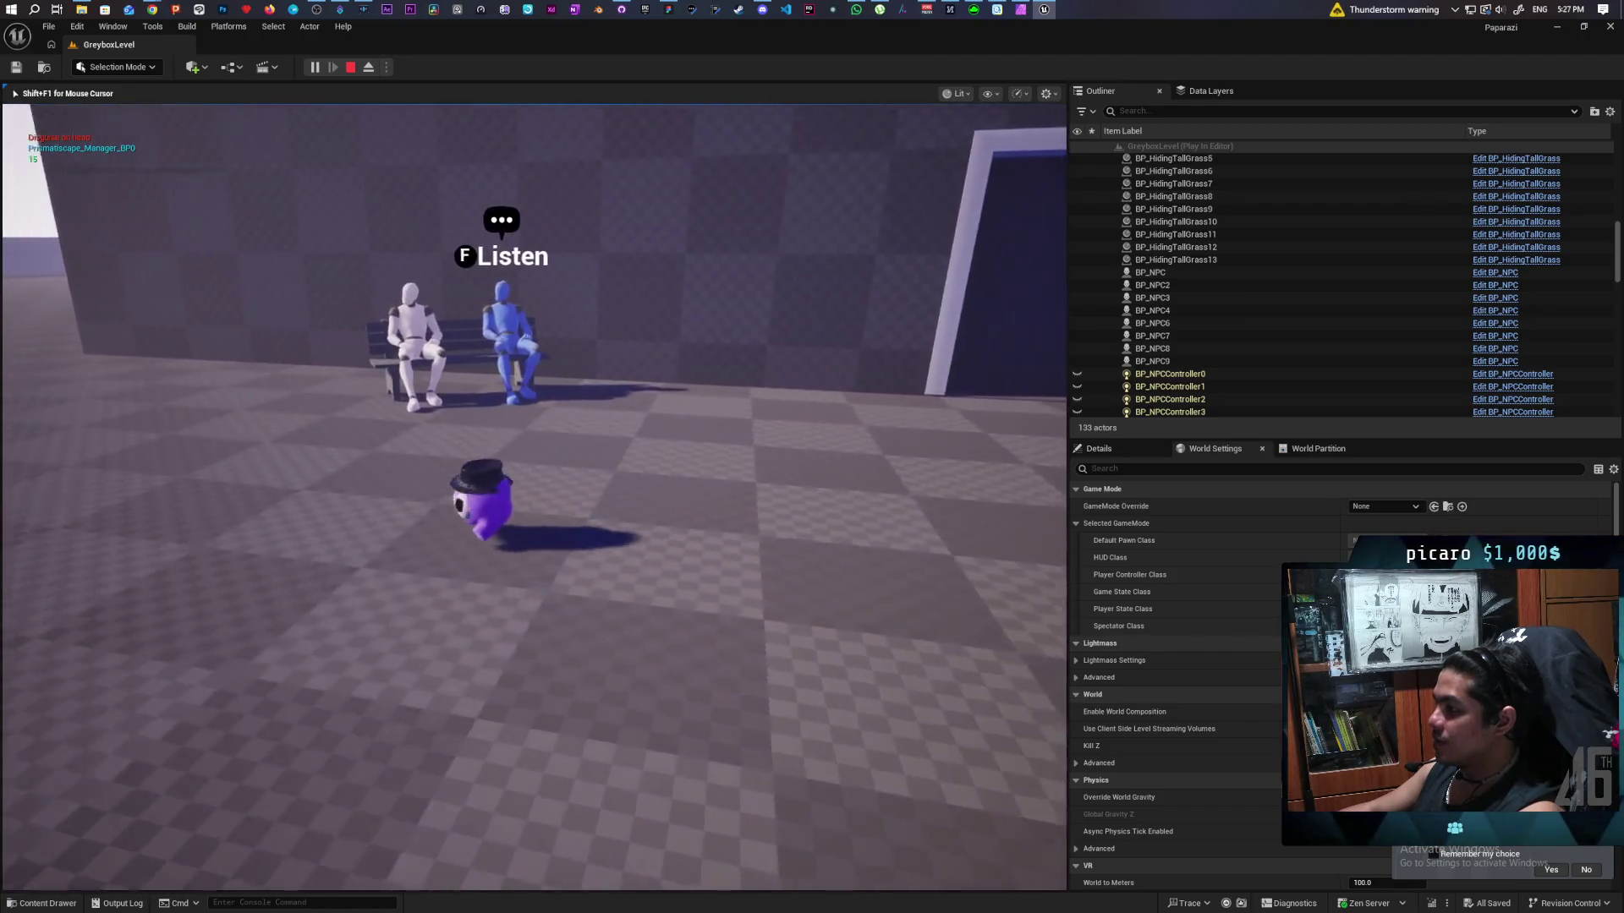
key(d)
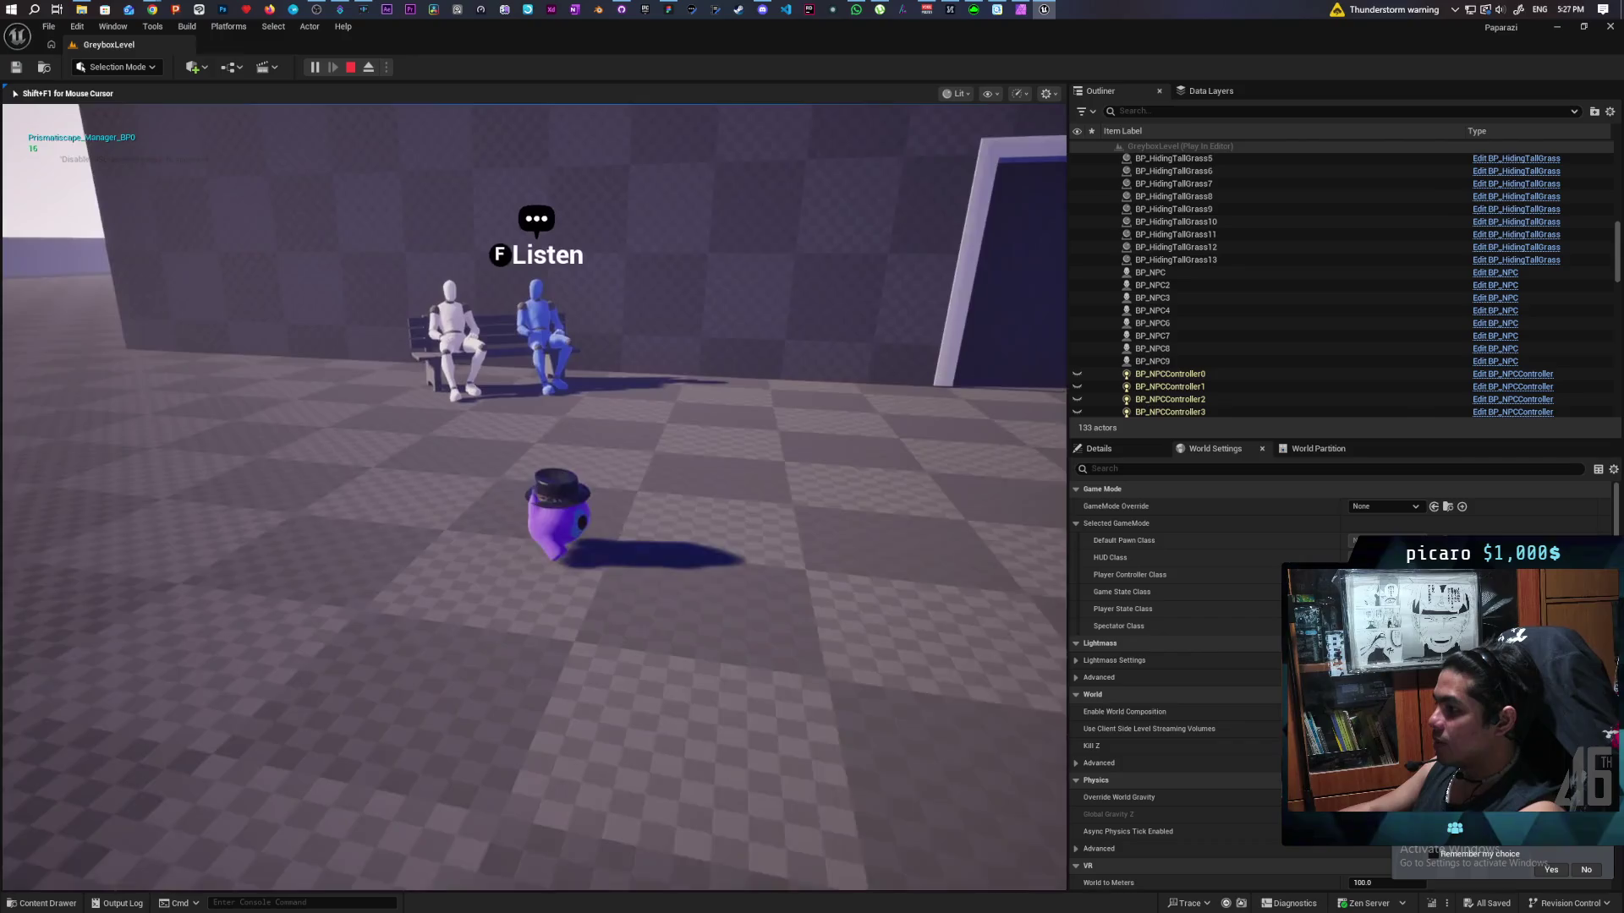
key(d)
key(s)
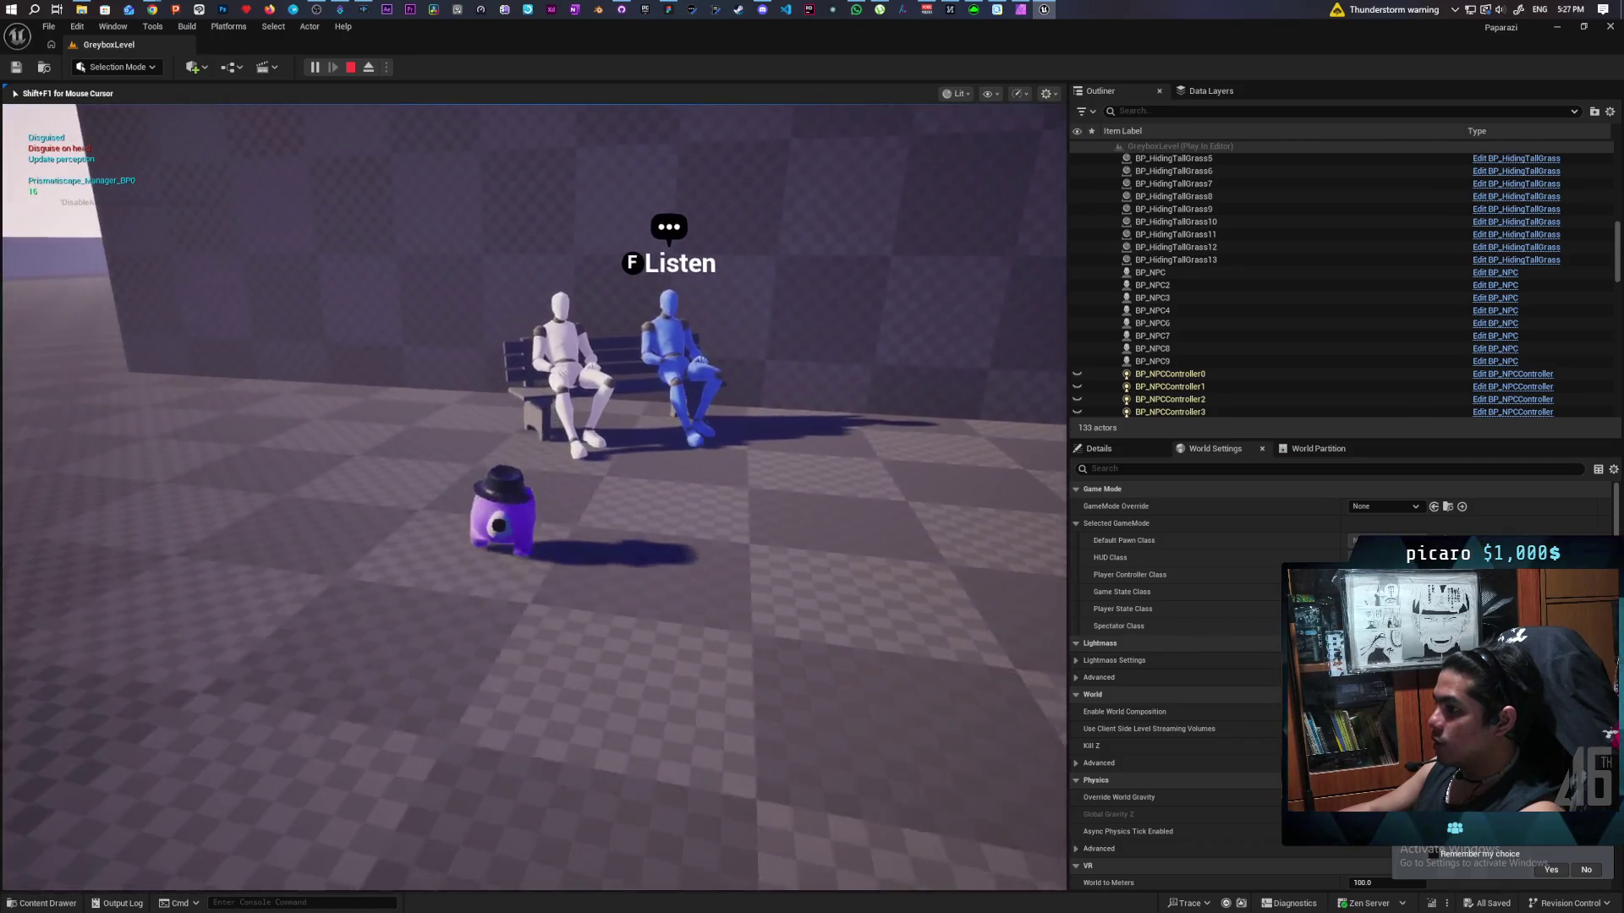
key(d)
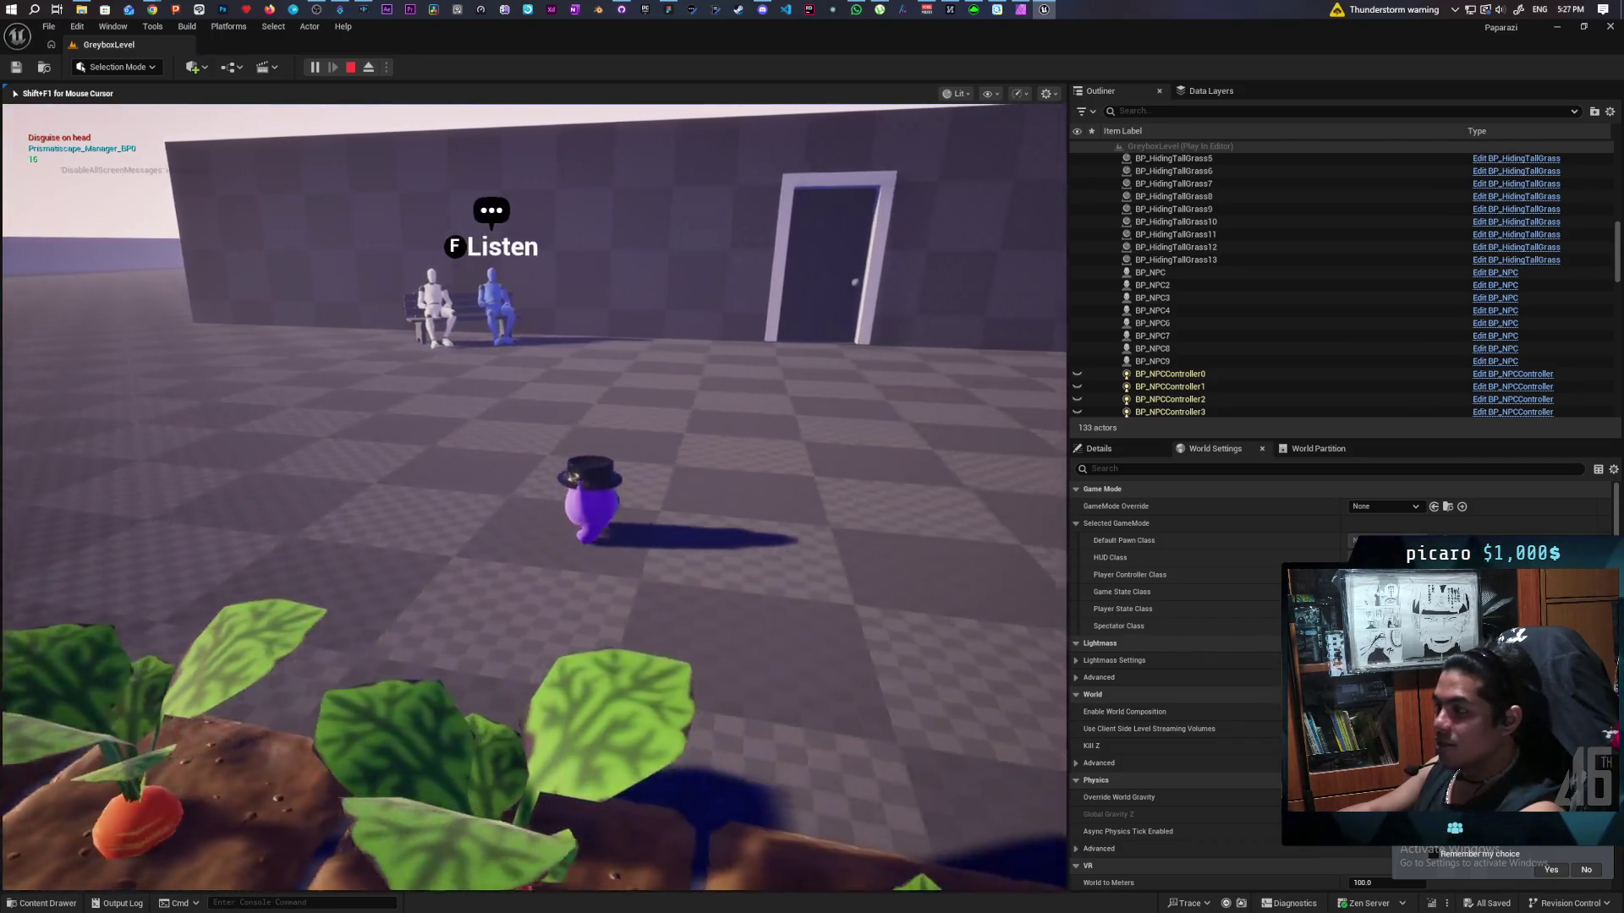
key(w)
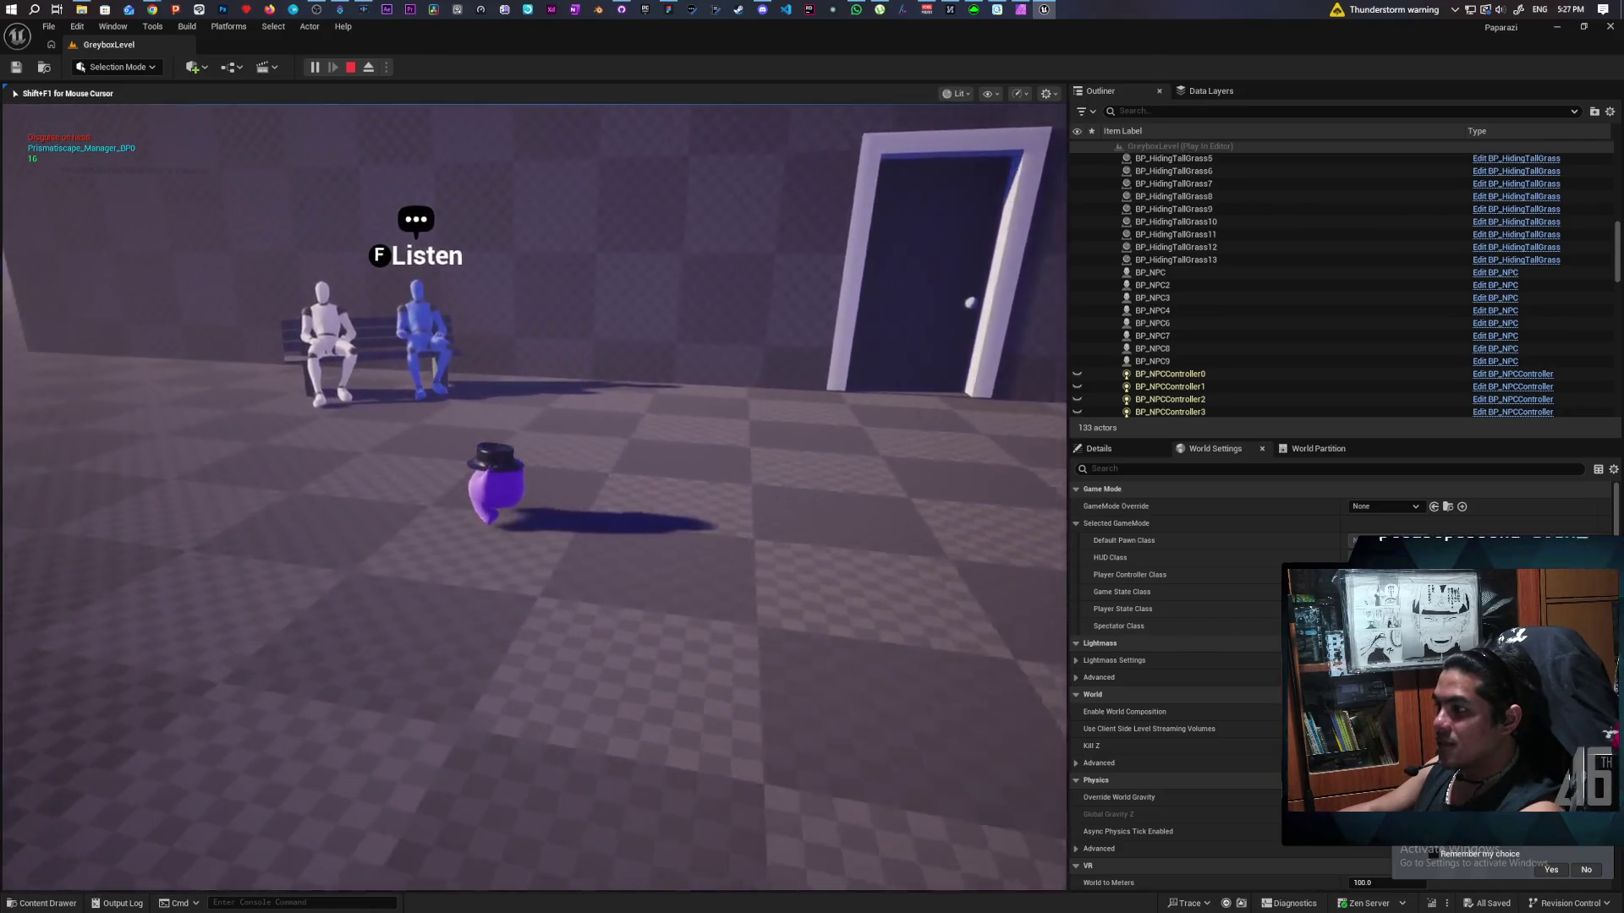
key(d)
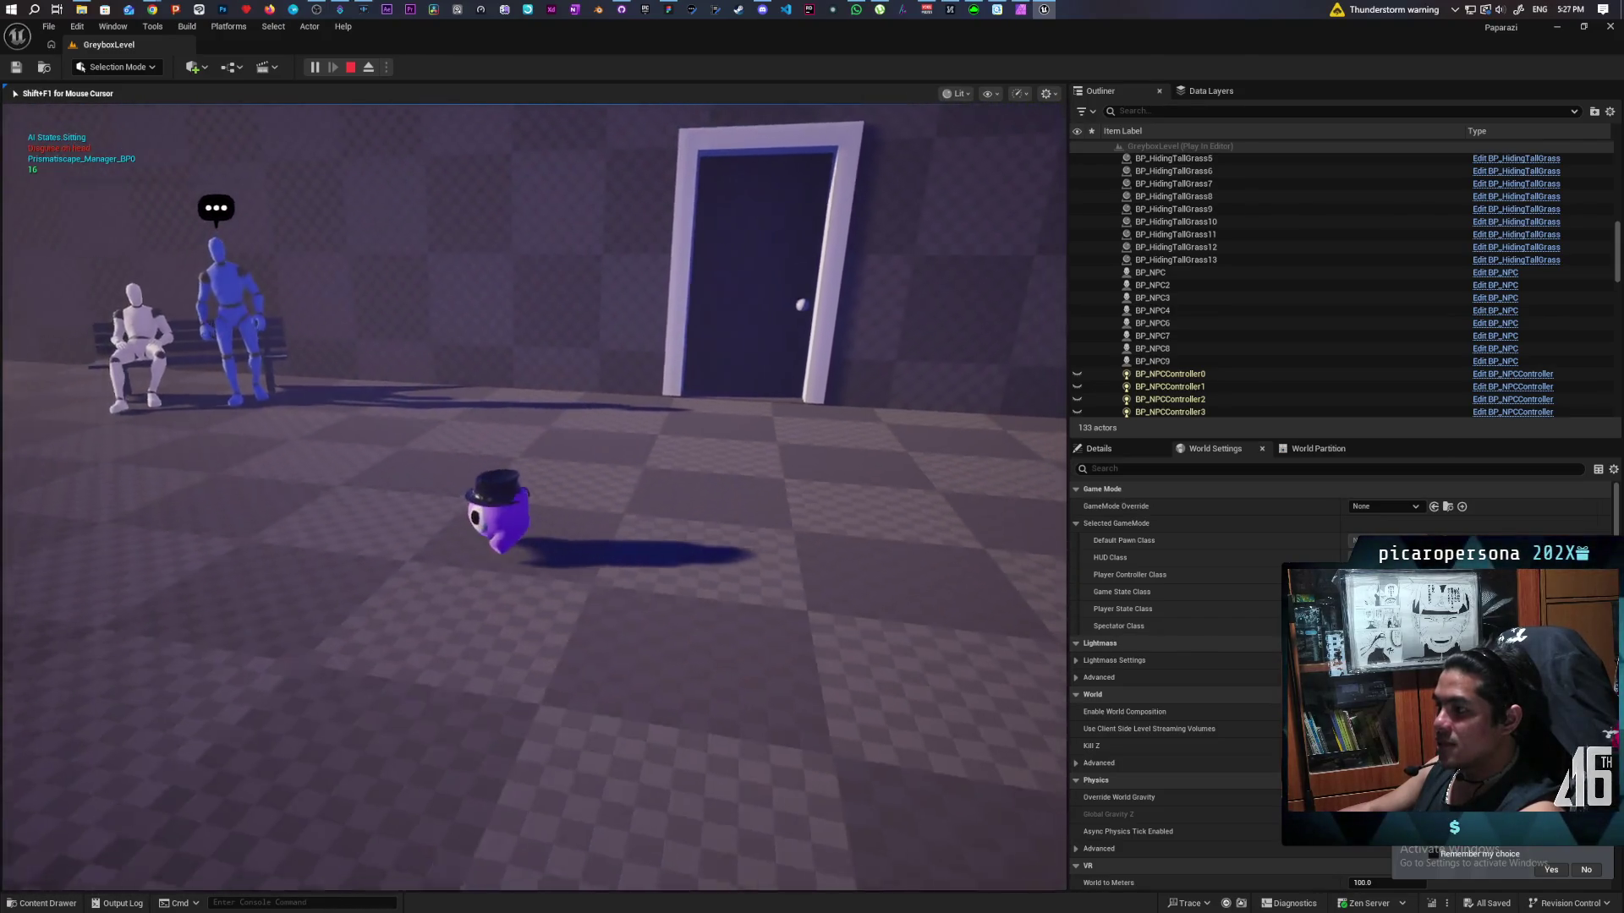
key(a)
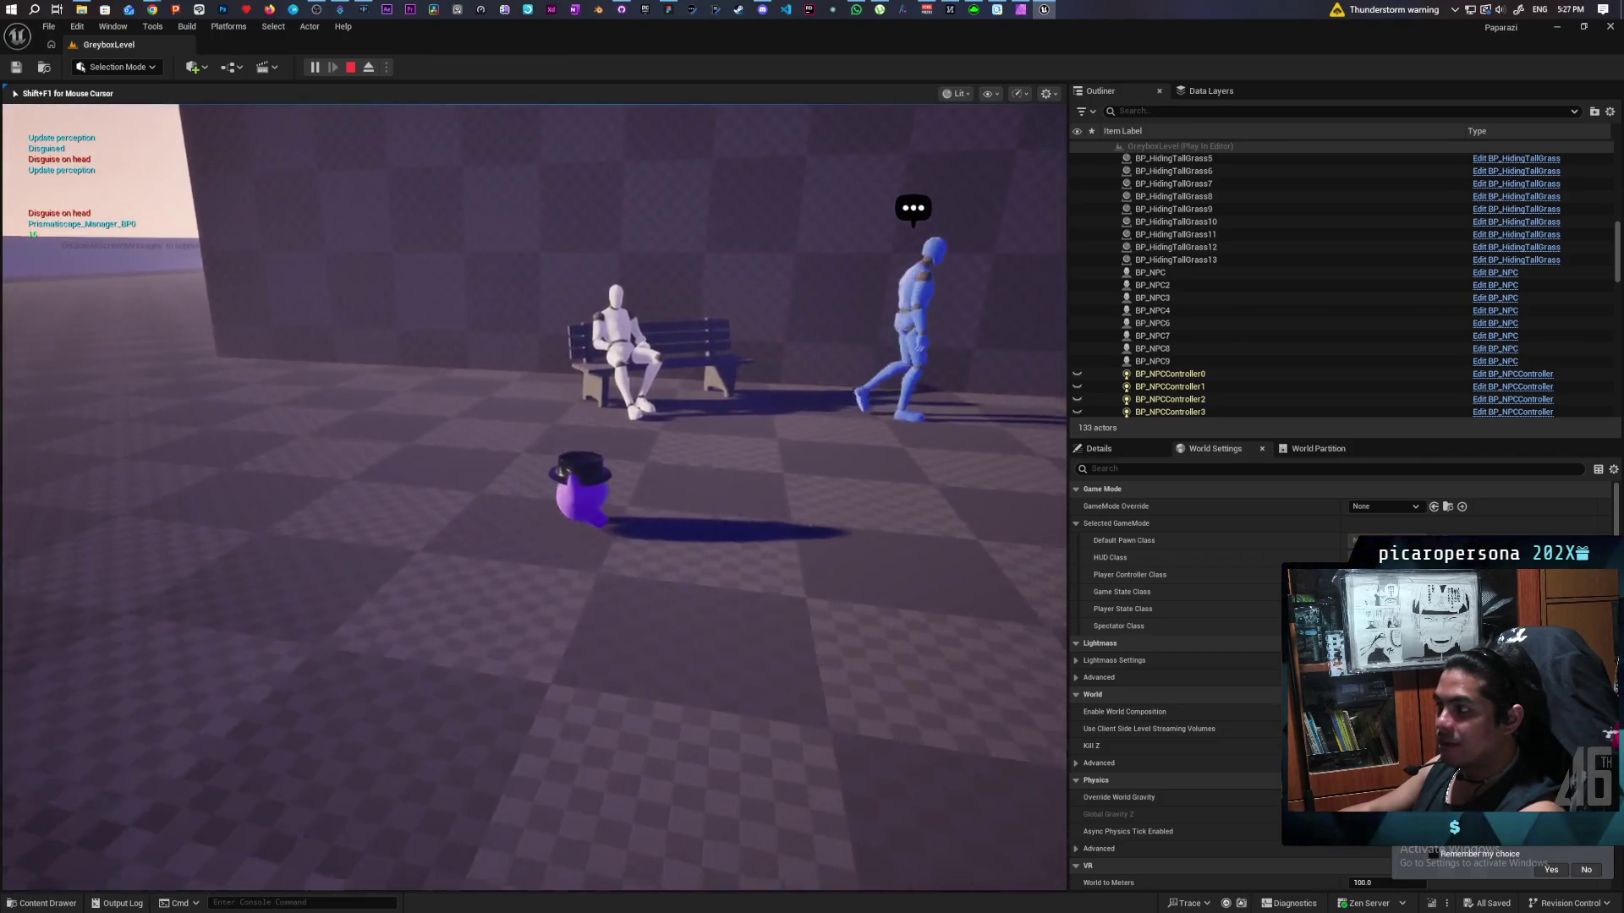
key(d)
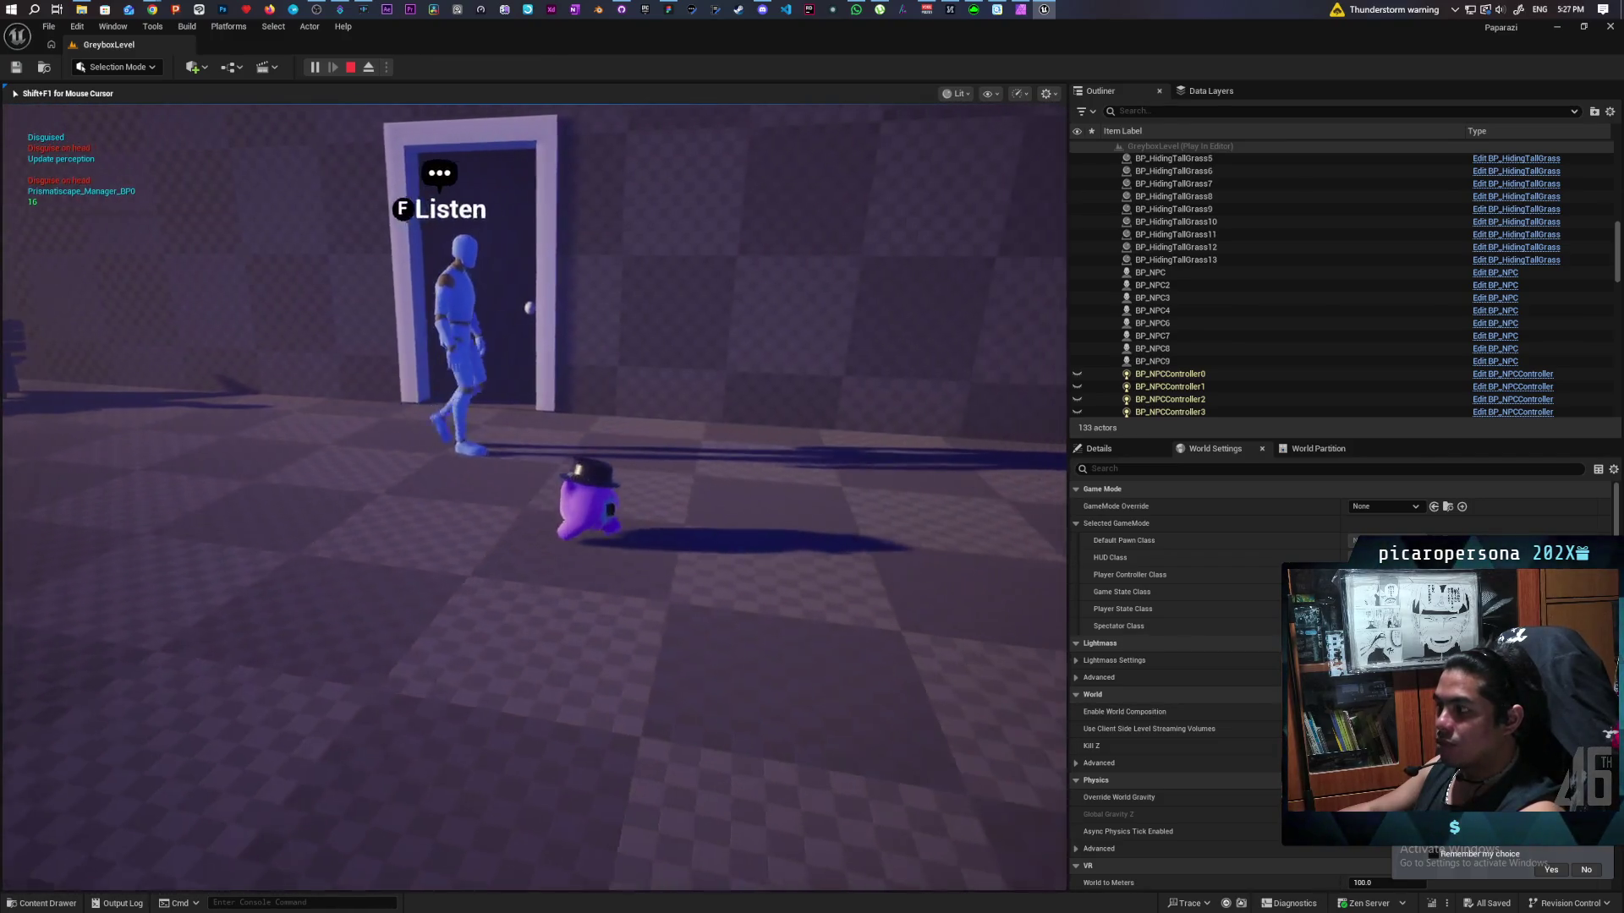
Walk the player past the door and the Listen NPC toward the two NPCs by the wall.
key(a)
key(d)
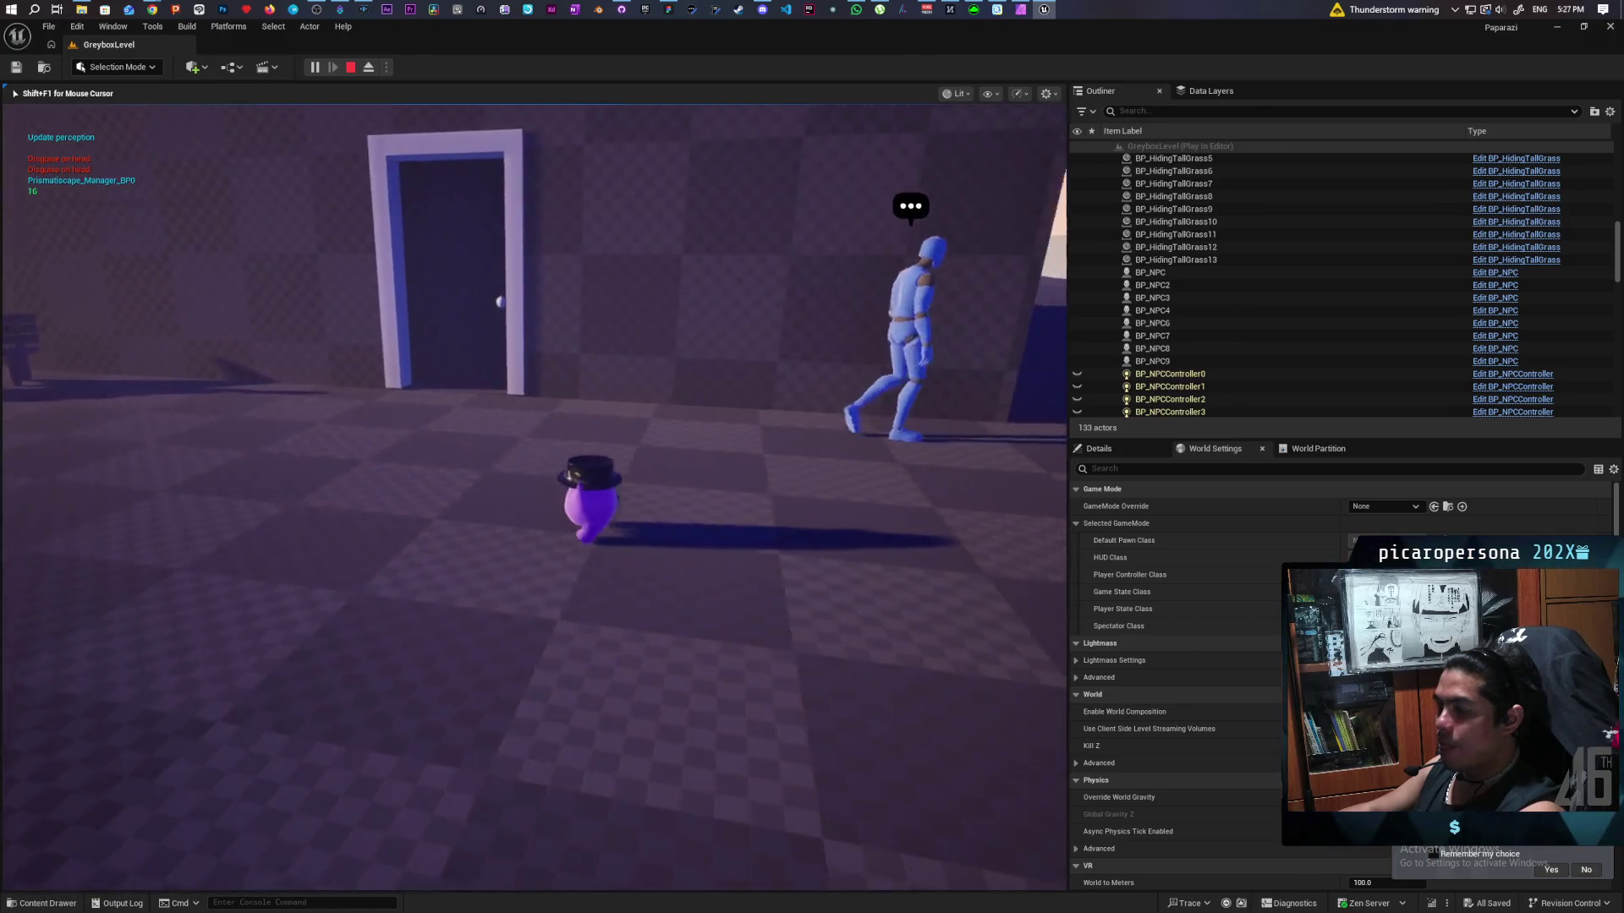
key(d)
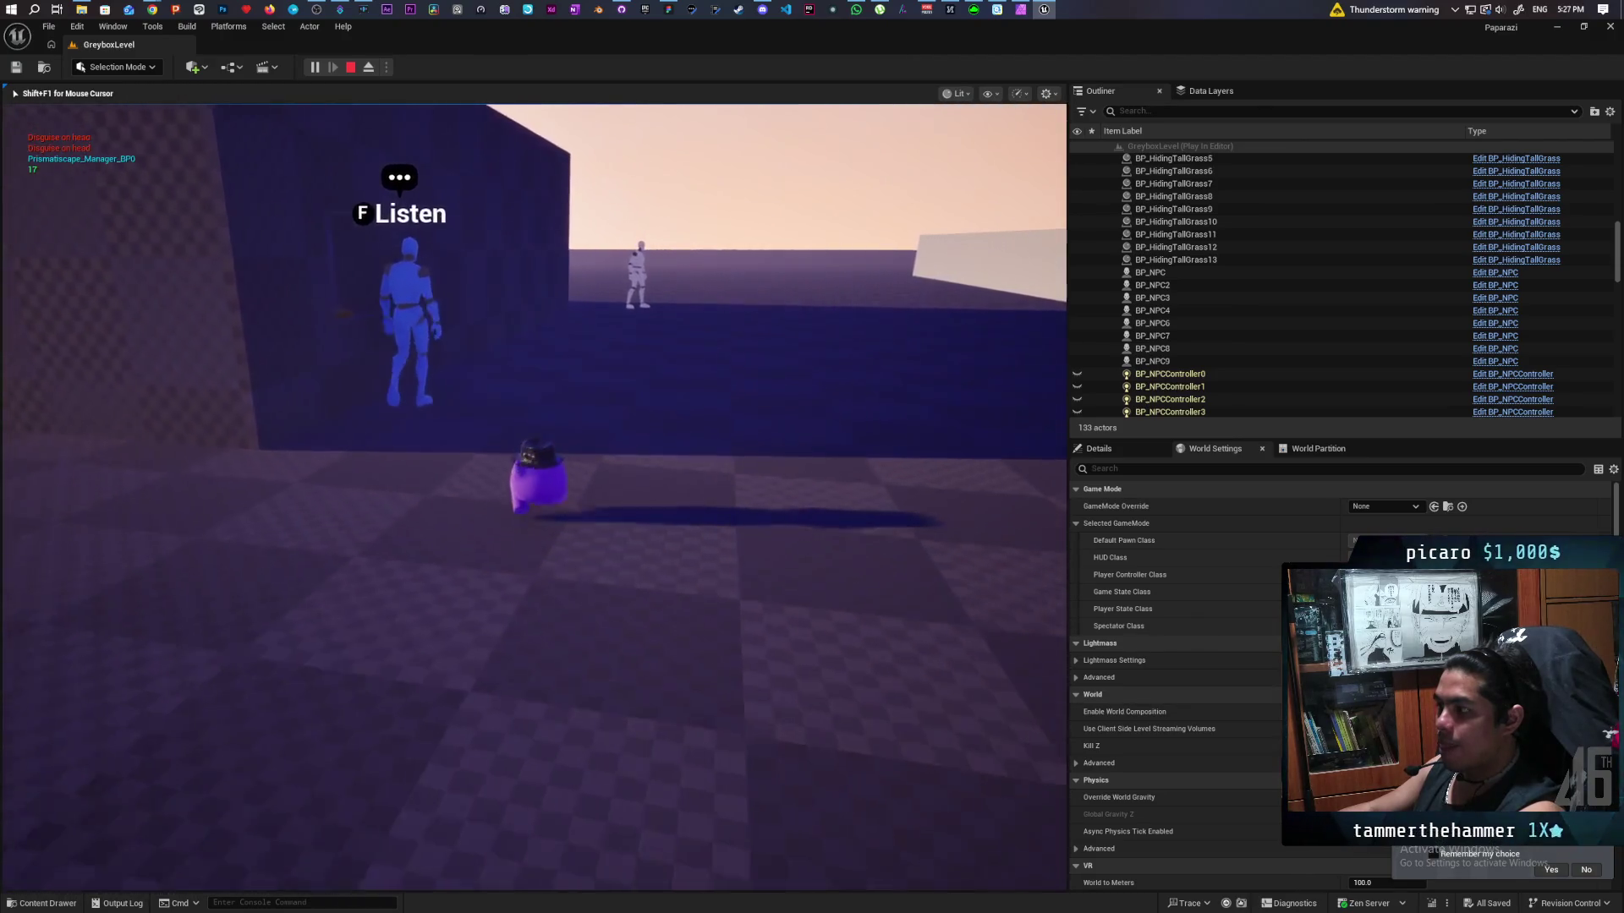
key(d)
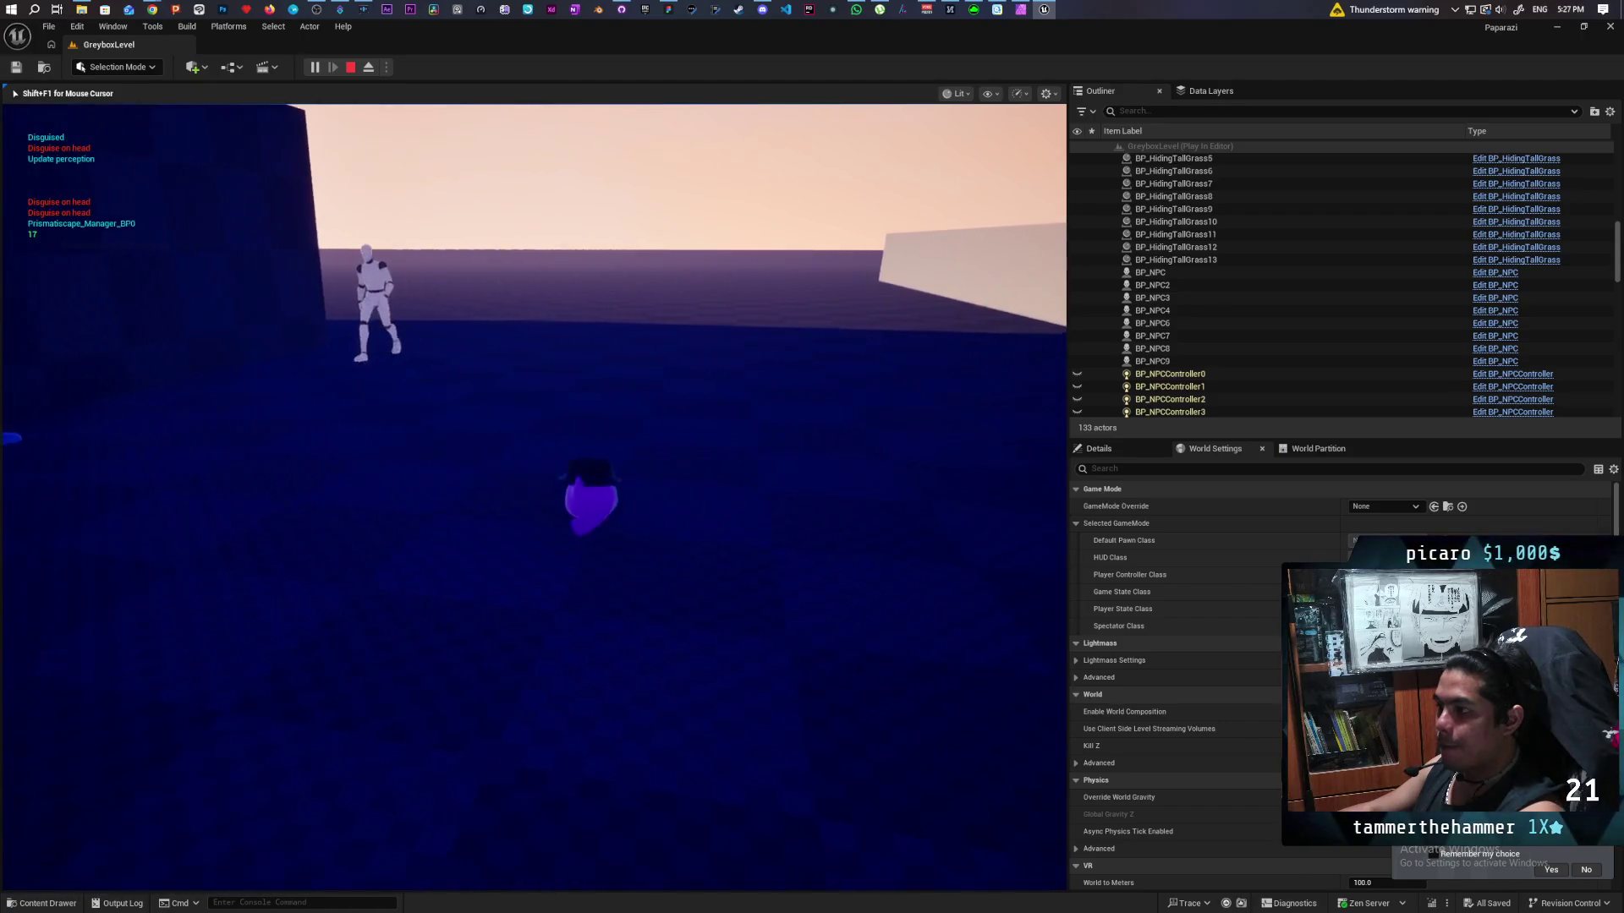
key(d)
key(a)
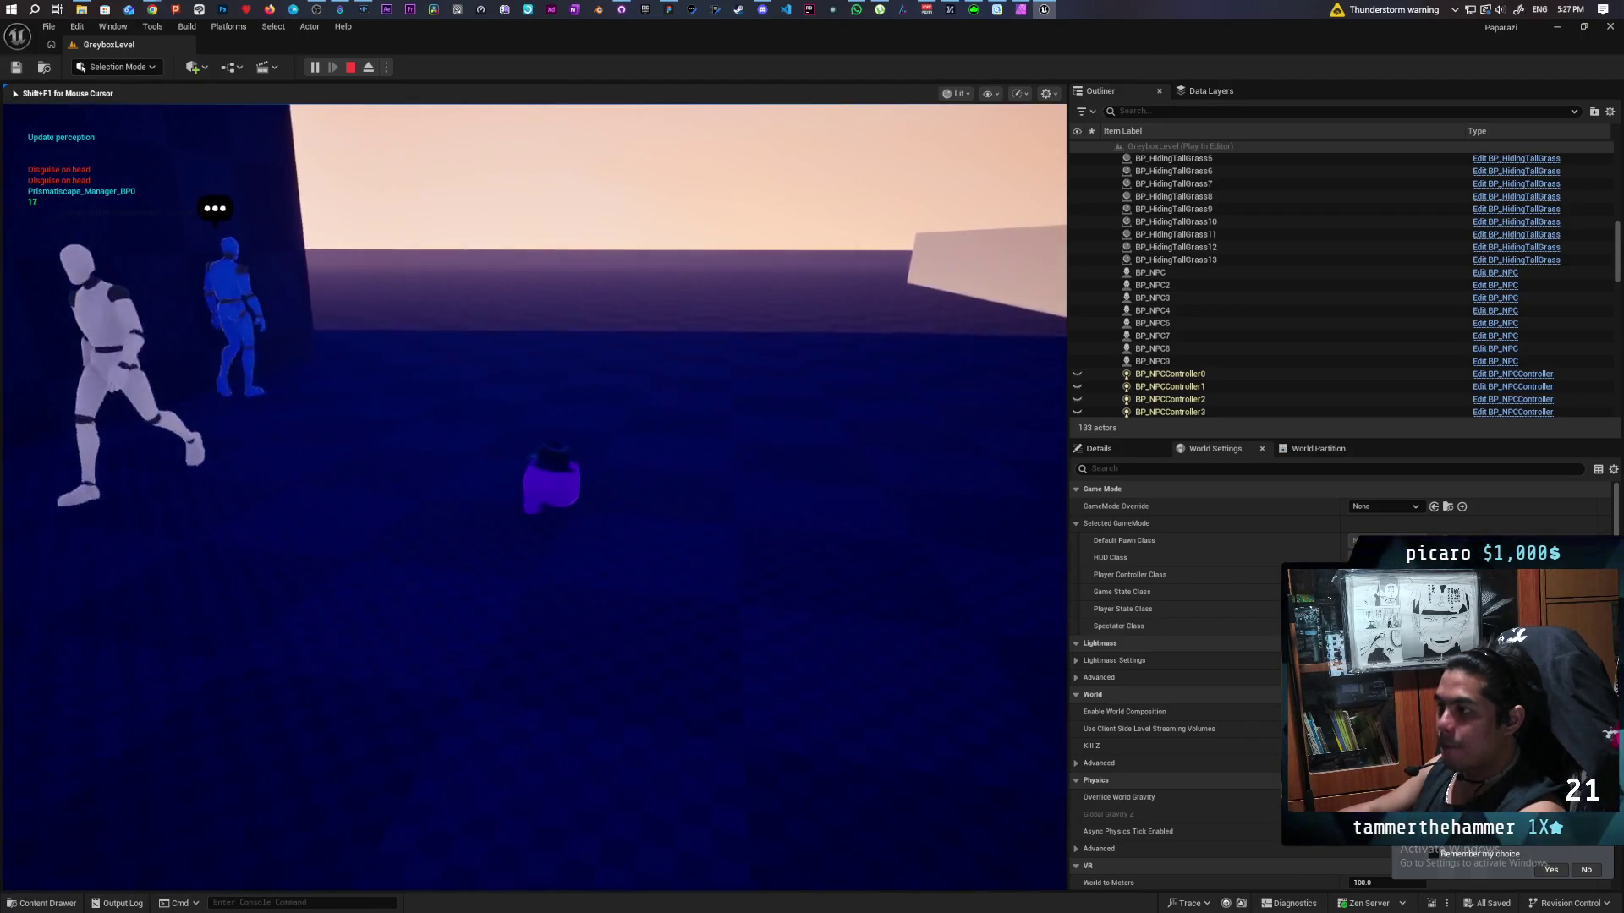
key(a)
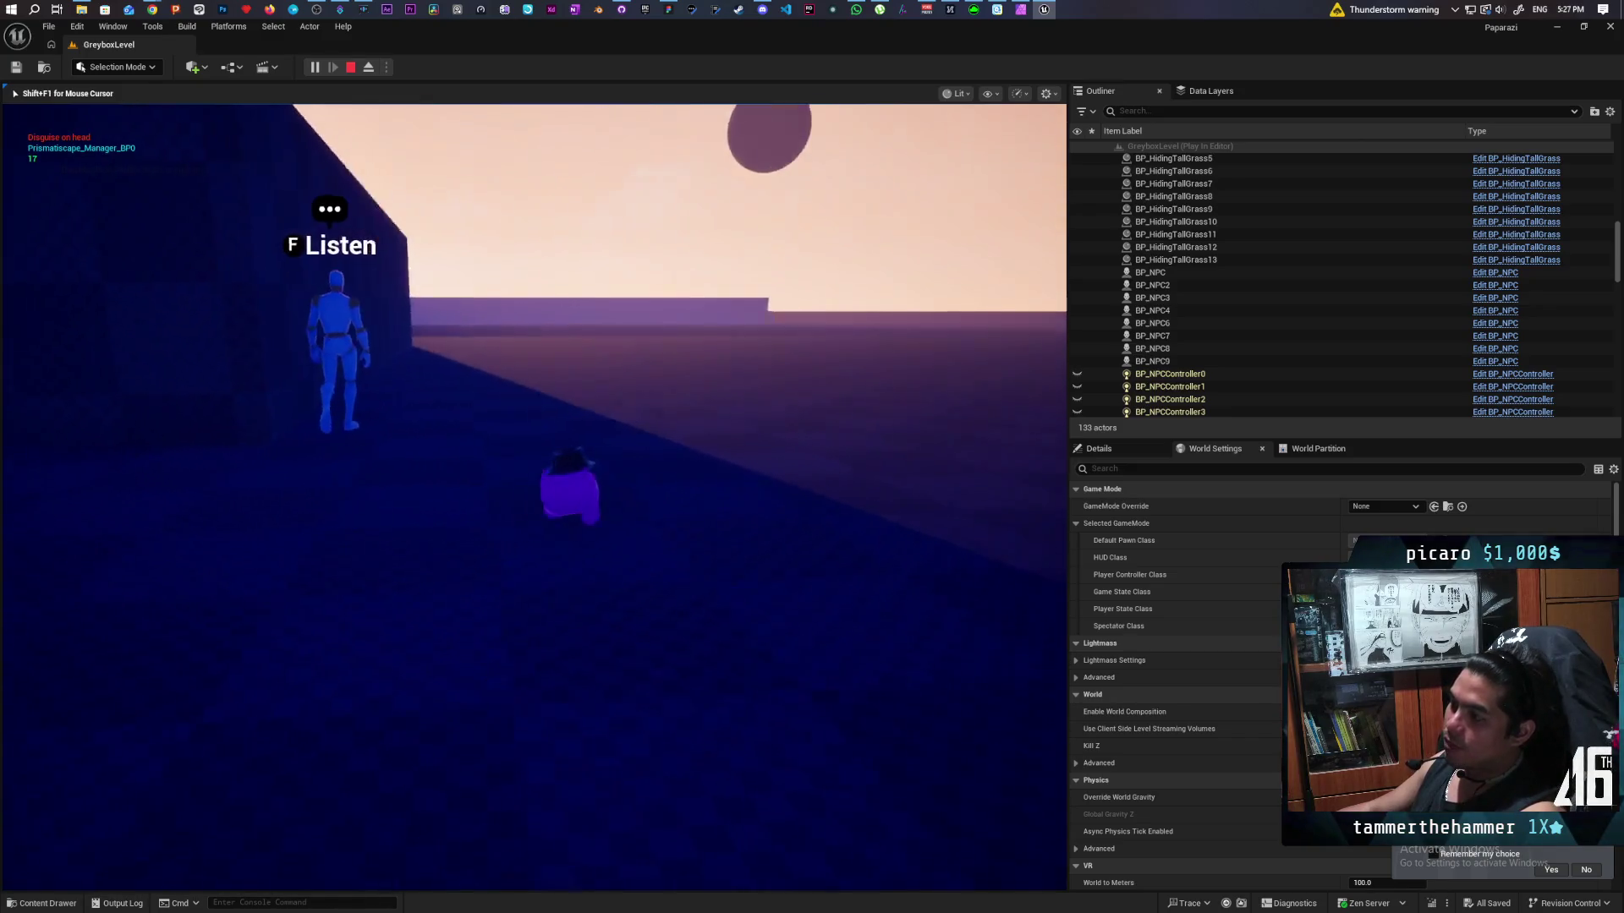
key(a)
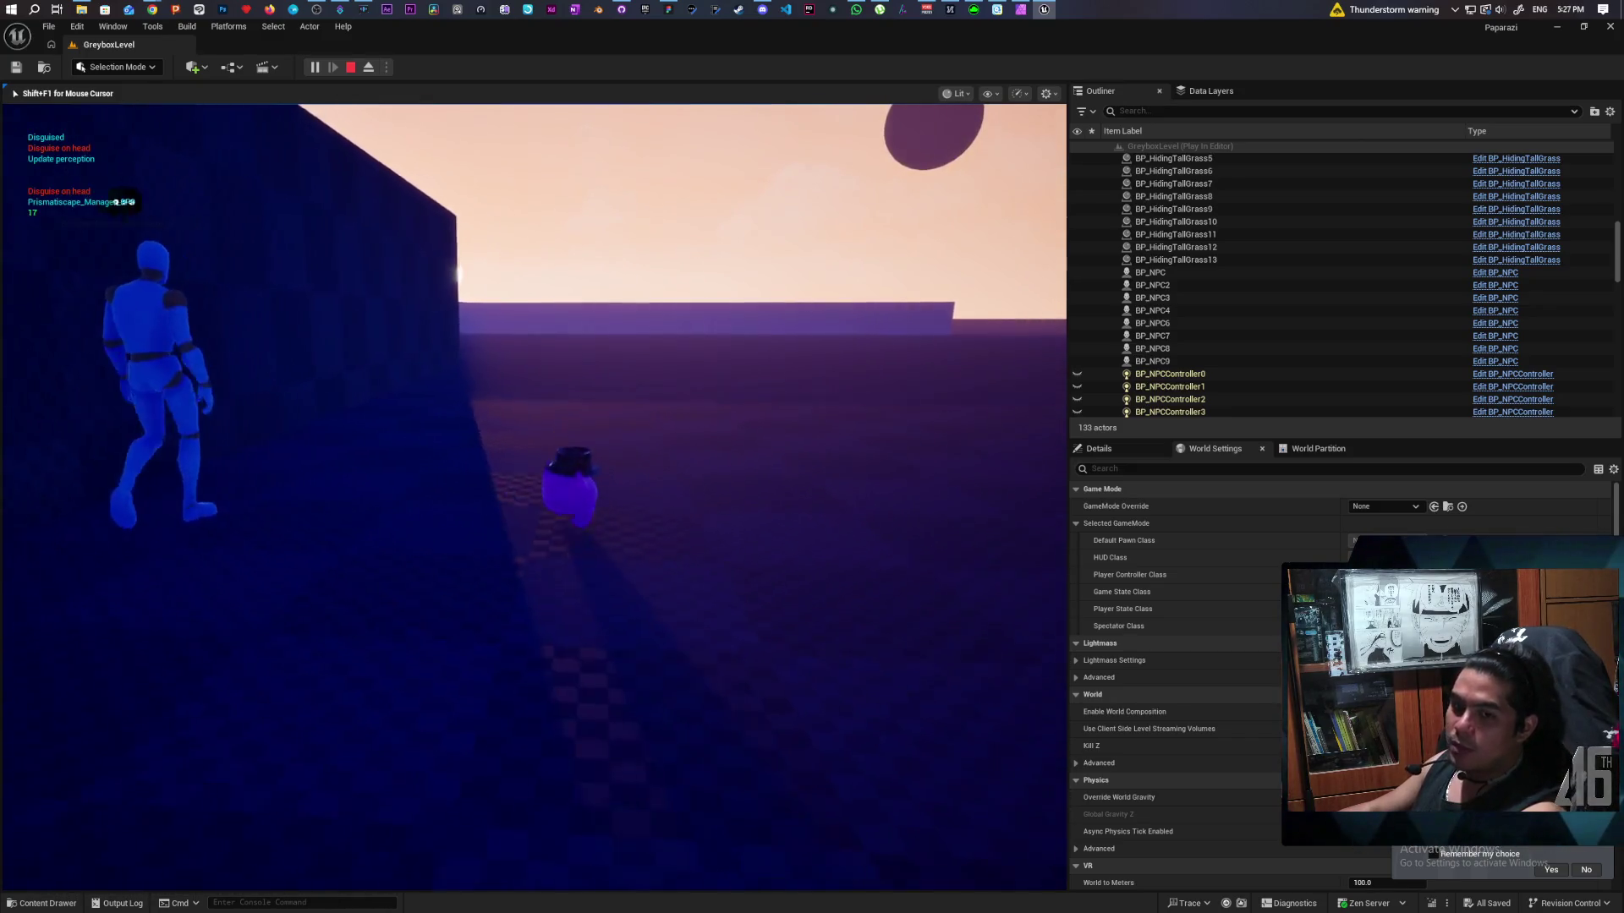
key(a)
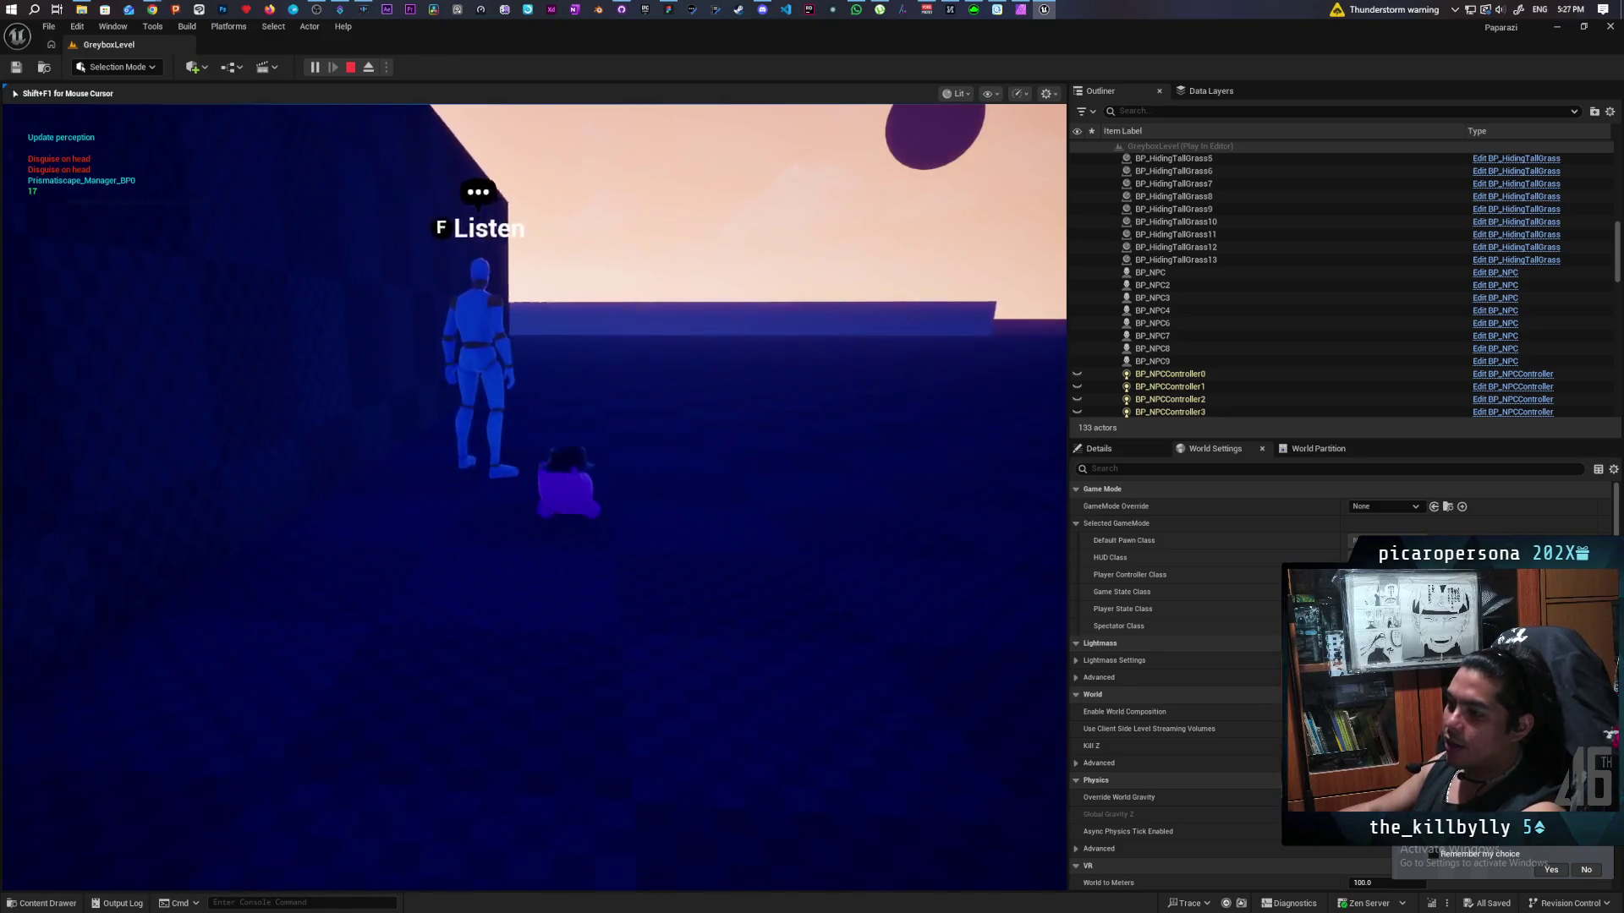
key(a)
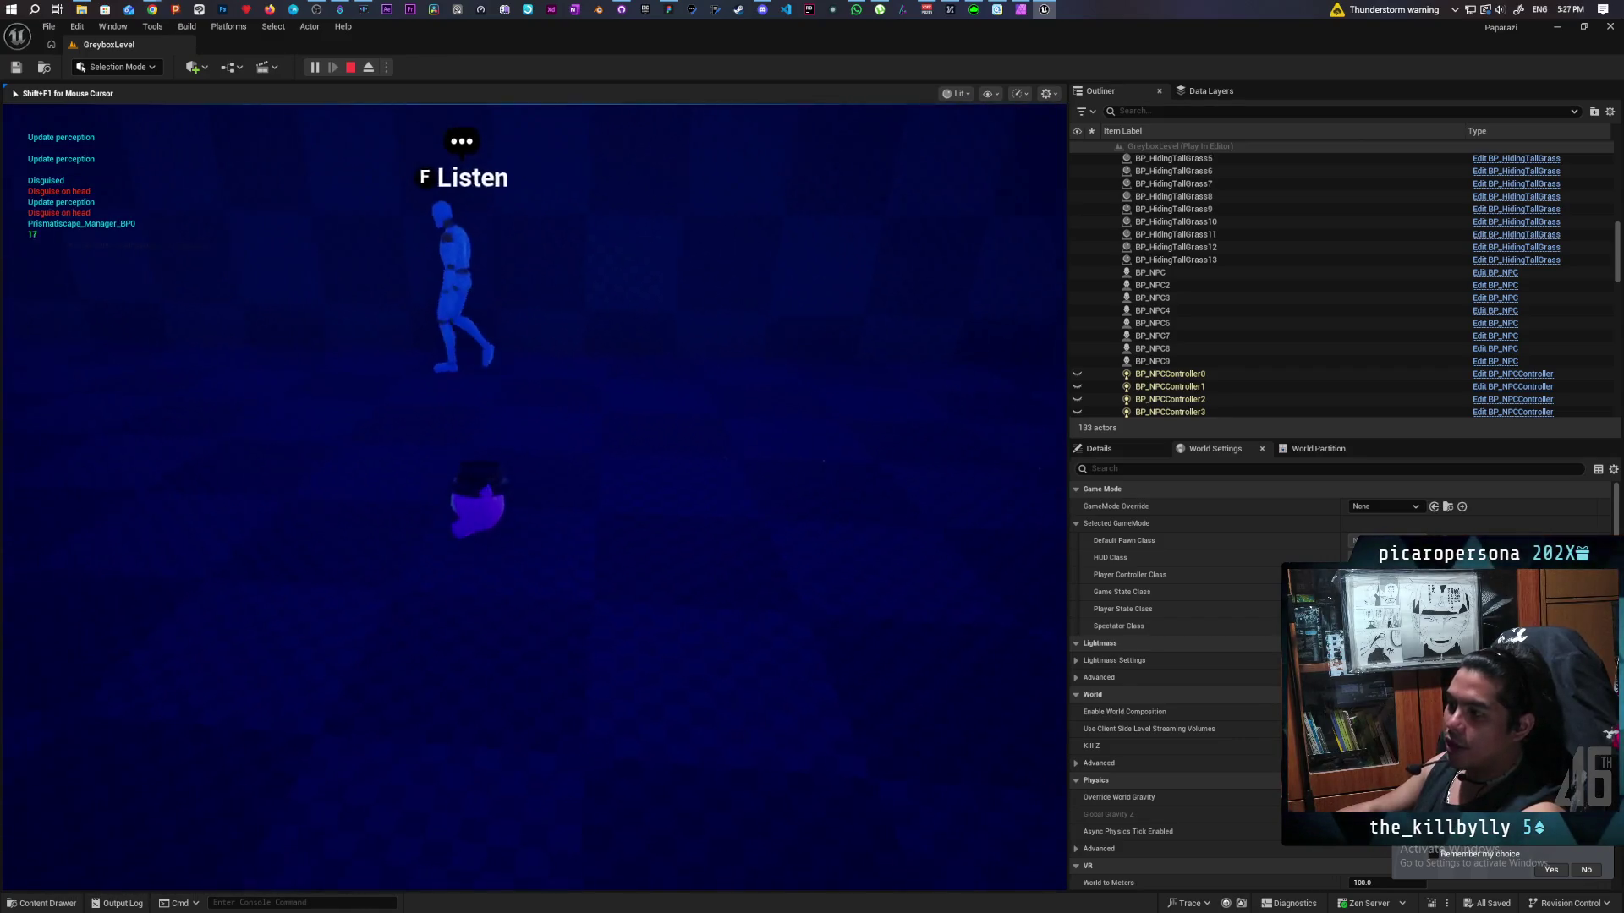
key(a)
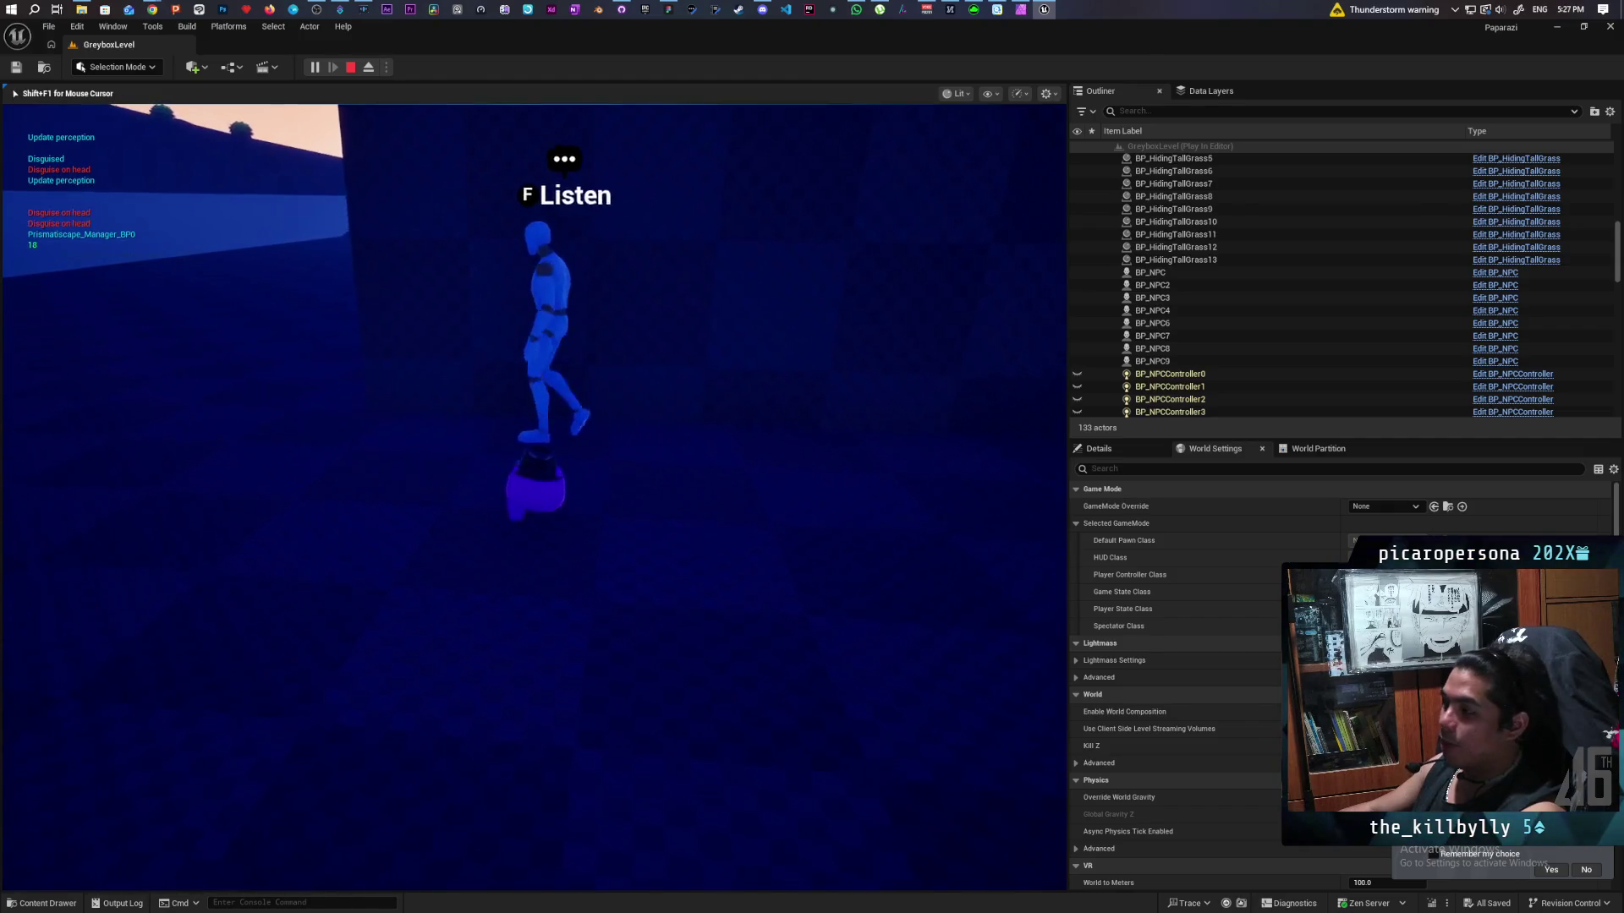
Follow the walking NPC along the grass strip, turn back to the seated NPC, and stop the play test.
key(a)
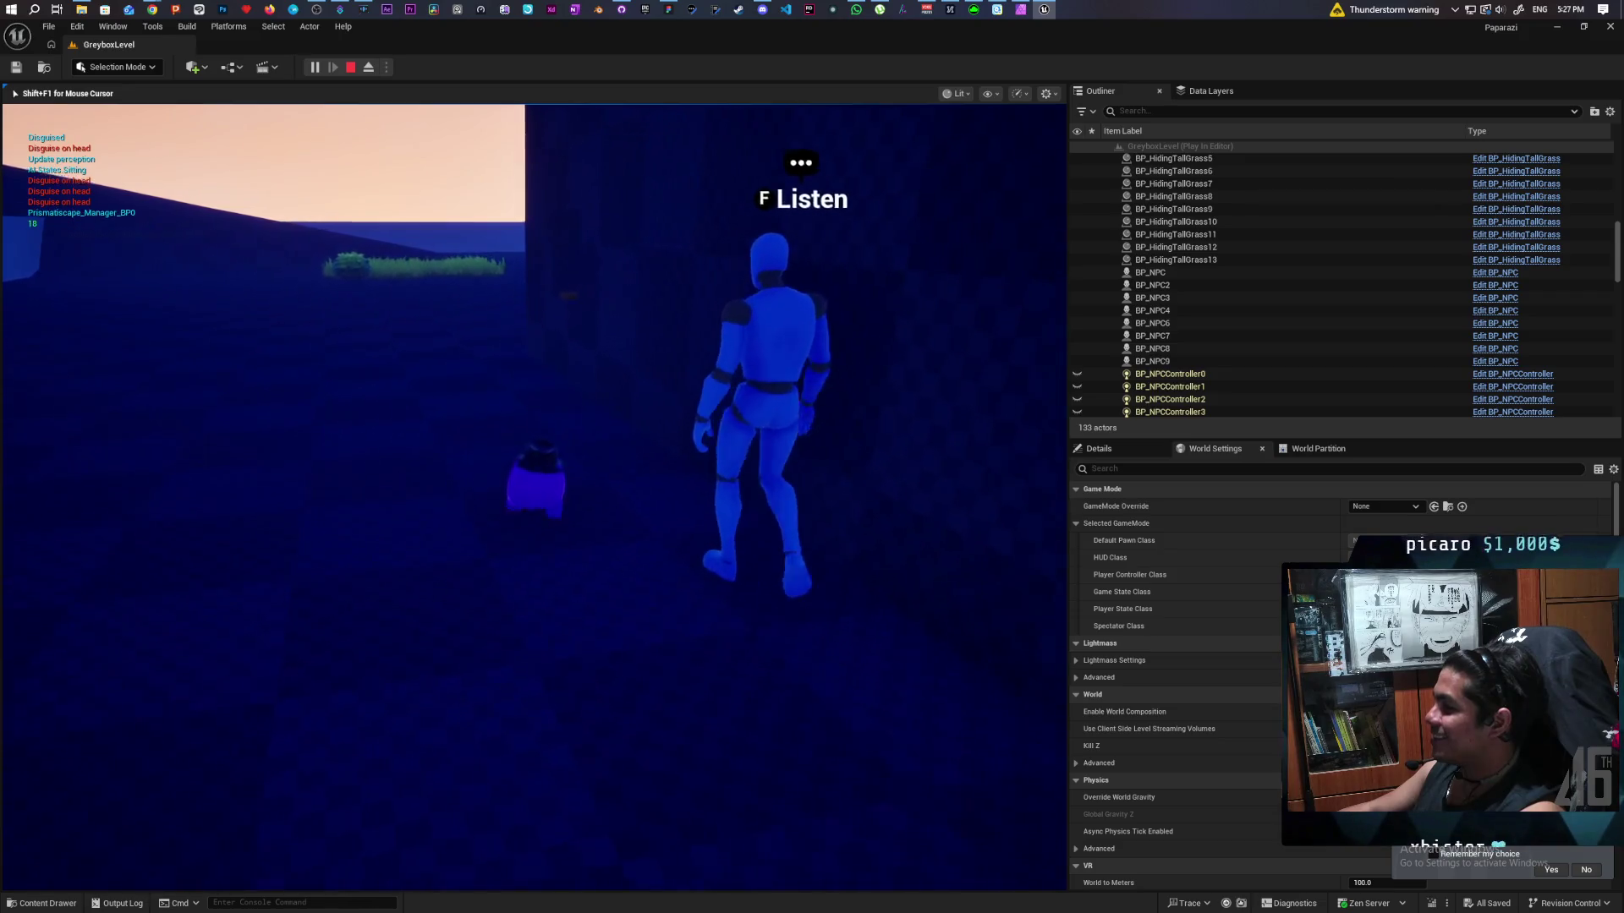
key(d)
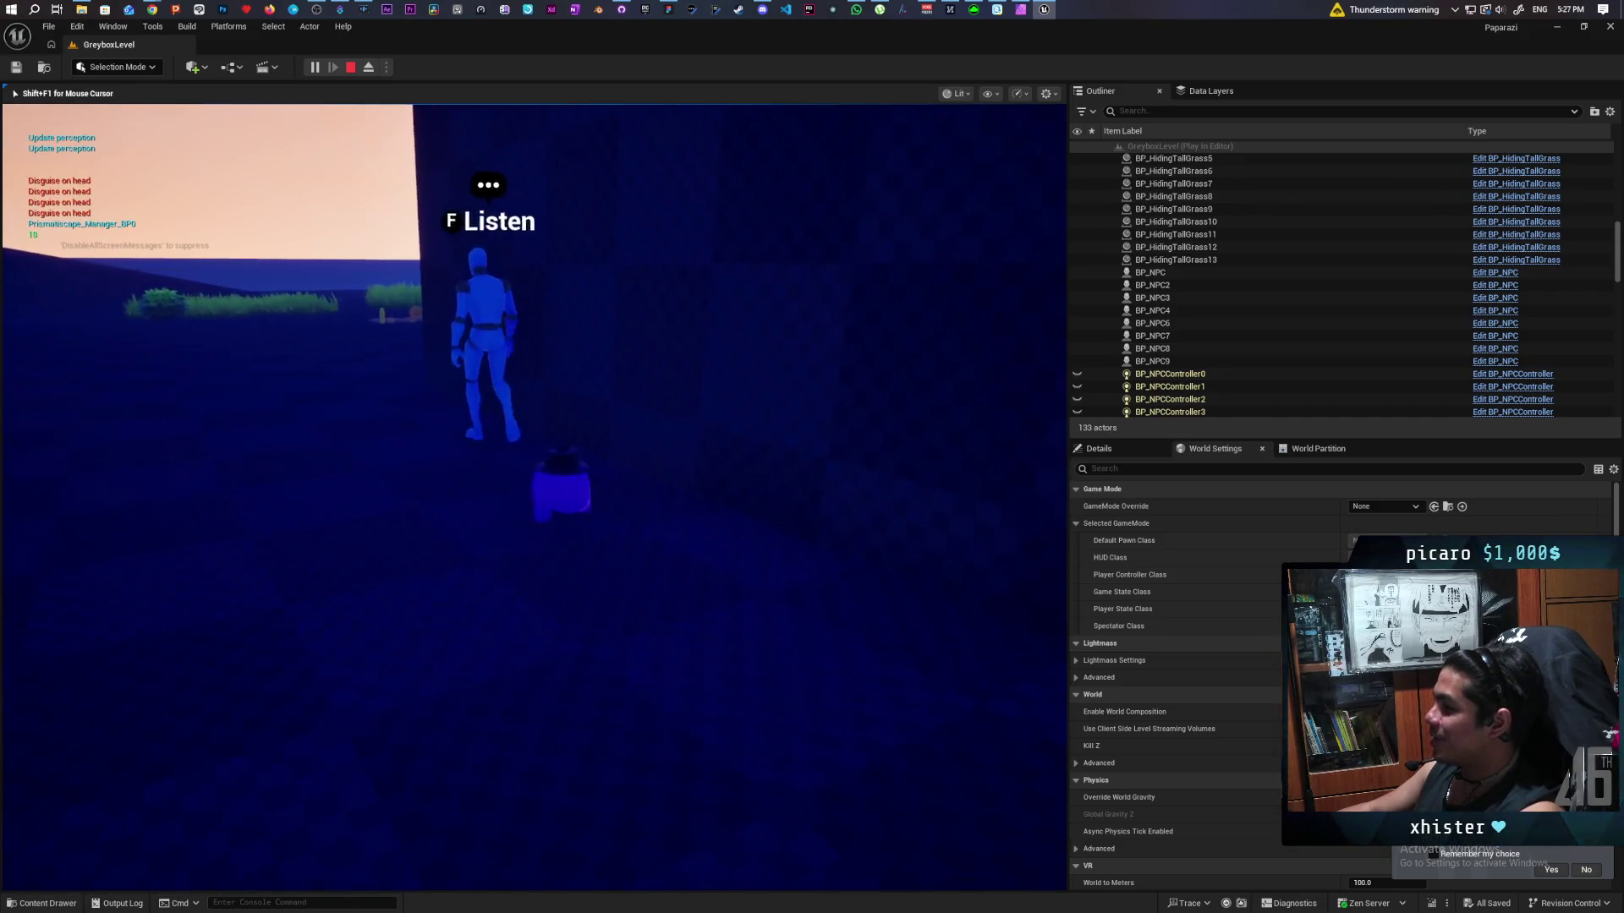
key(a)
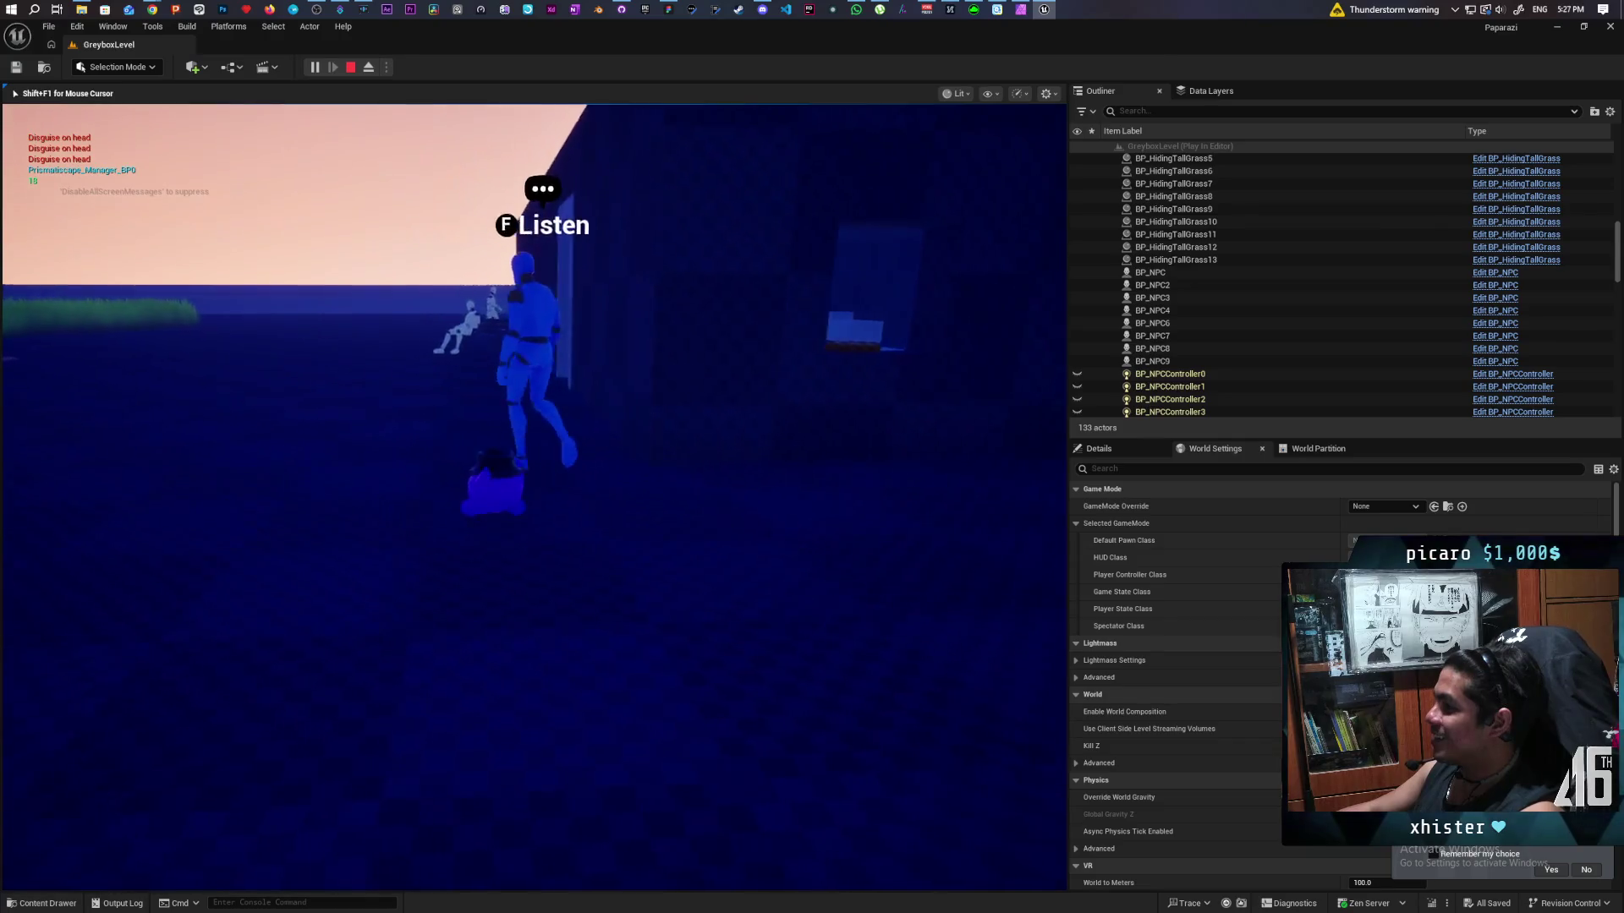
key(a)
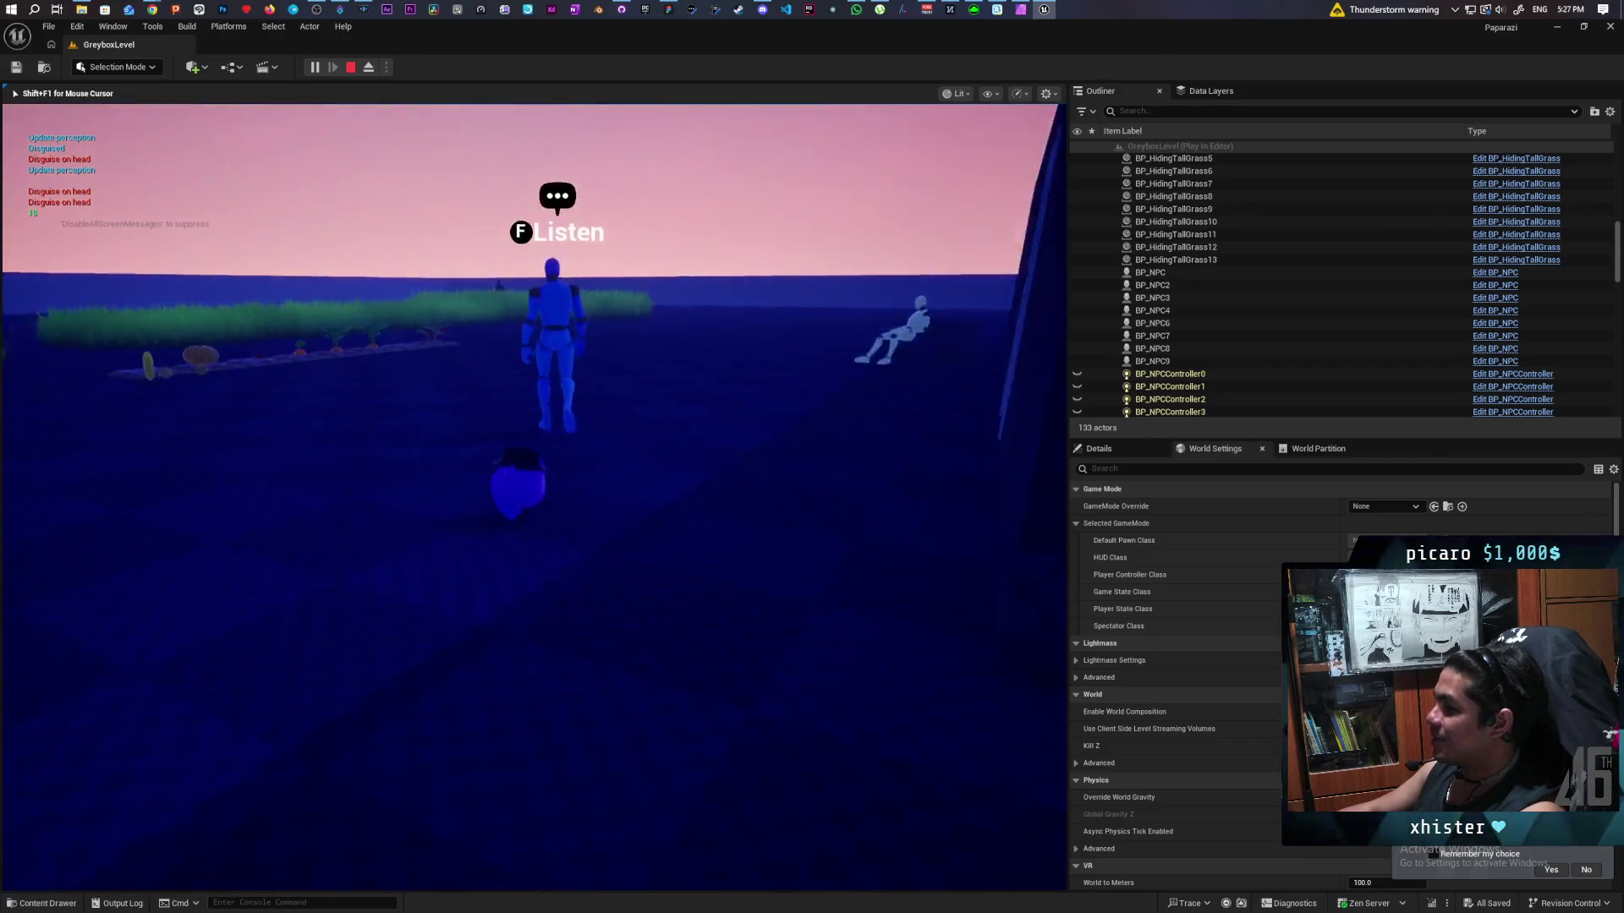
key(d)
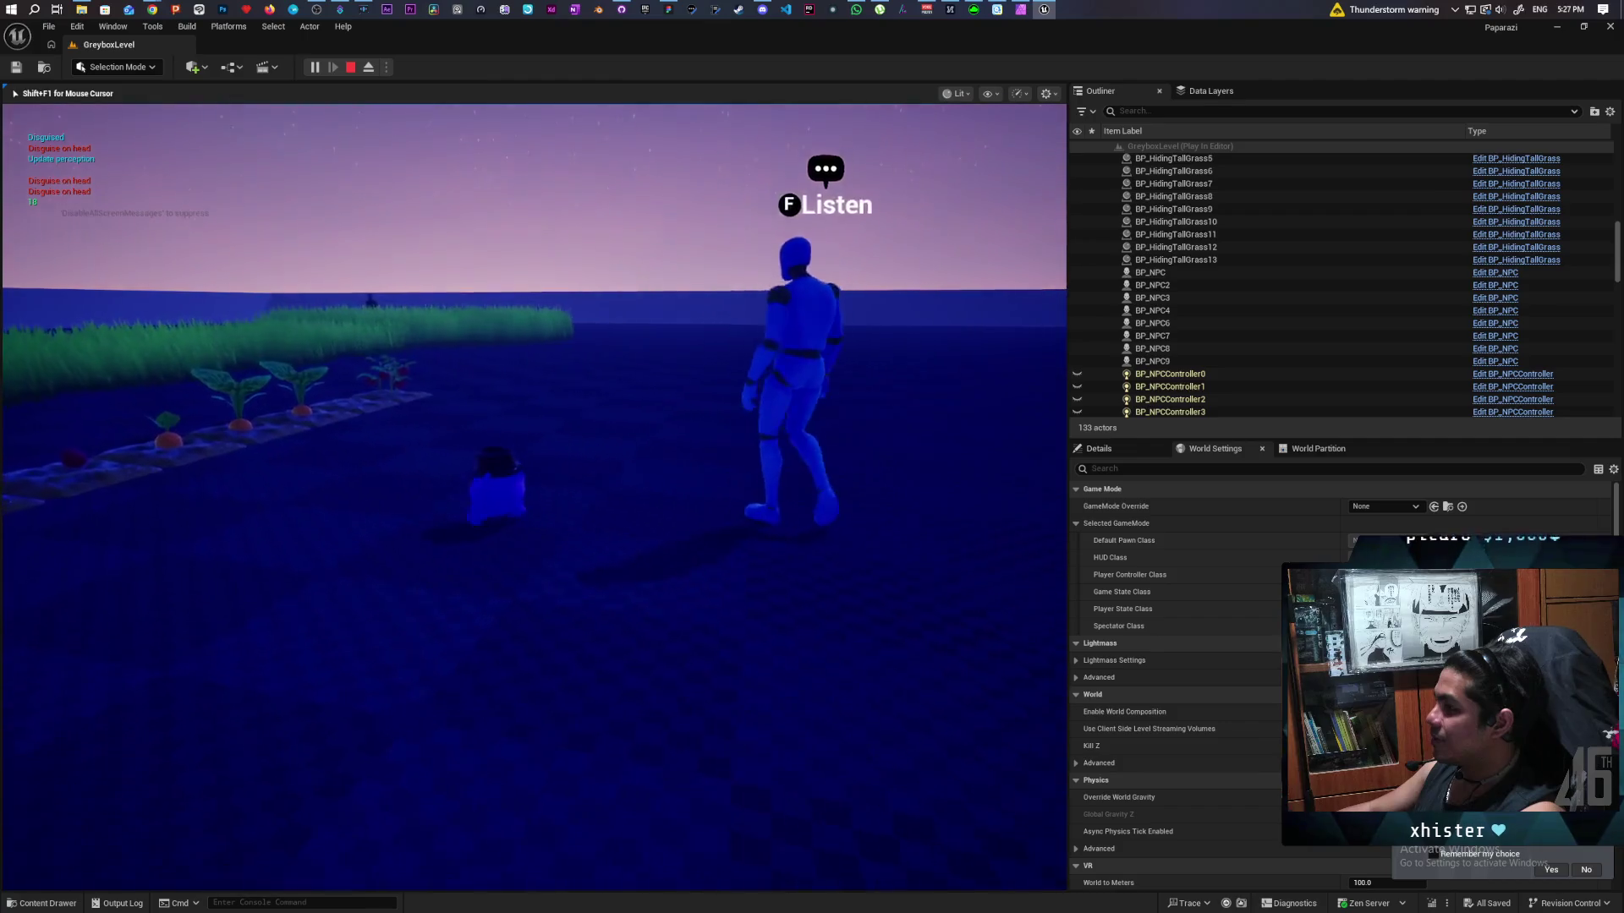
key(d)
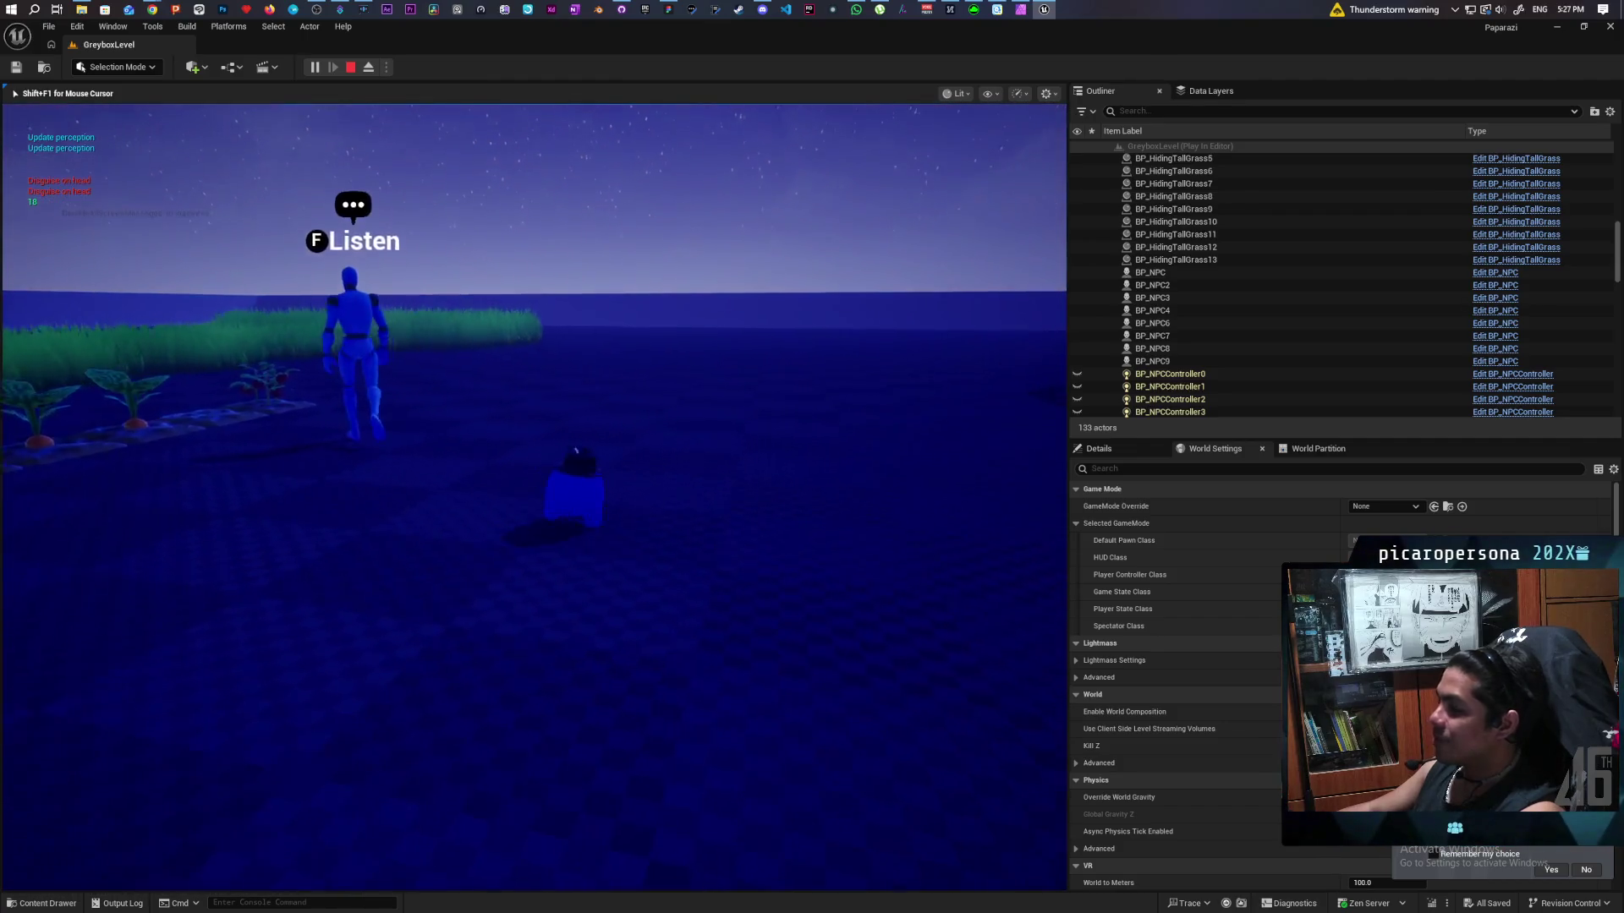
key(a)
key(d)
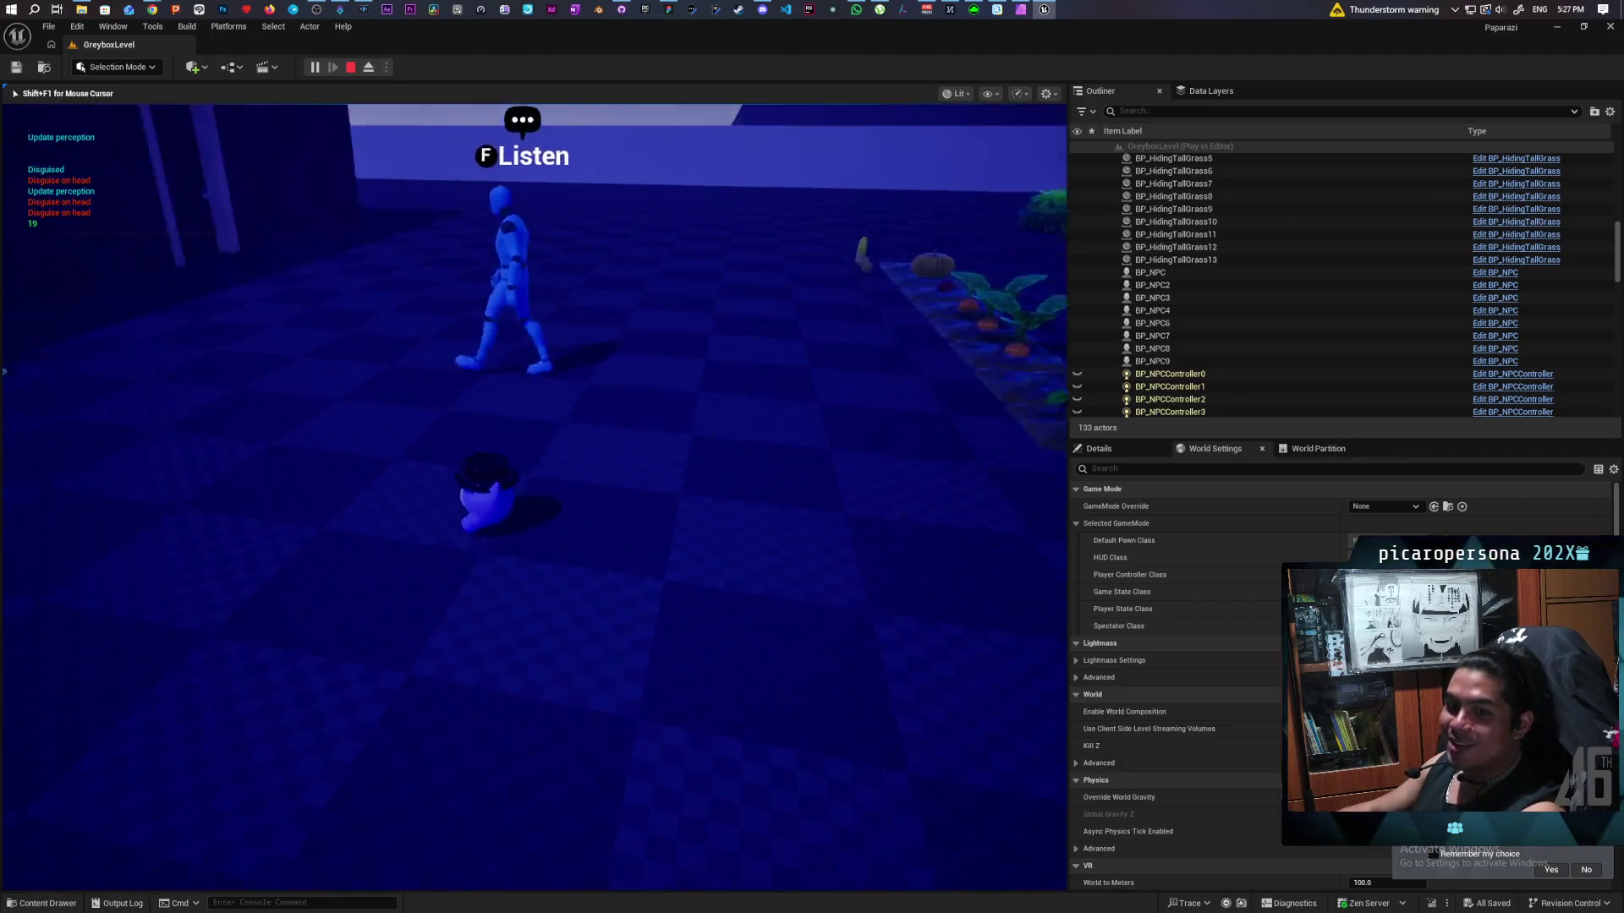
key(w)
key(w)
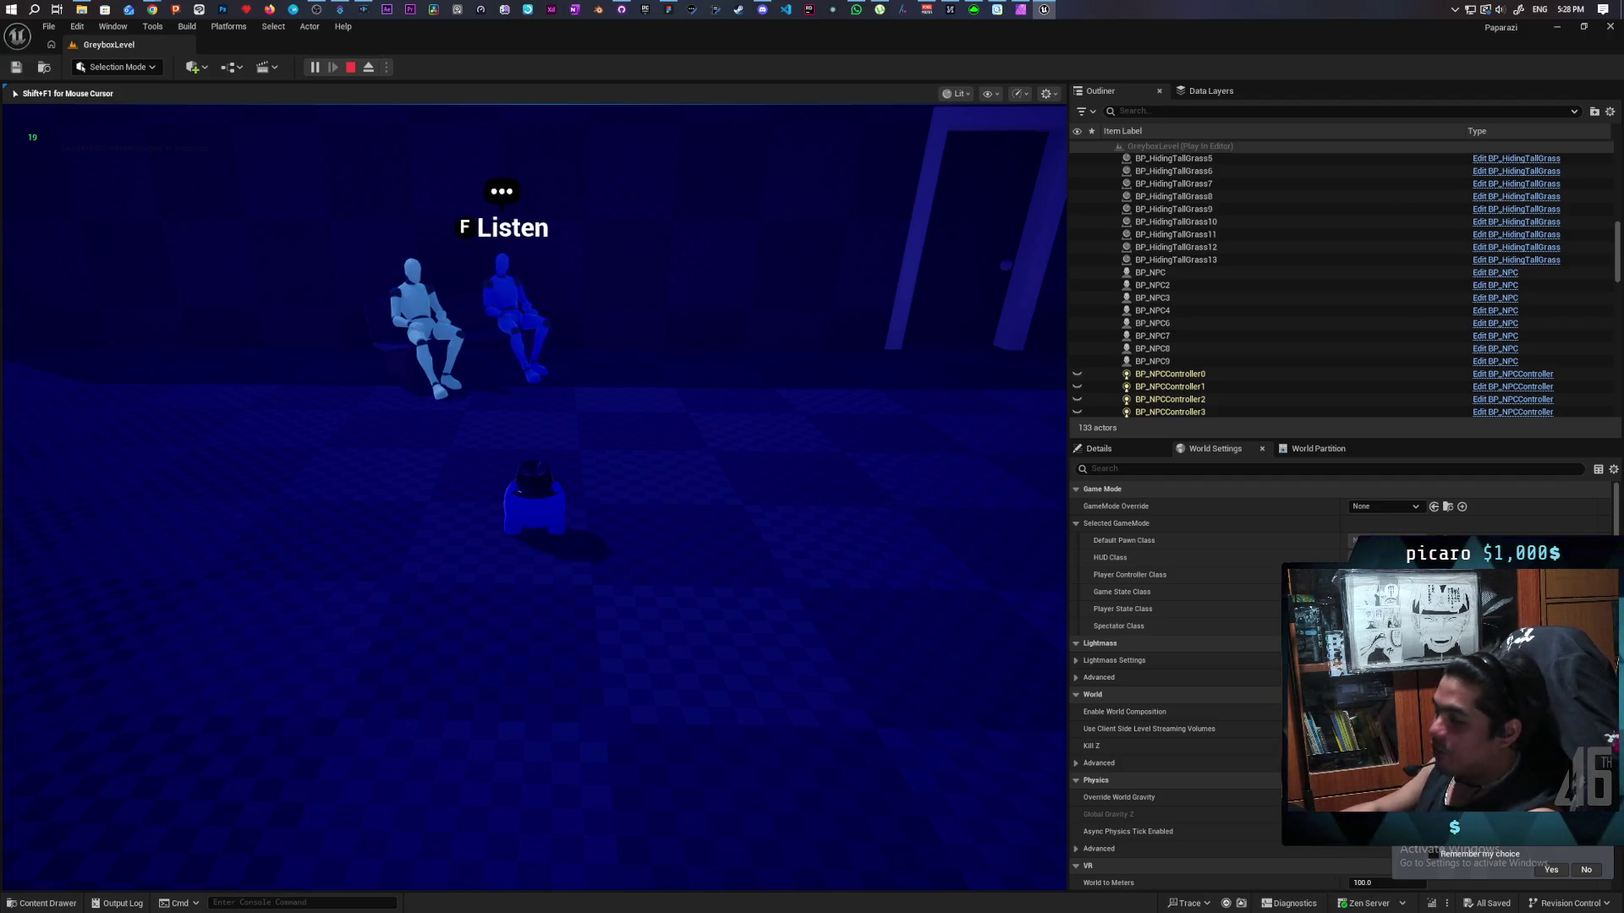
key(Escape)
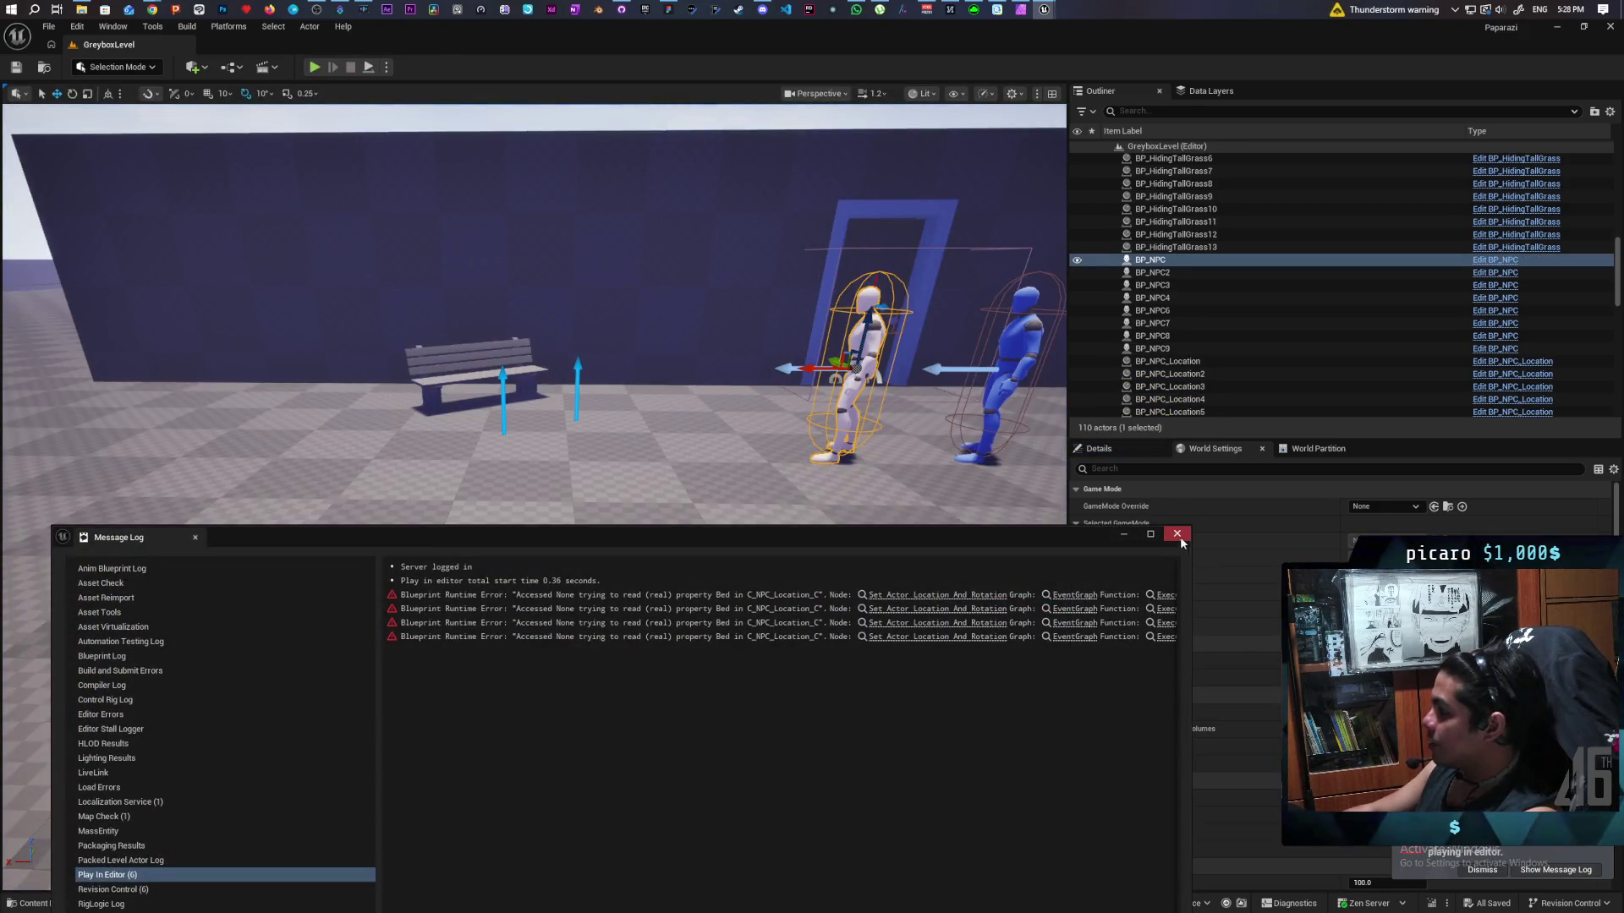
Dismiss the Message Log of Blueprint runtime errors and bring up the WhatsApp chat window.
click(1177, 535)
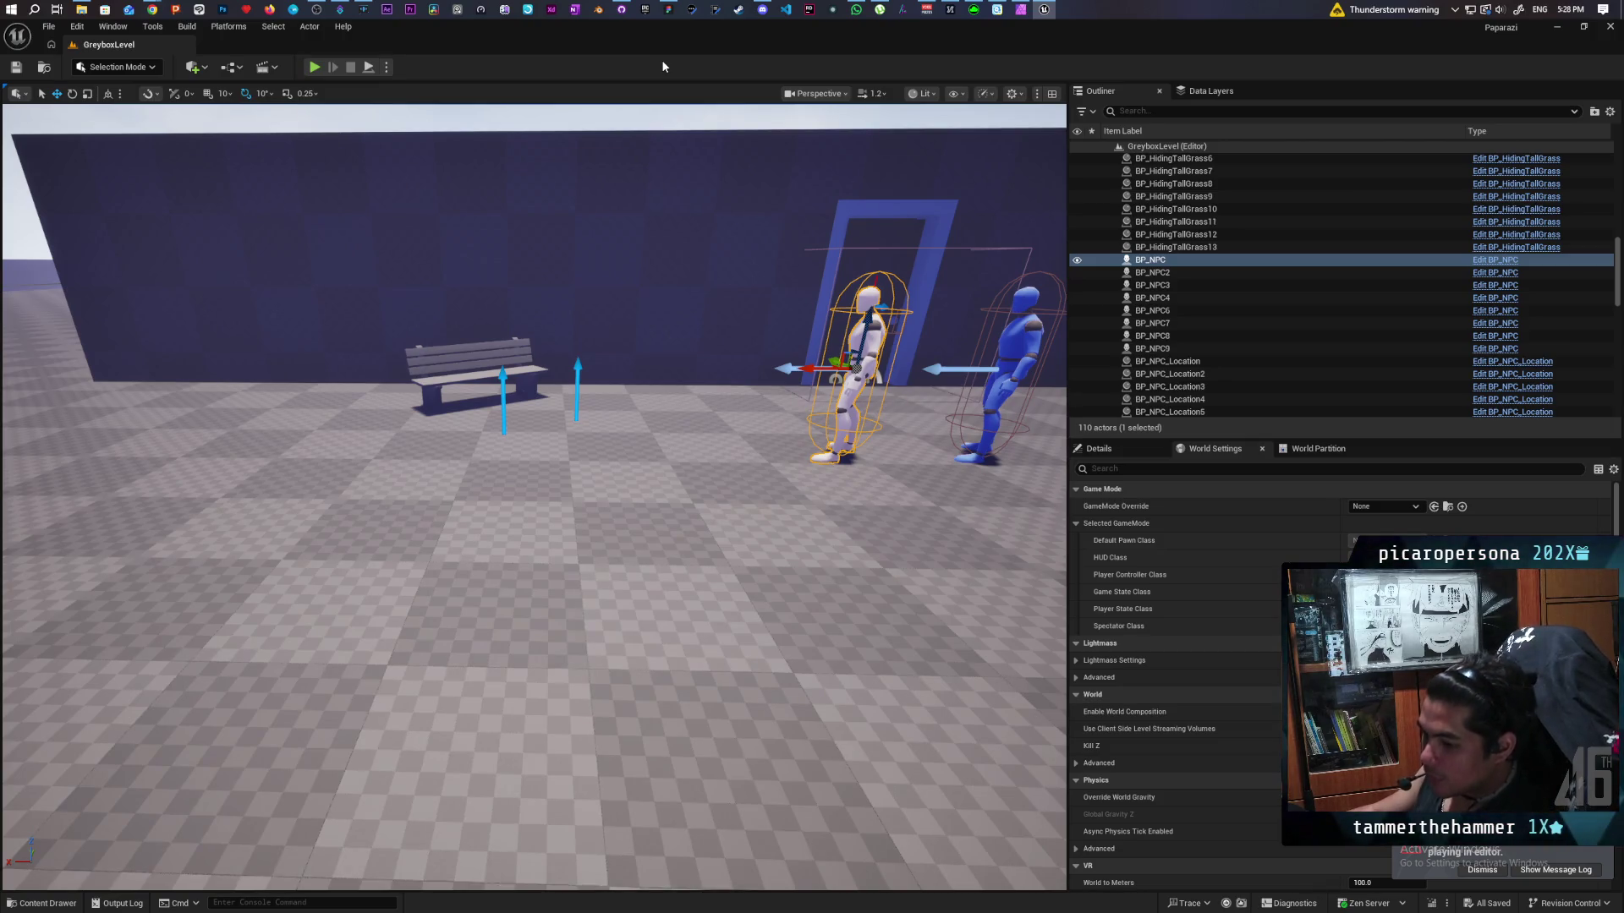
click(856, 11)
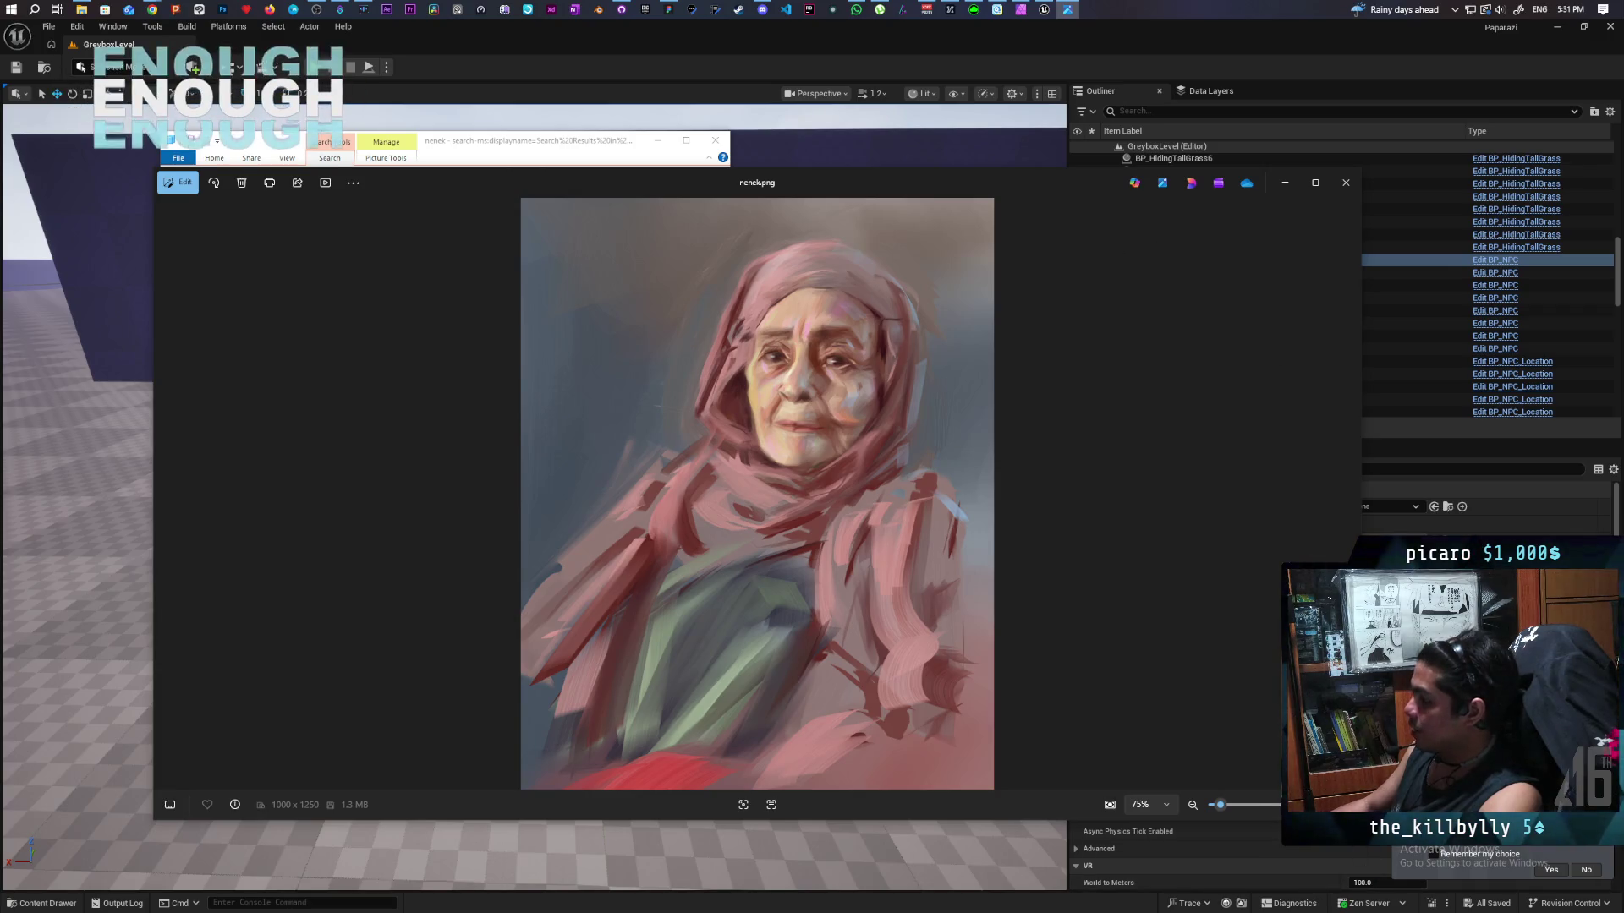
Zoom in on the nenek.png portrait and pan up to the woman's face and eyes.
click(1220, 805)
drag(1220, 805, 1215, 808)
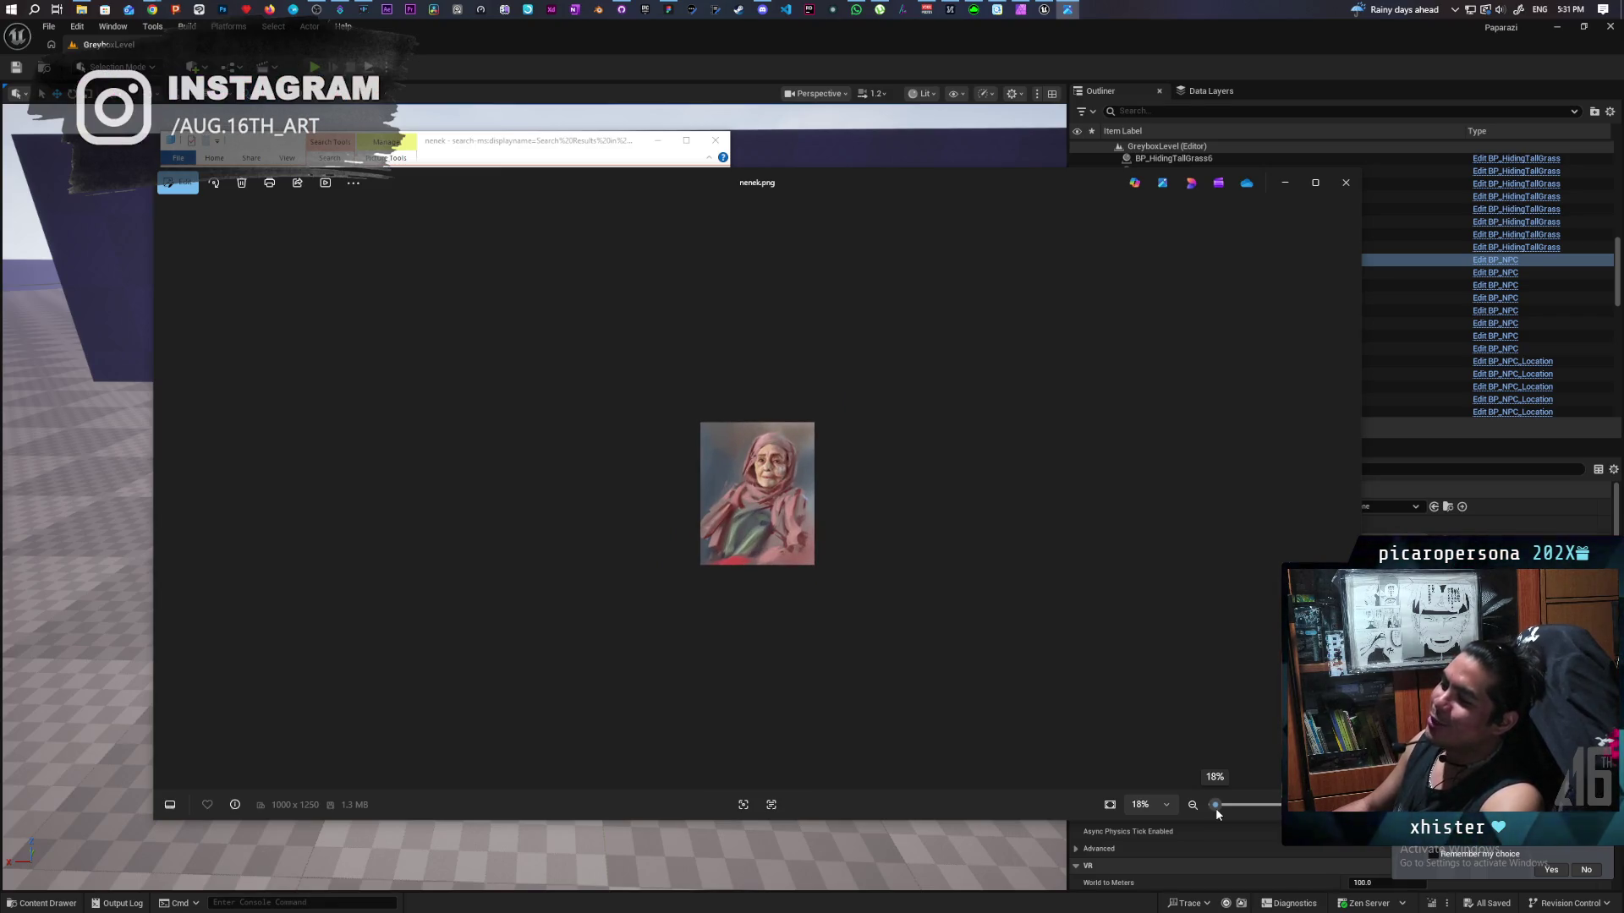
drag(1215, 809, 1237, 809)
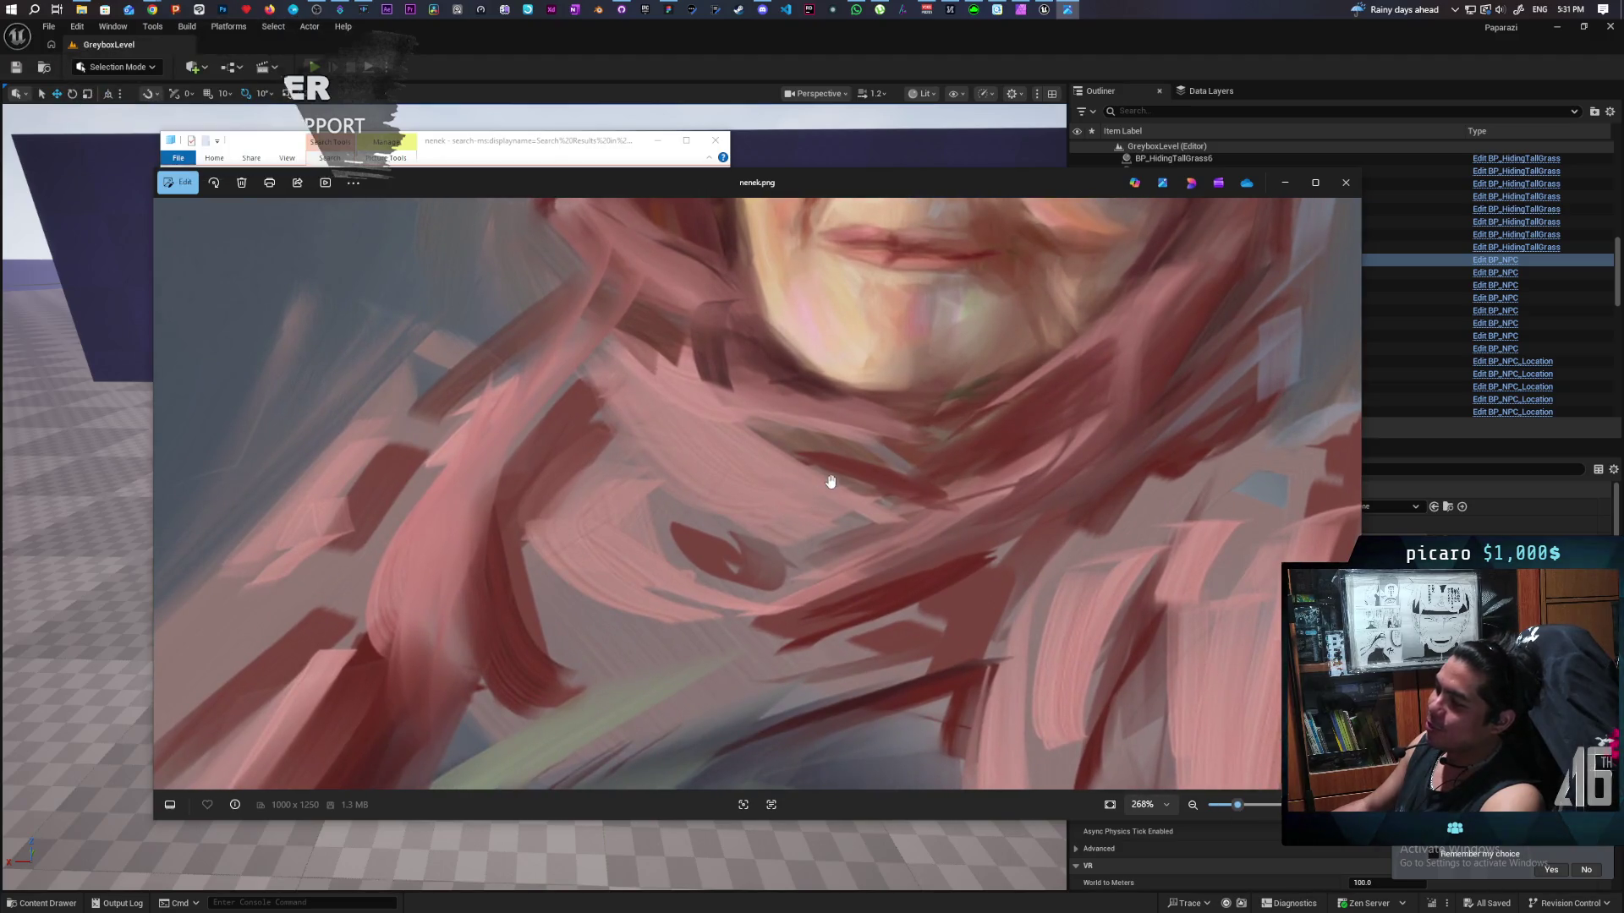
drag(826, 475, 725, 714)
drag(931, 279, 1057, 524)
mouse_move(1007, 302)
mouse_down()
mouse_move(1015, 350)
mouse_move(848, 656)
mouse_move(850, 693)
mouse_up()
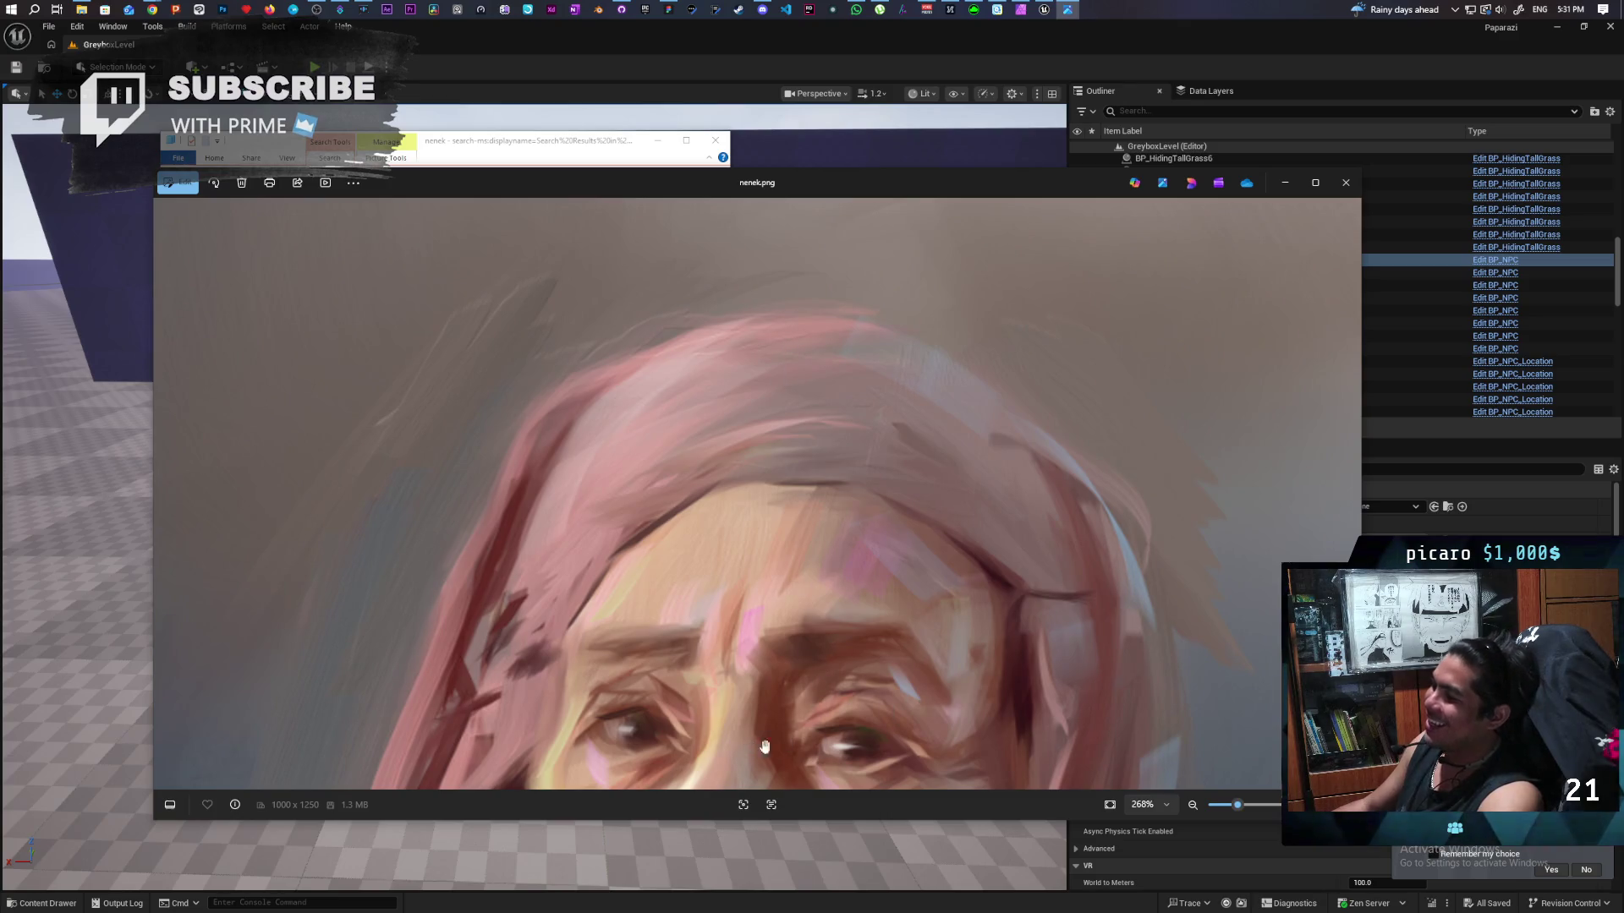
Zoom back out, then close the photo and the file search results window.
scroll(850, 694, down, 3)
scroll(876, 575, down, 5)
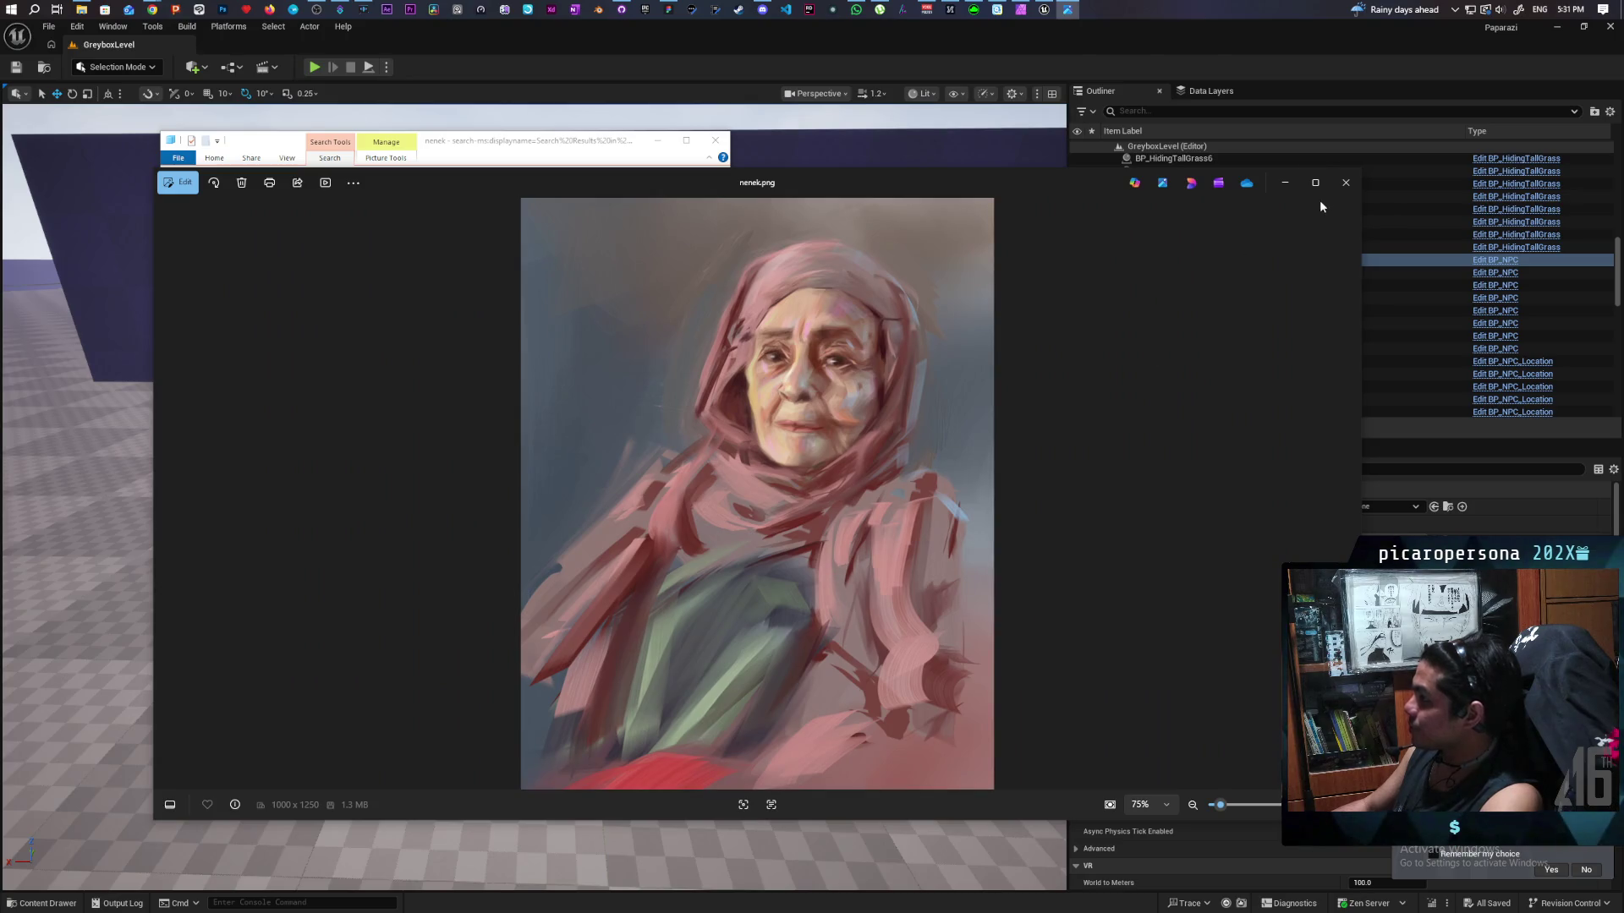
click(1346, 183)
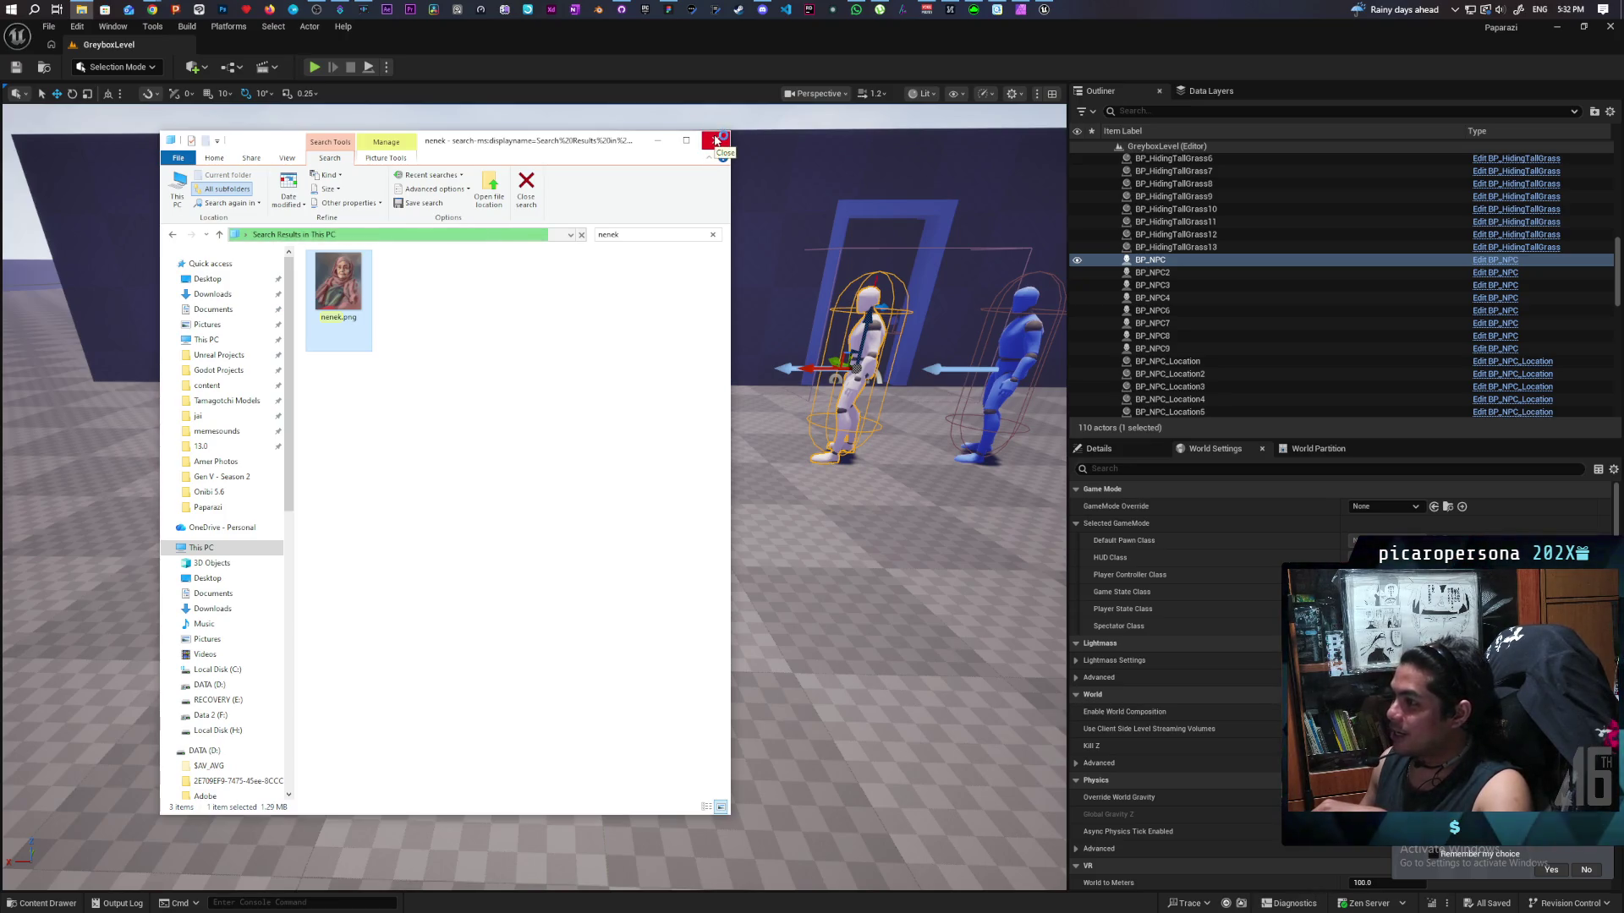
click(715, 140)
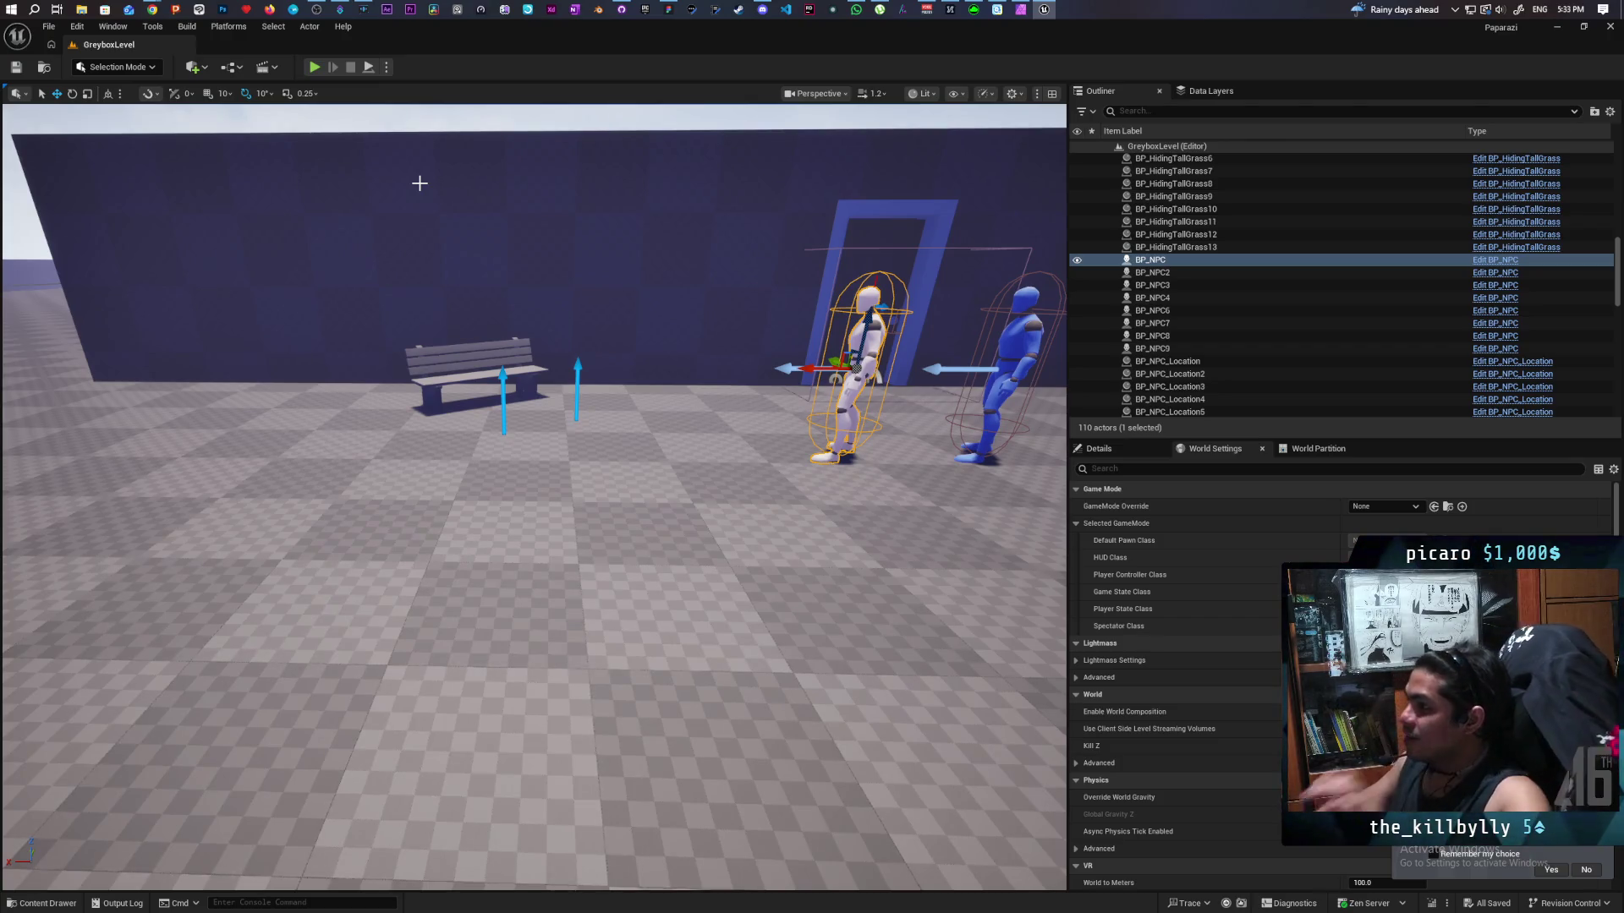
Pull the viewport camera back to frame the wall, bench and NPCs, then bring YouTube forward.
mouse_move(160, 9)
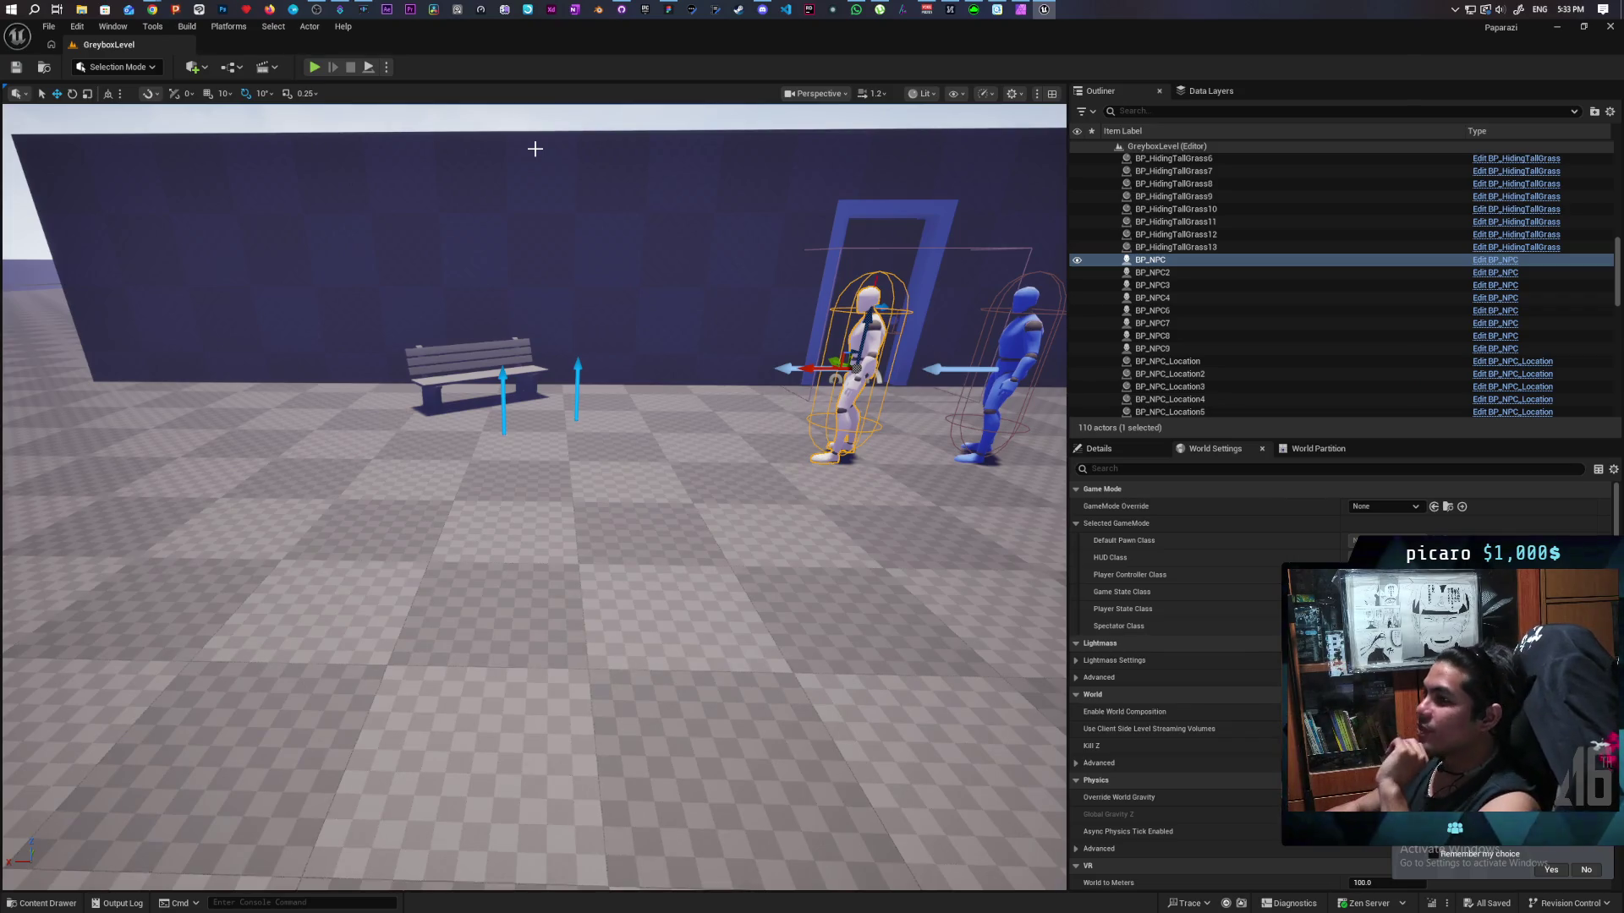
drag(519, 232, 519, 355)
mouse_move(730, 674)
mouse_down()
mouse_move(730, 710)
mouse_move(730, 674)
mouse_up()
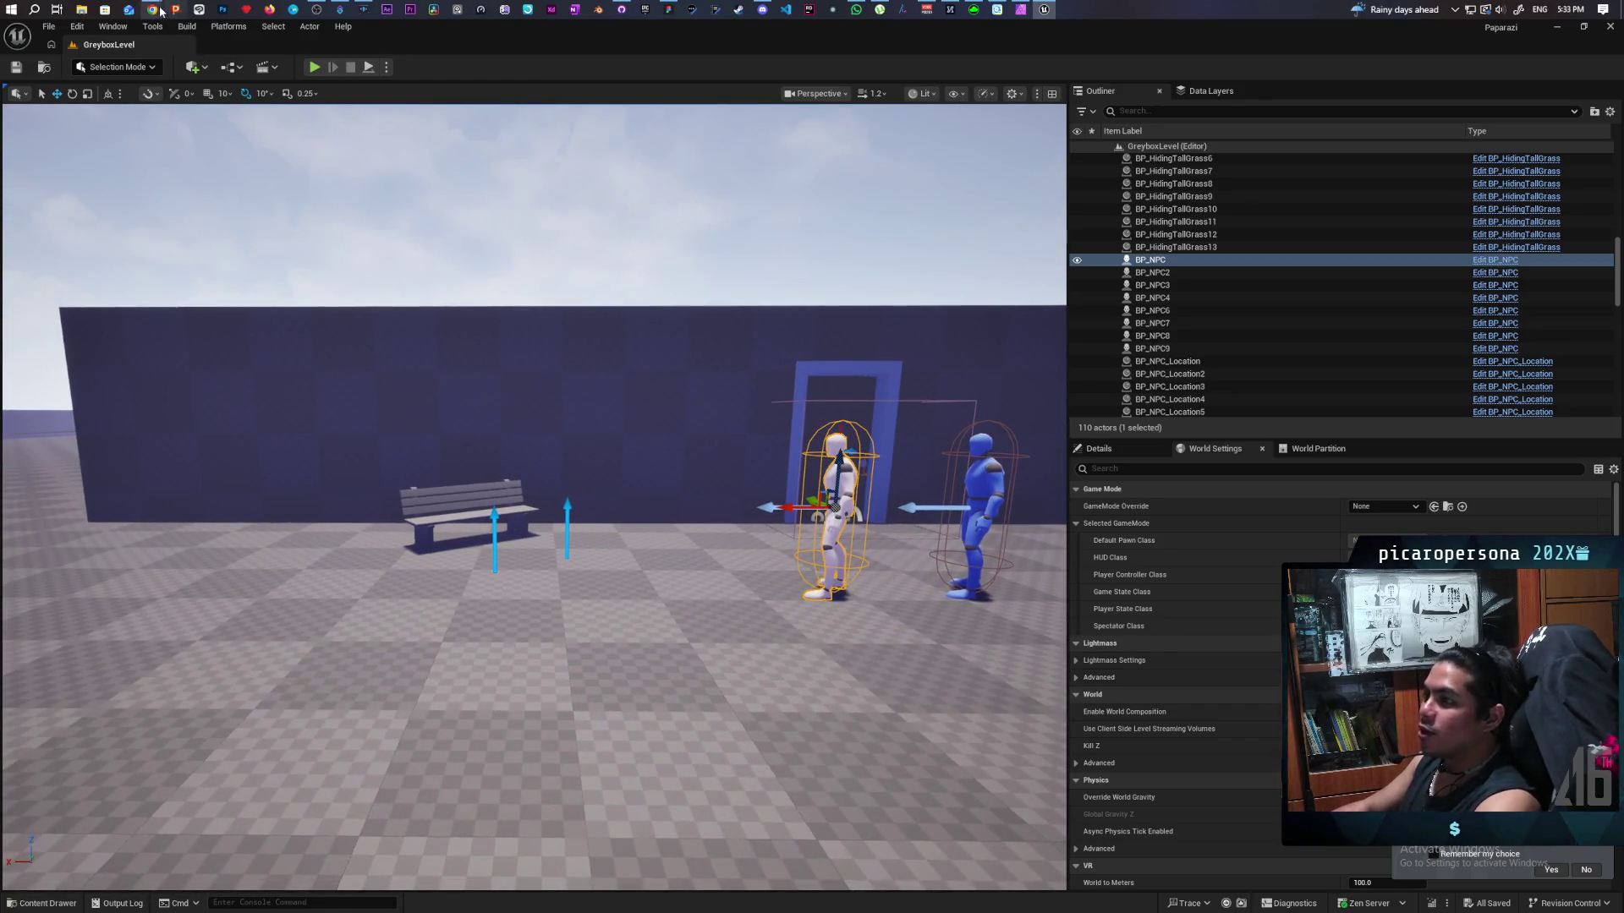
click(981, 74)
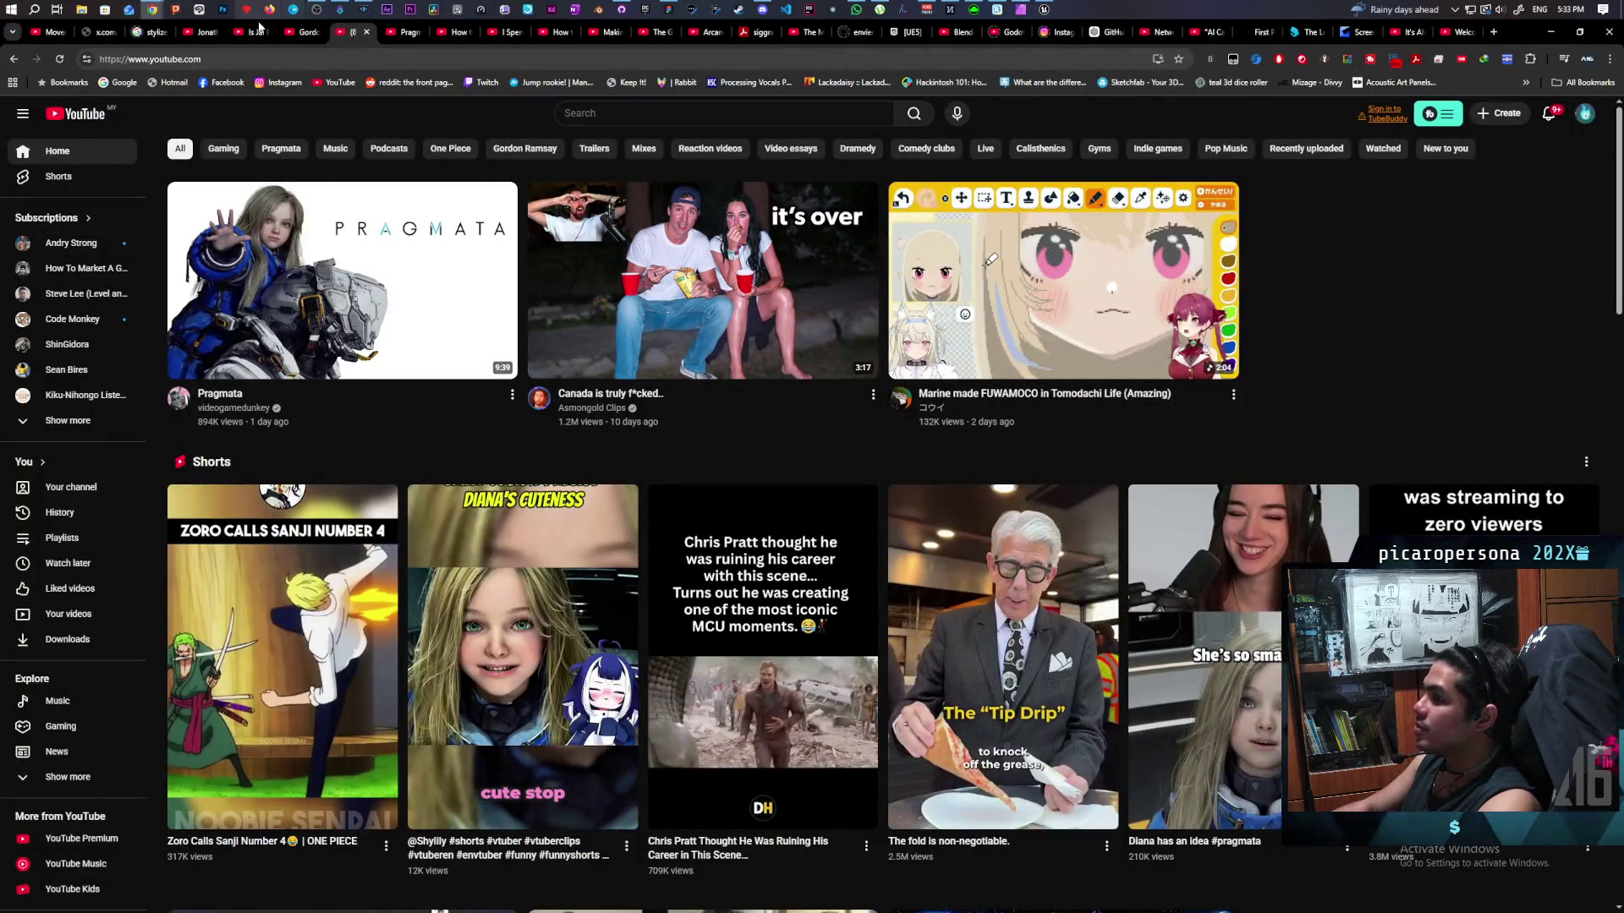
In a new Chrome tab, search for 'character drawing prompts'.
mouse_move(152, 9)
click(827, 83)
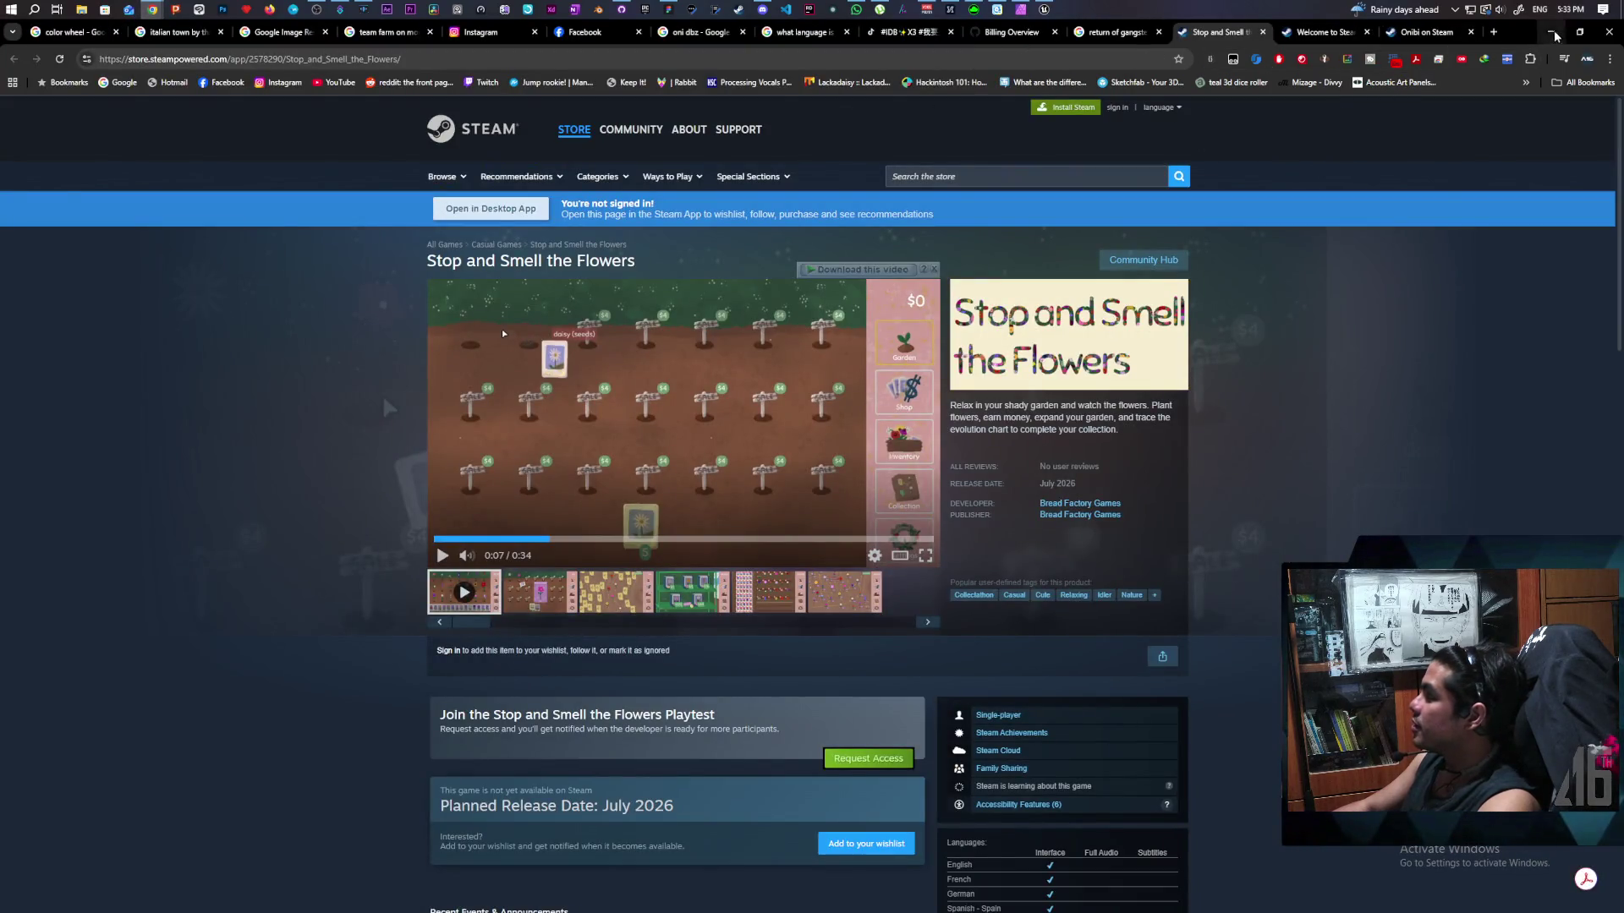
click(1494, 31)
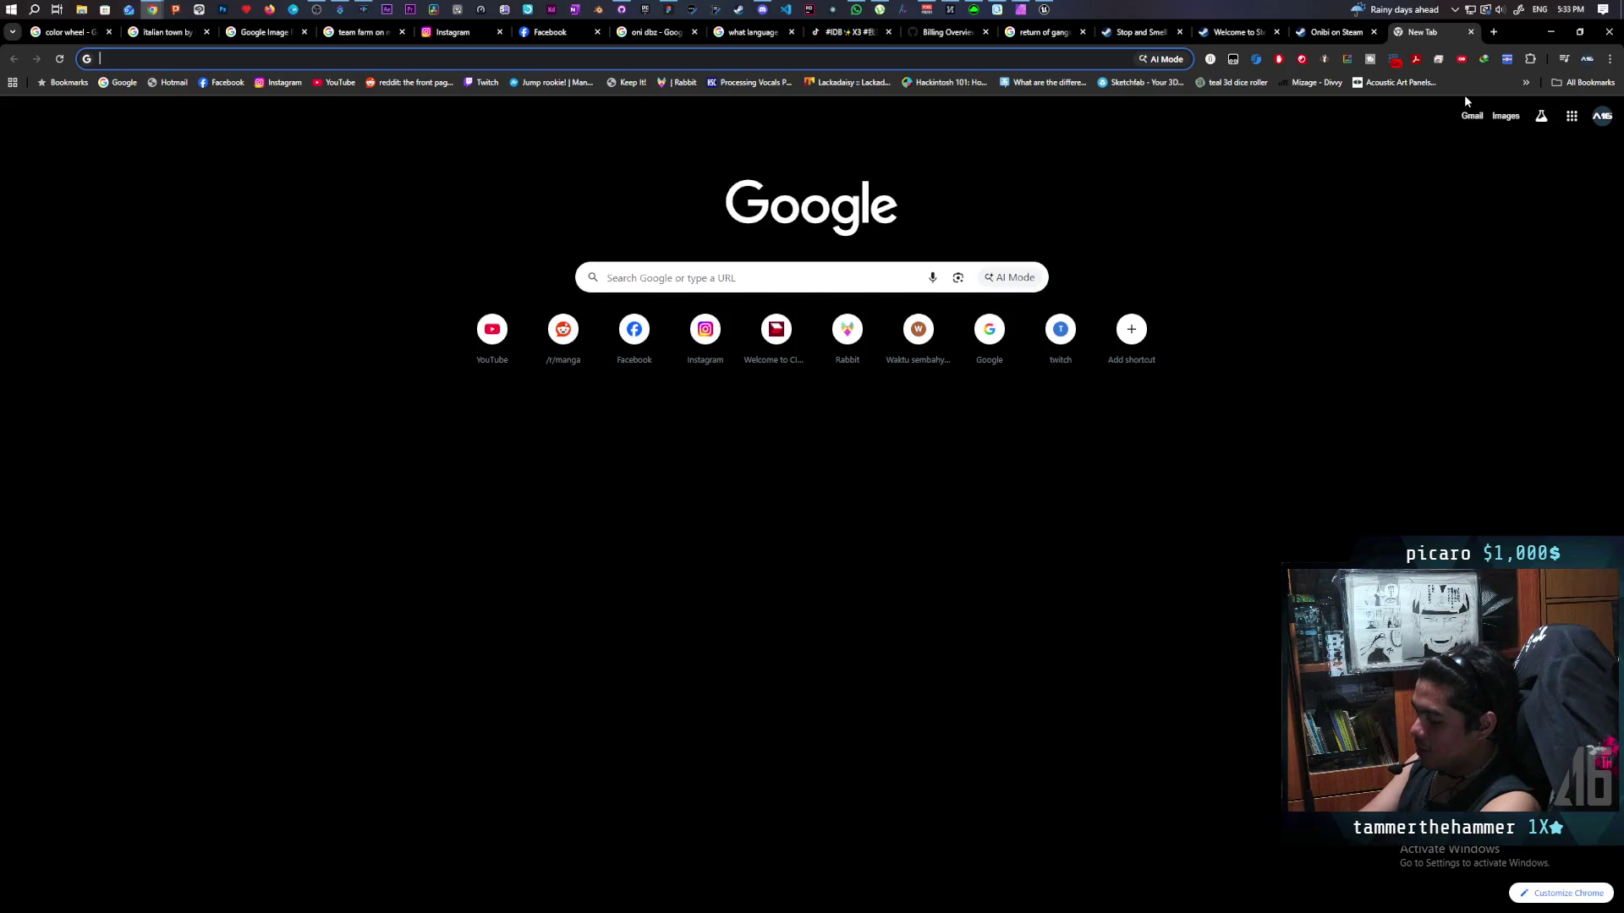
text(dra)
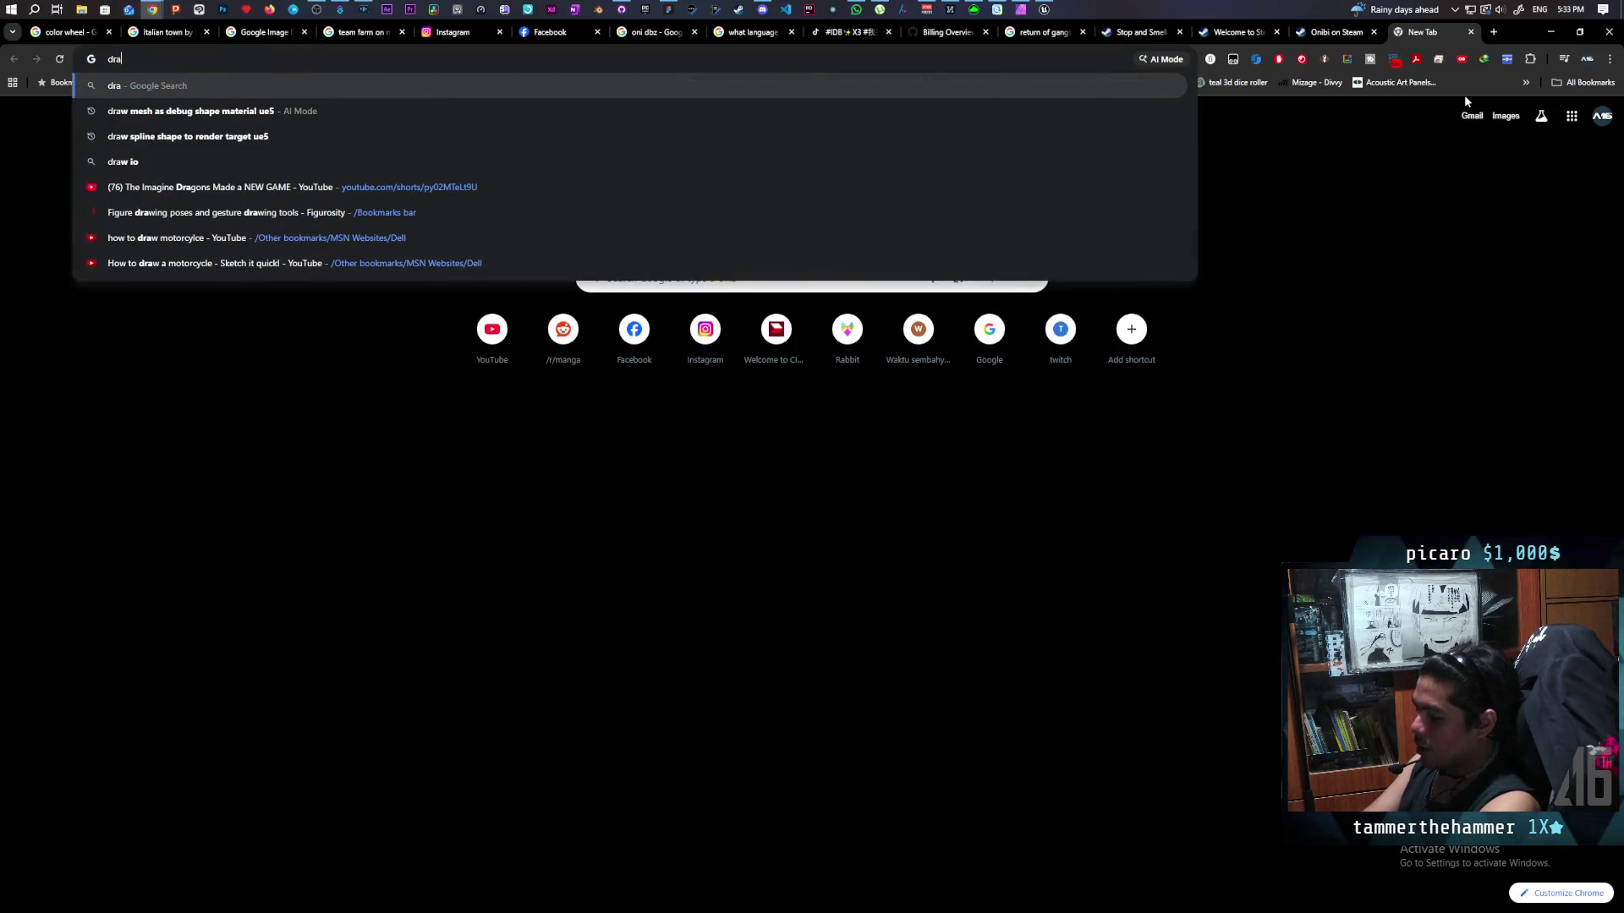
key(BackSpace)
key(BackSpace)
key(BackSpace)
text(character drawing )
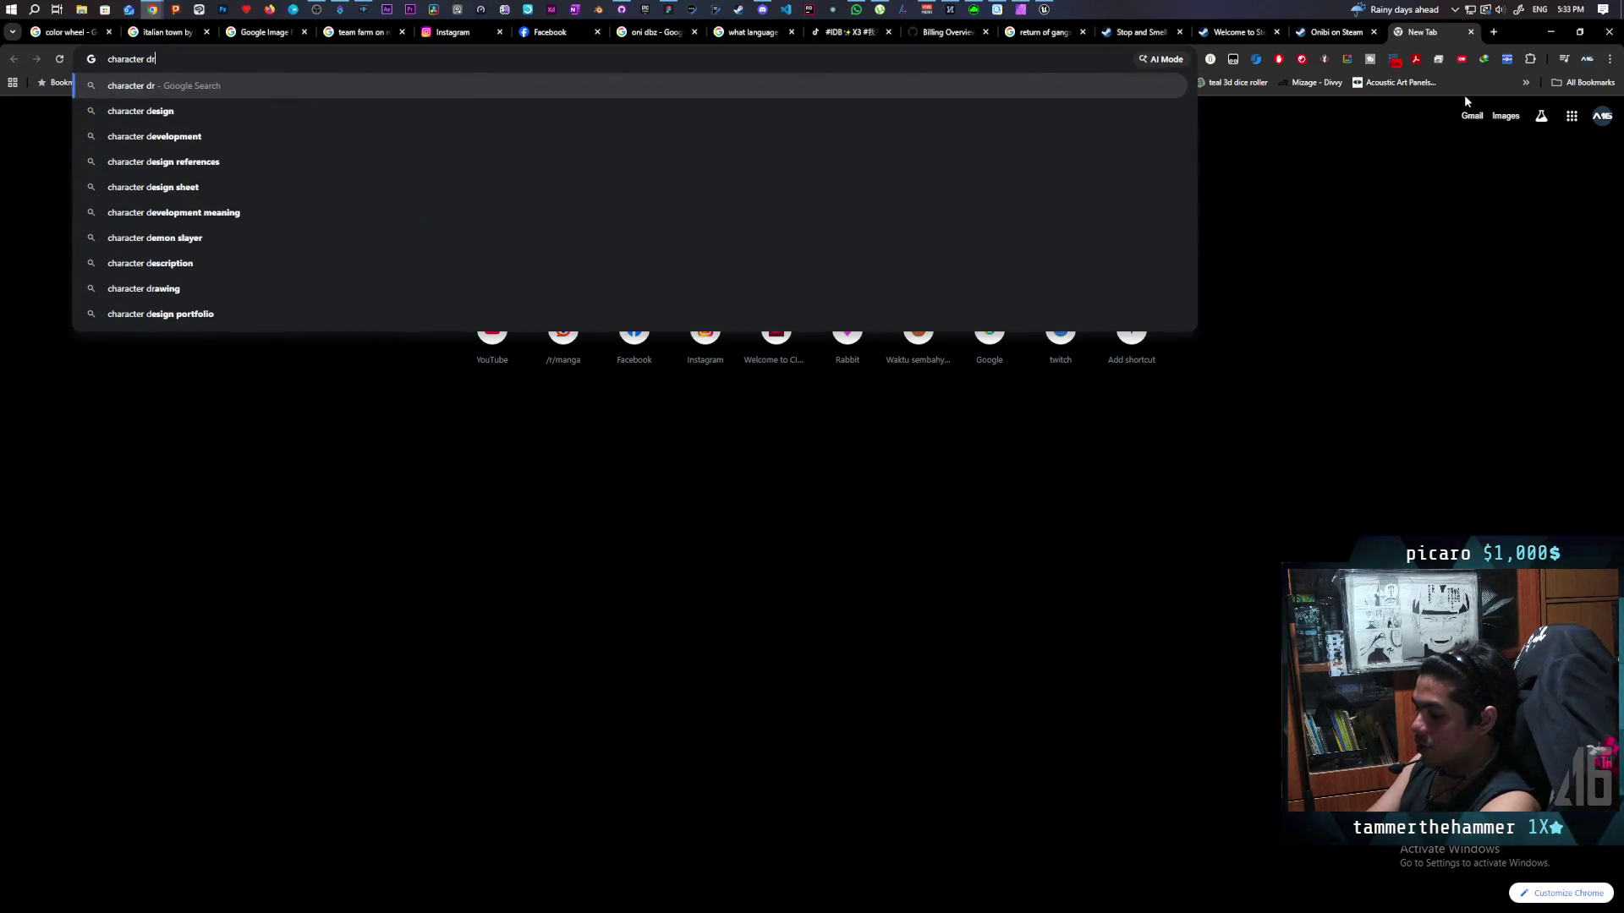
text(prompts)
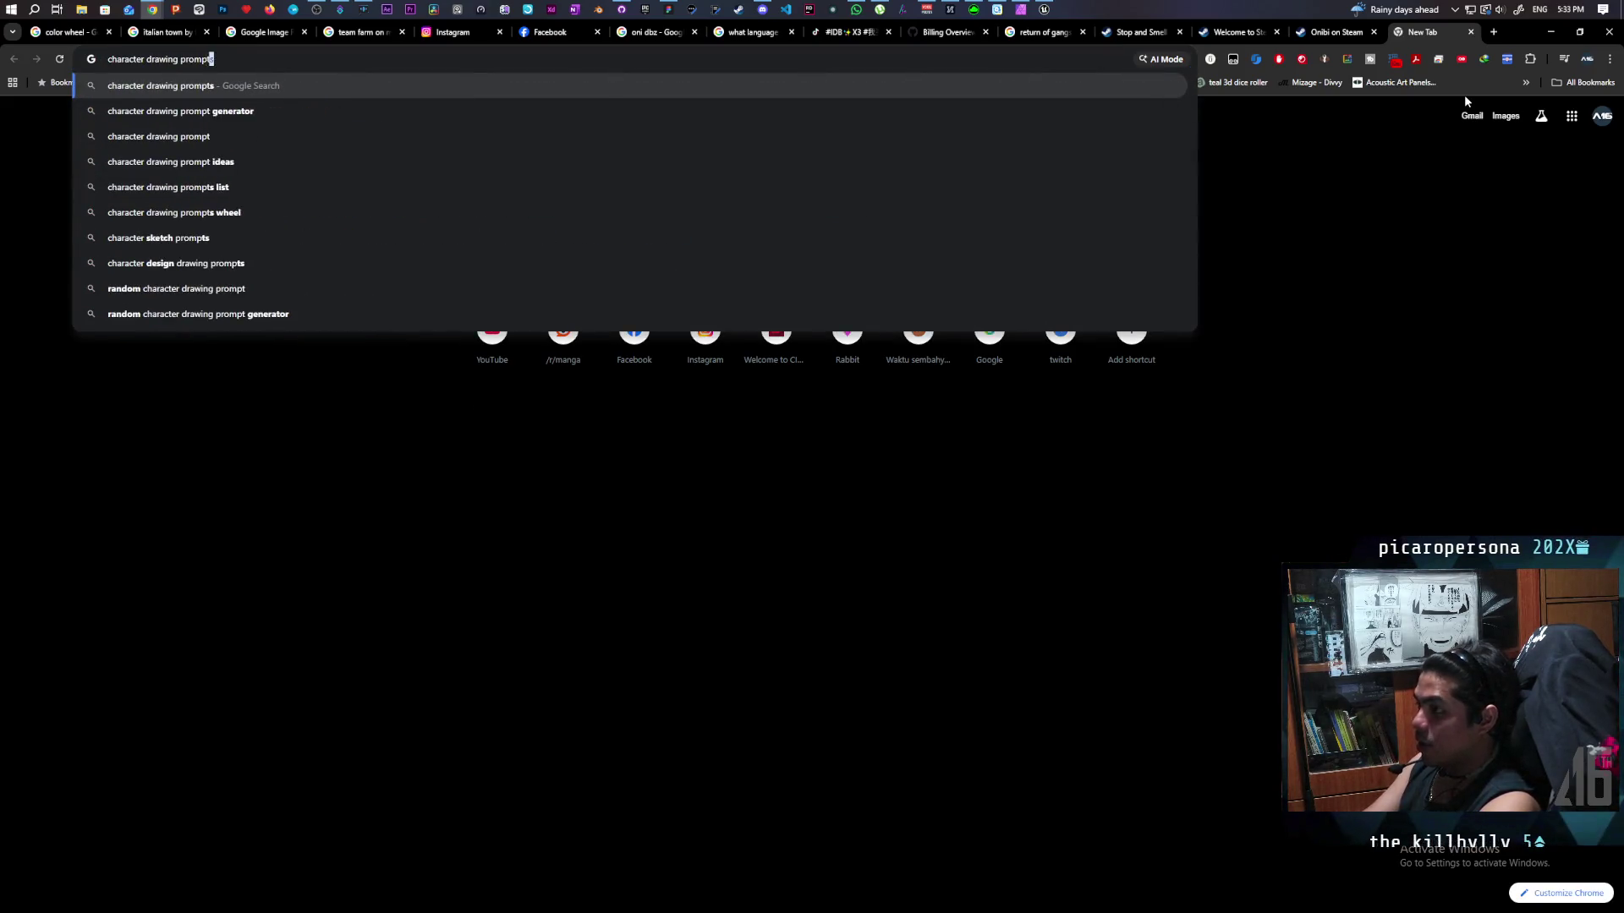
key(Return)
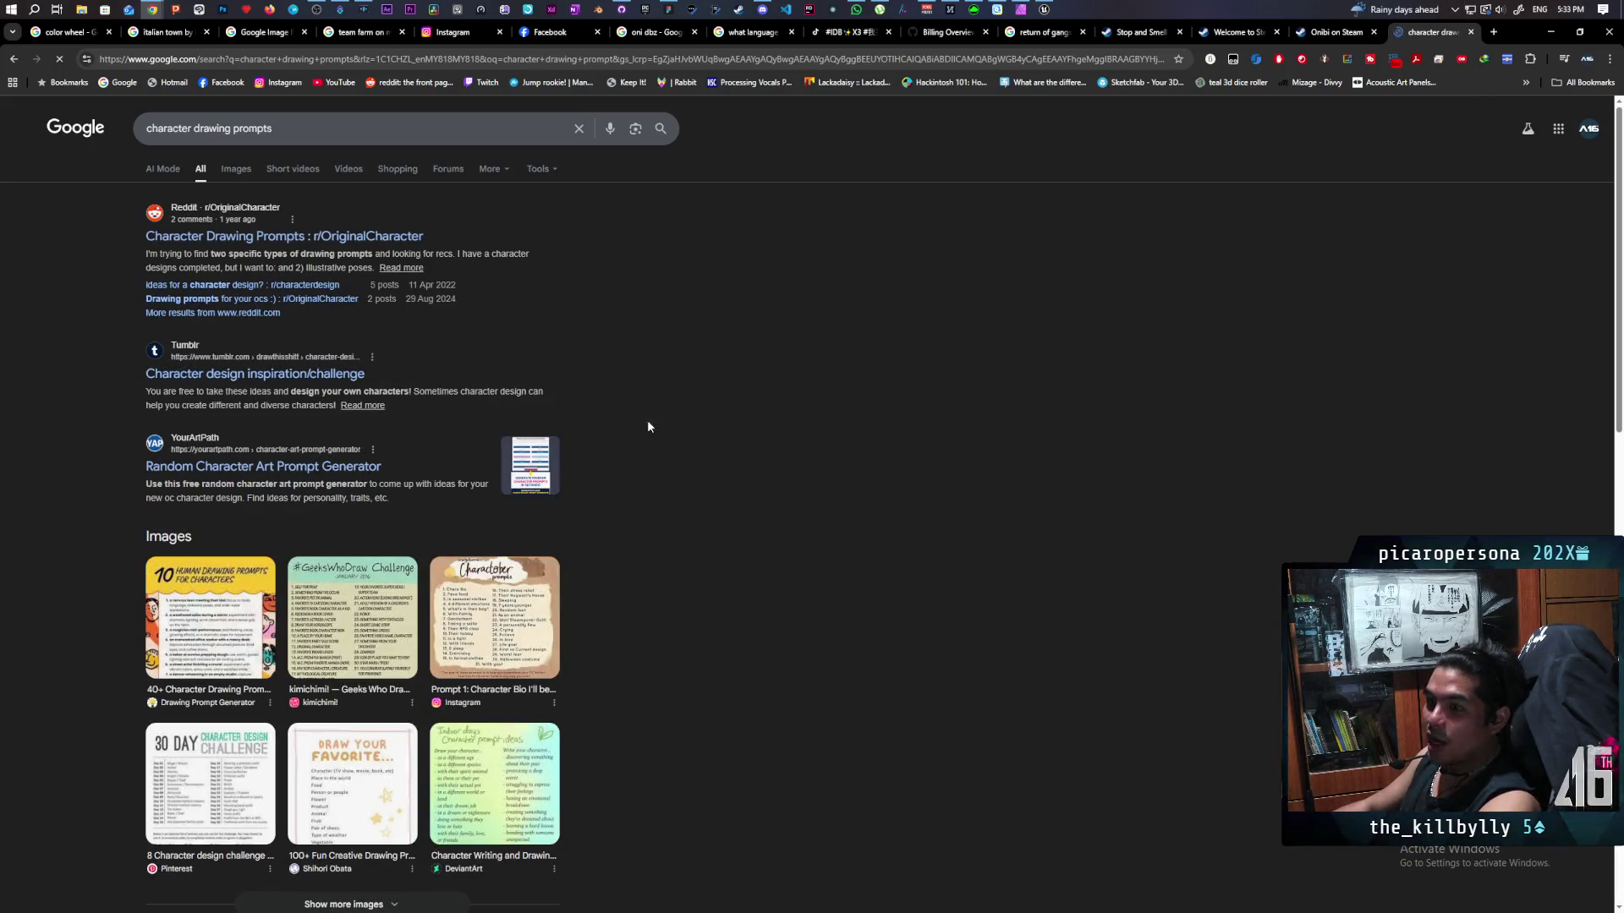
Refine the query to 'character drawing prompt' and scroll through the results.
click(319, 130)
key(BackSpace)
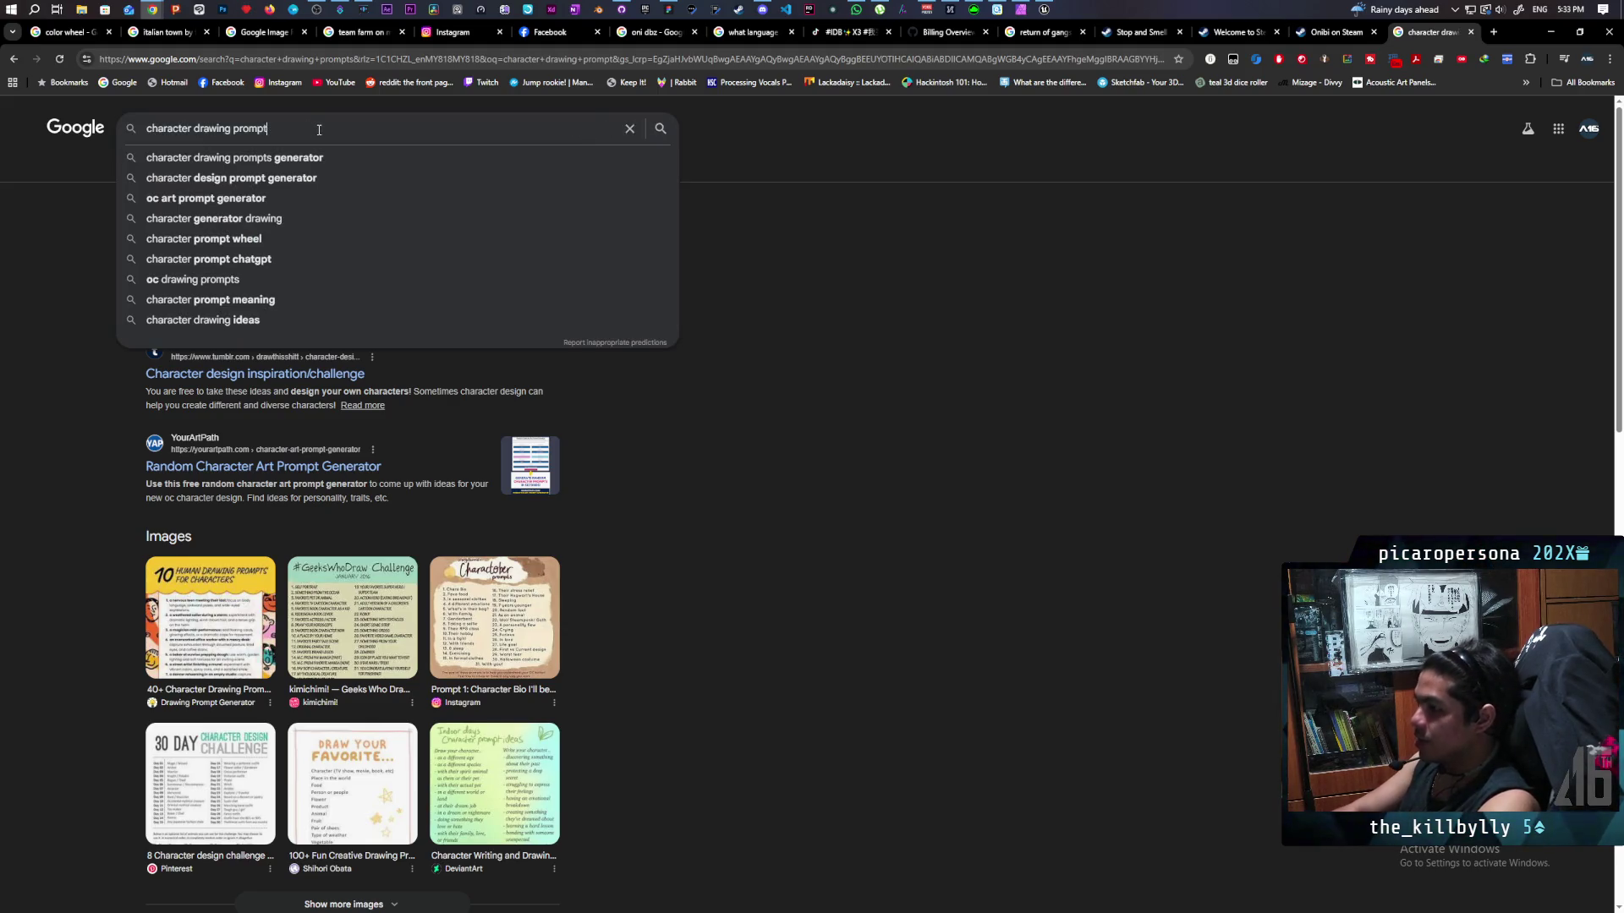
key(Return)
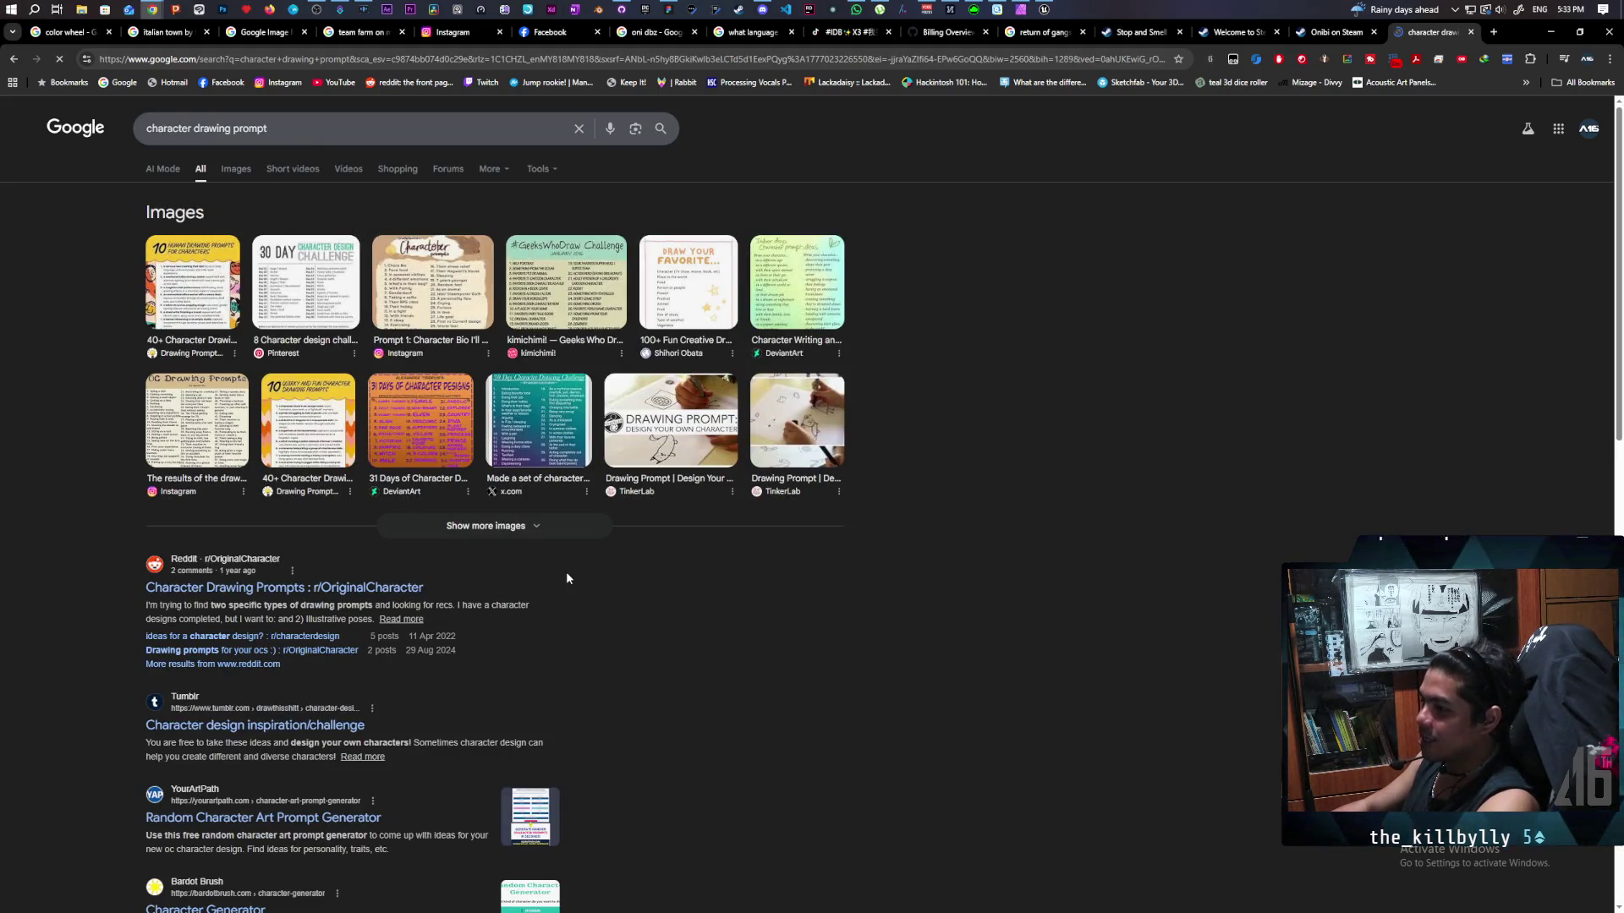
scroll(707, 572, down, 3)
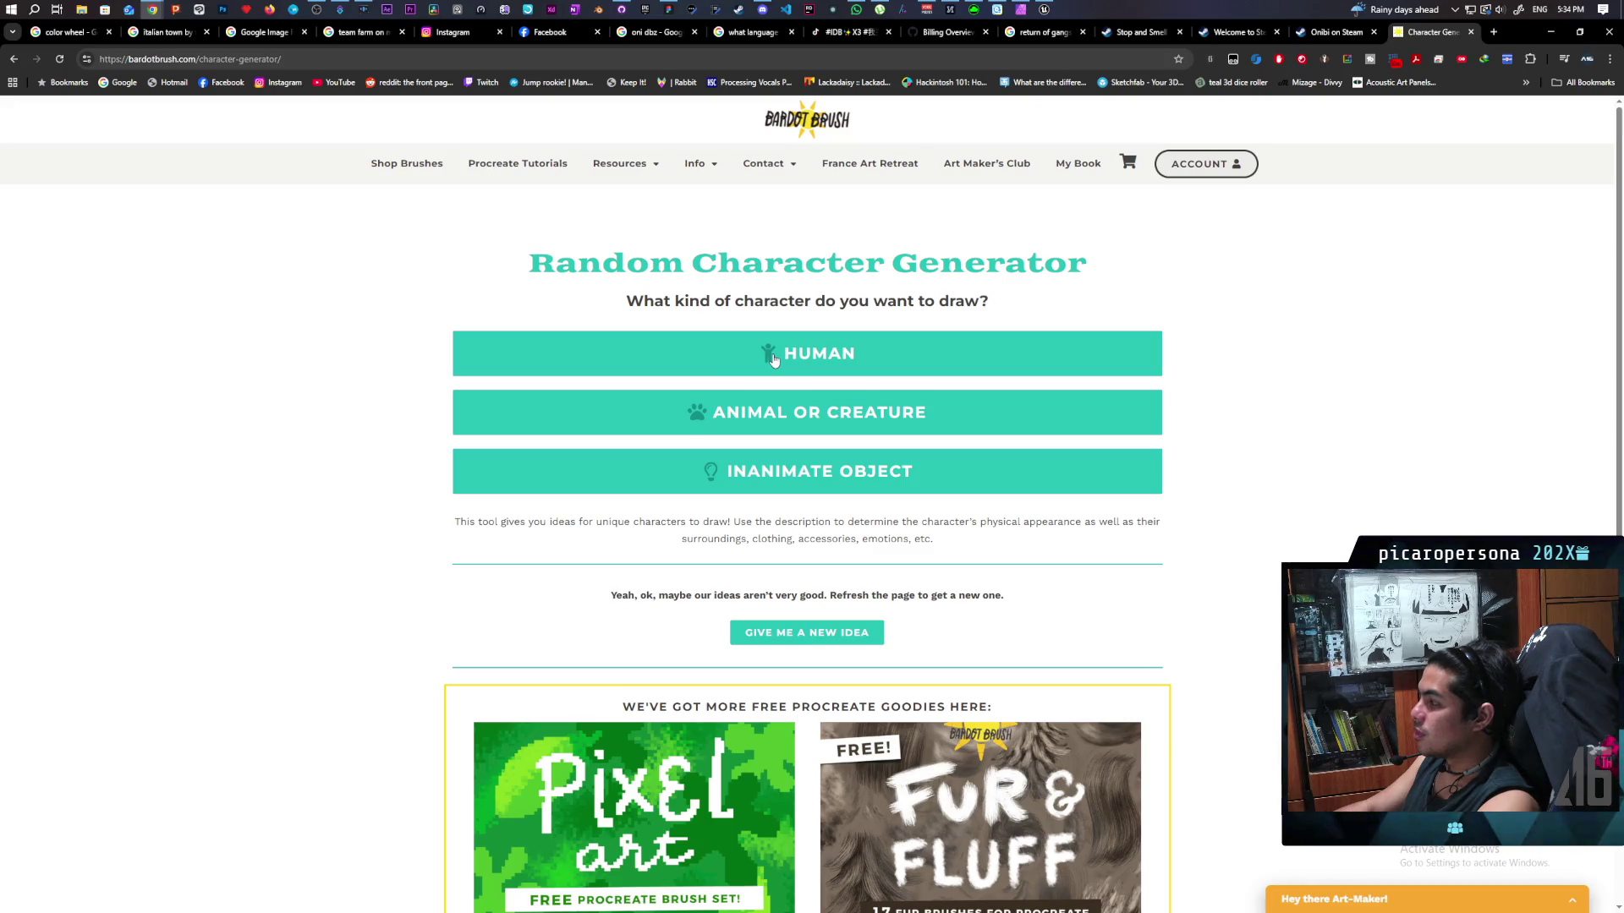
Generate a Human prompt: a speedy, lanky character with wavy purple hair who fears fire.
click(774, 361)
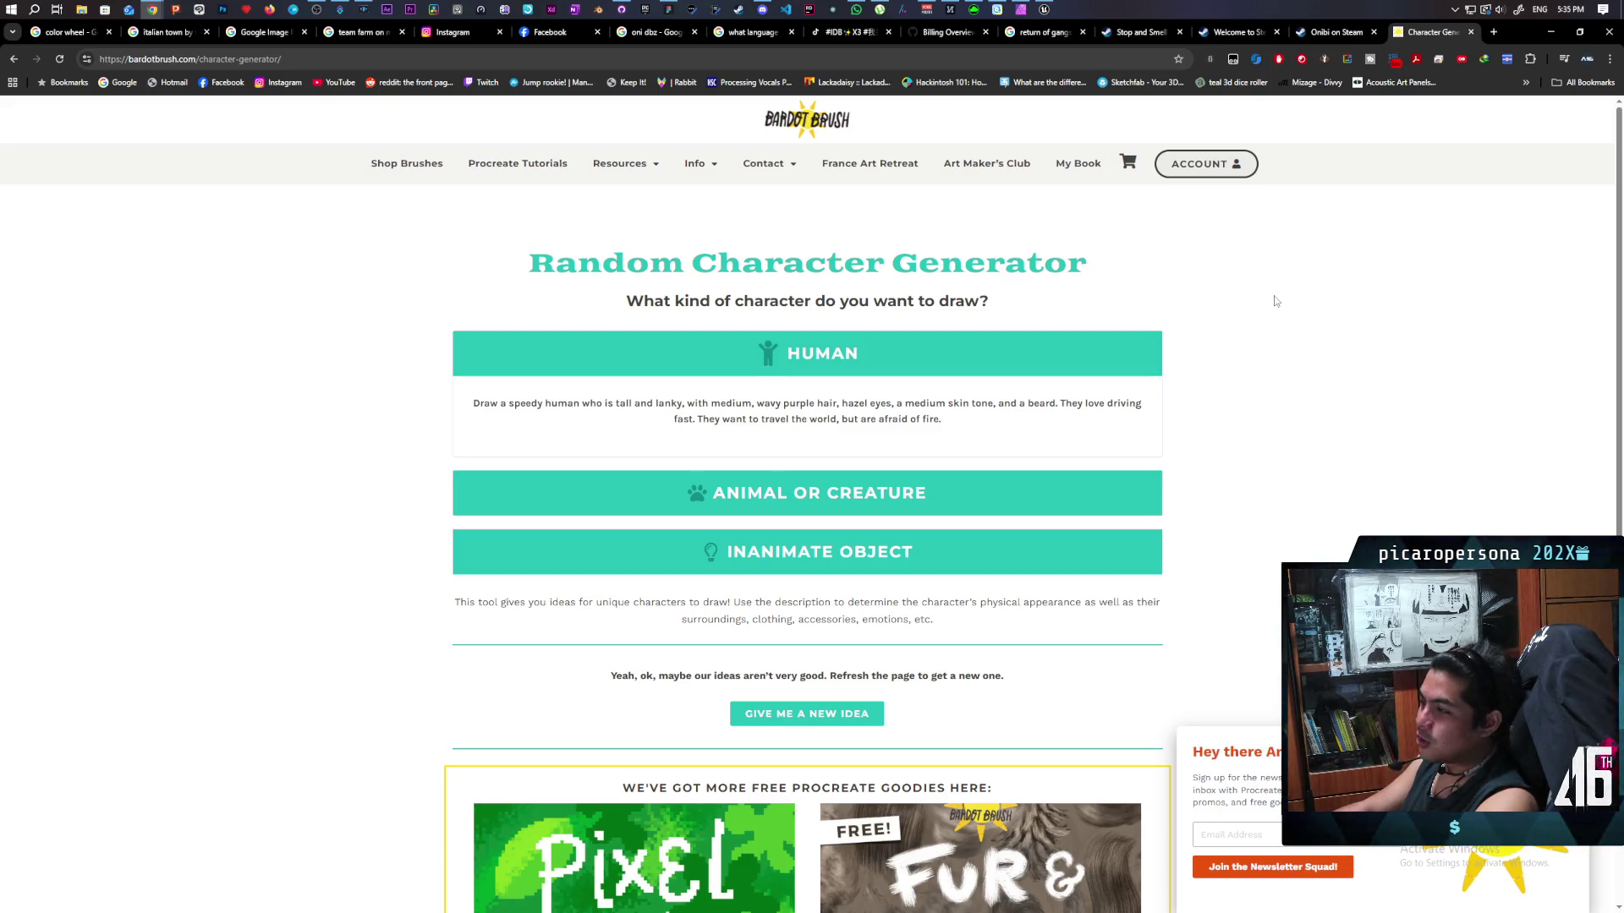
scroll(1277, 302, down, 3)
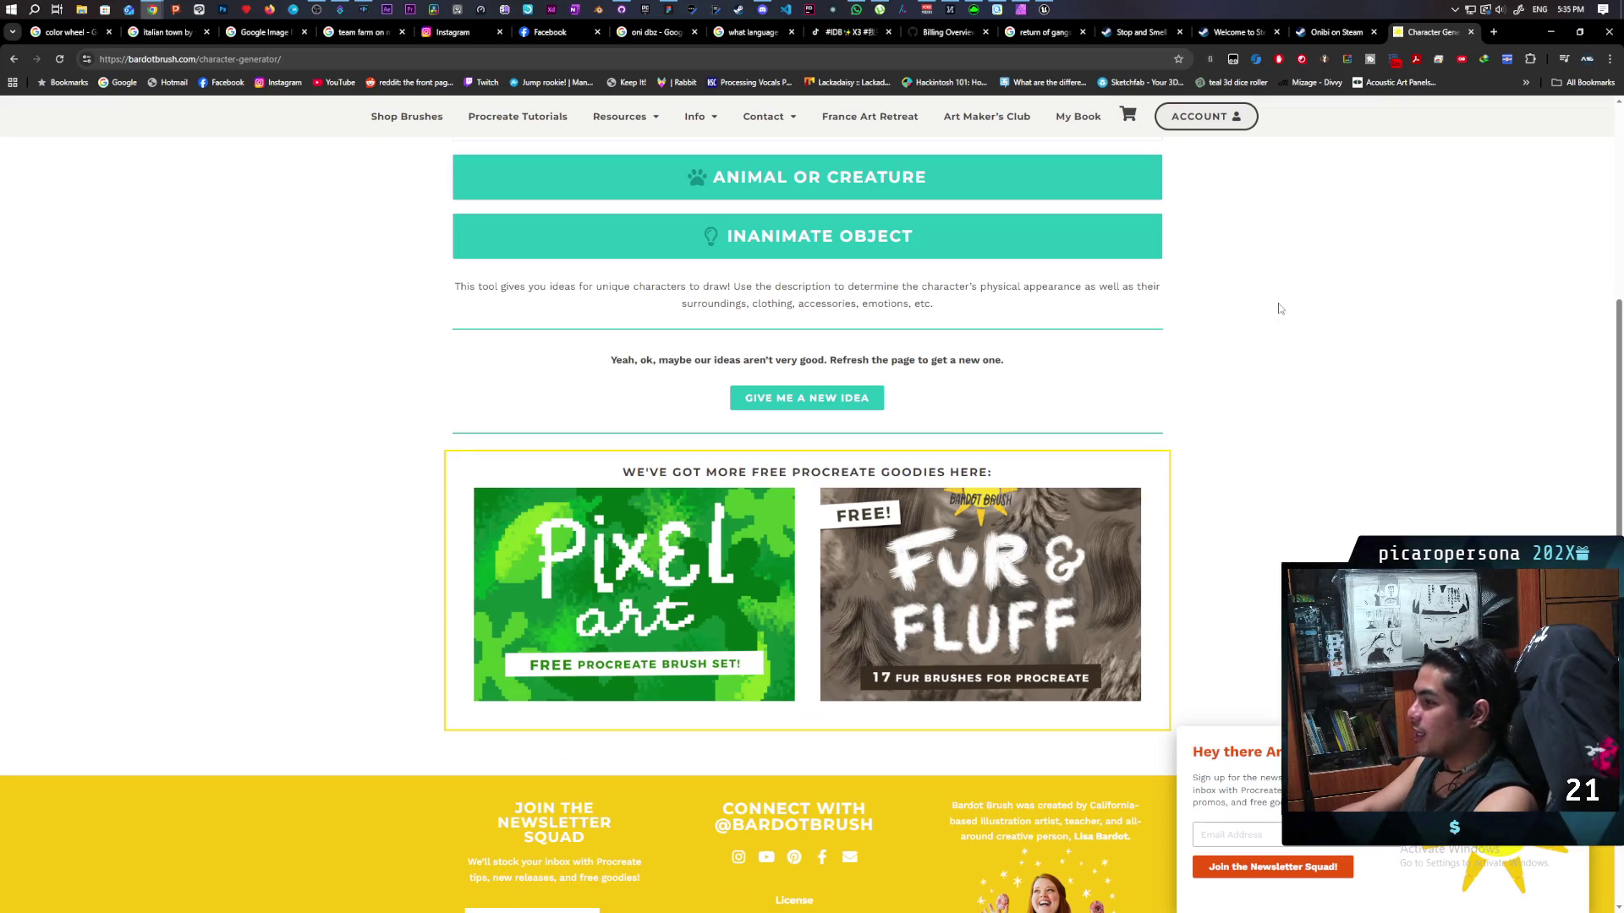
scroll(1277, 304, up, 1)
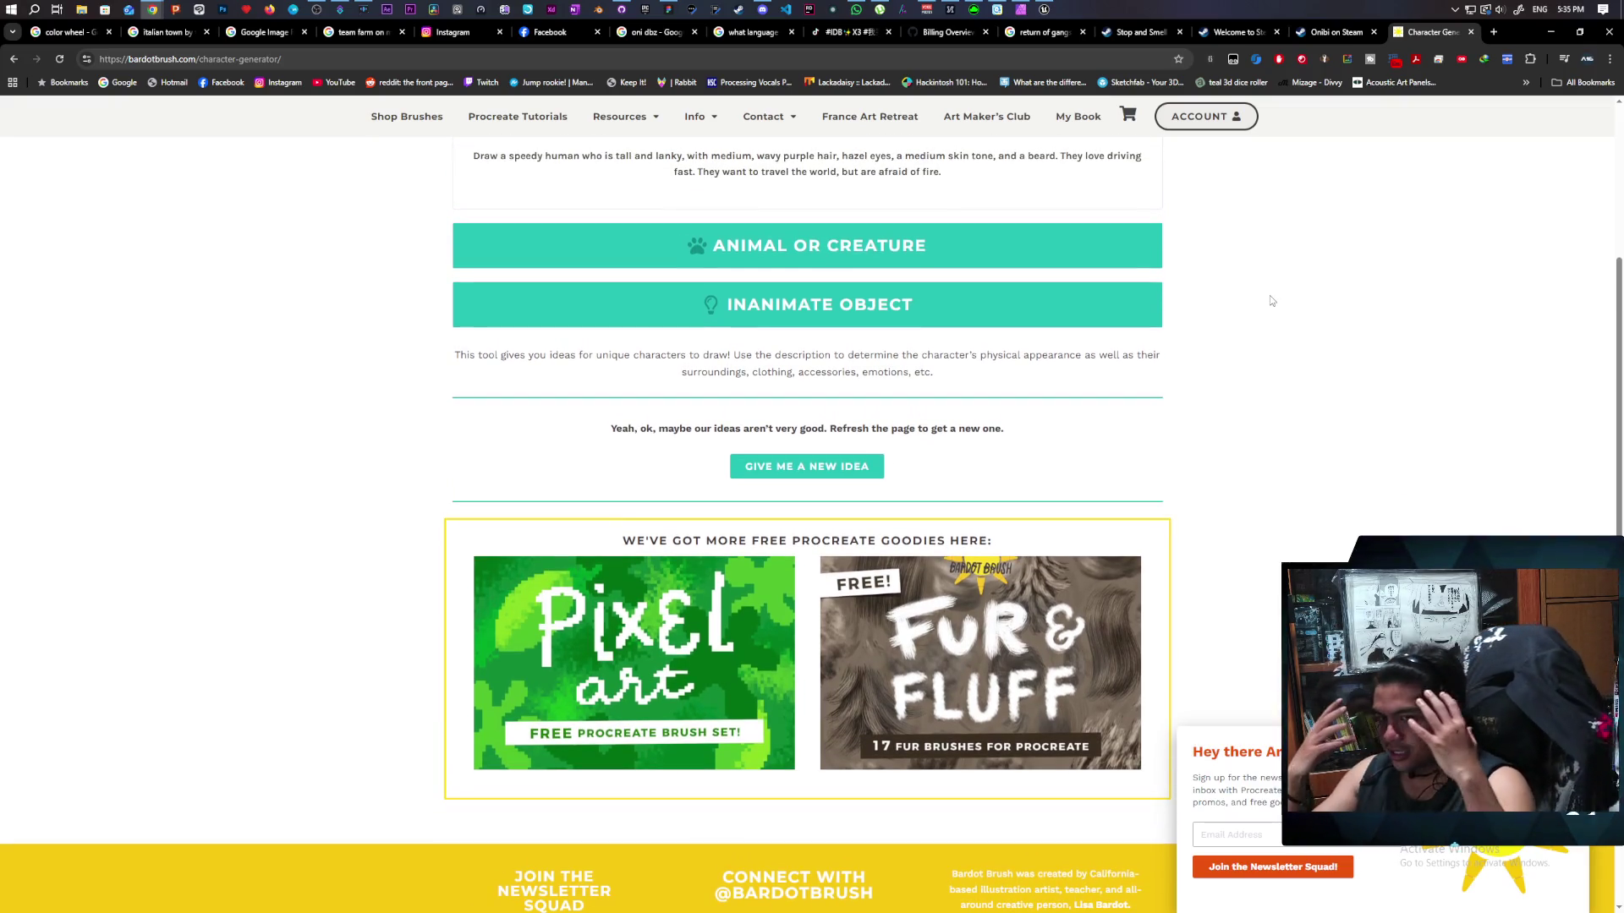
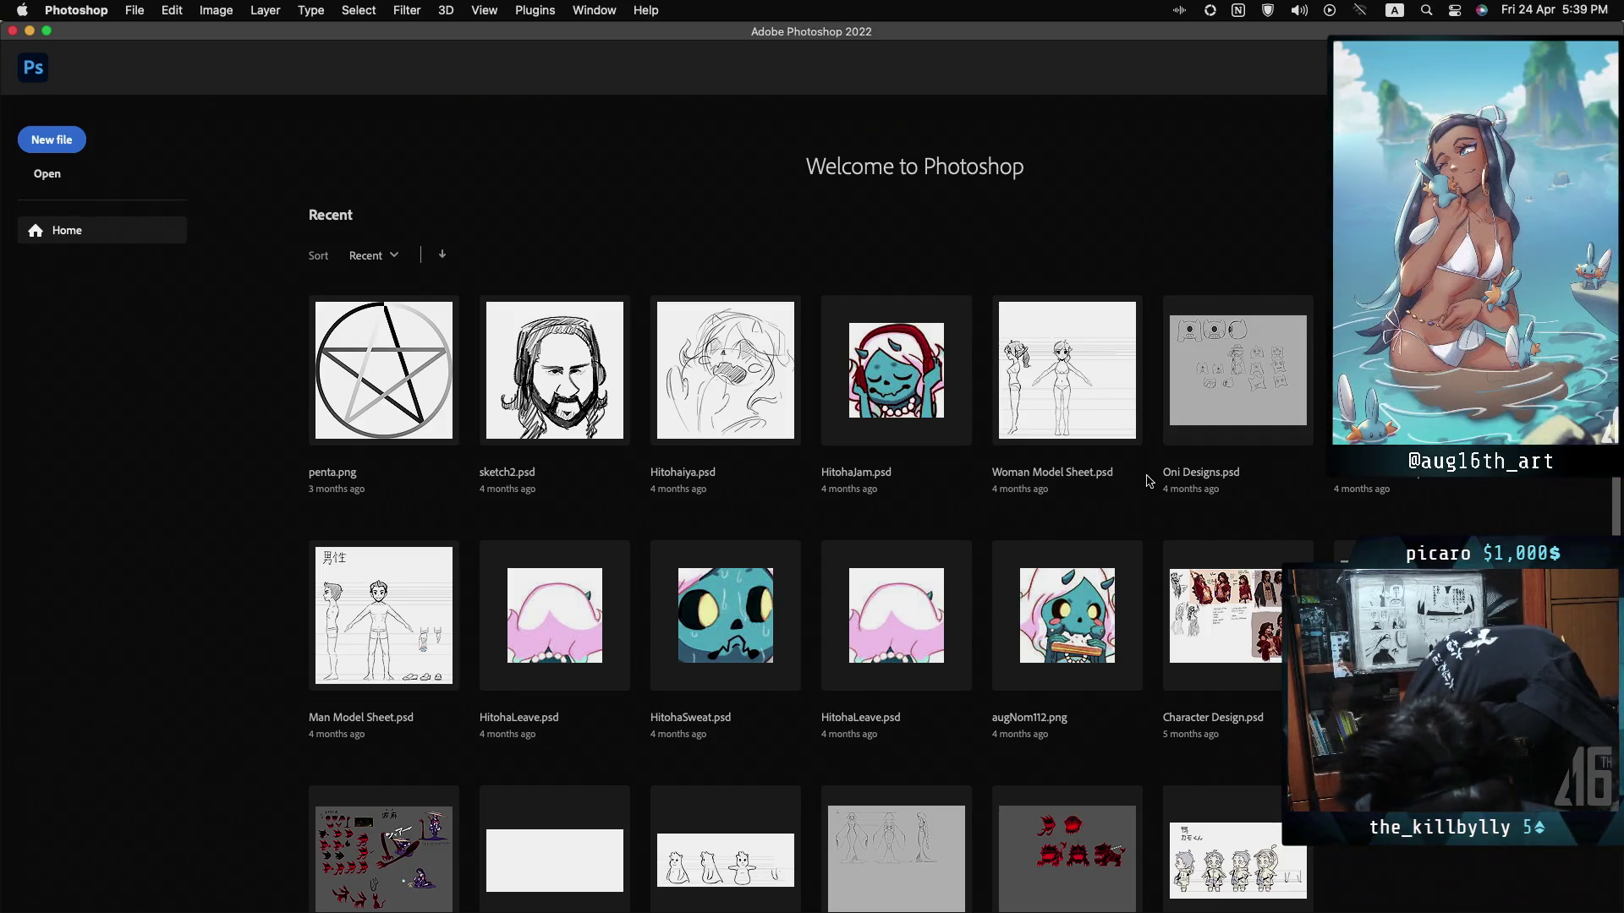
Scroll the Recent files and open Character Design.psd.
scroll(1147, 480, down, 1)
scroll(1149, 481, down, 2)
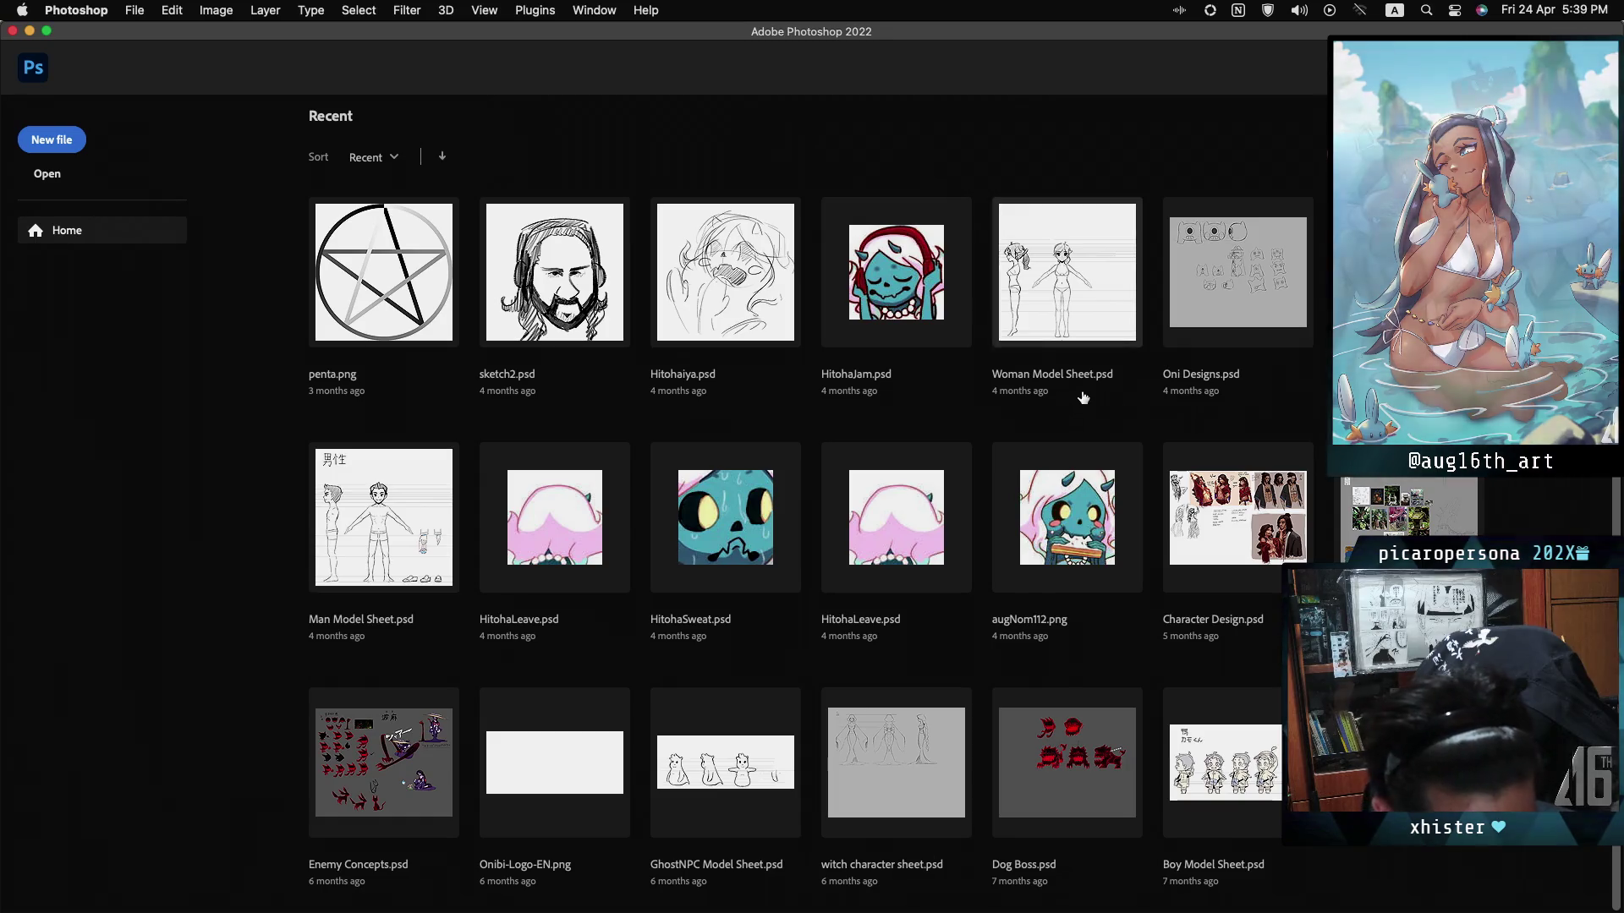
click(1264, 591)
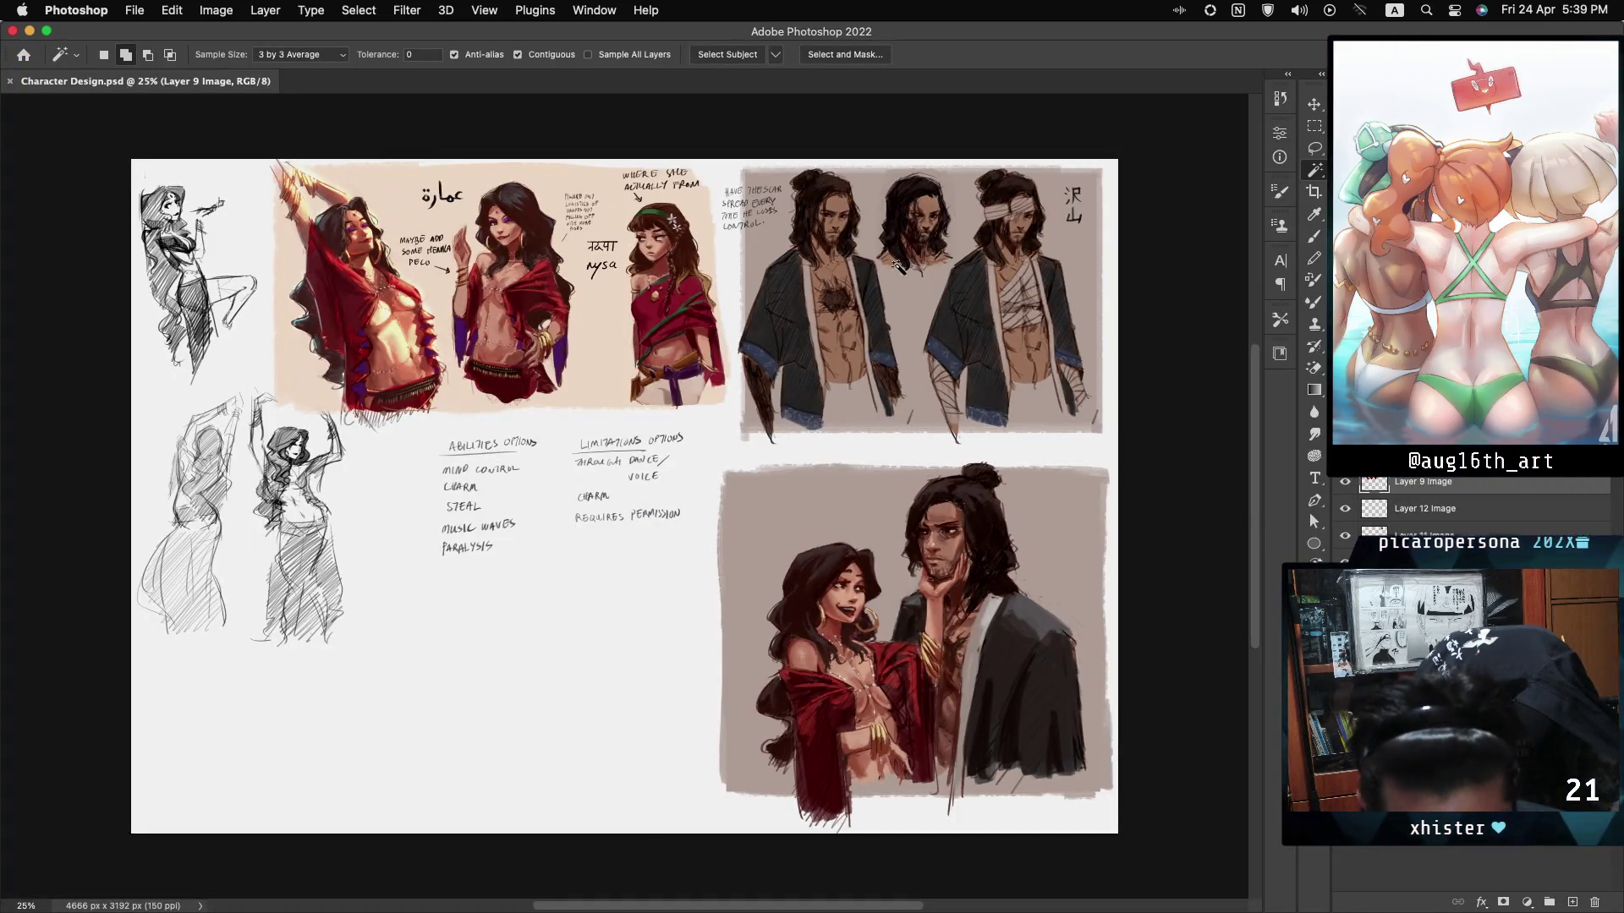
Open the File menu, then close it without choosing a command.
click(148, 9)
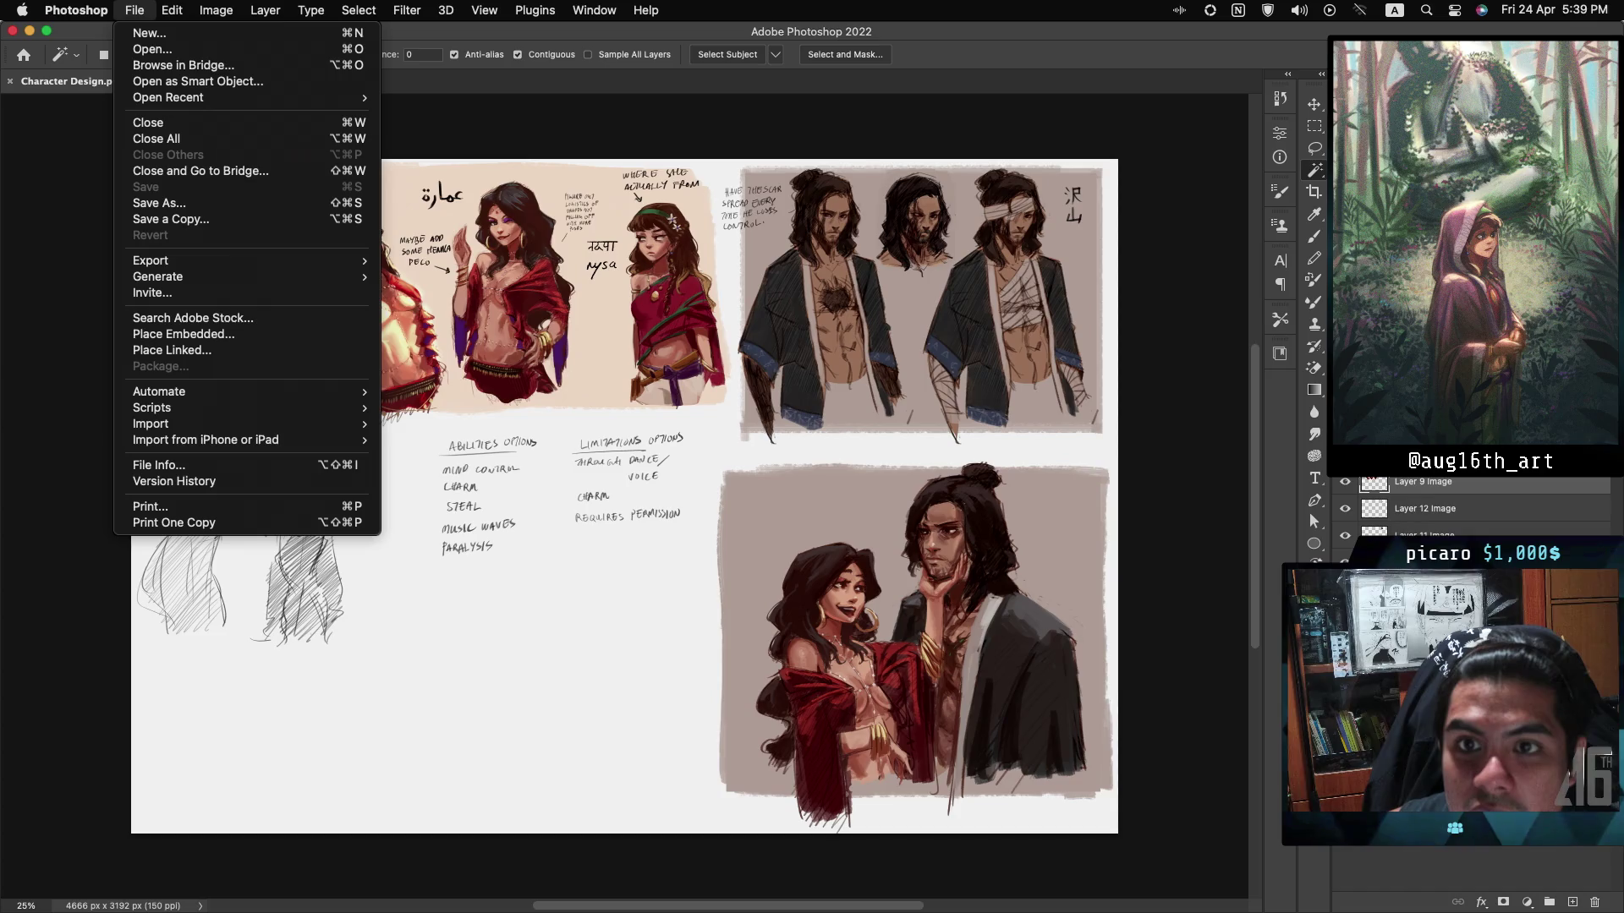
key(Escape)
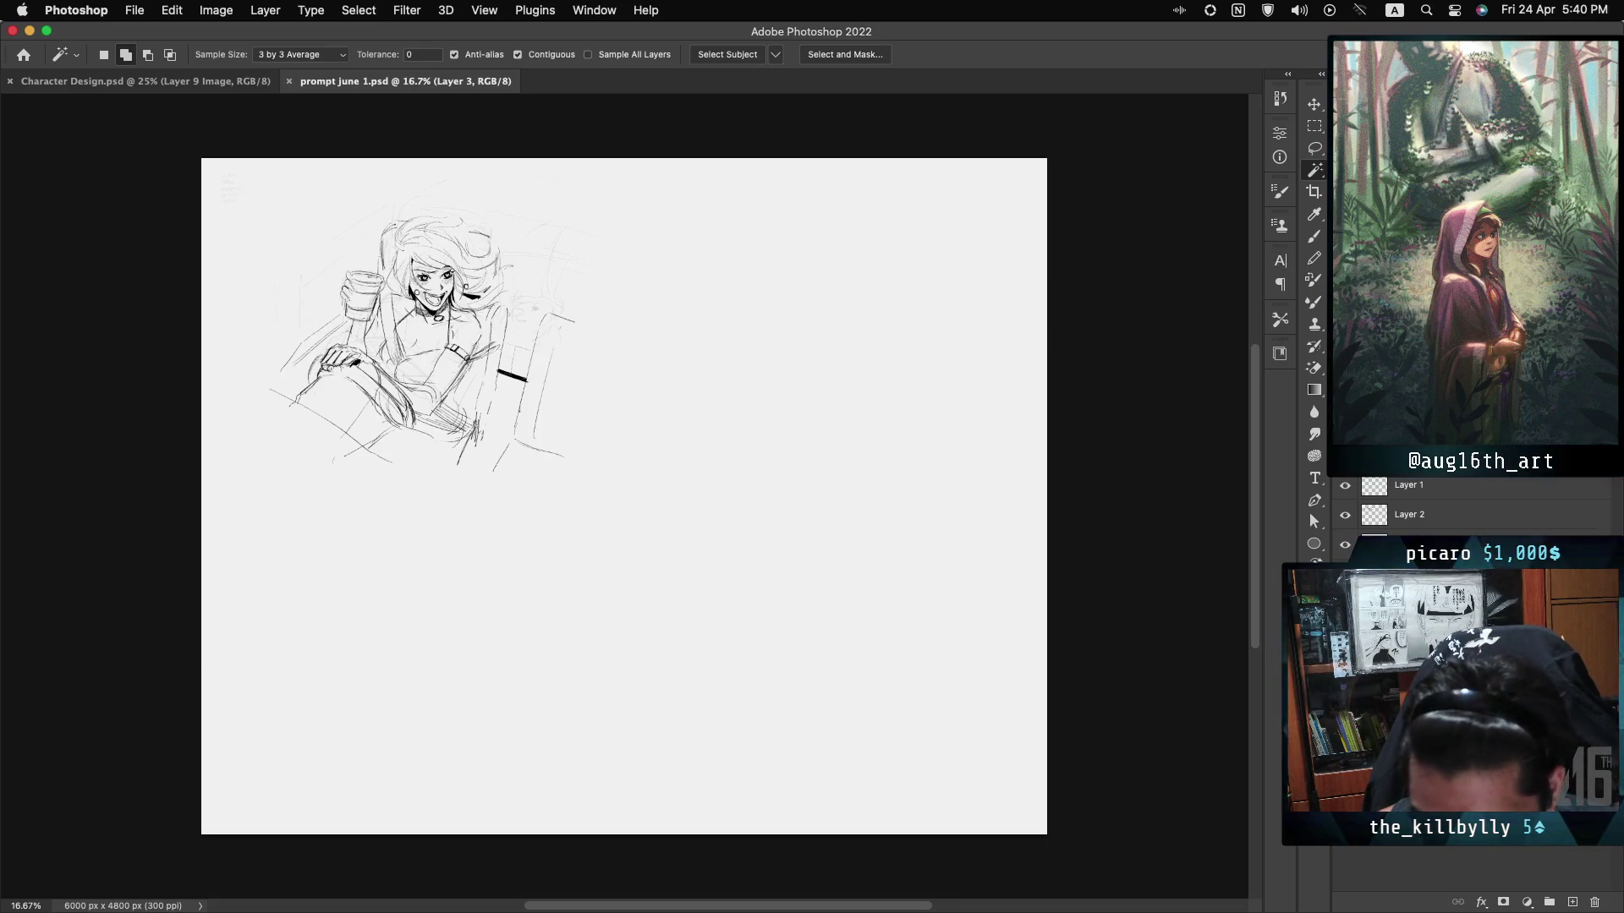
At 50% zoom, toggle Layer 1's line art off and on to compare with the sketch.
key(super+equal)
key(super+equal)
key(super+equal)
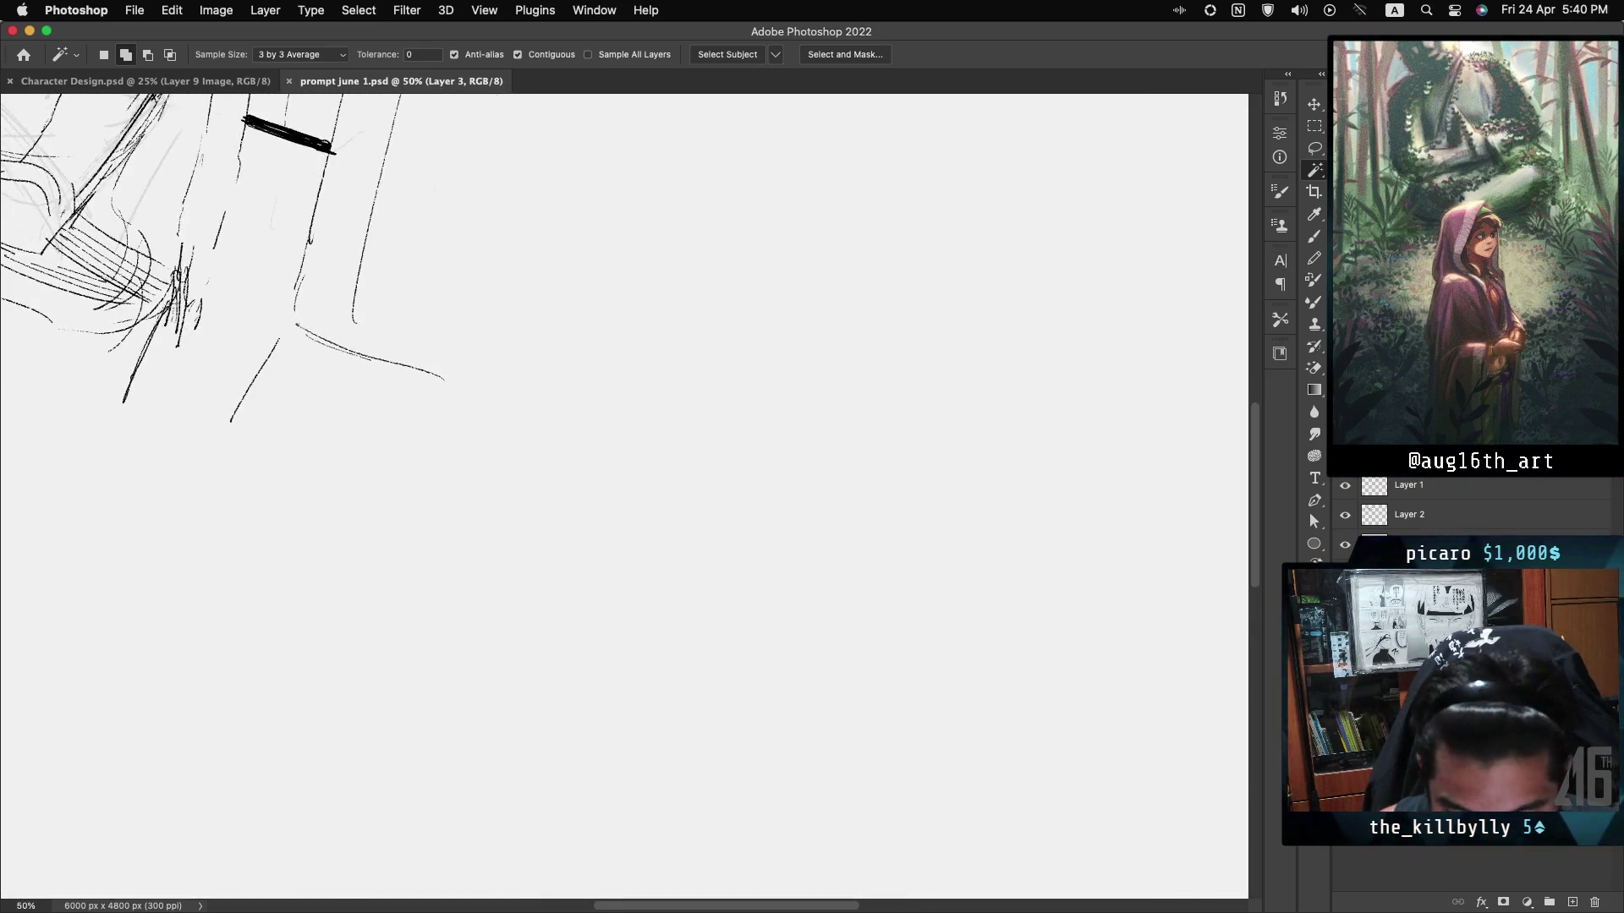
scroll(624, 496, up, 10)
scroll(624, 496, left, 8)
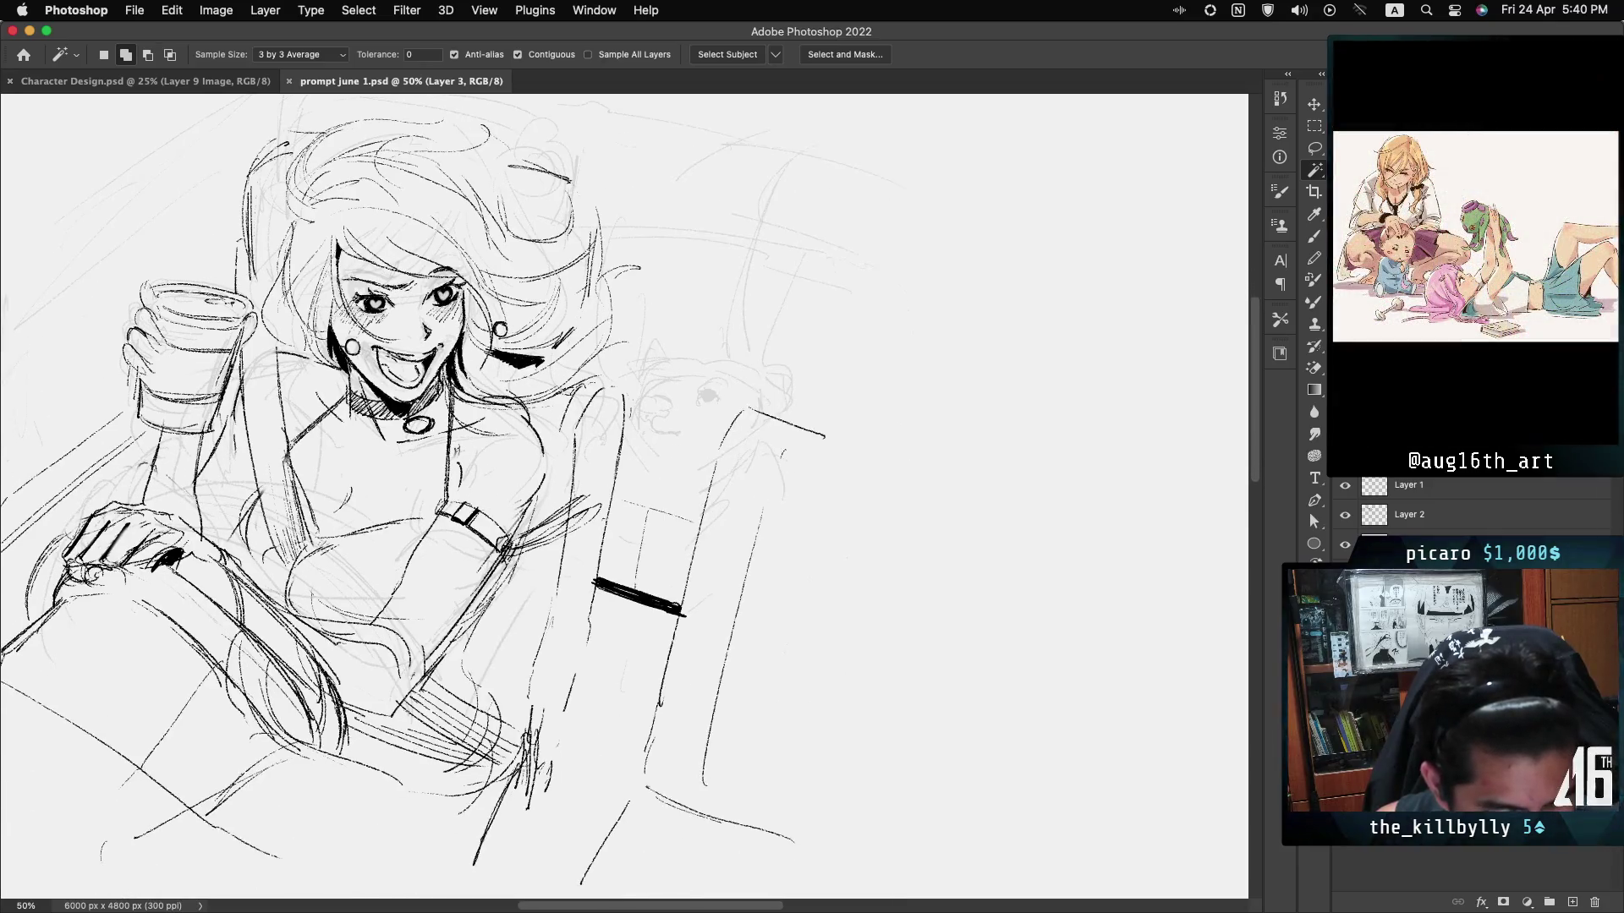
scroll(624, 497, left, 2)
scroll(624, 496, down, 1)
scroll(624, 496, right, 1)
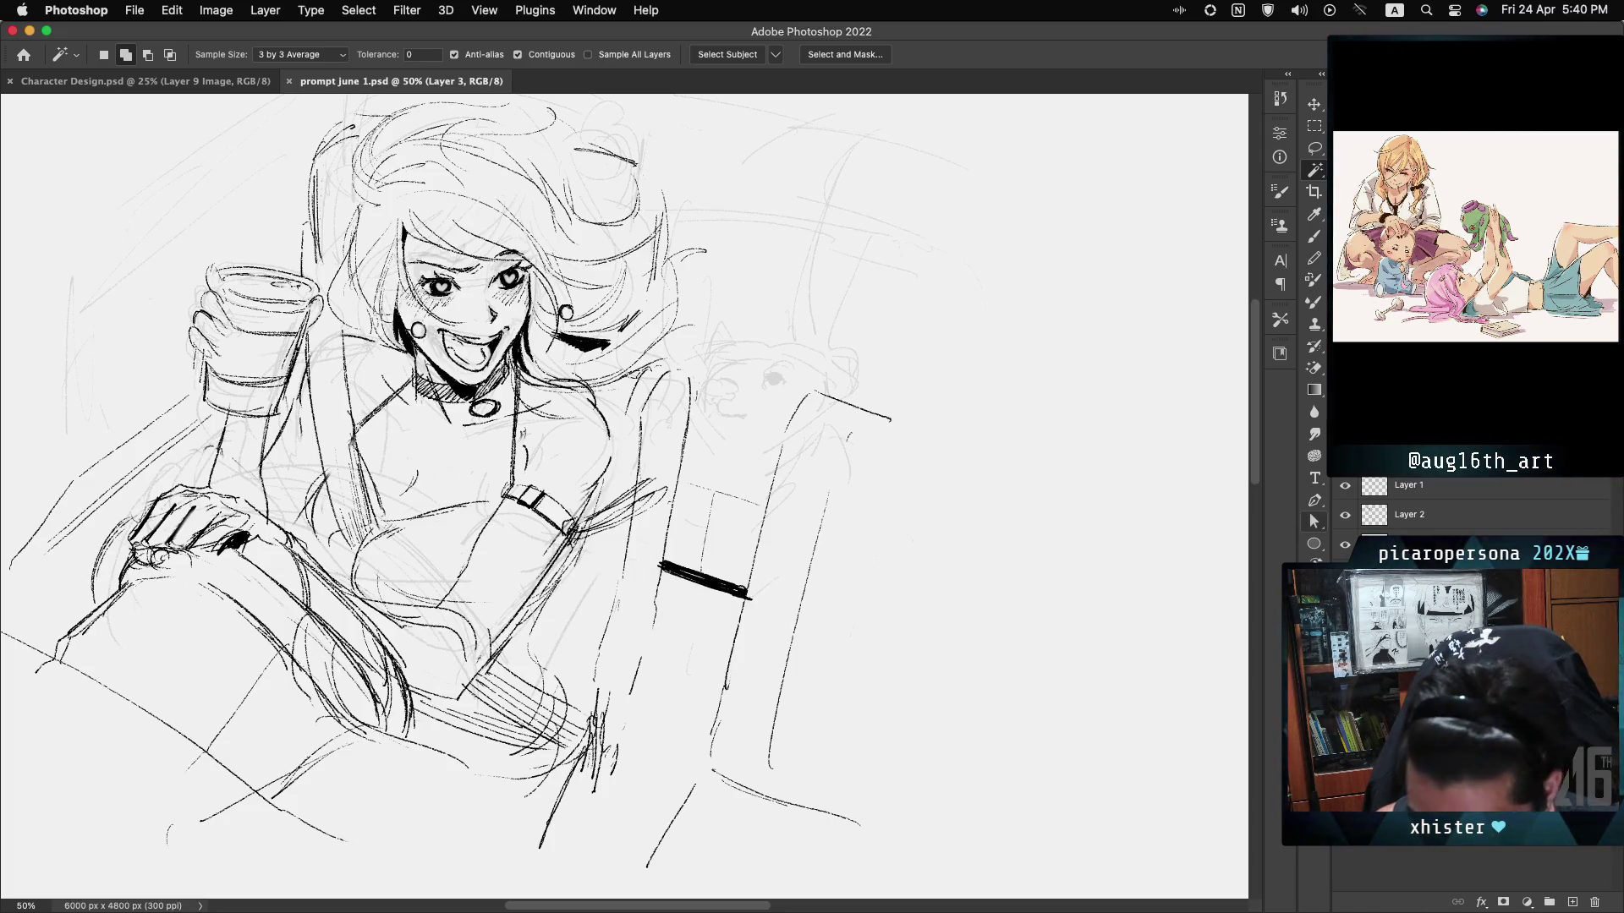
click(1345, 486)
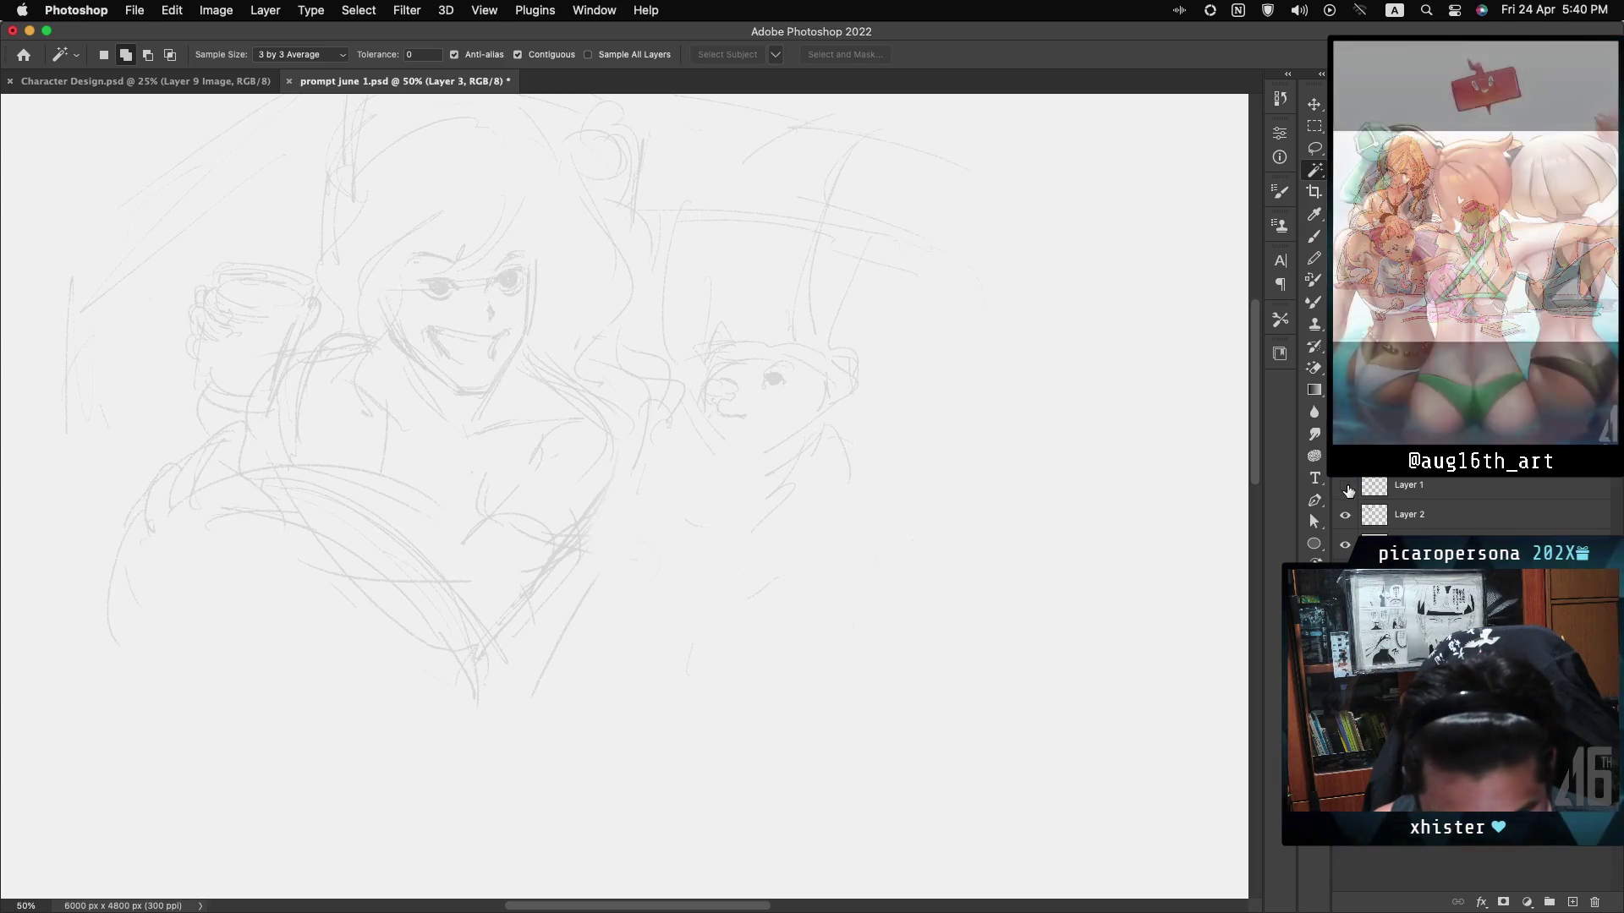
click(1346, 488)
click(1347, 495)
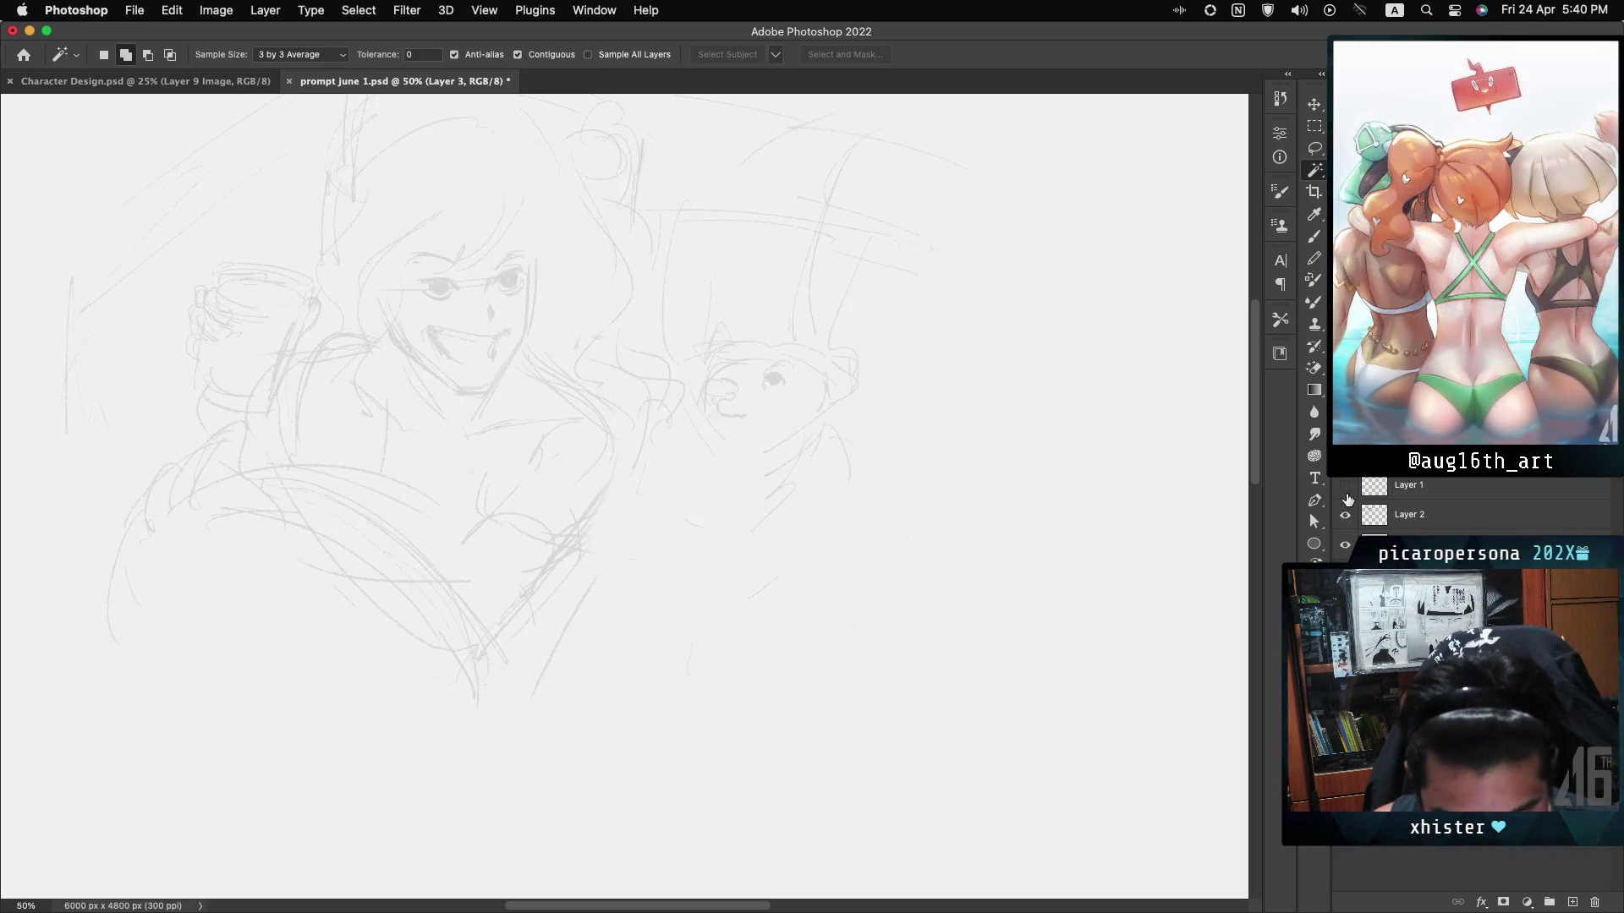
click(1346, 487)
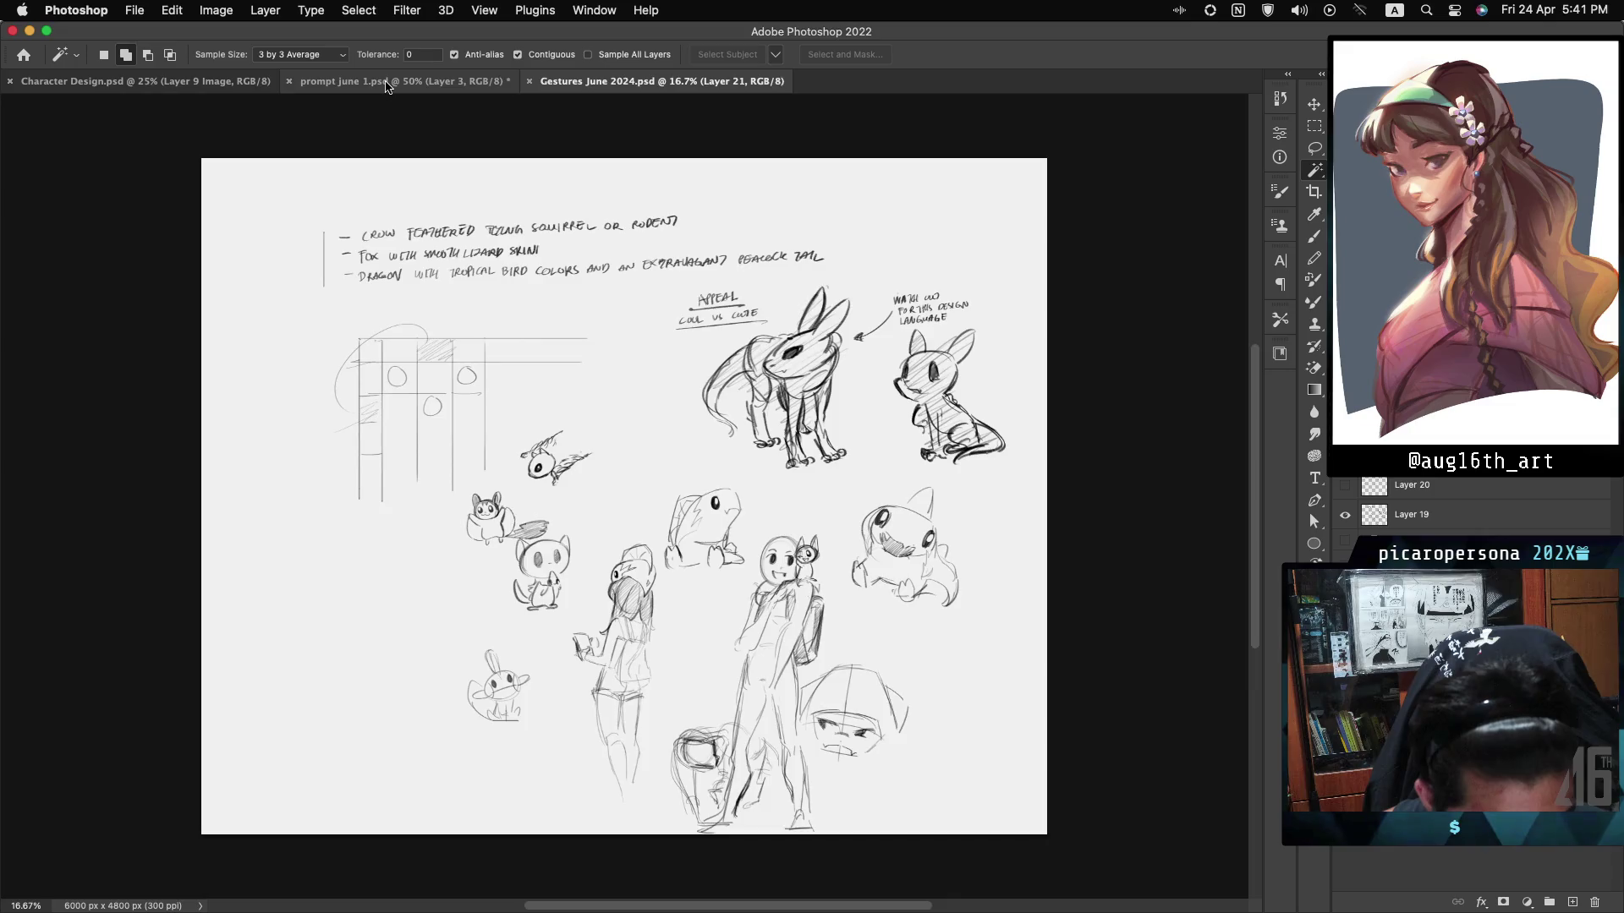
Switch to prompt june 1.psd and select Layer 1 and Layer 2 together.
click(385, 82)
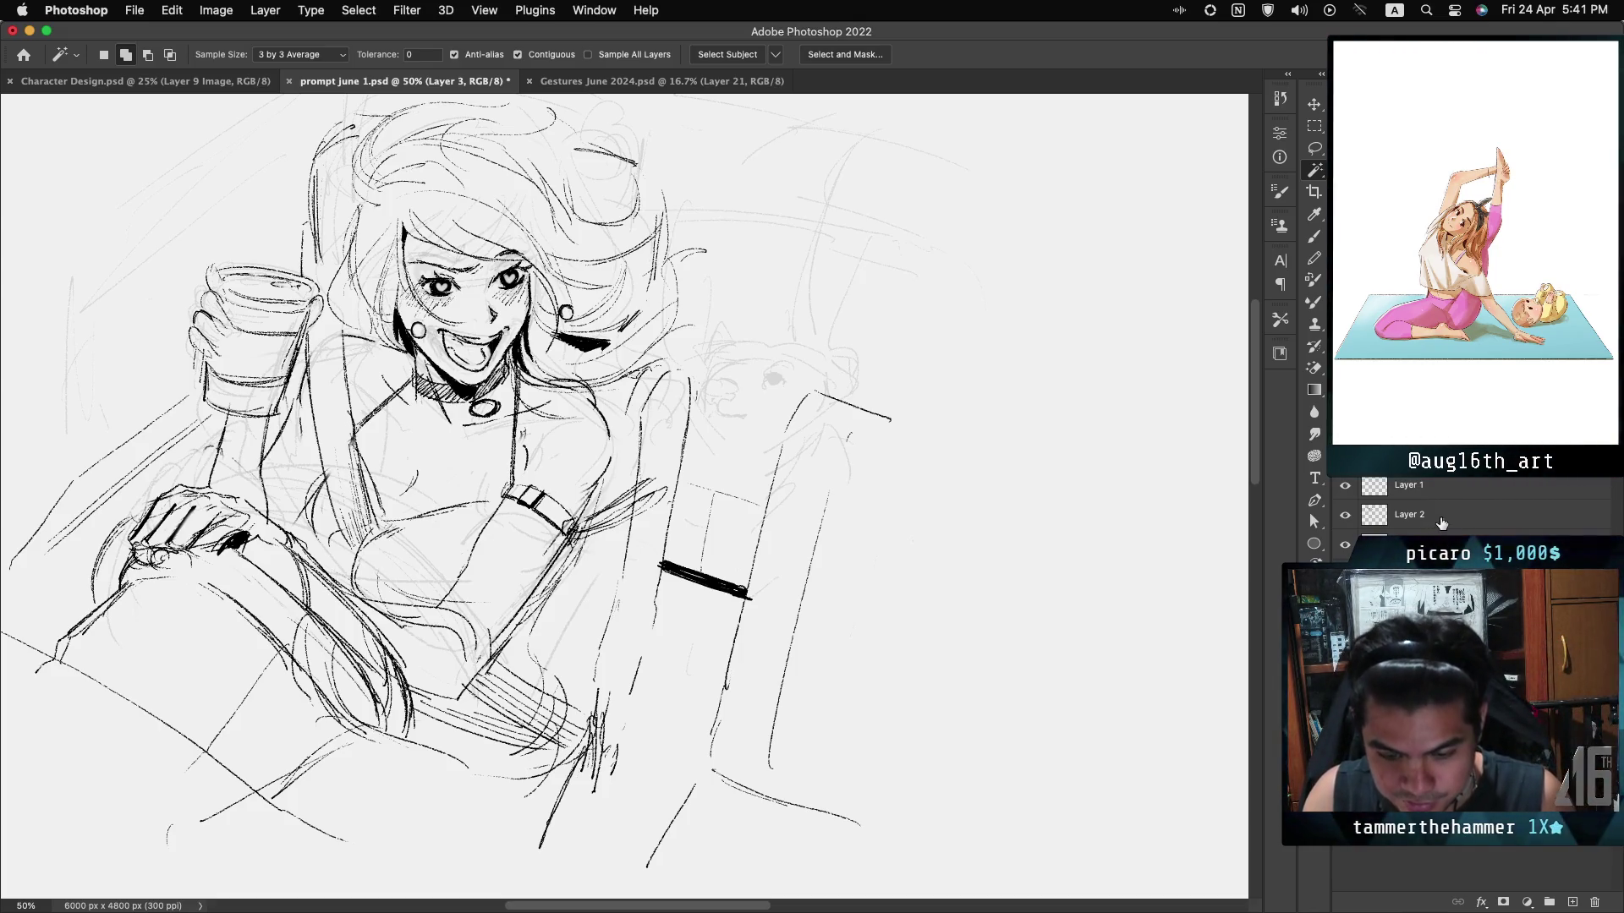
shift+click(1442, 523)
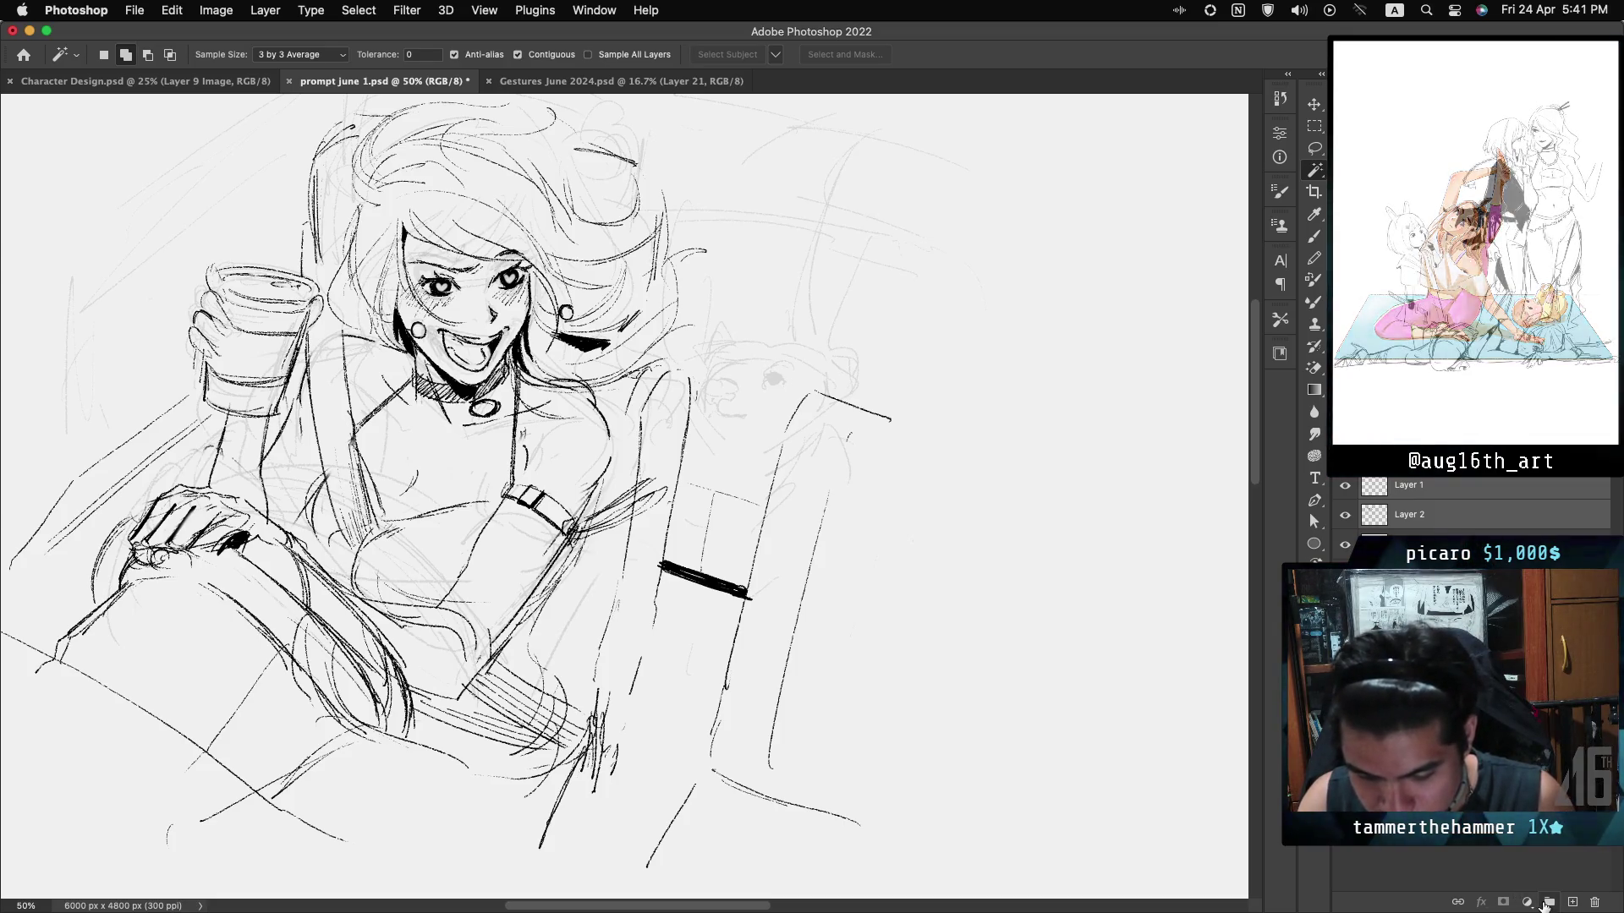
Group the sketch layers into hidden Group 1, add blank Layer 4, and select the Brush.
click(1548, 902)
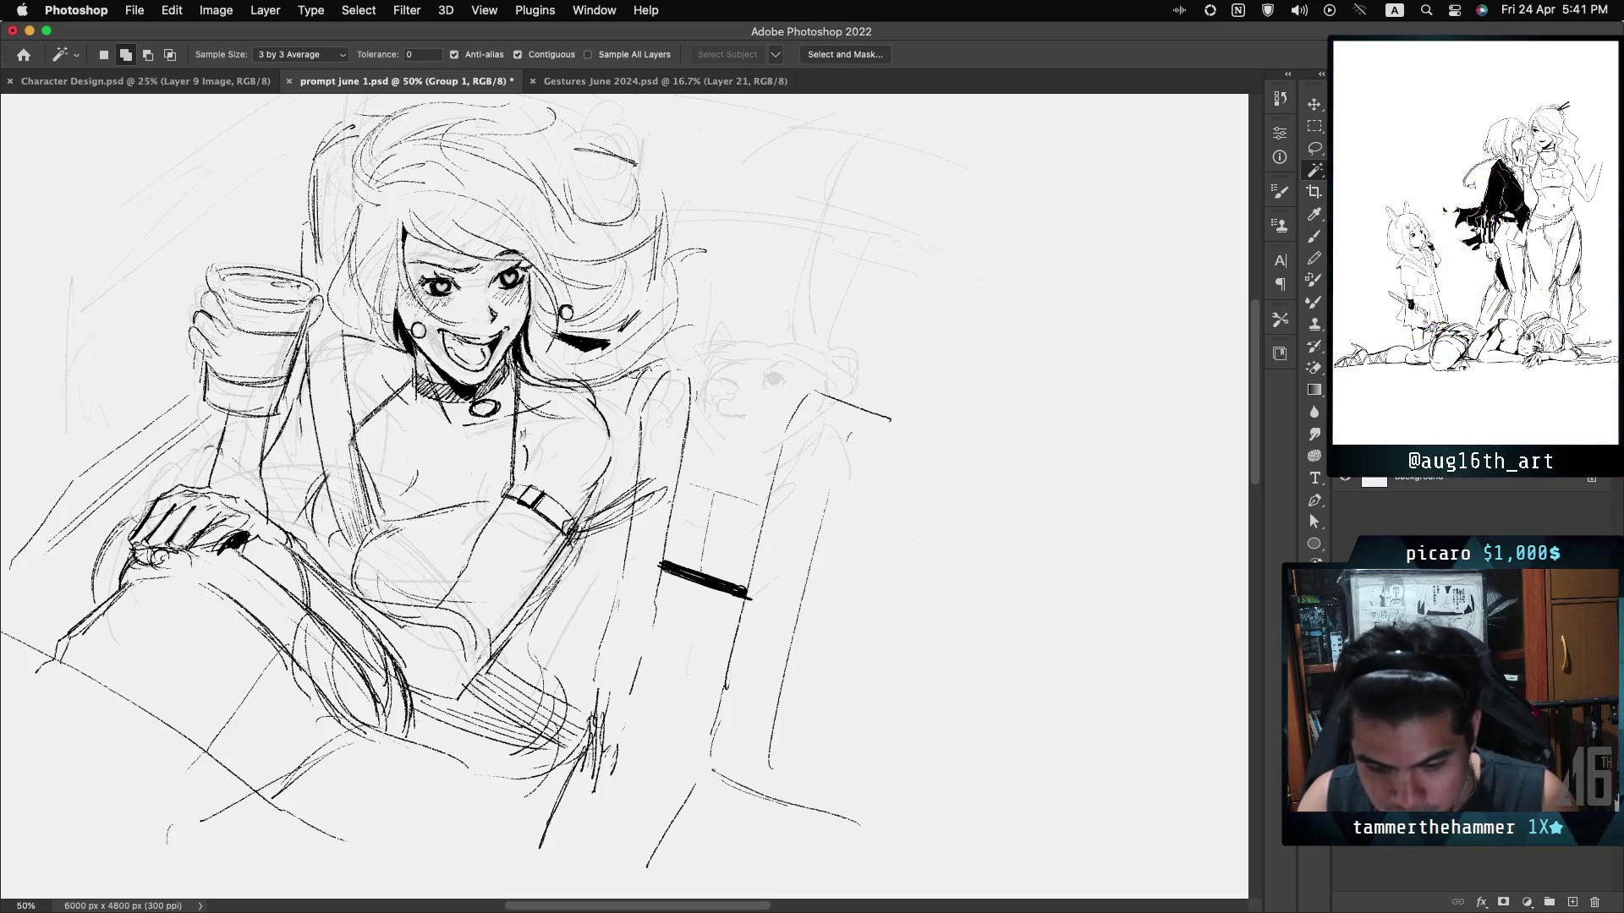
click(1345, 449)
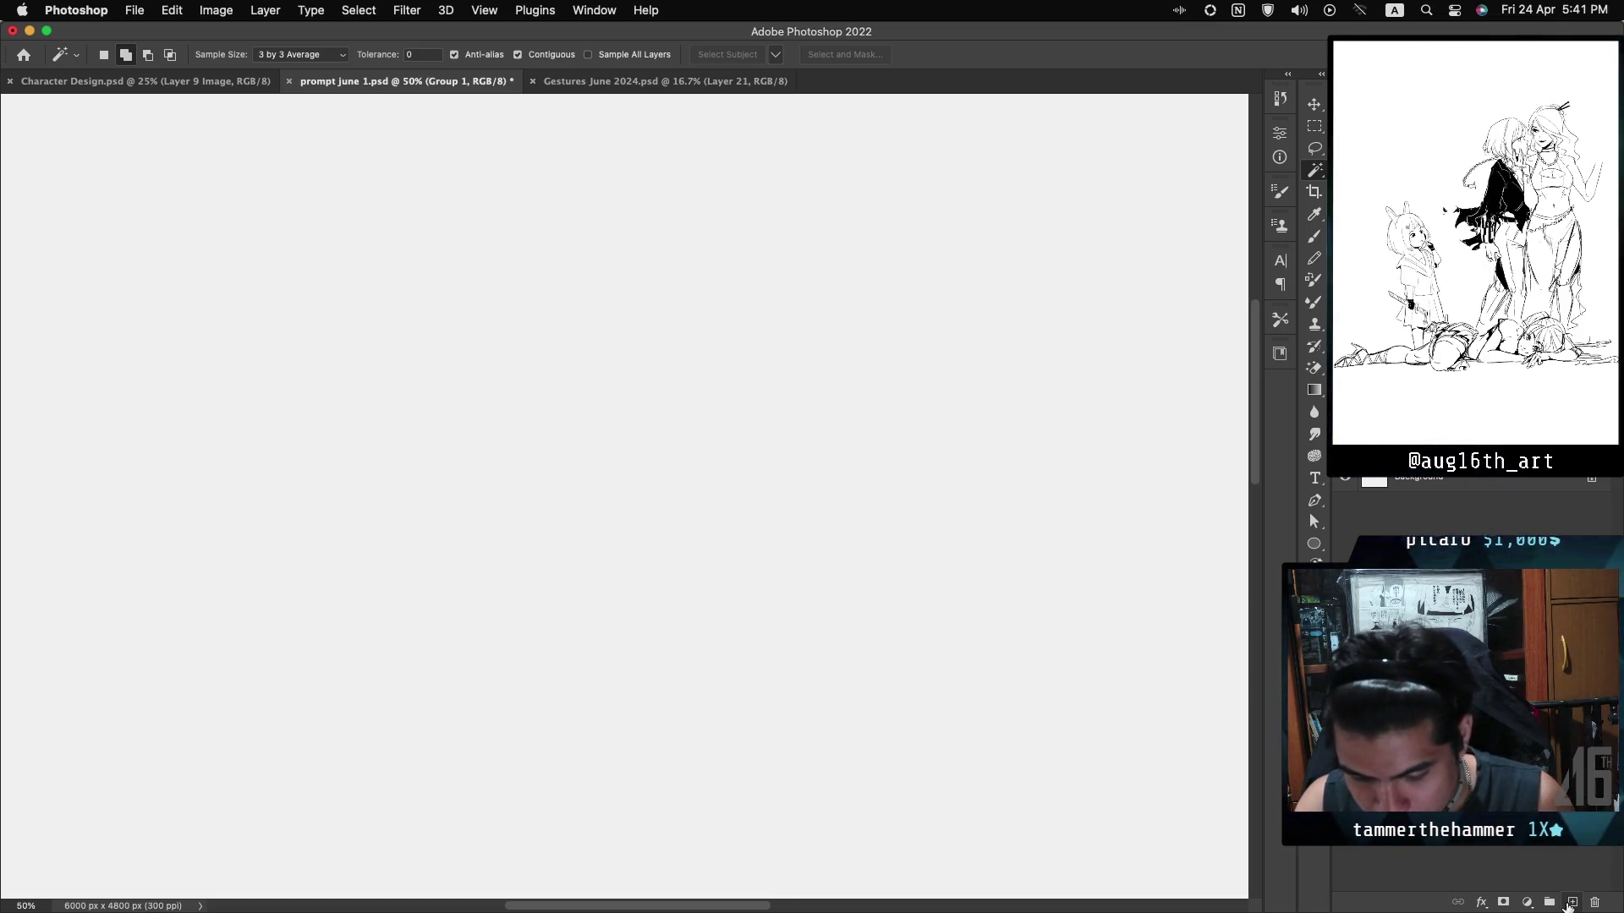
click(1571, 902)
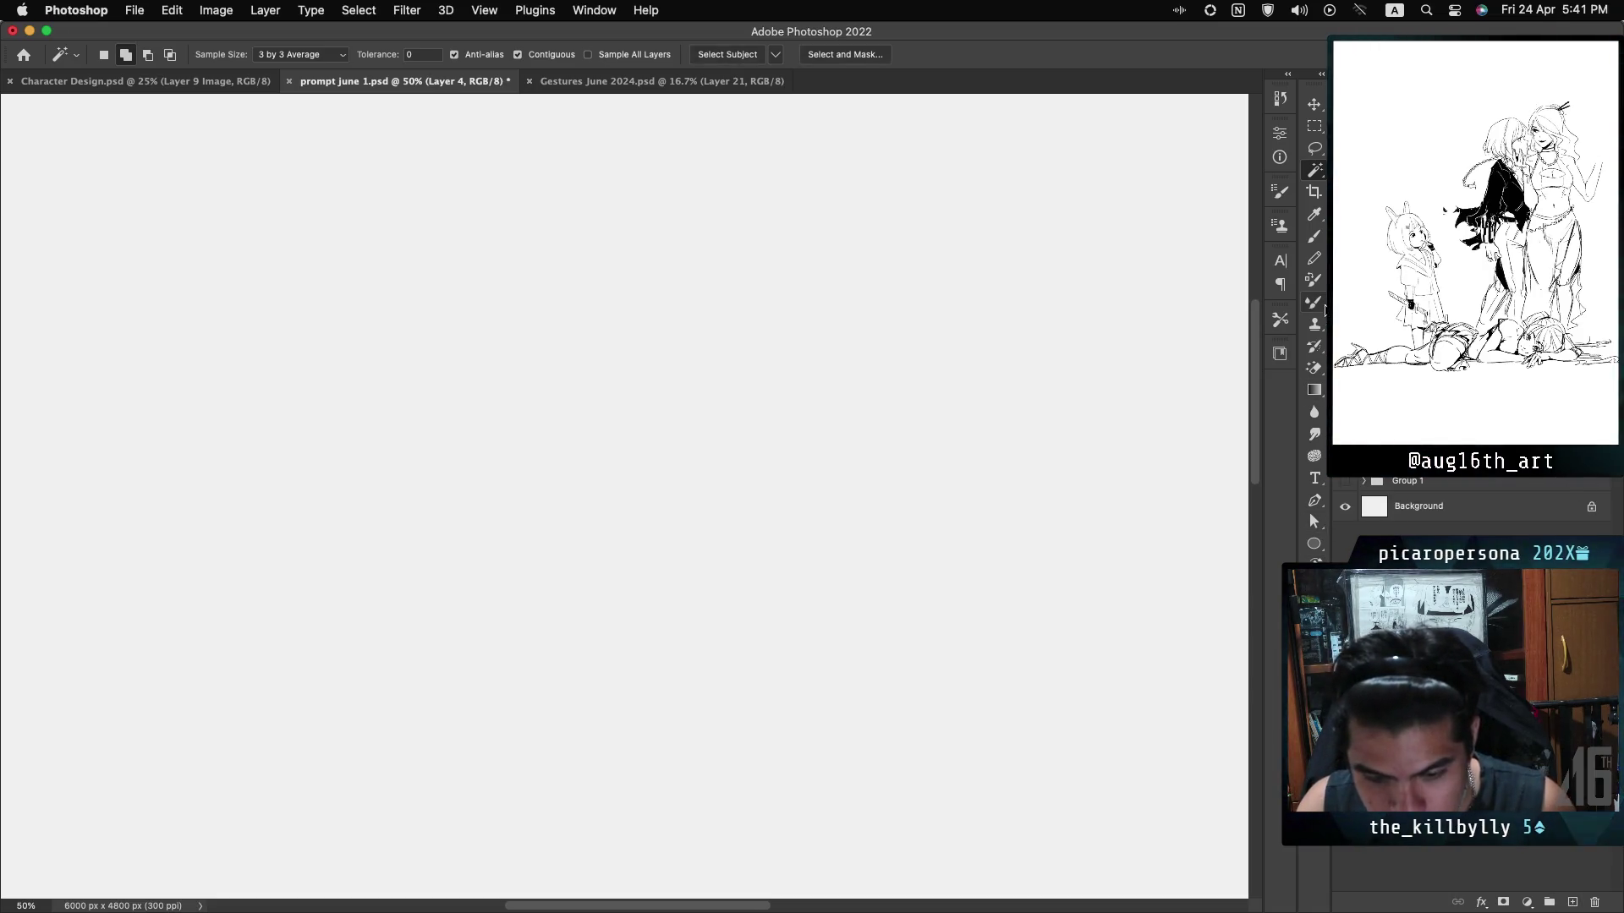
click(1313, 236)
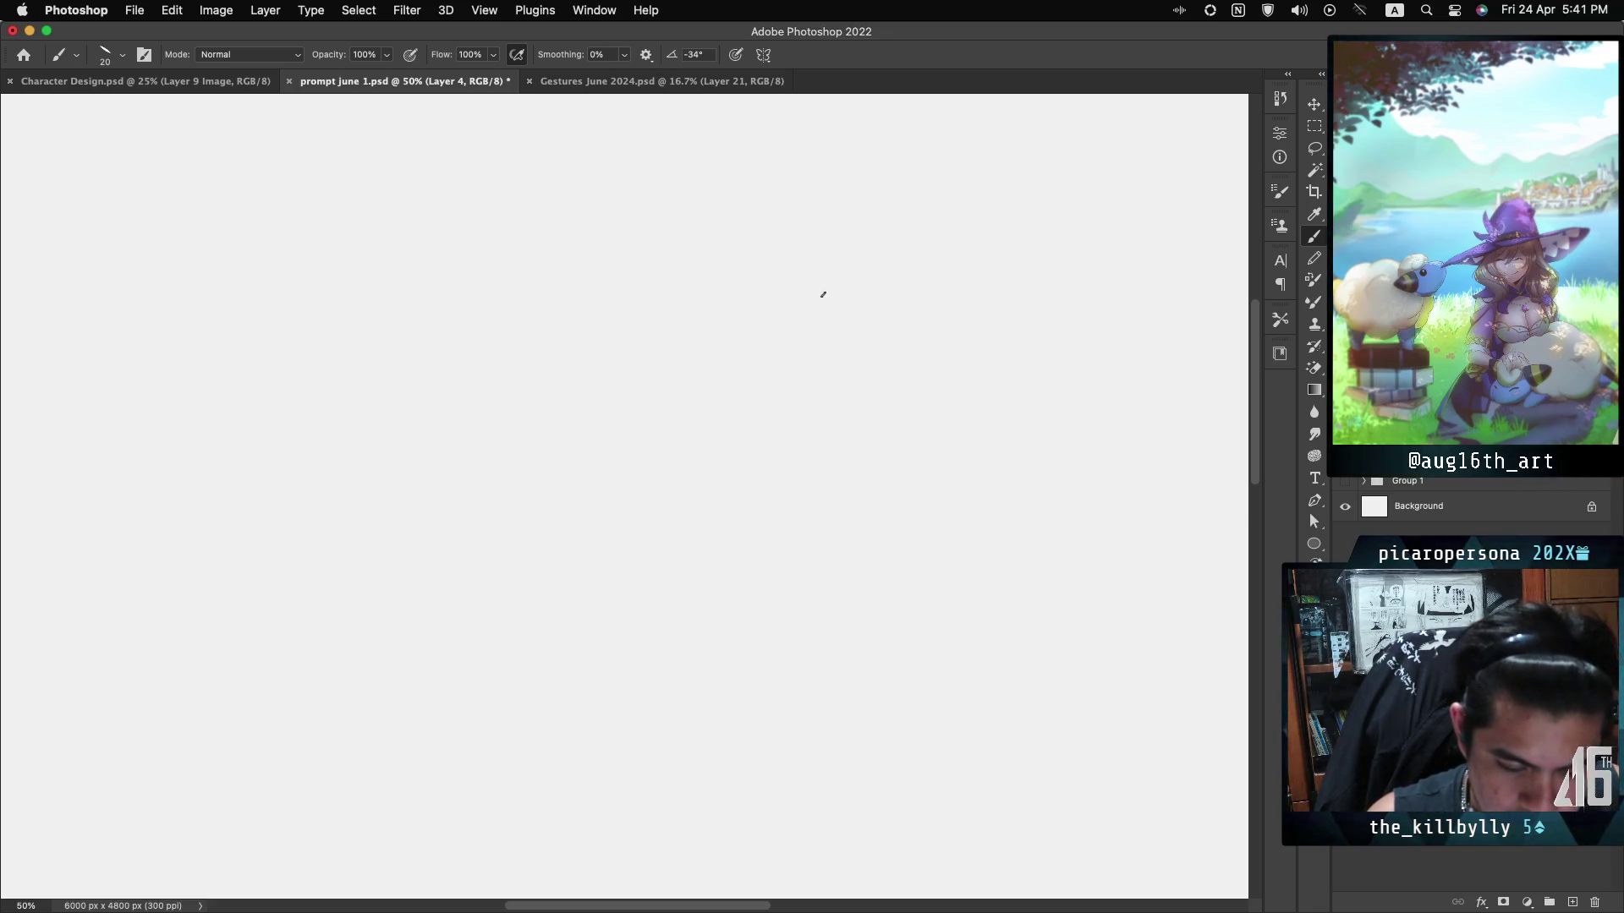
drag(453, 252, 528, 248)
mouse_move(567, 293)
mouse_down()
mouse_move(516, 346)
mouse_move(444, 580)
mouse_up()
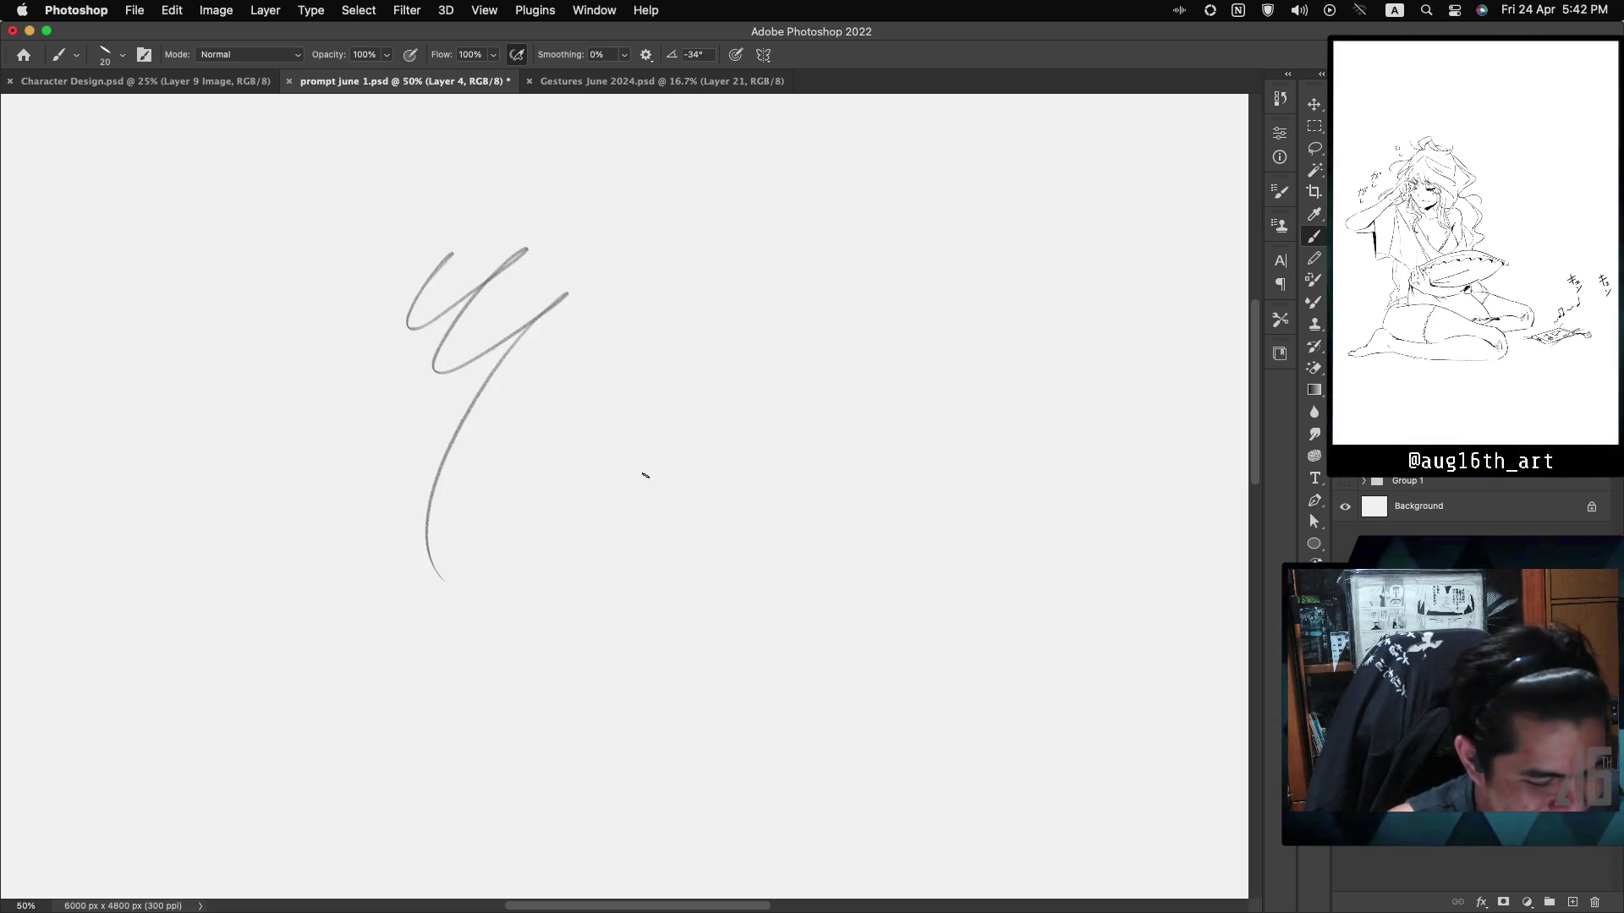
click(814, 271)
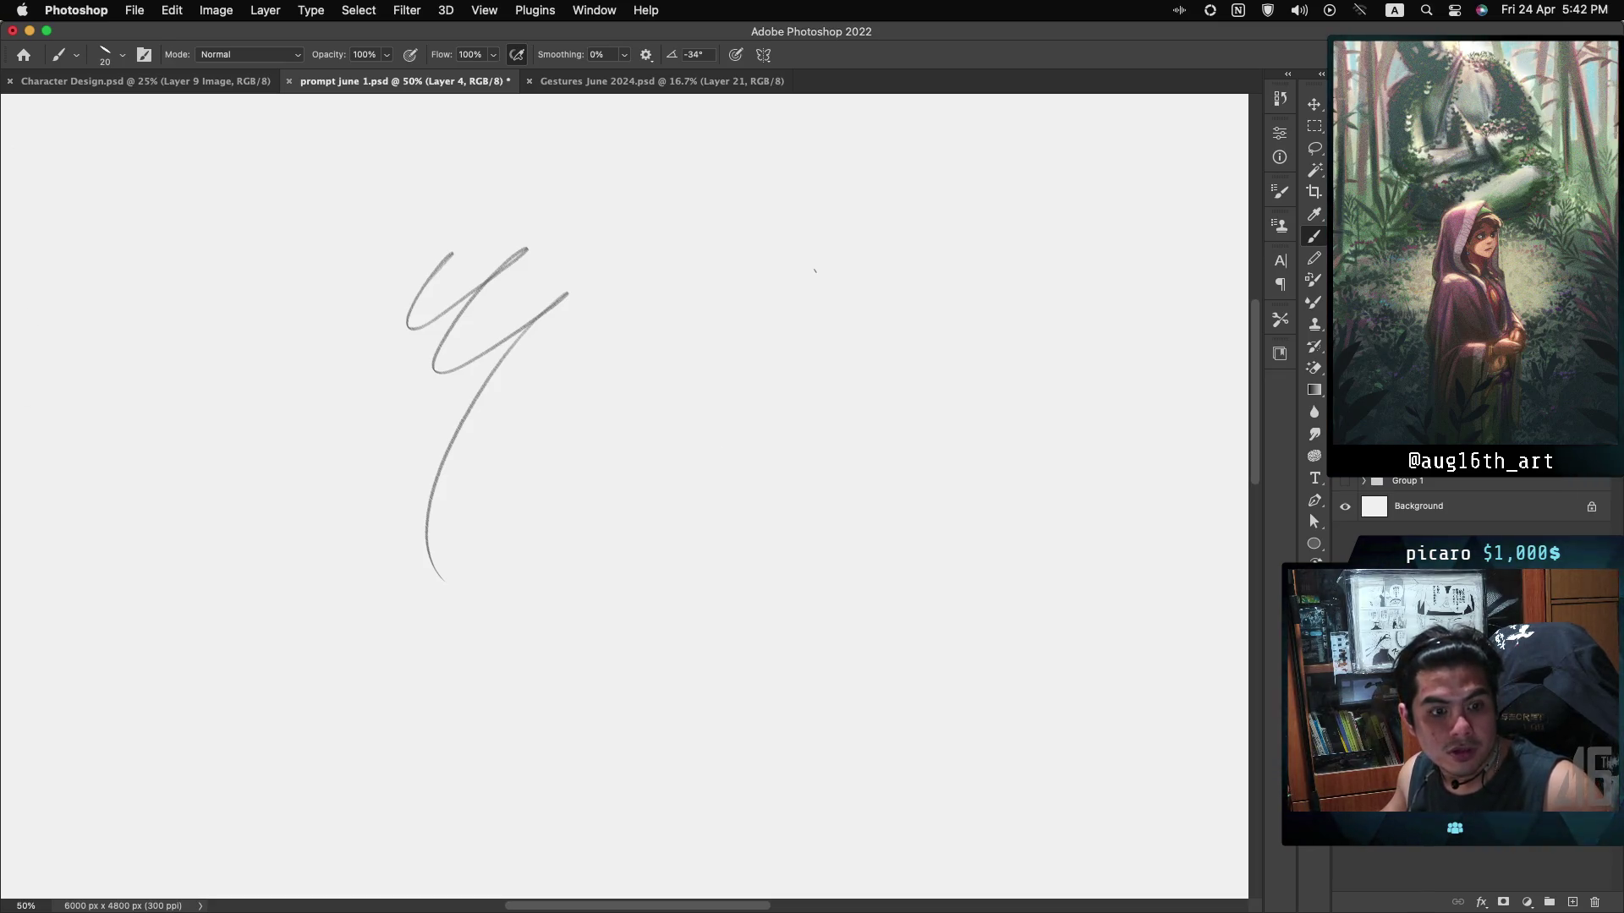
click(661, 453)
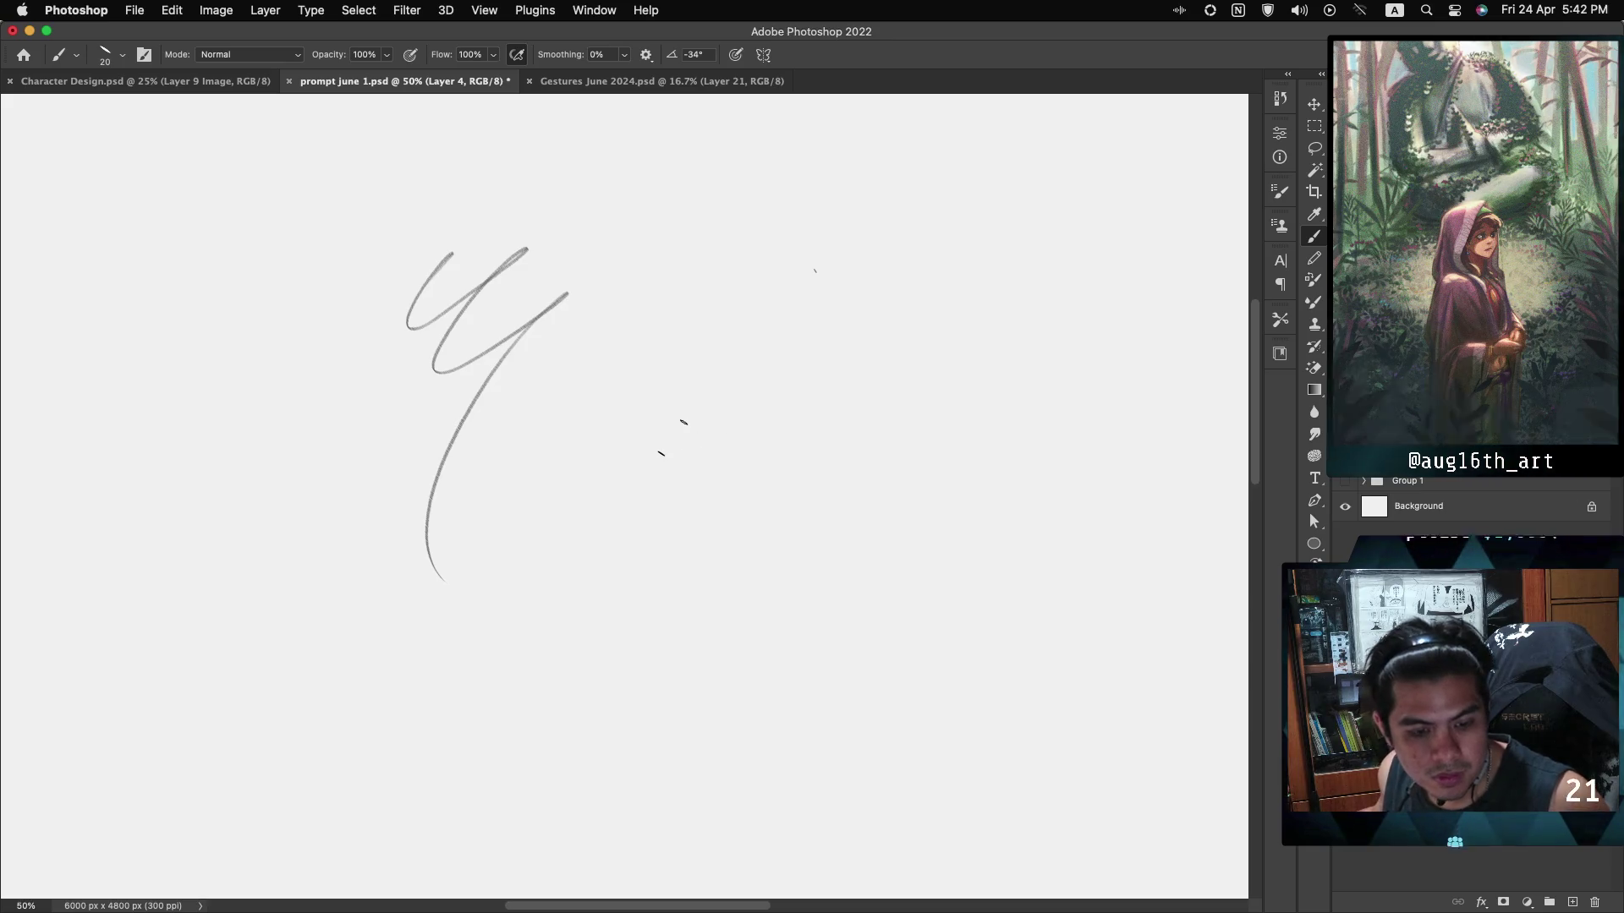
key(Delete)
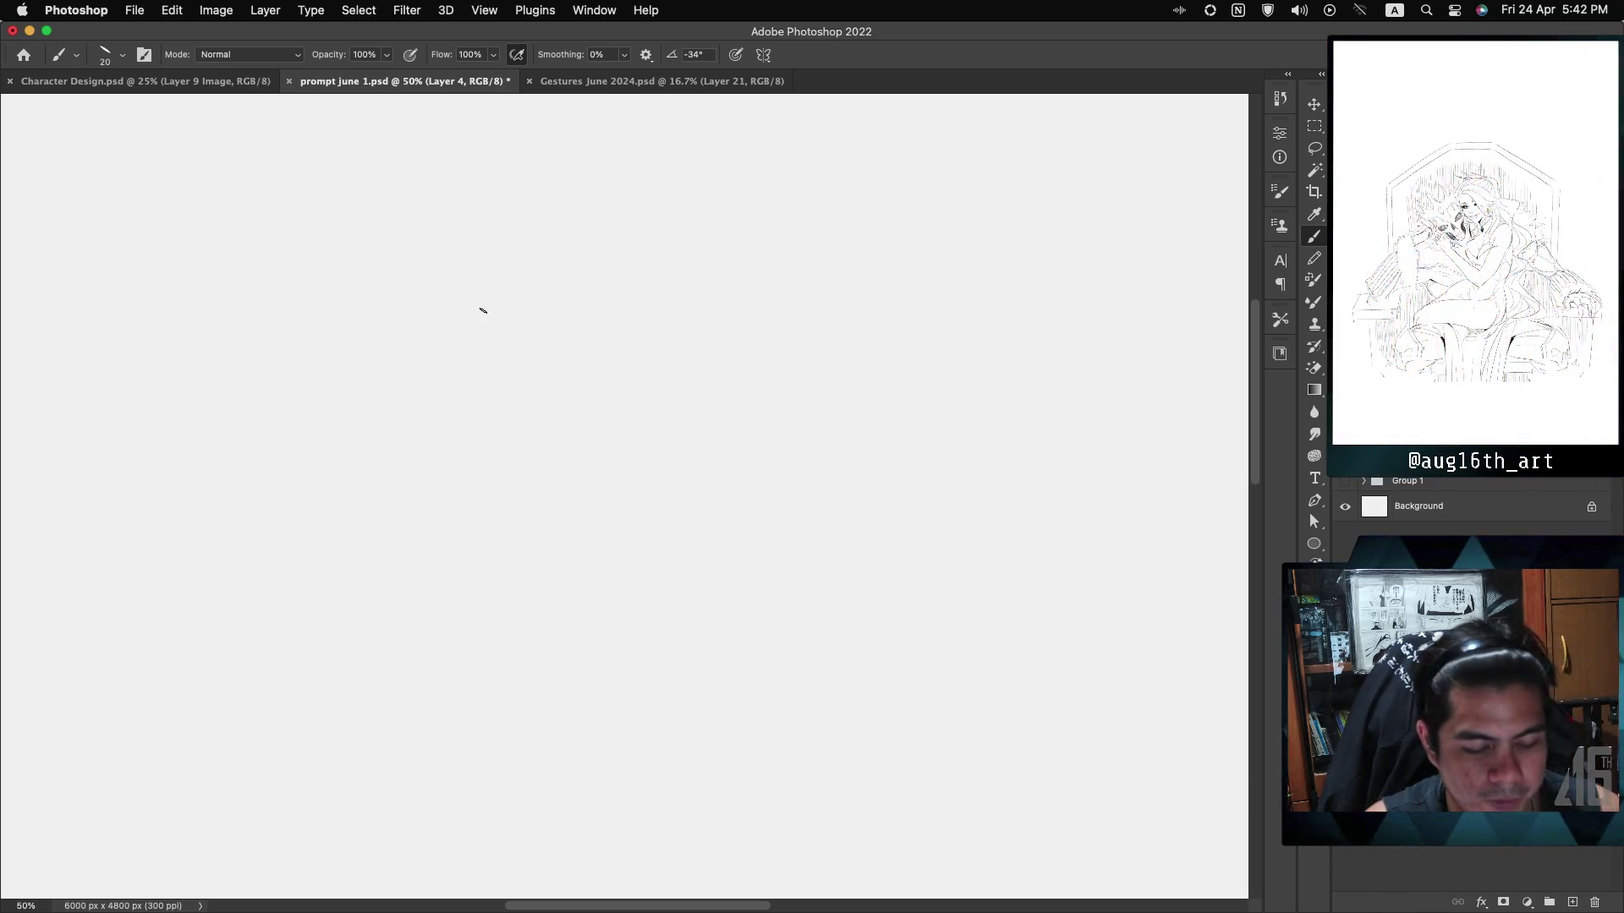
mouse_move(444, 271)
mouse_down()
mouse_move(417, 333)
mouse_move(504, 559)
mouse_move(682, 538)
mouse_up()
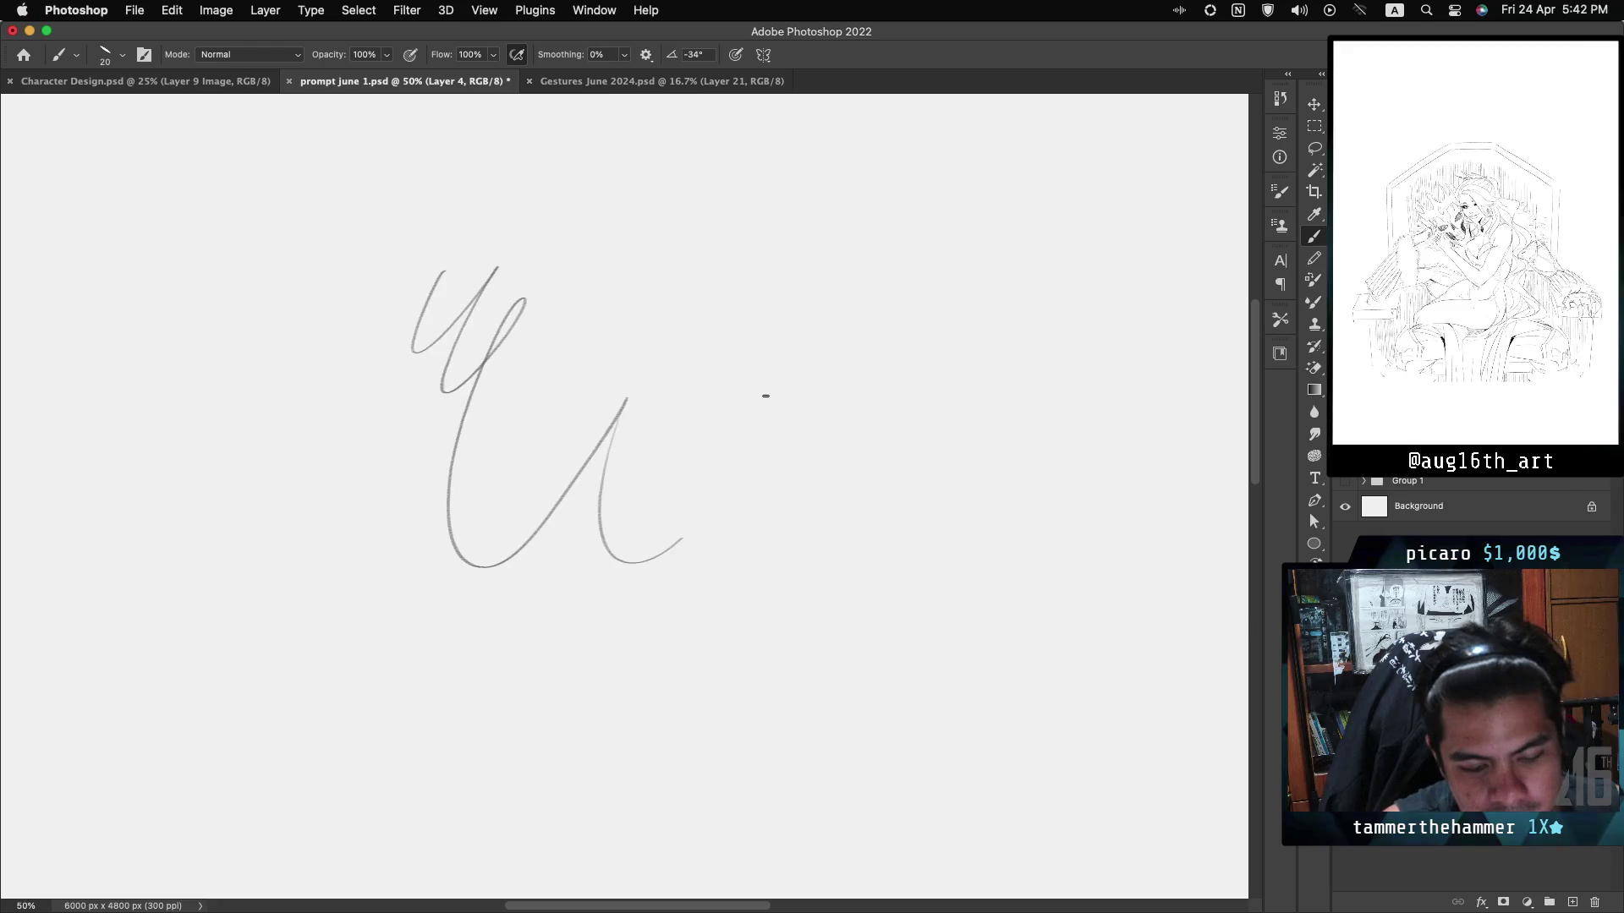
key(super+z)
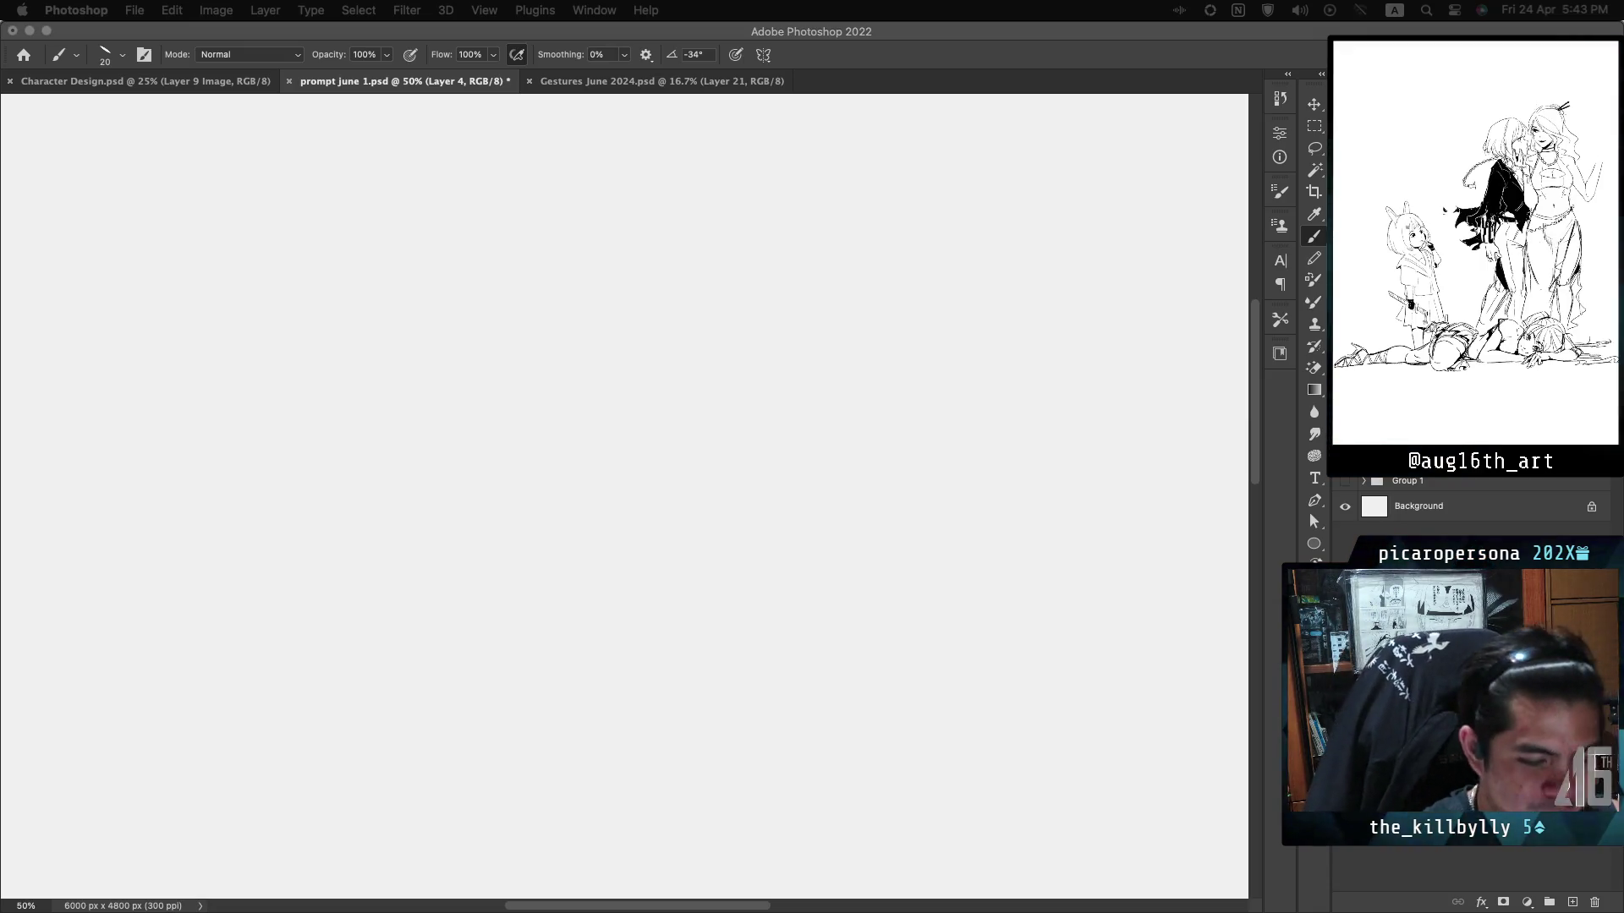
click(417, 315)
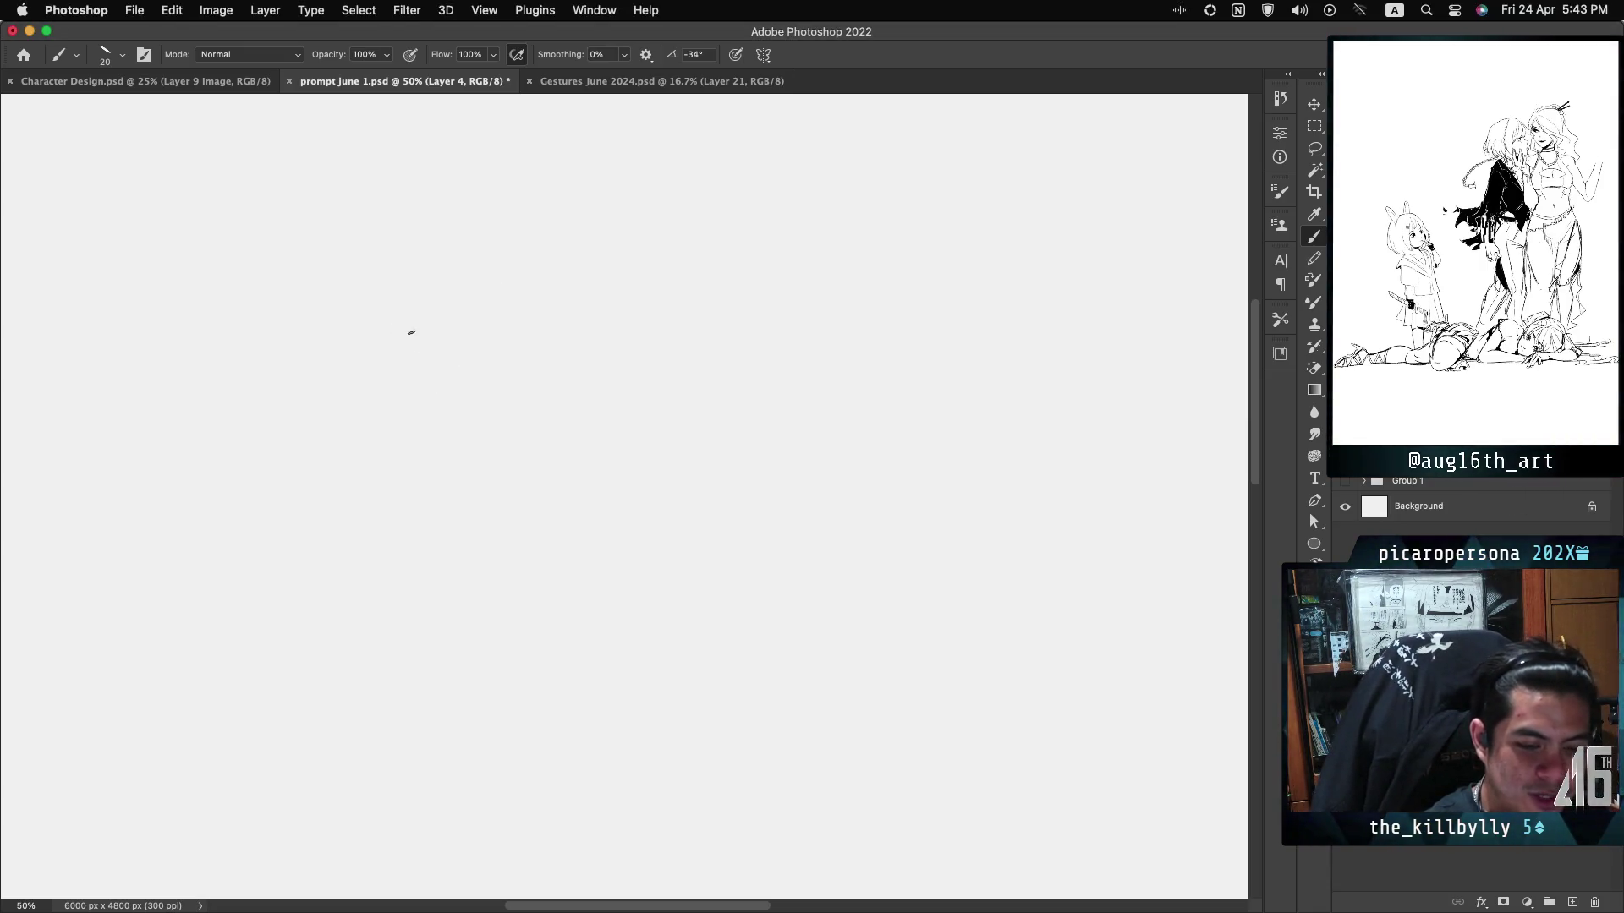
mouse_move(420, 355)
mouse_down()
mouse_move(371, 406)
mouse_move(397, 425)
mouse_up()
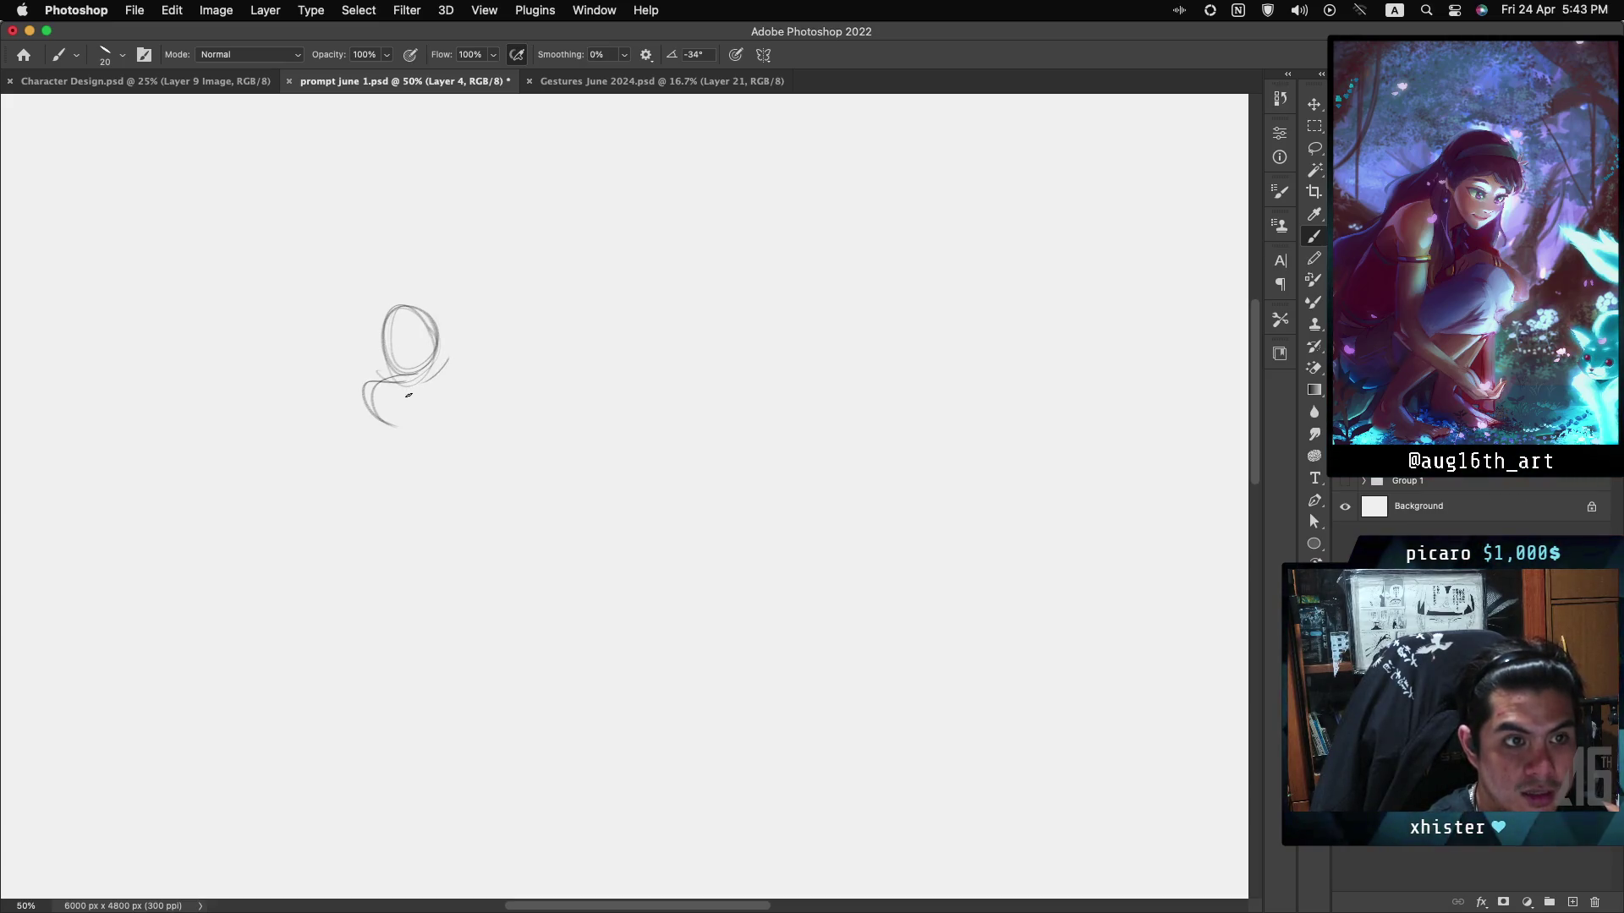
Undo the stray stroke and sketch the body lines down from the head.
key(super+z)
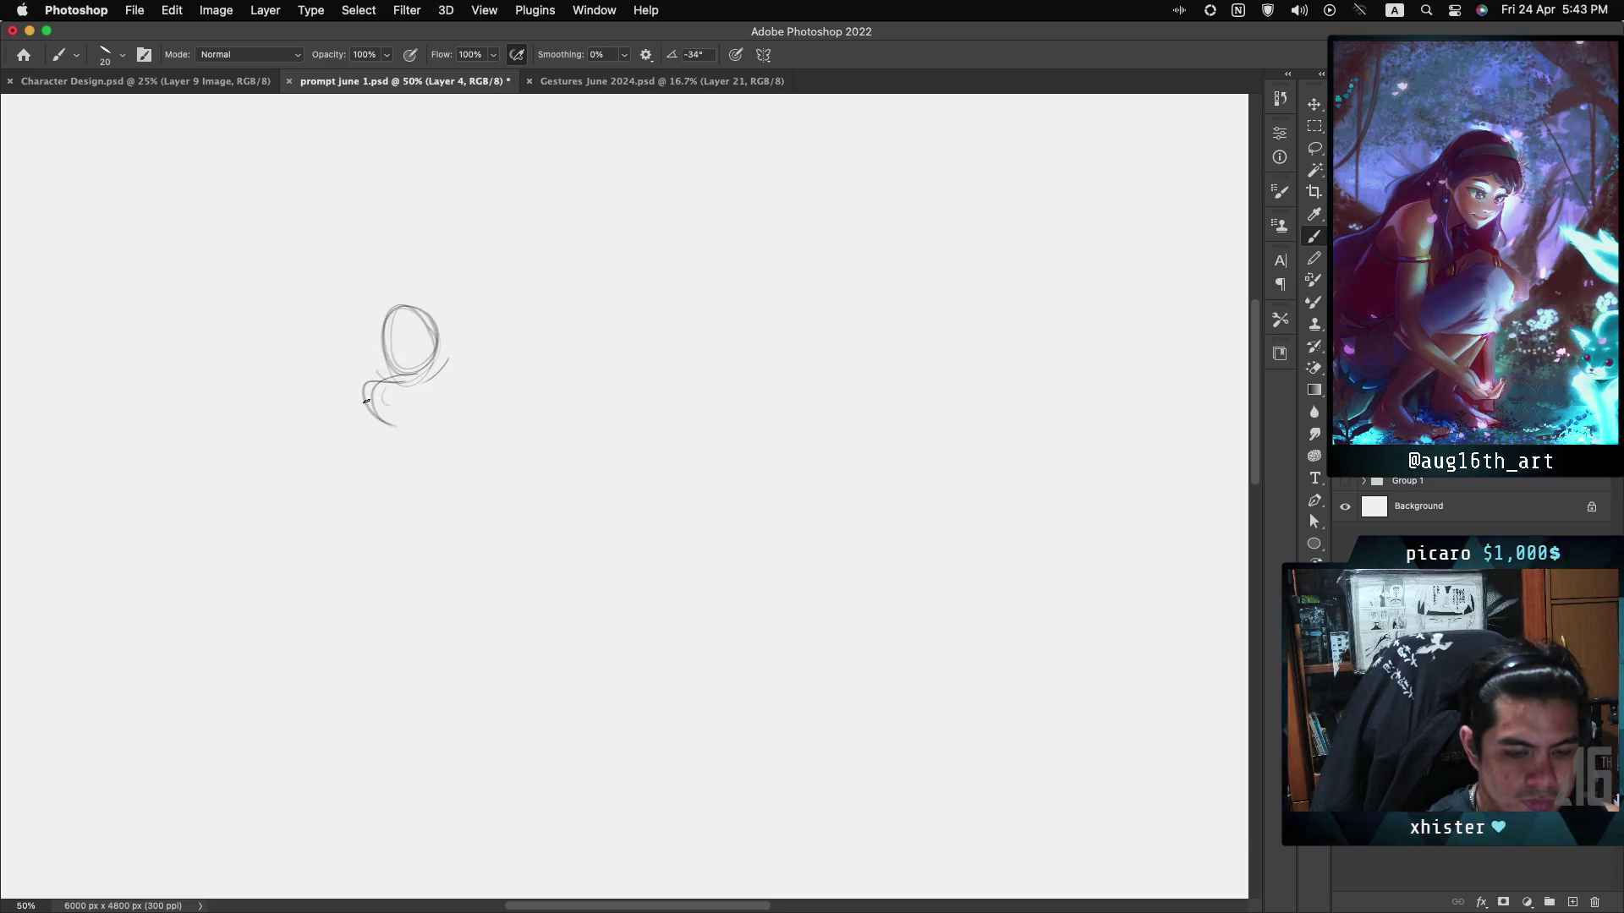
drag(372, 384, 465, 231)
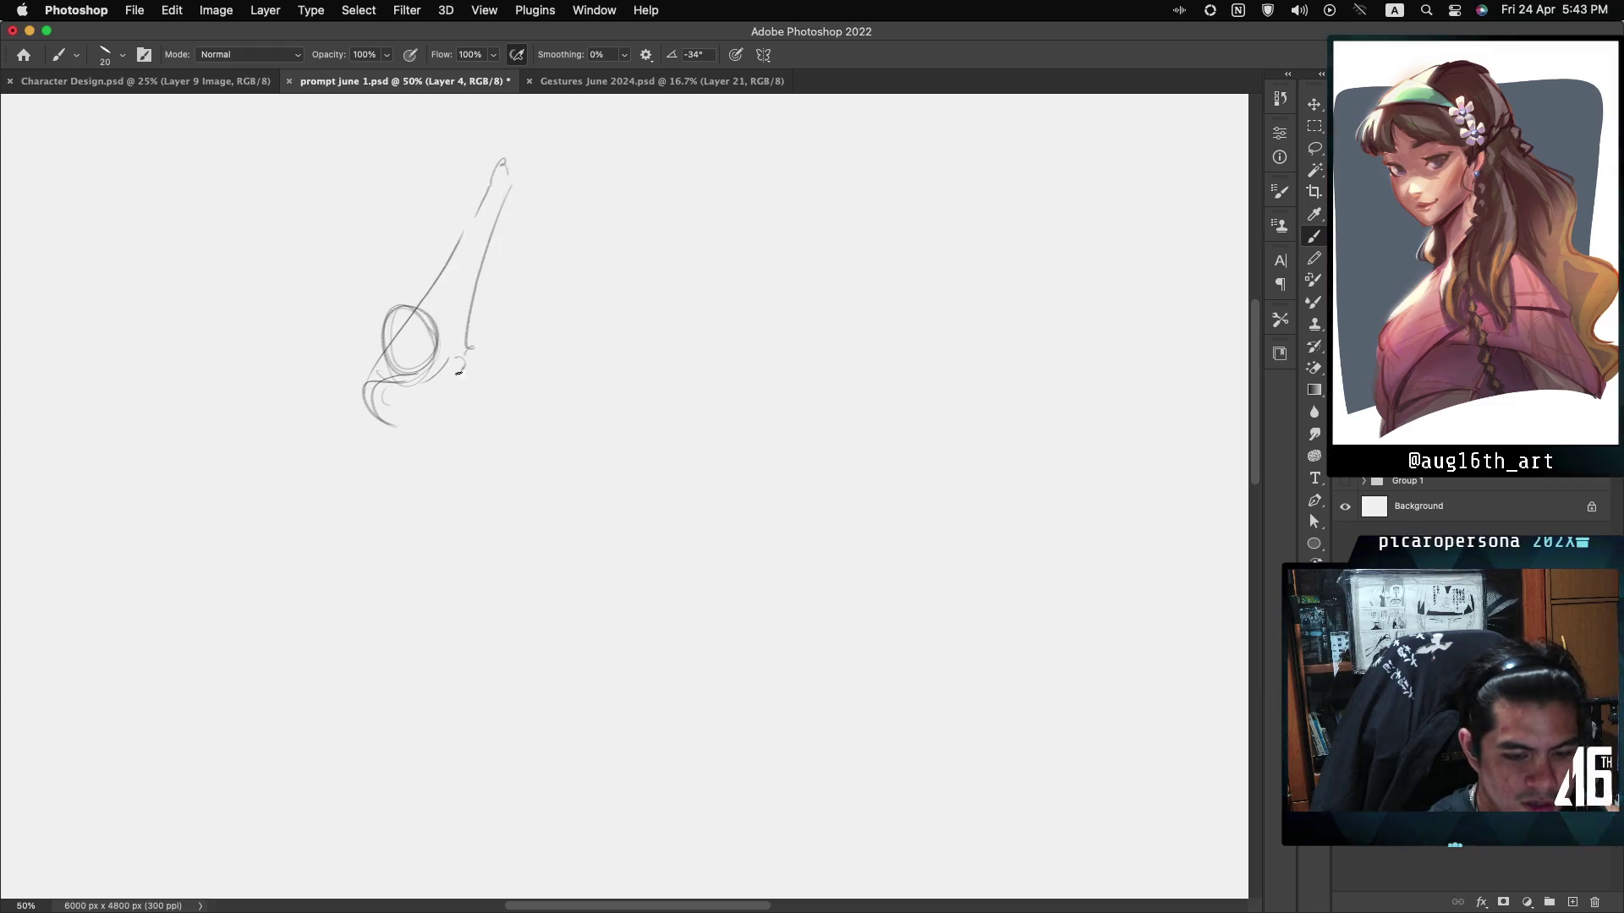
drag(464, 358, 453, 378)
drag(389, 423, 412, 476)
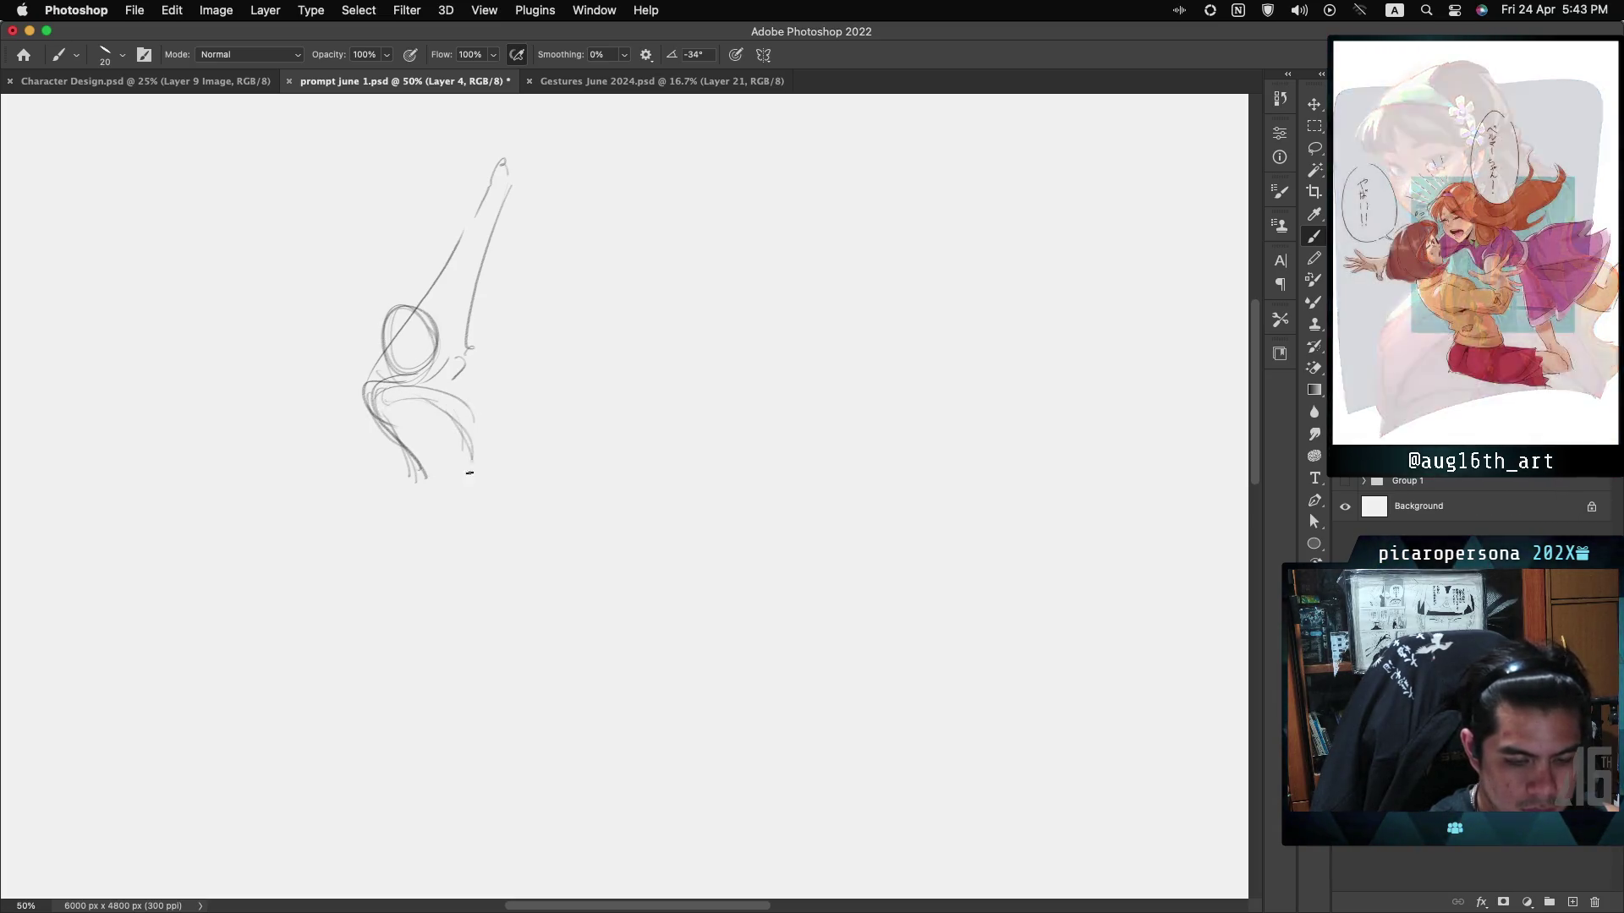
drag(384, 391, 460, 462)
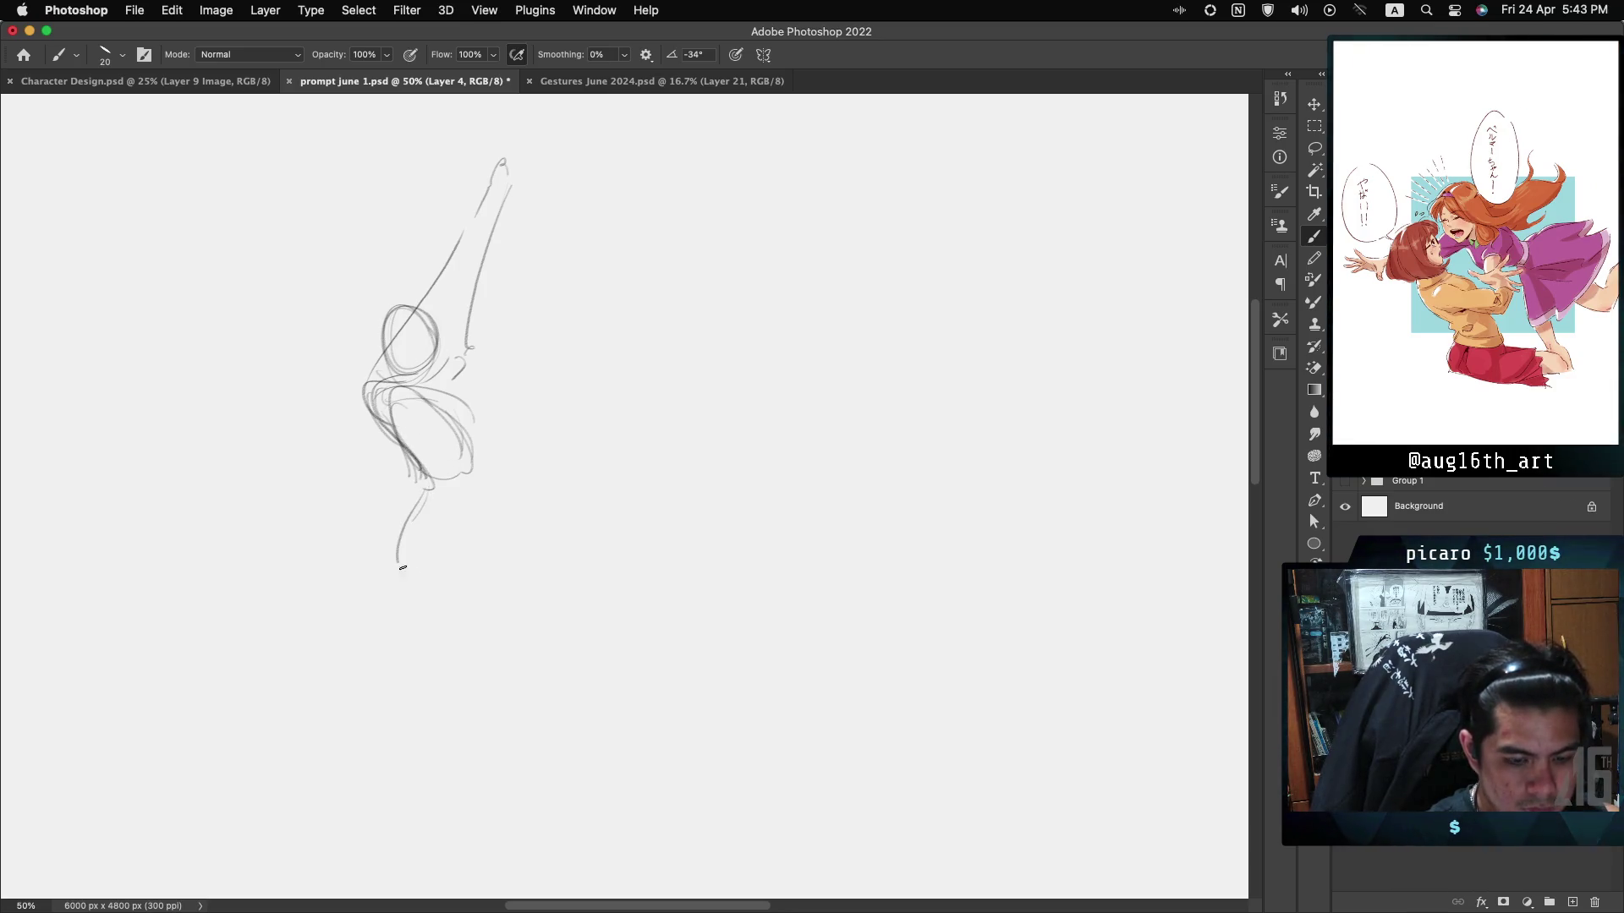
Sketch the bent leg and the figure's right edge, extending the leg line to the foot.
drag(403, 568, 482, 548)
drag(478, 474, 476, 529)
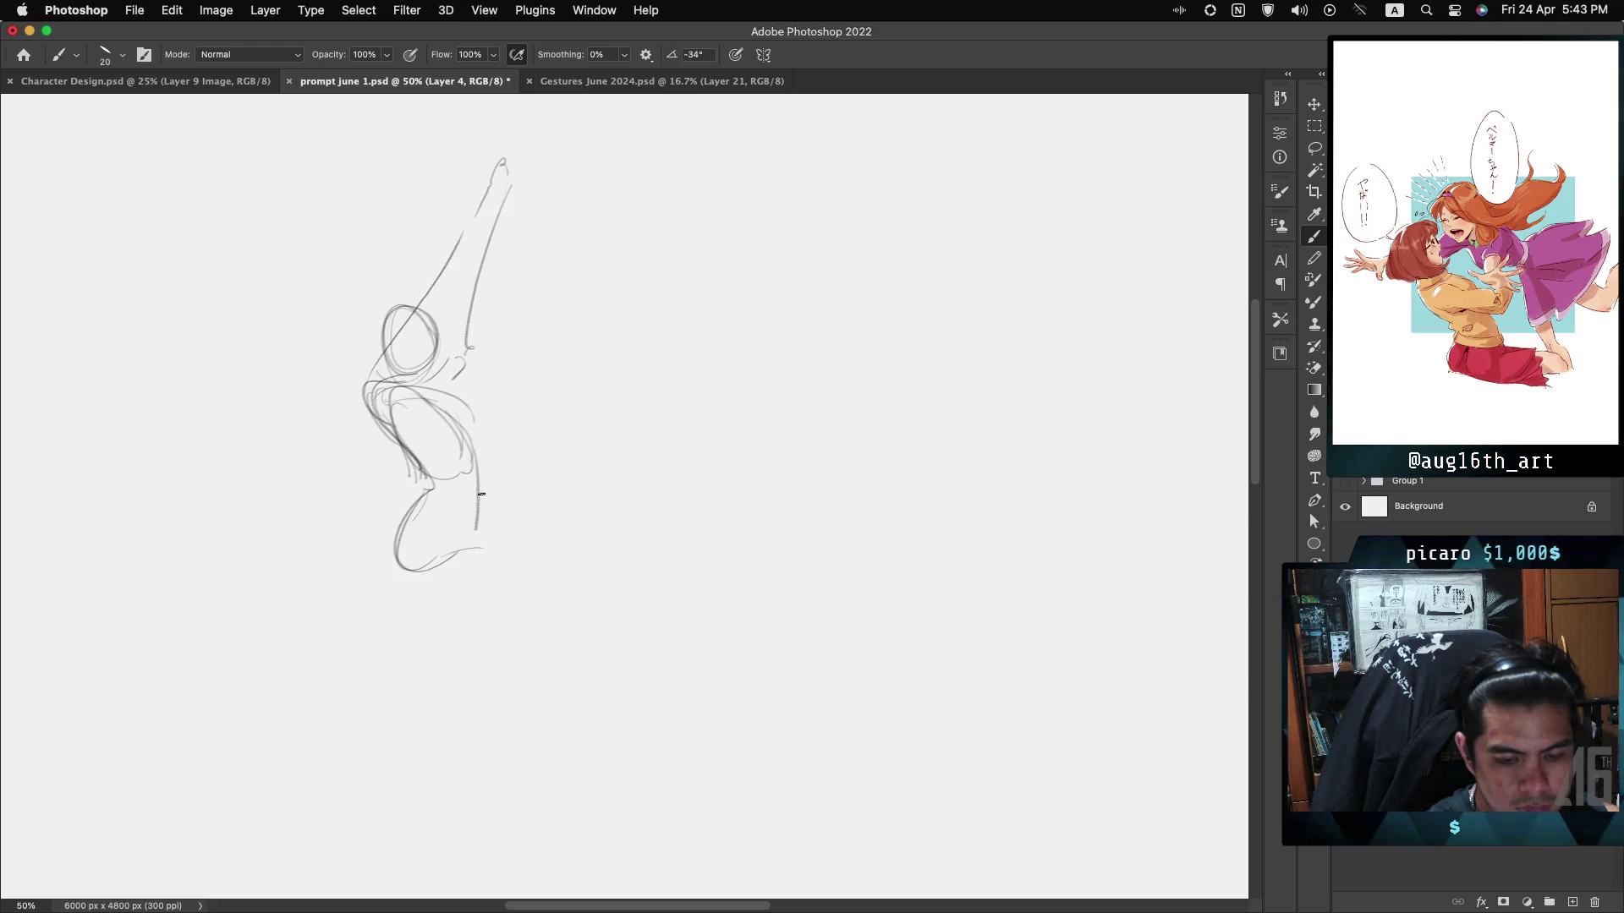
drag(464, 420, 485, 530)
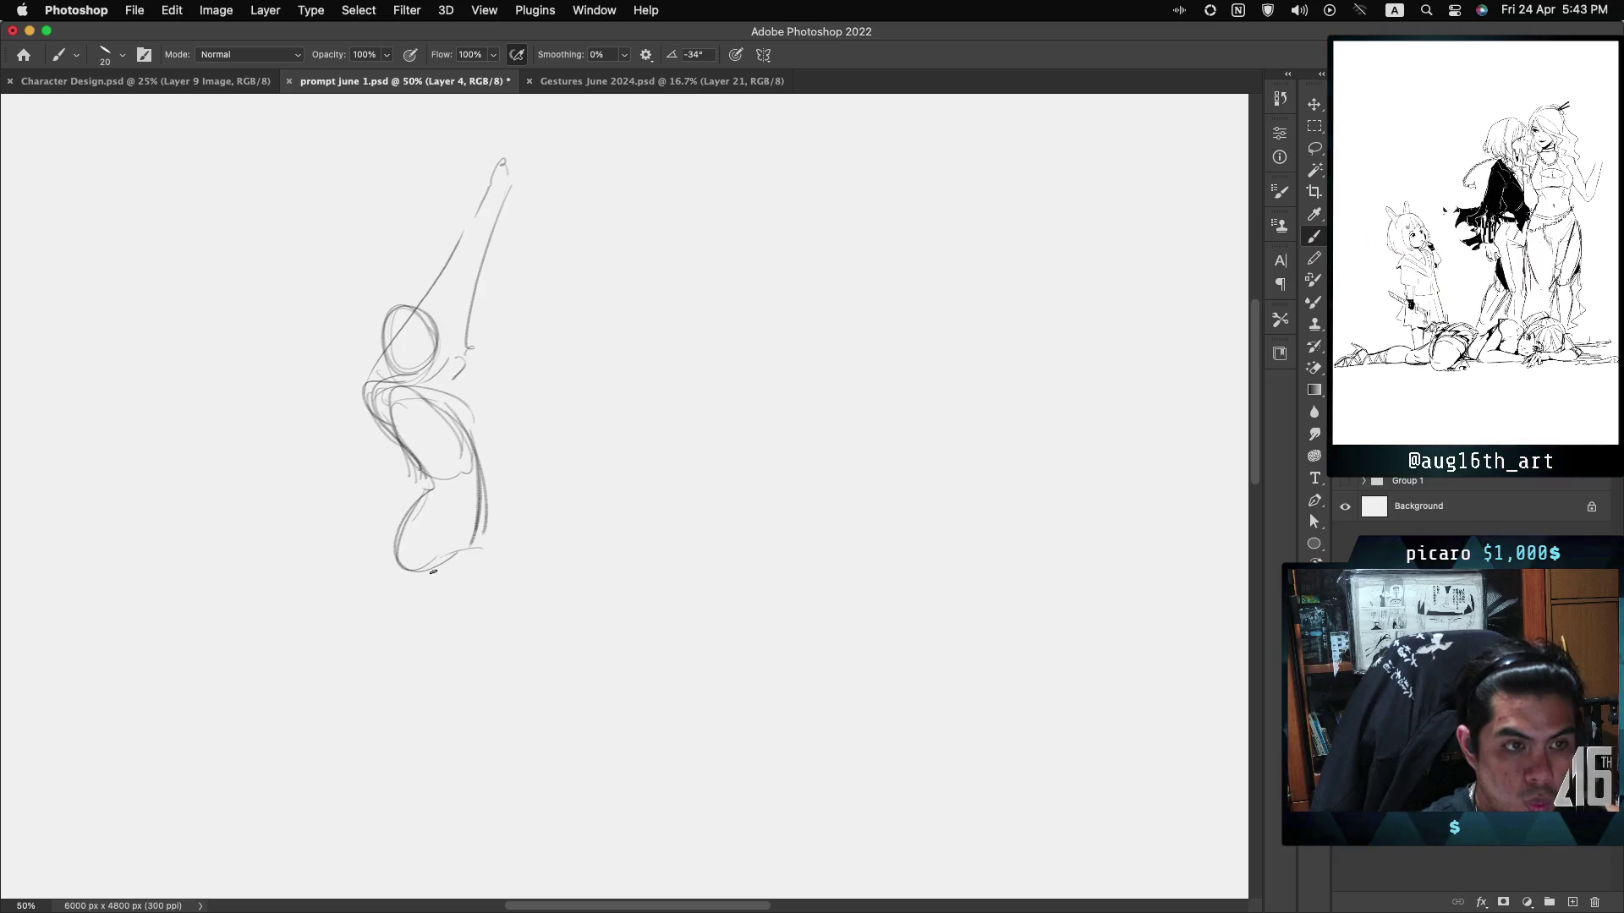
drag(401, 572, 441, 636)
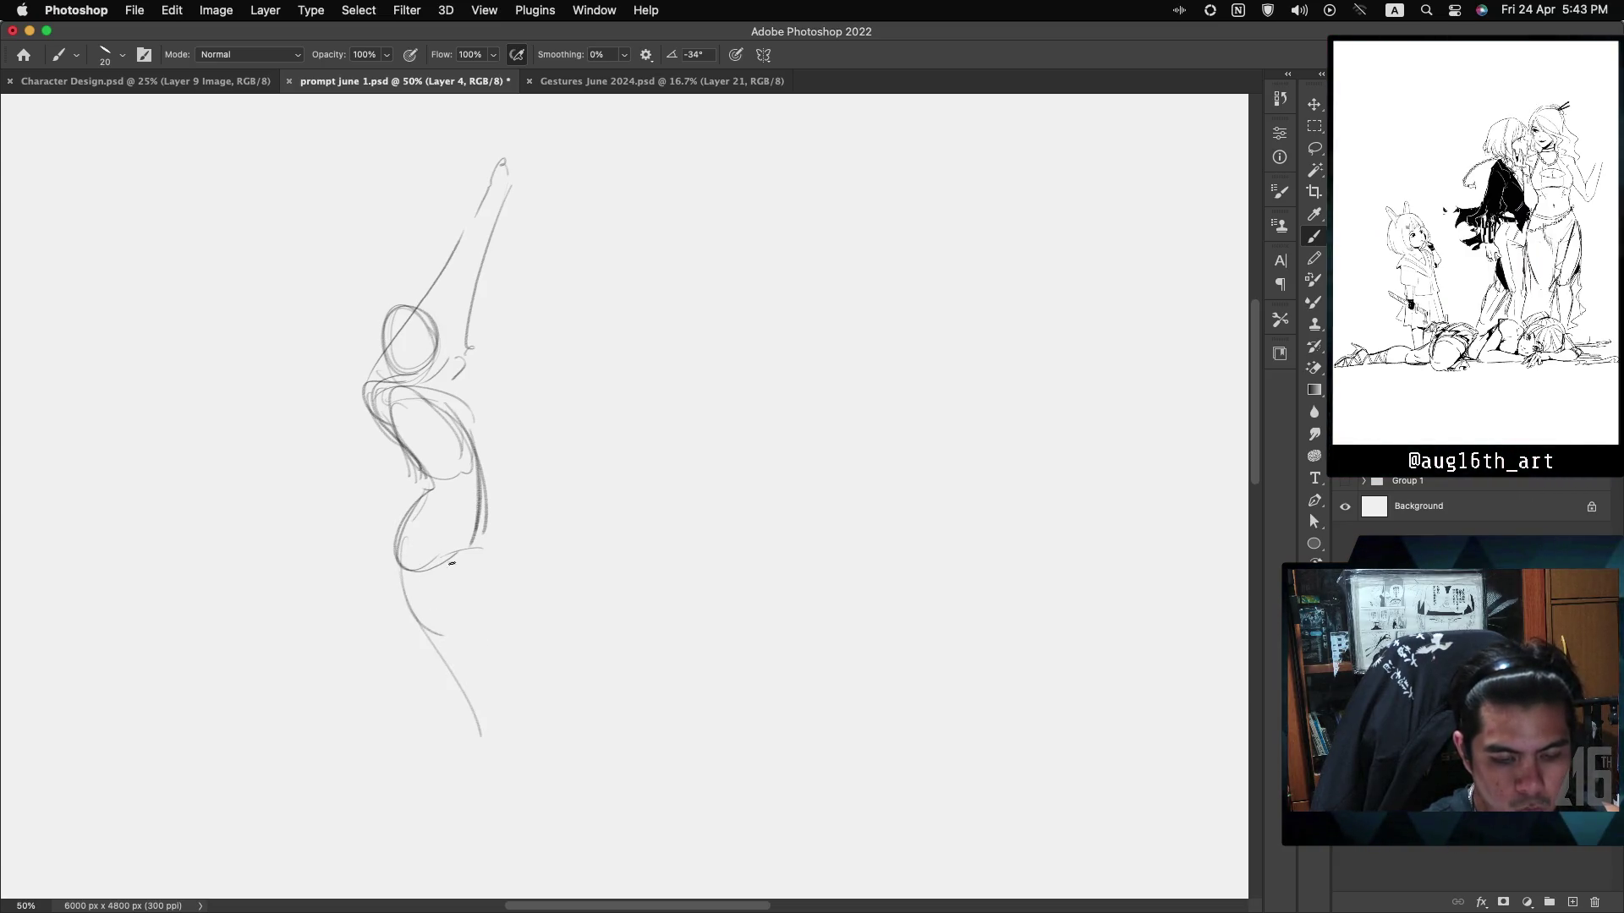
mouse_move(487, 560)
mouse_down()
mouse_move(482, 736)
mouse_move(467, 742)
mouse_move(484, 795)
mouse_up()
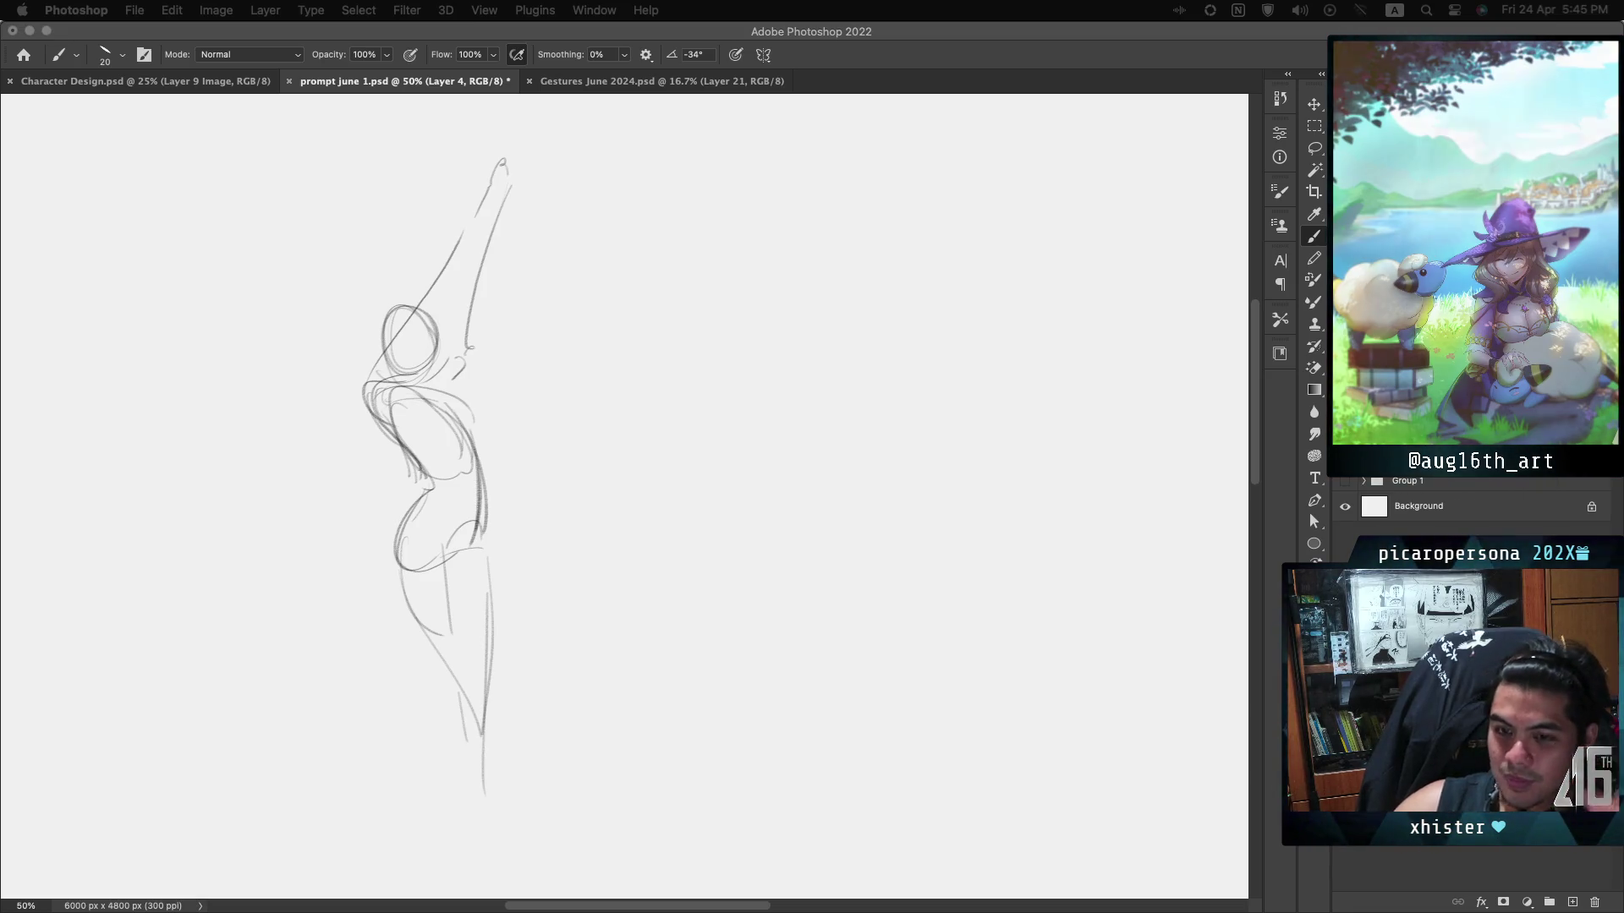
click(742, 148)
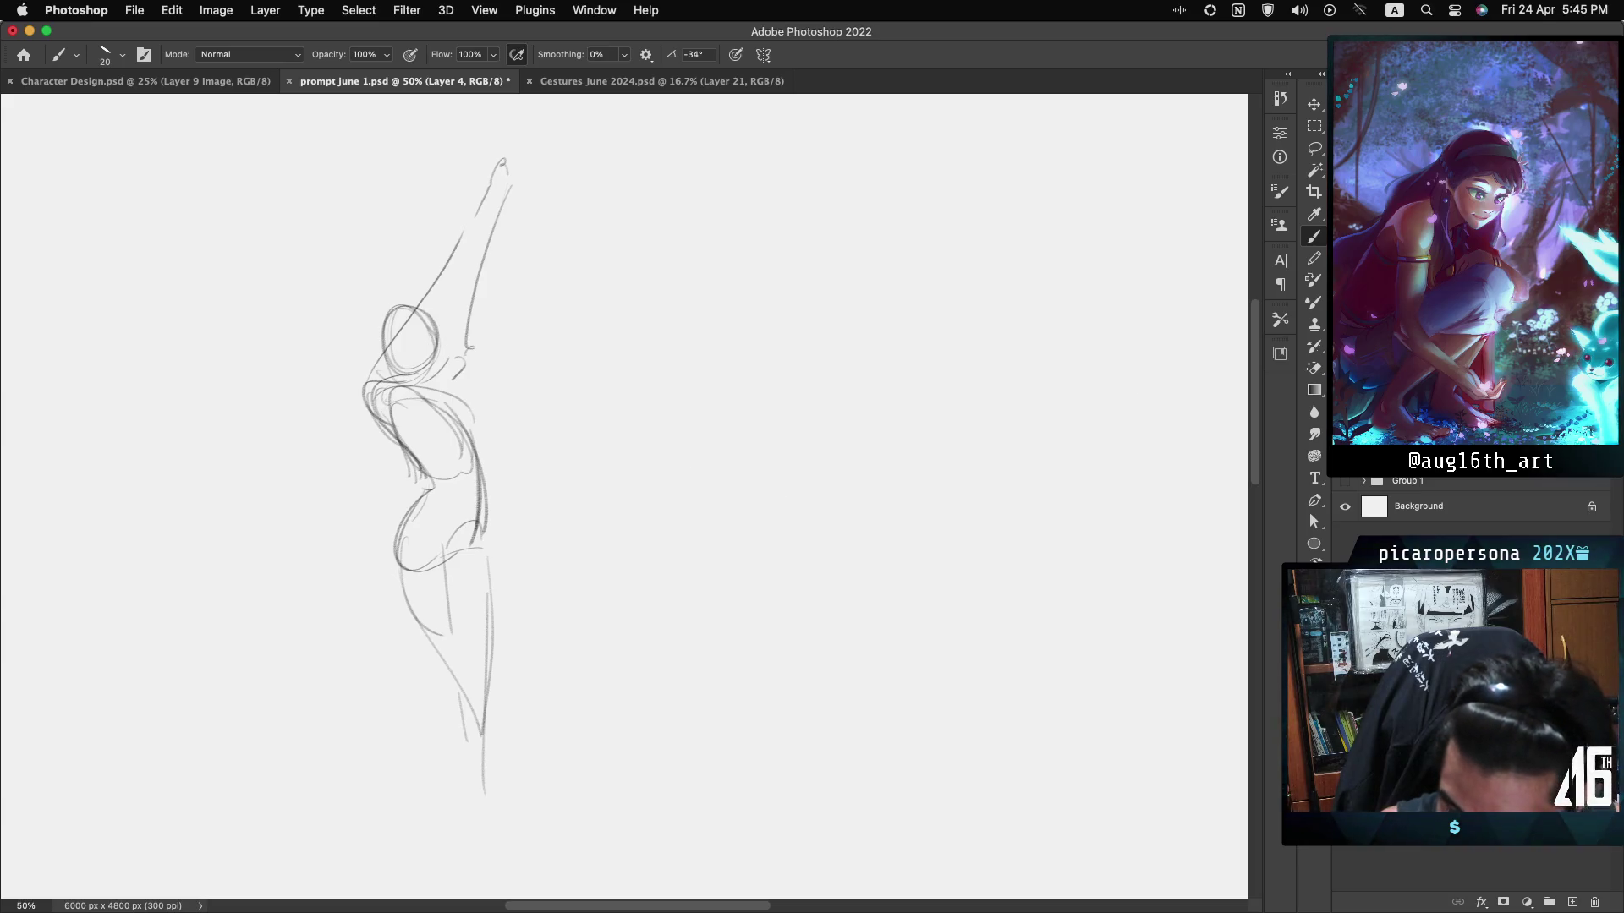
key(super+equal)
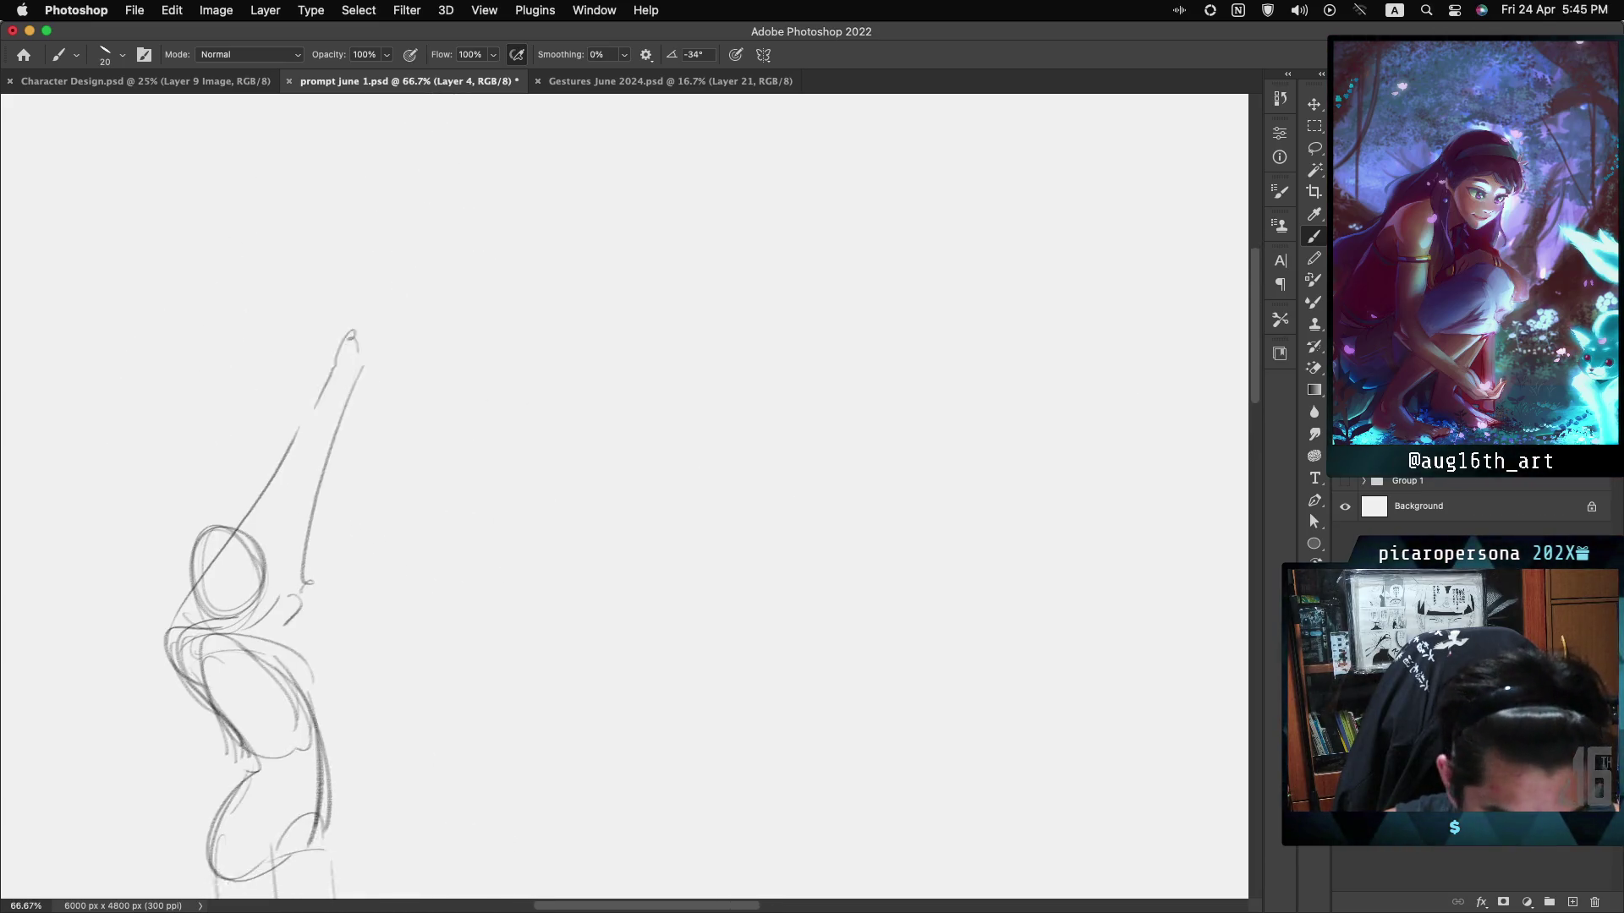
Draw the second figure's head circle, undoing the misplaced curve and too-low guideline.
drag(338, 592, 186, 287)
mouse_move(596, 184)
mouse_down()
mouse_move(580, 297)
mouse_move(542, 211)
mouse_move(590, 338)
mouse_up()
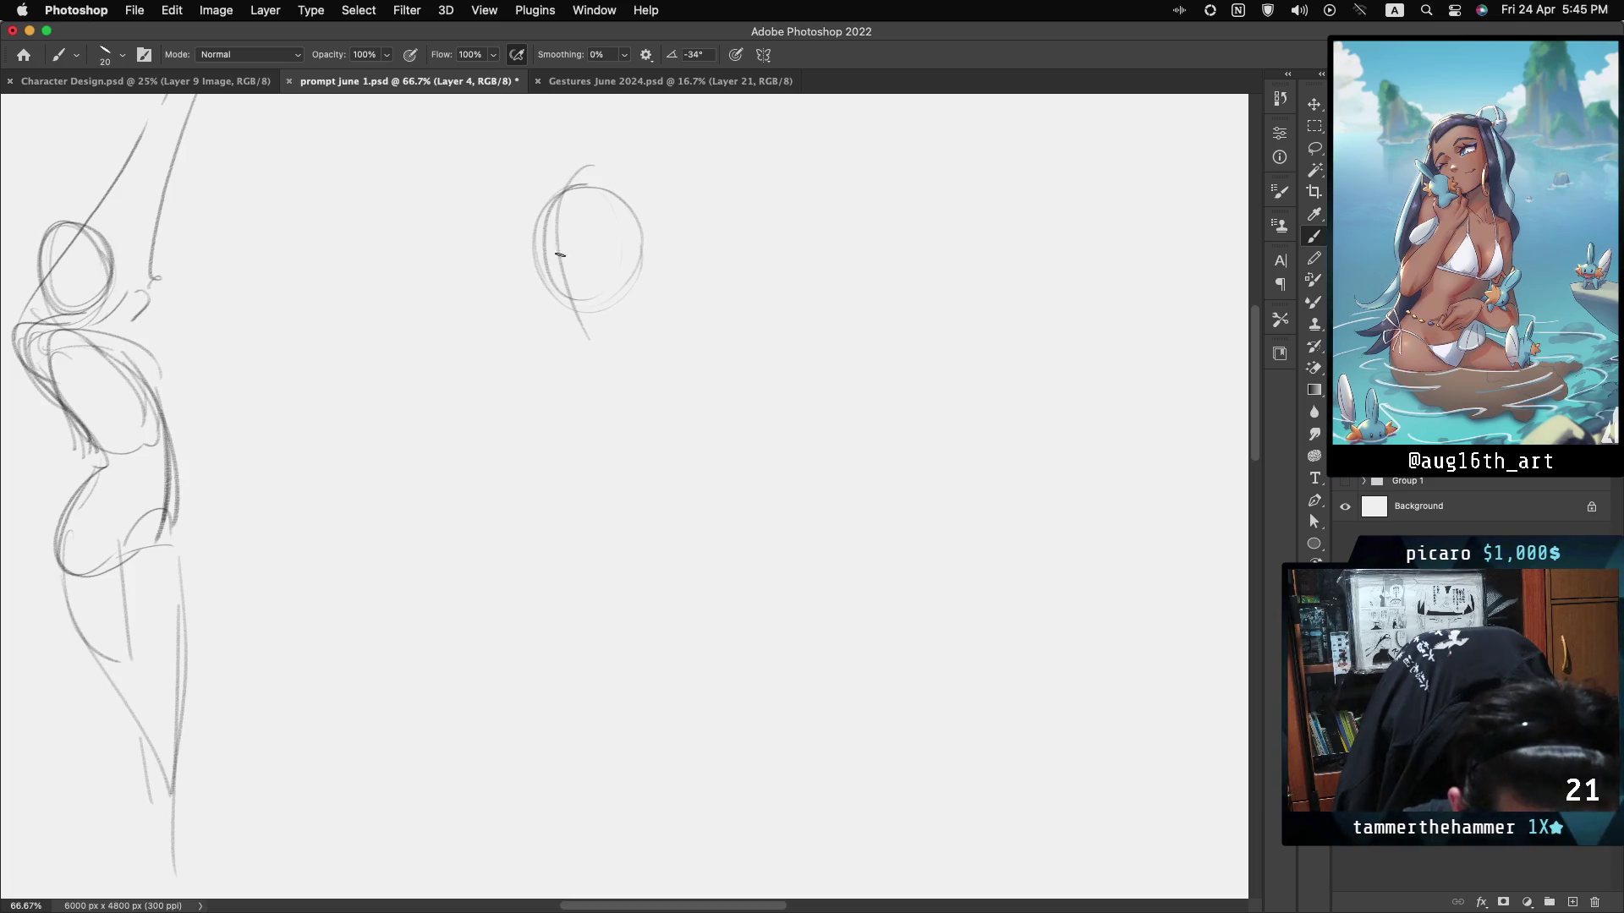
key(ctrl+z)
drag(581, 161, 592, 342)
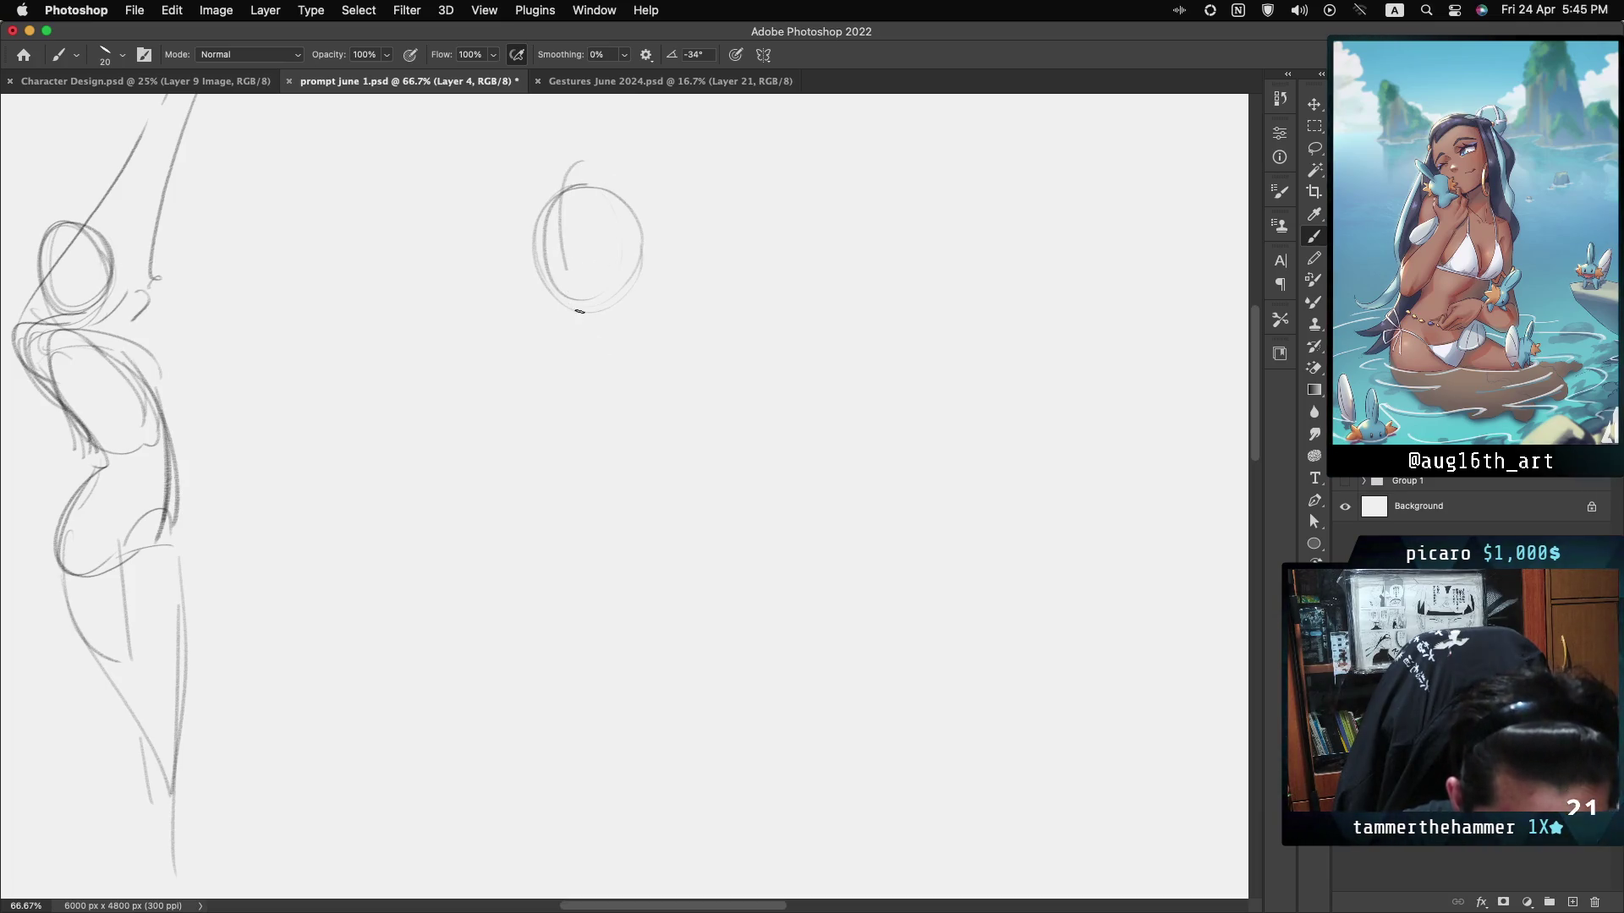
mouse_move(541, 277)
mouse_down()
mouse_move(638, 262)
mouse_move(619, 255)
mouse_up()
key(ctrl+z)
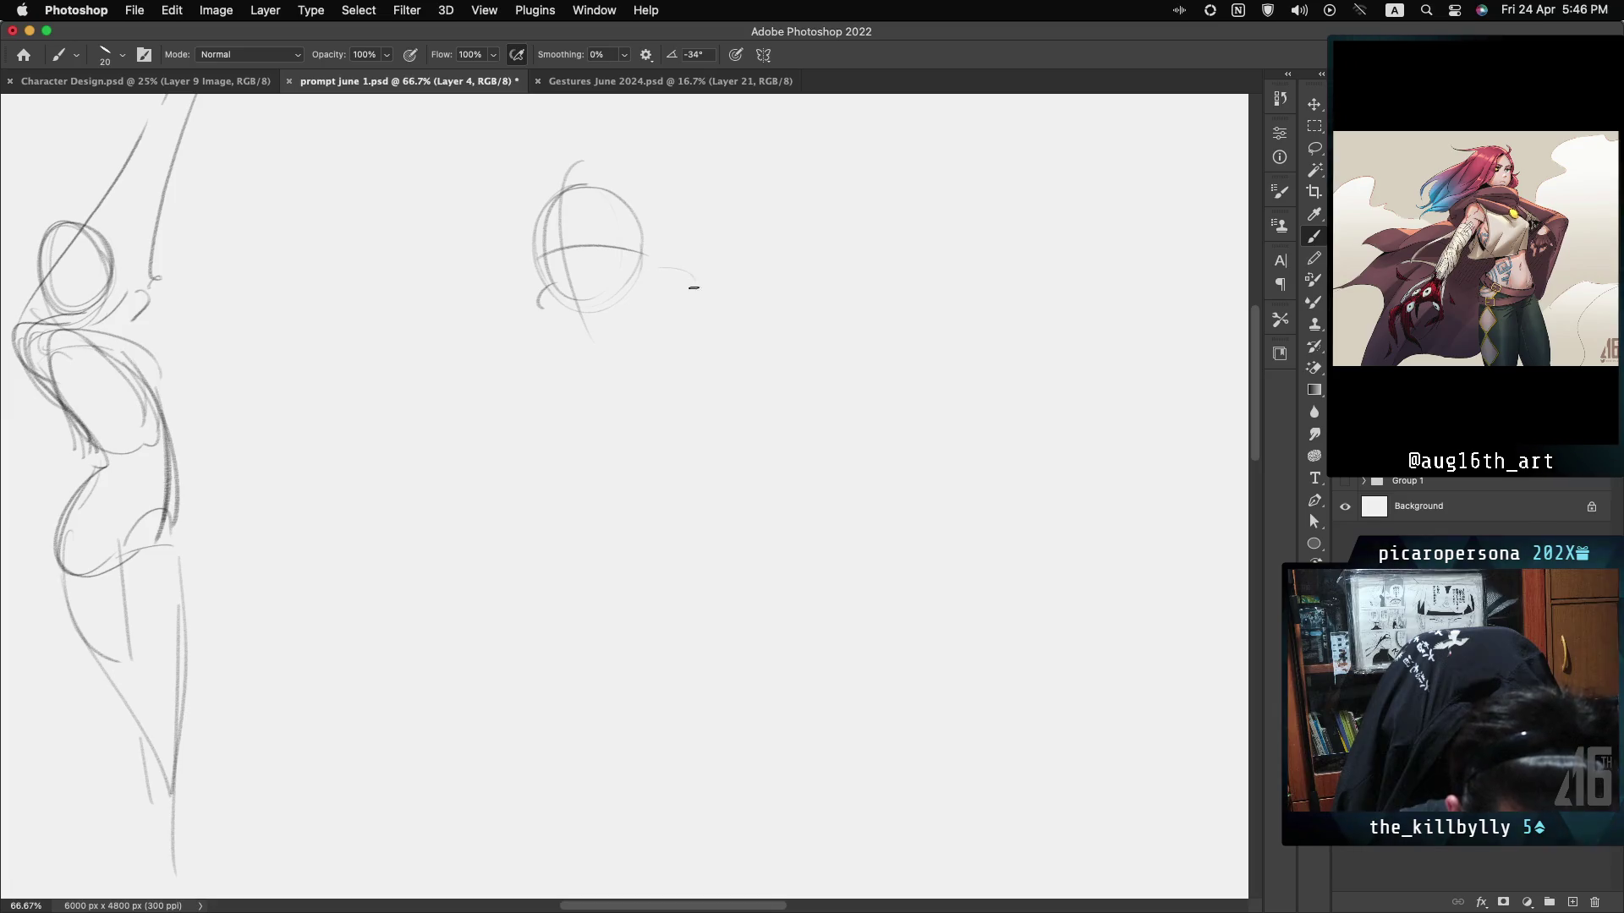
Sketch the hunched back, torso sides and shoulder arch, redrawing the back darker.
drag(696, 284, 738, 351)
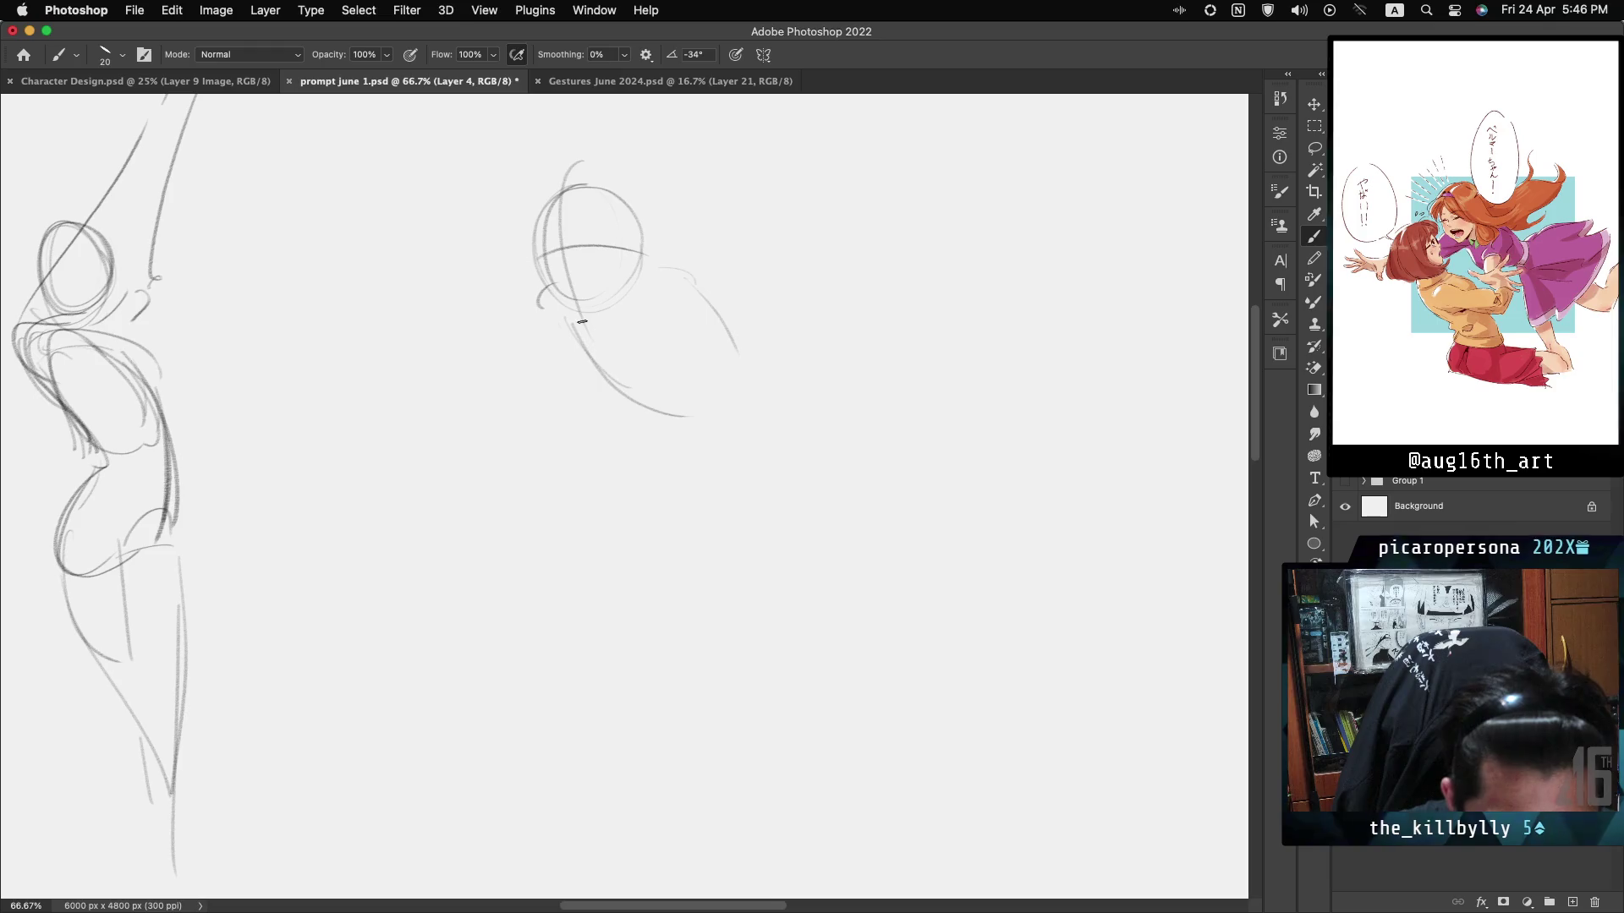
drag(715, 357, 563, 350)
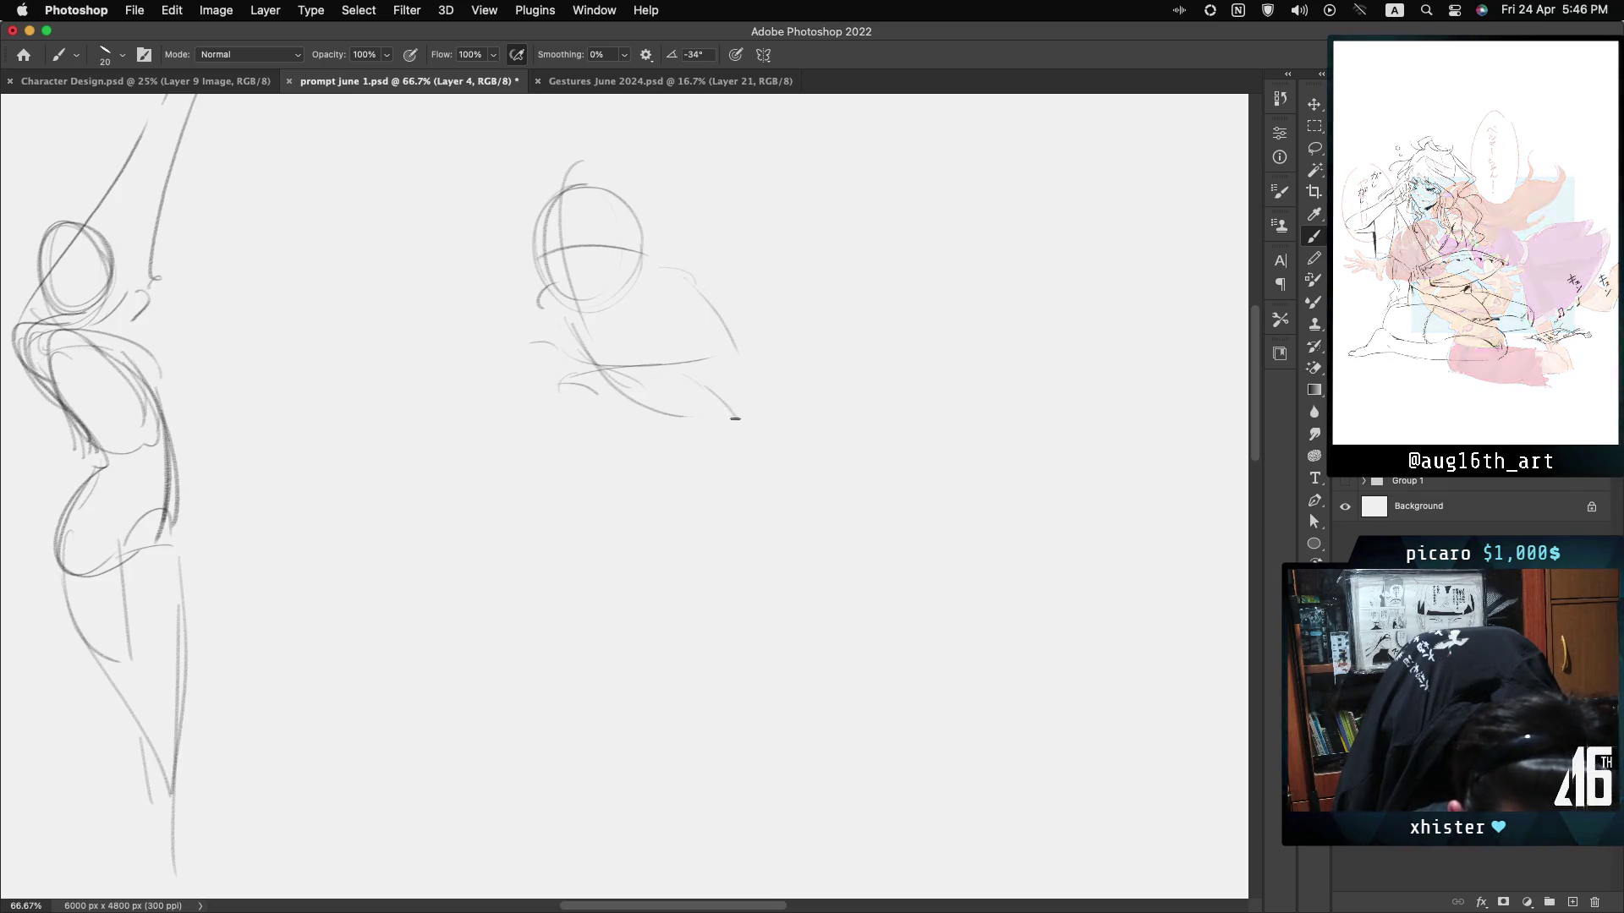
drag(547, 372, 546, 390)
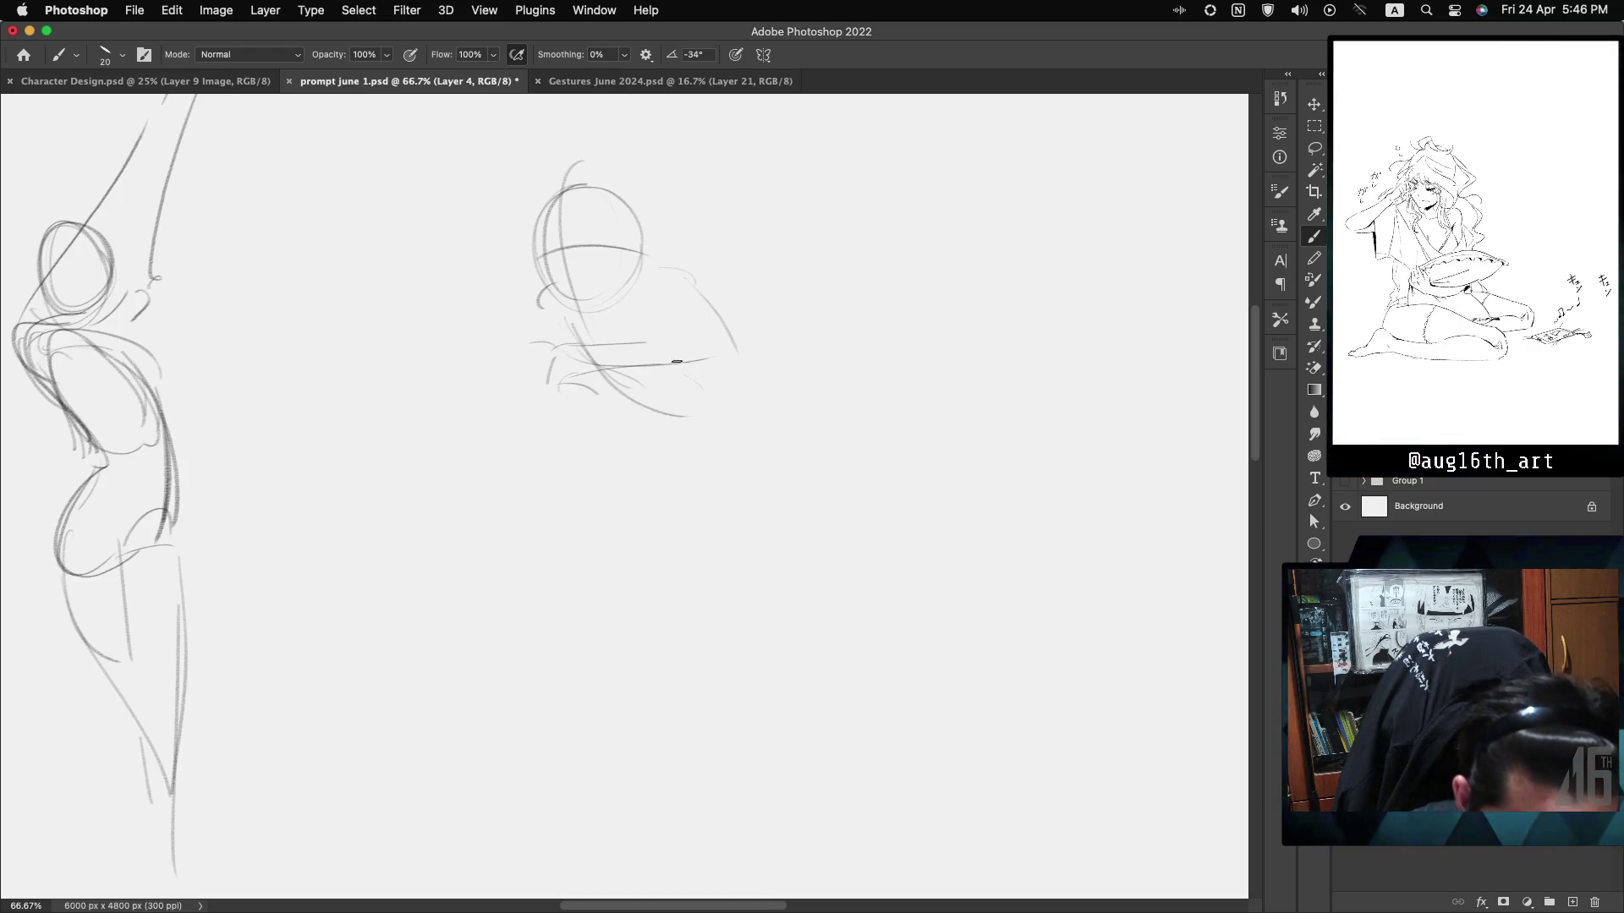
mouse_move(651, 345)
mouse_down()
mouse_move(715, 420)
mouse_move(736, 478)
mouse_up()
key(super+z)
drag(734, 352, 723, 481)
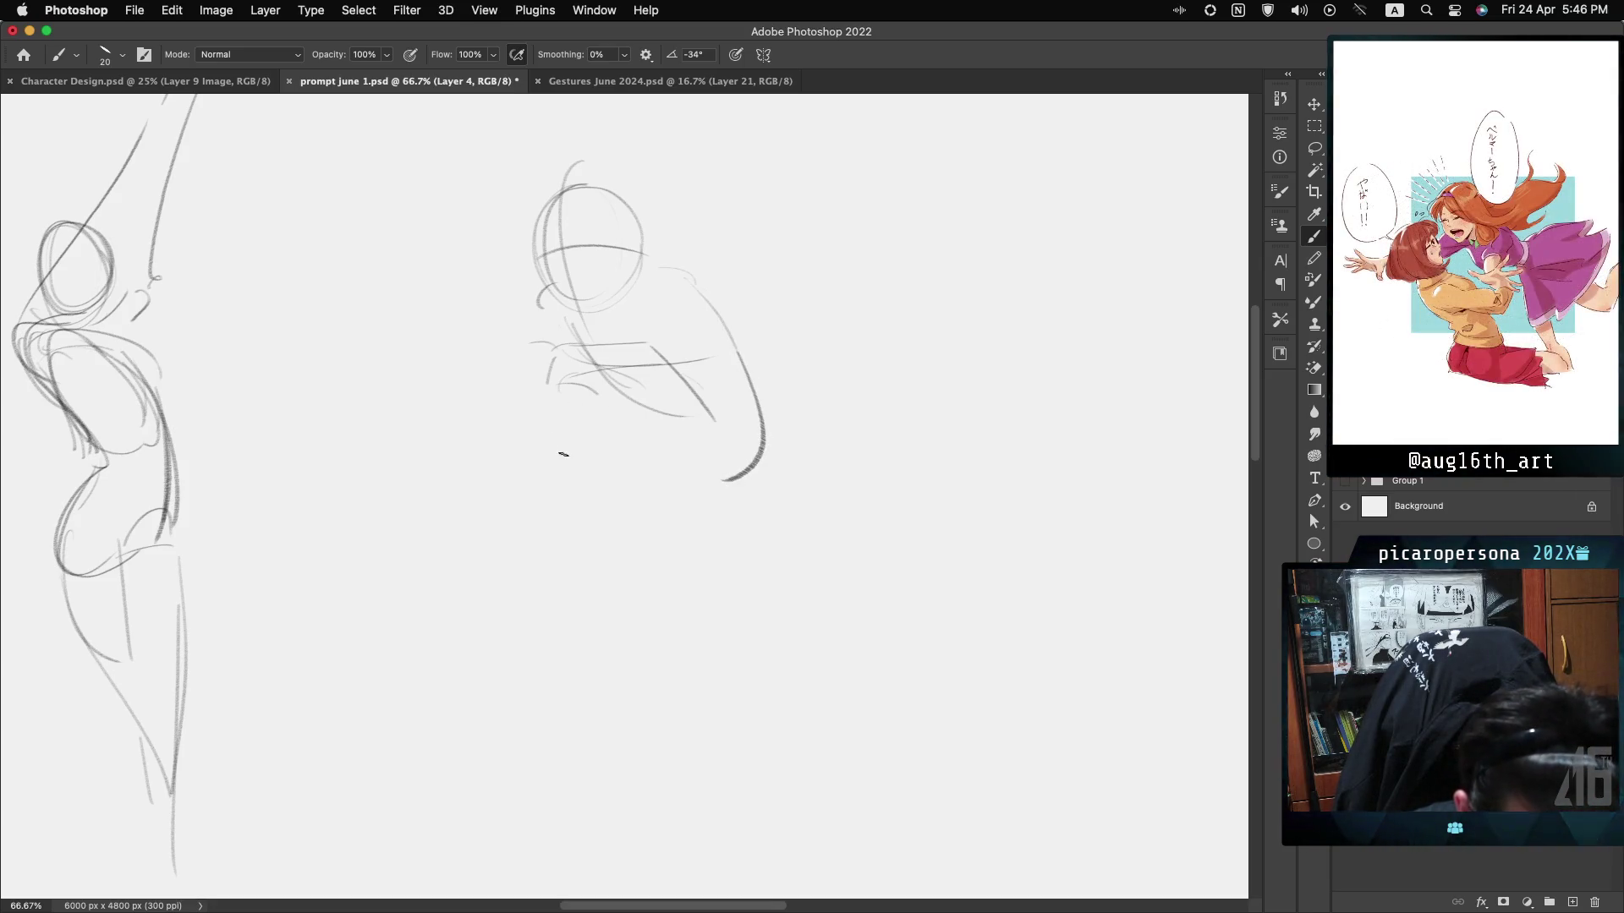
drag(538, 298, 531, 387)
drag(663, 289, 699, 306)
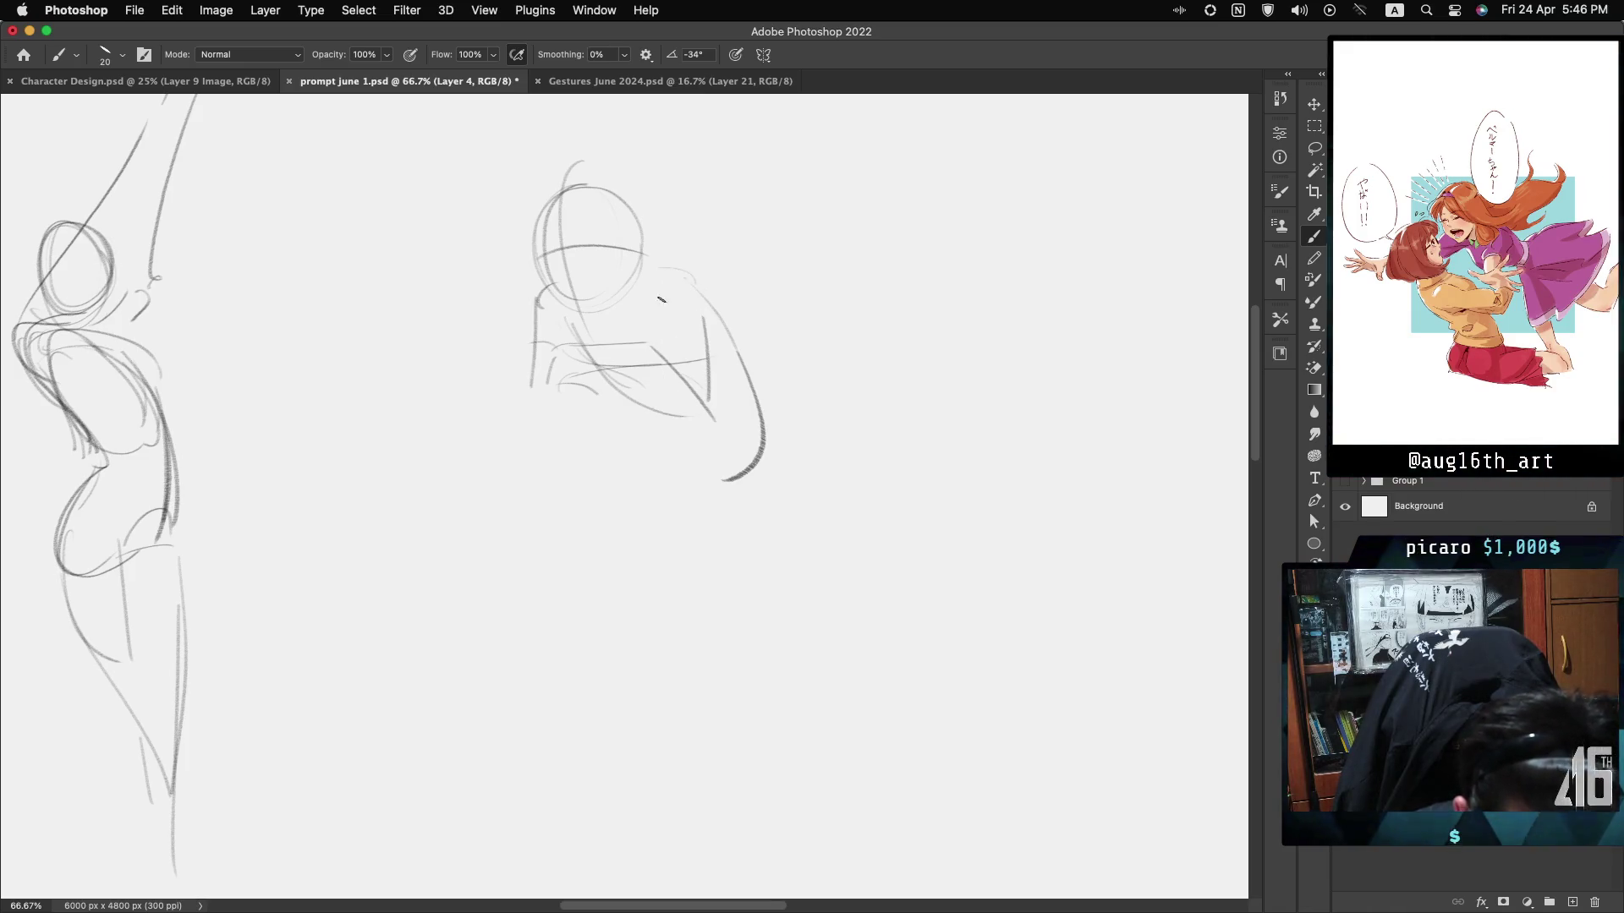
Add the forearm and small curled hand strokes beneath the torso.
drag(524, 391, 568, 412)
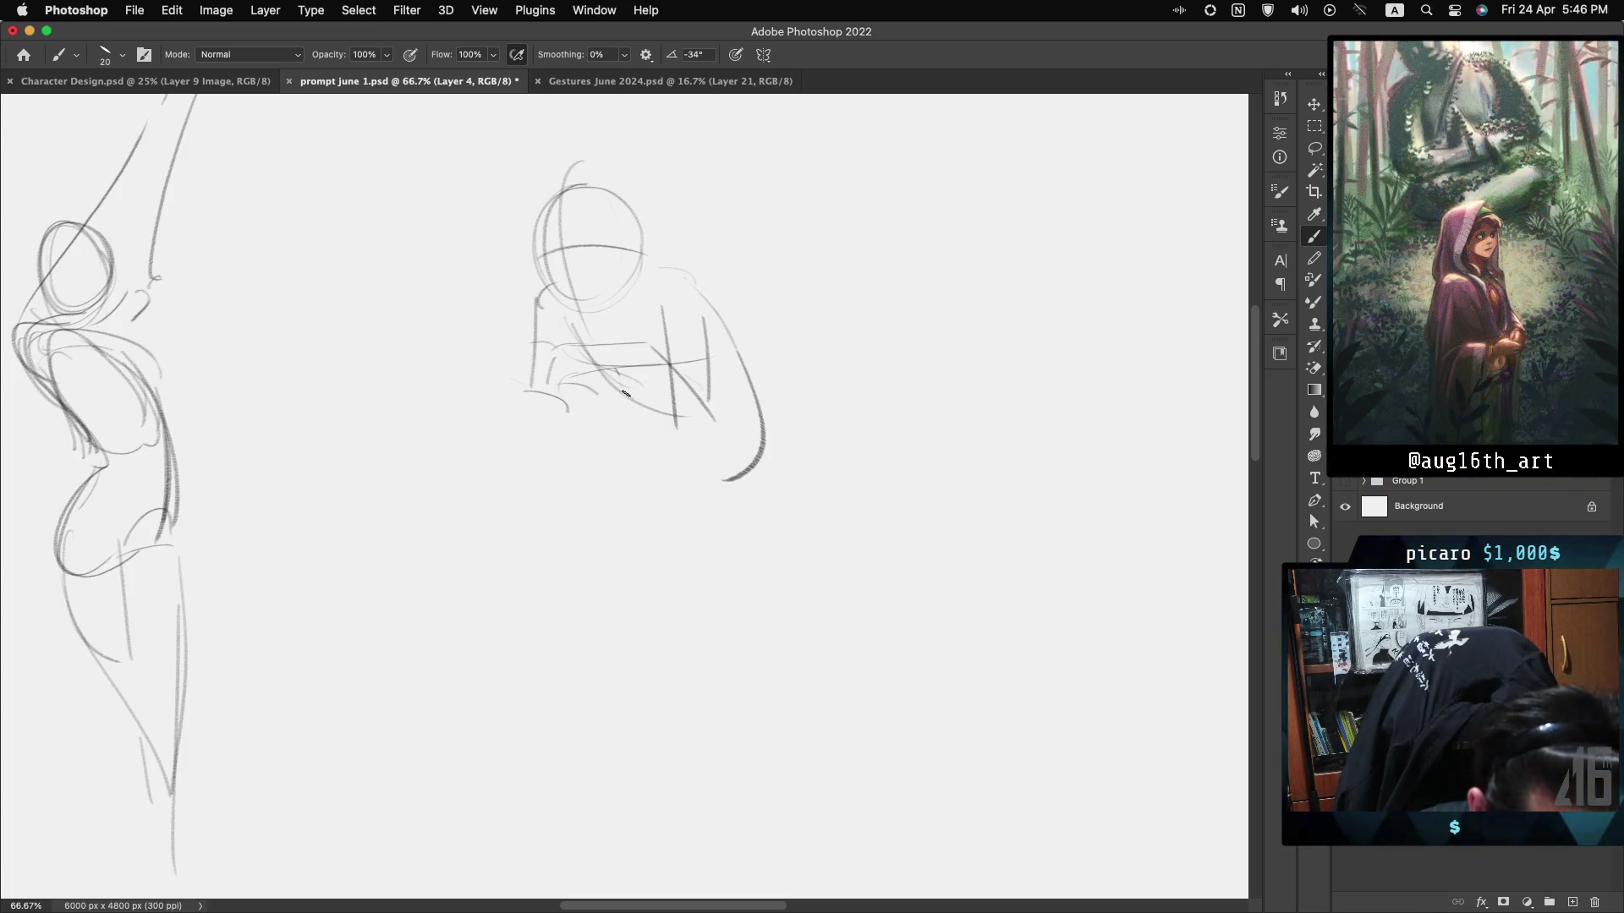
mouse_move(611, 416)
mouse_down()
mouse_move(653, 413)
mouse_move(653, 441)
mouse_up()
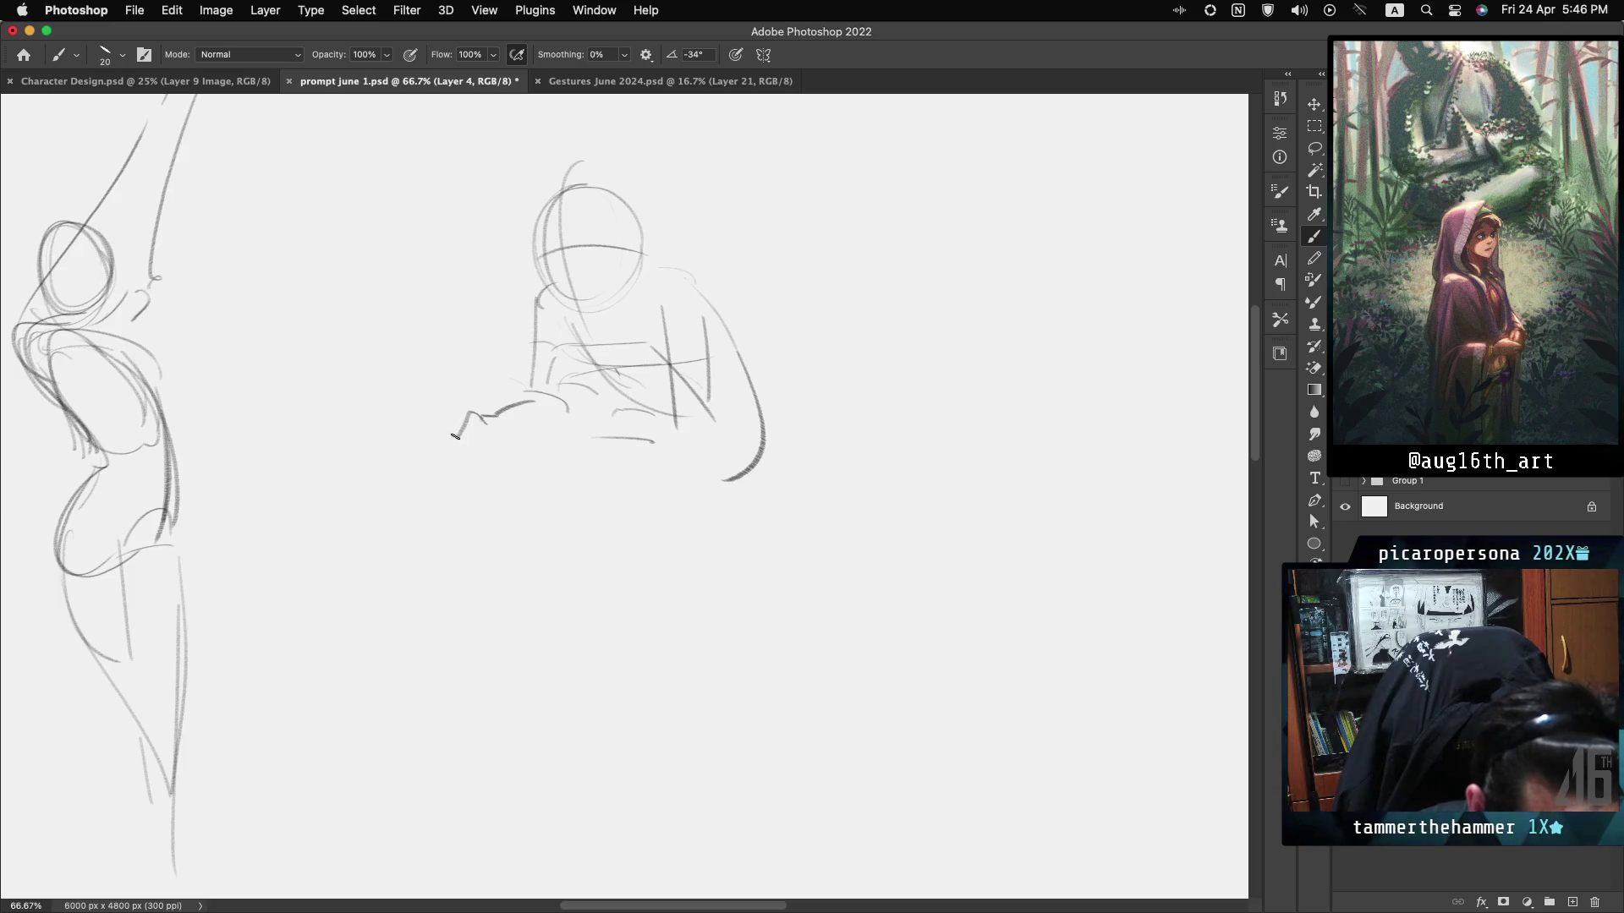
drag(469, 438, 450, 446)
mouse_move(605, 416)
mouse_down()
mouse_move(595, 445)
mouse_move(651, 442)
mouse_move(578, 424)
mouse_up()
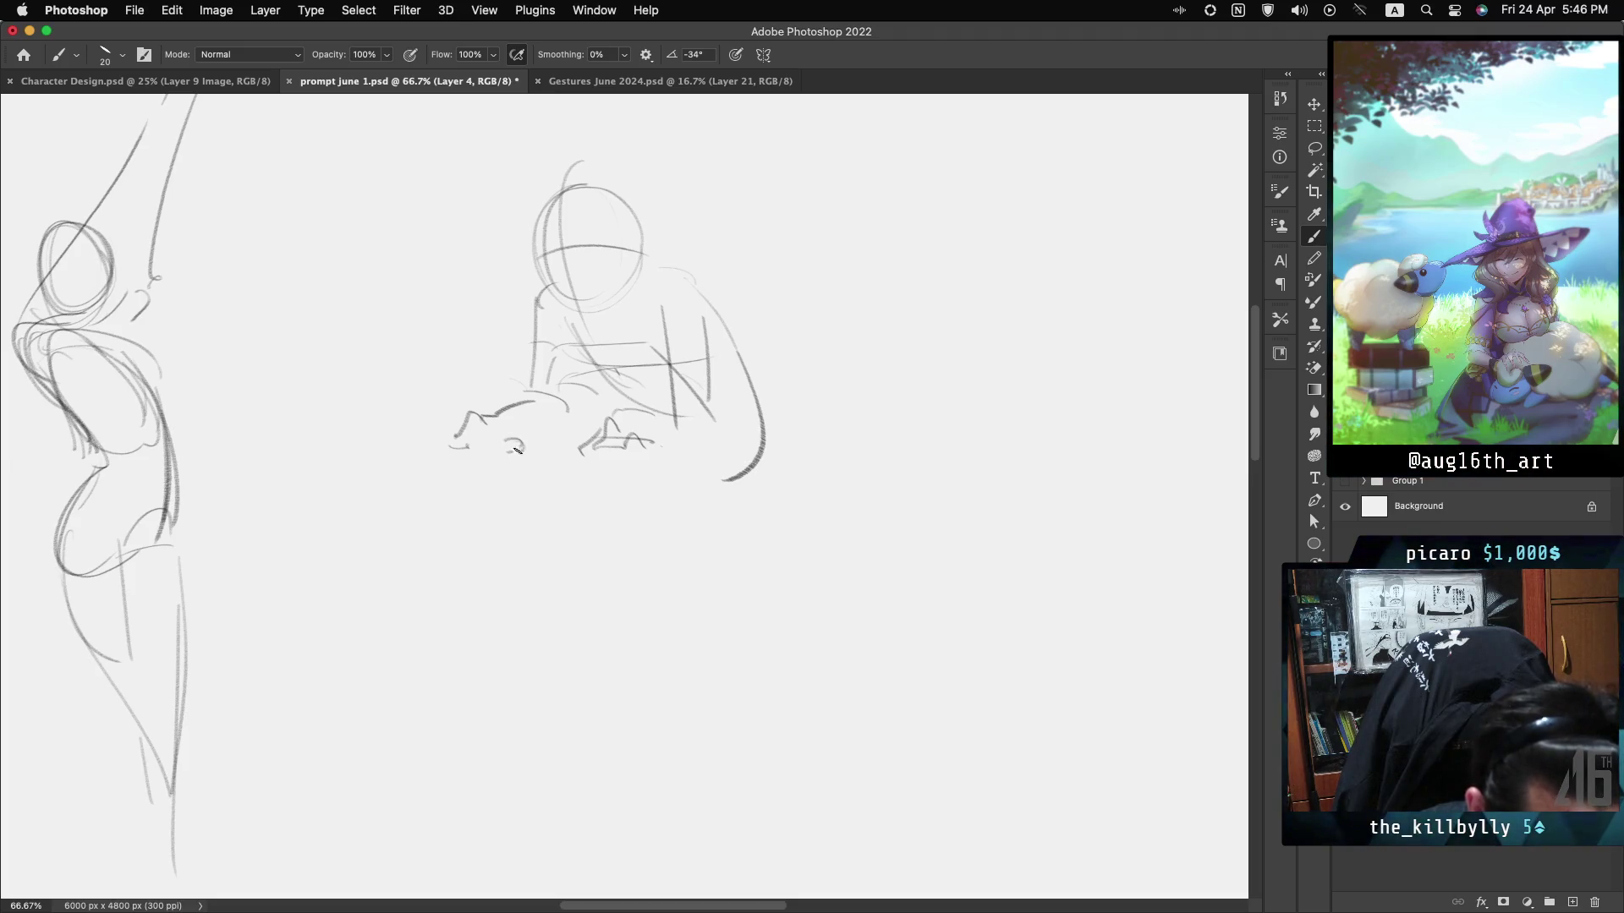
drag(518, 450, 506, 452)
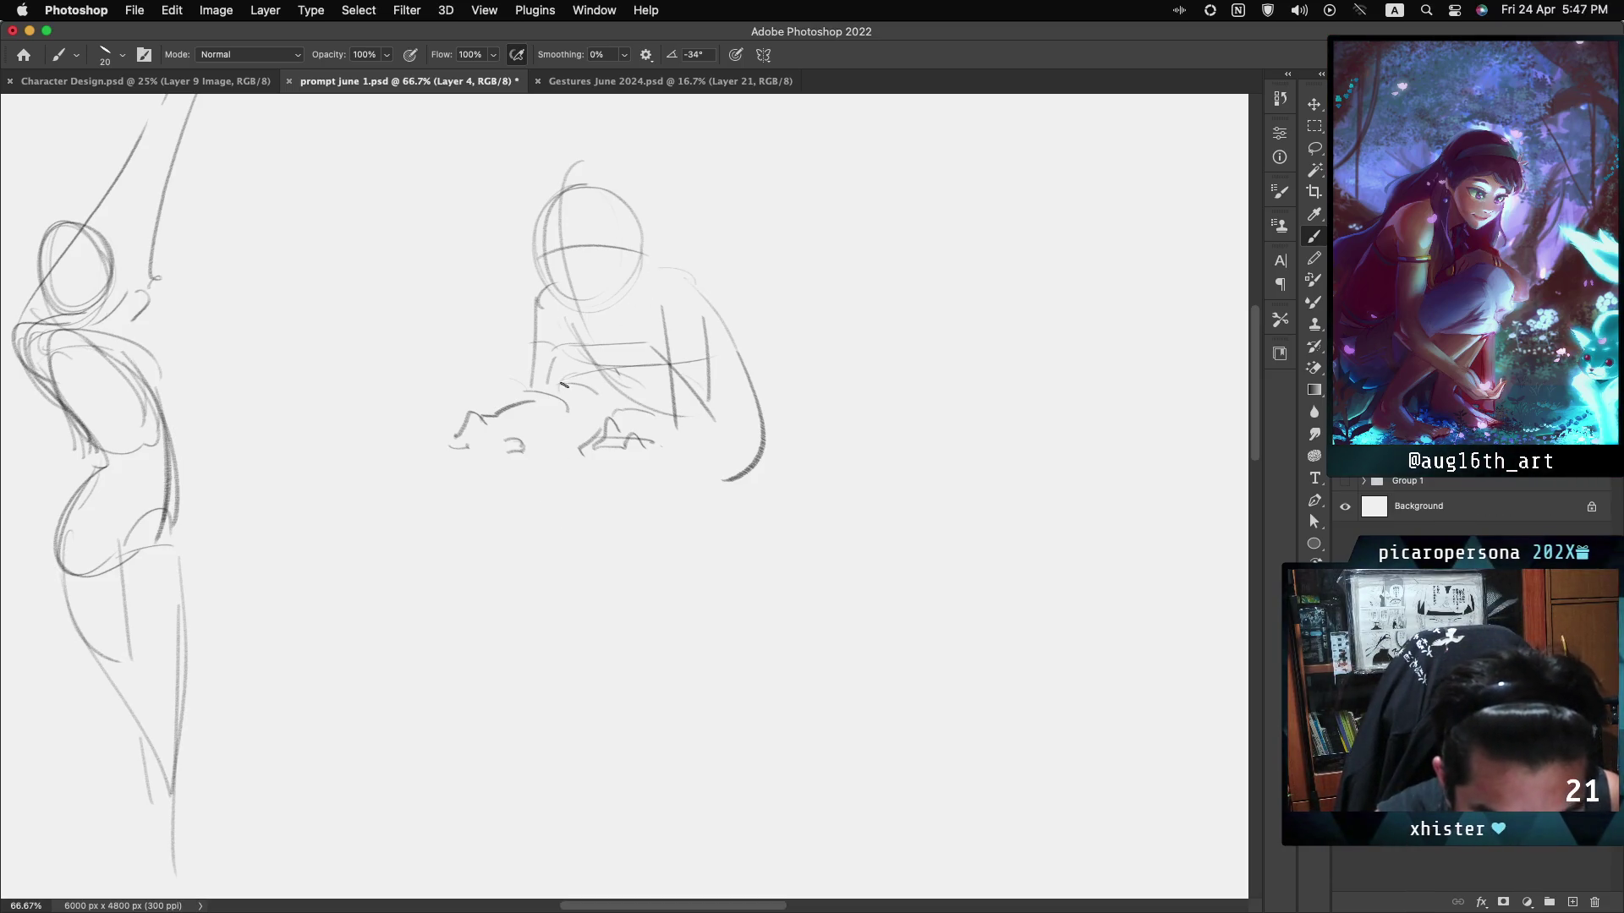
Sketch the crouching figure's lower body, front leg, back leg and foot lines.
drag(547, 372, 550, 449)
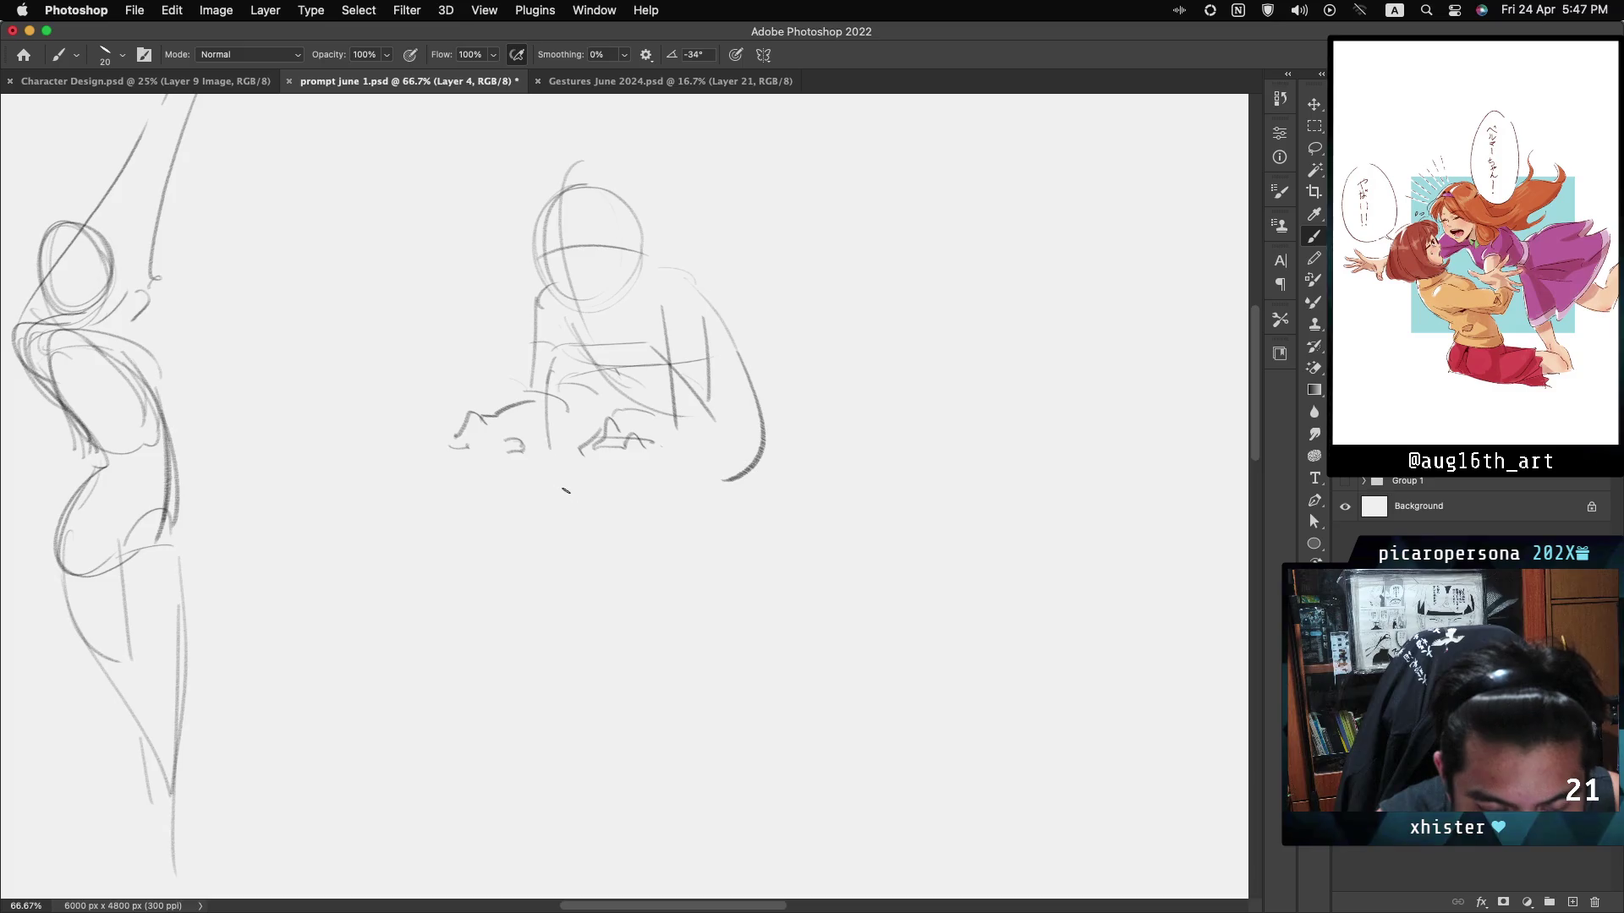
drag(545, 393, 576, 430)
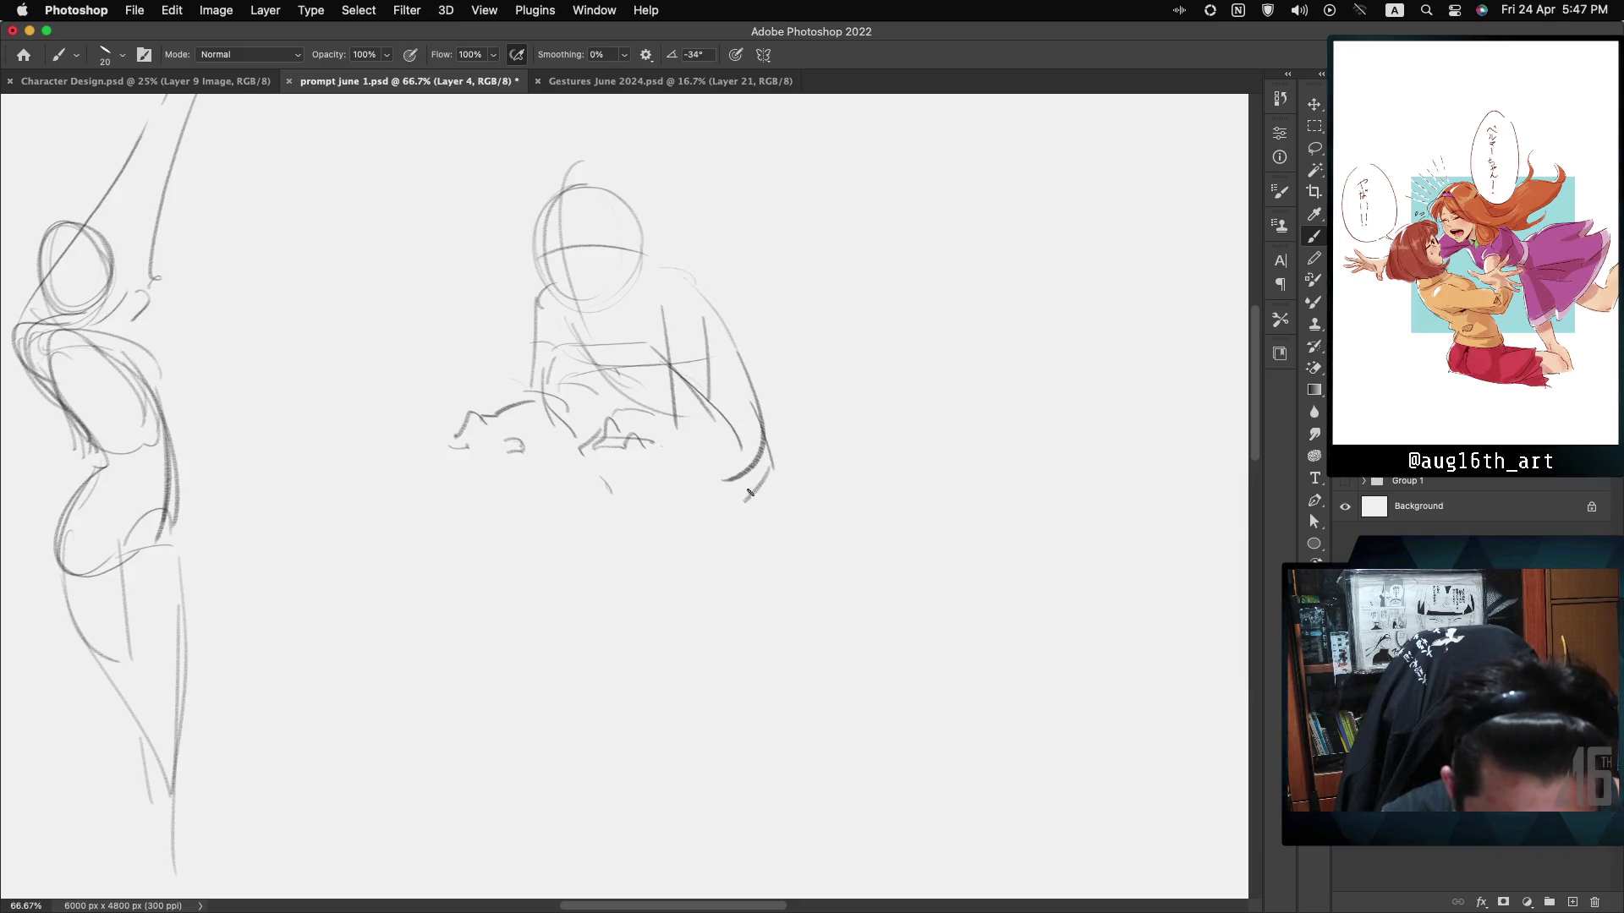
drag(645, 462, 646, 508)
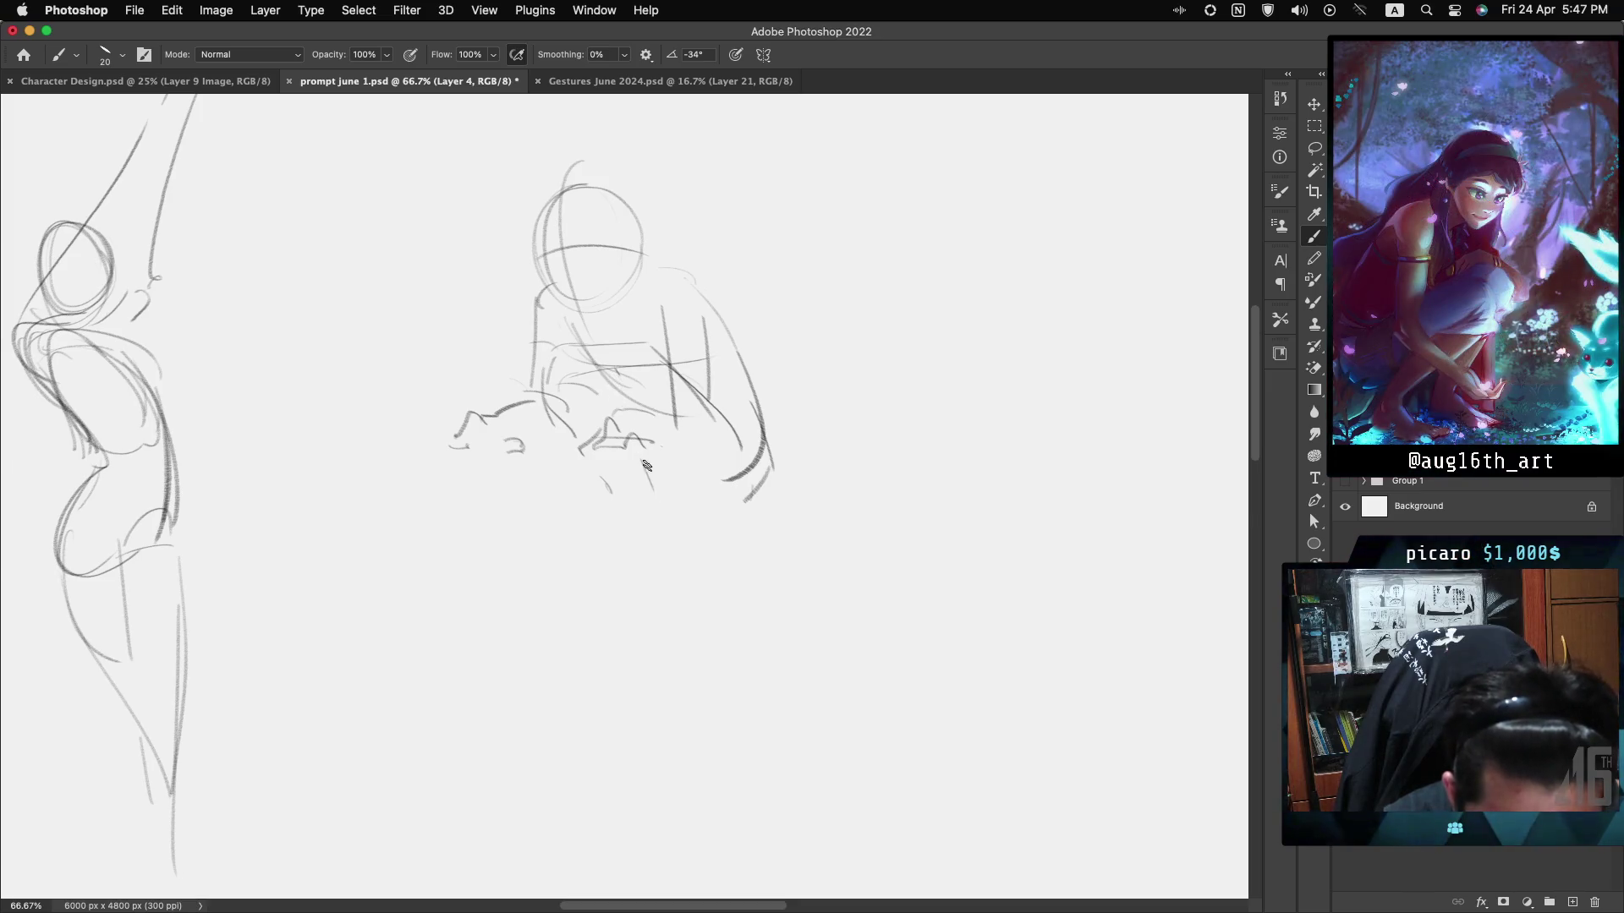
drag(636, 460, 636, 524)
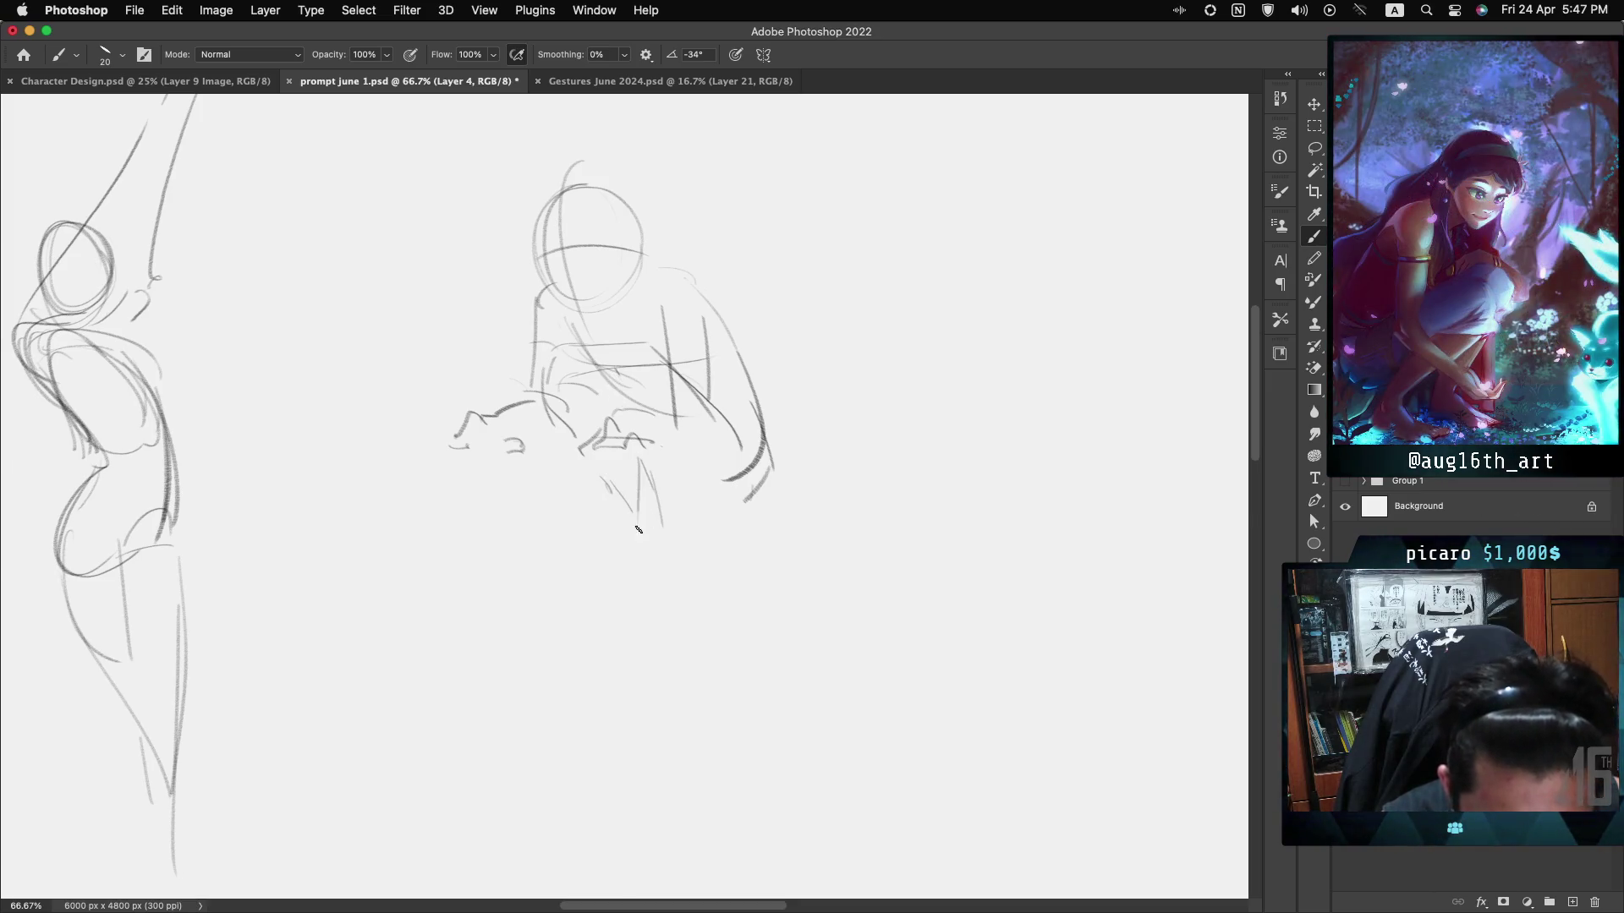
drag(640, 461, 647, 529)
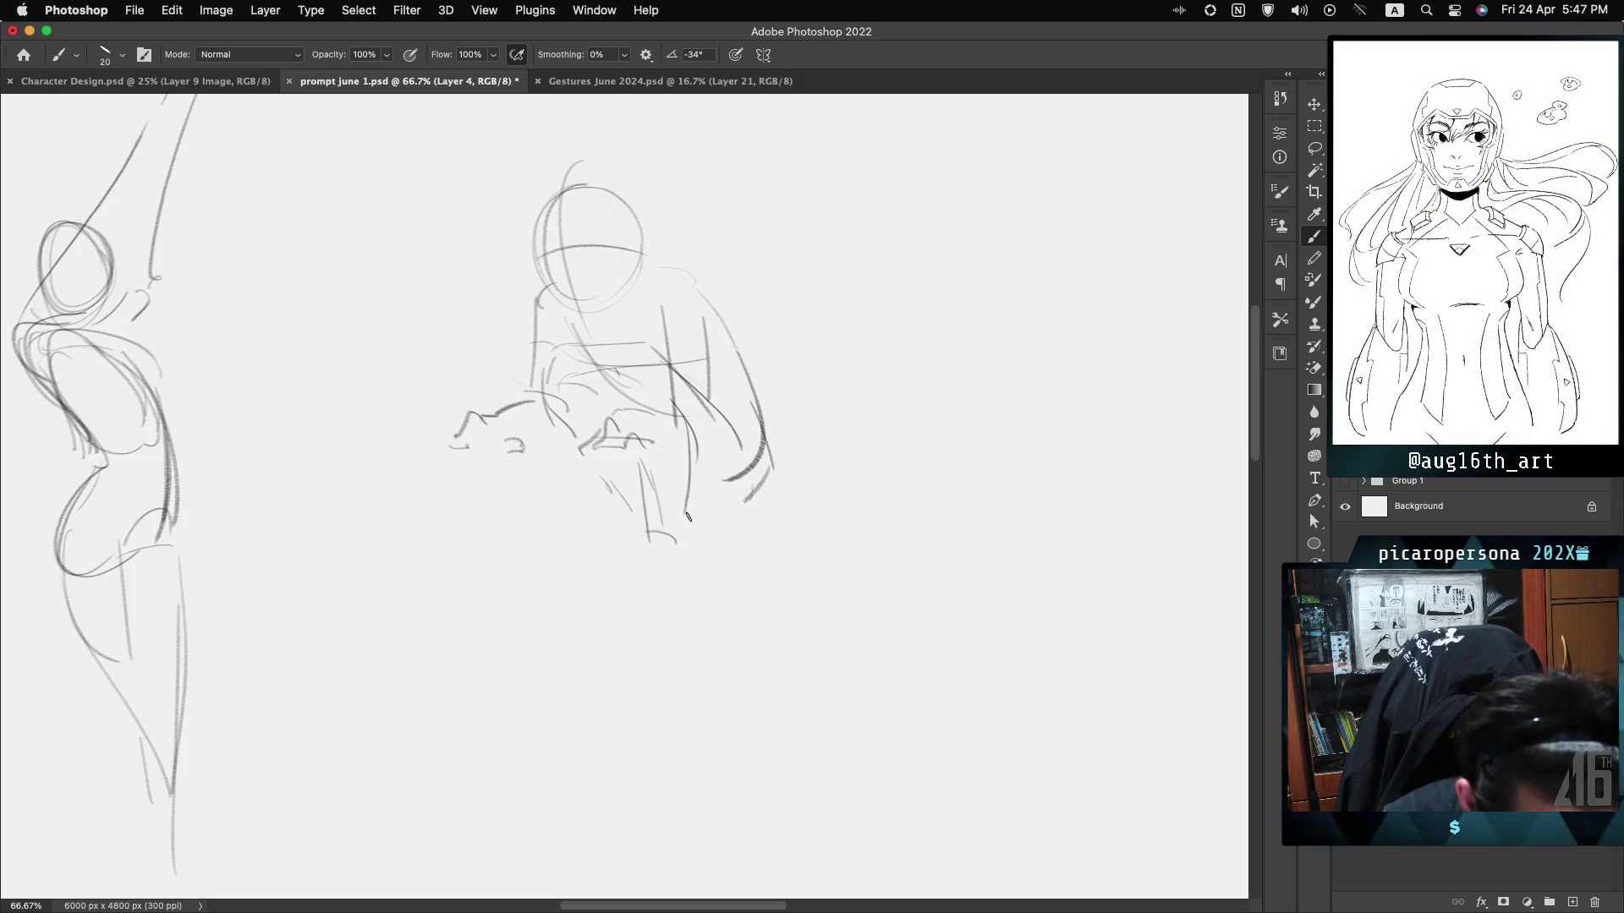
drag(688, 427, 684, 548)
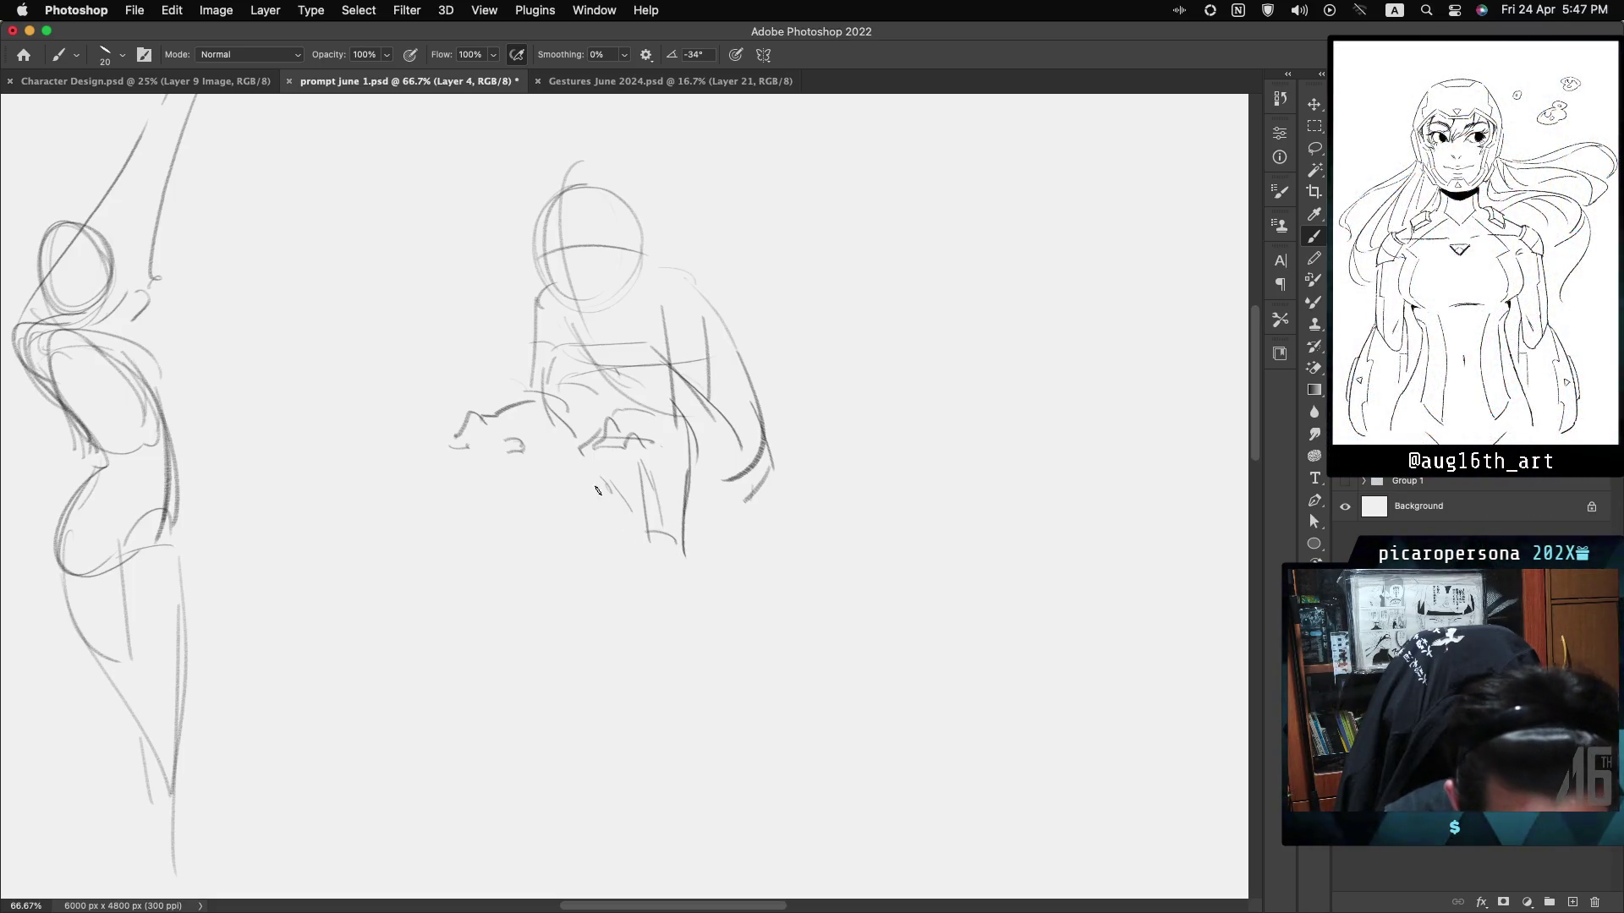
drag(578, 463, 621, 517)
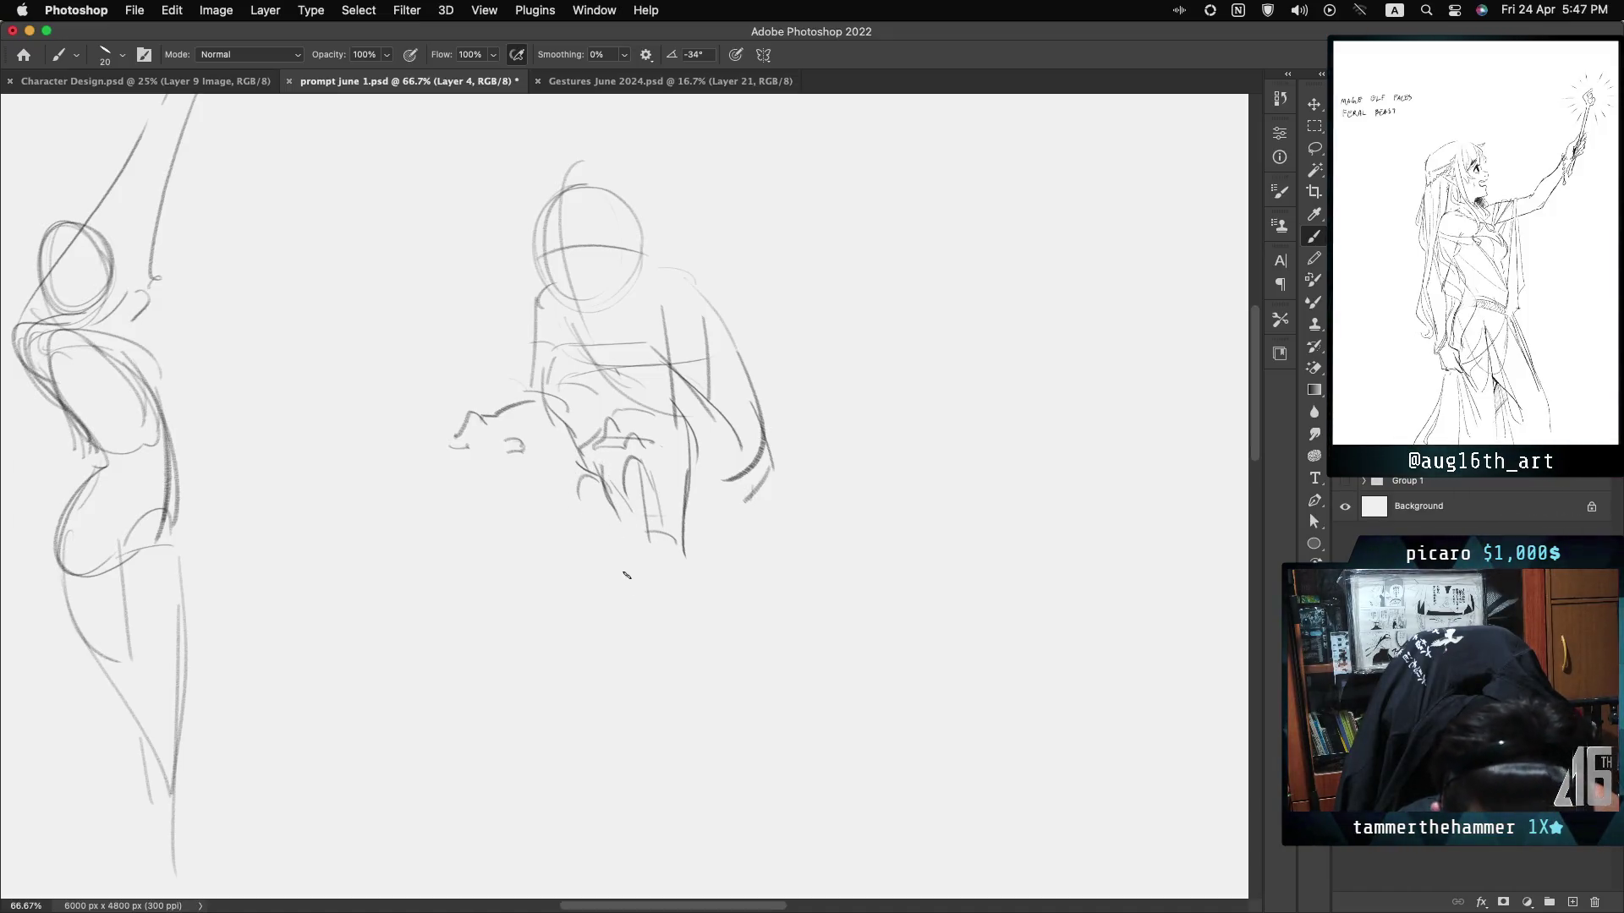
Add a ground line beneath the feet and undo the unwanted leg and shoulder strokes.
drag(746, 499, 770, 464)
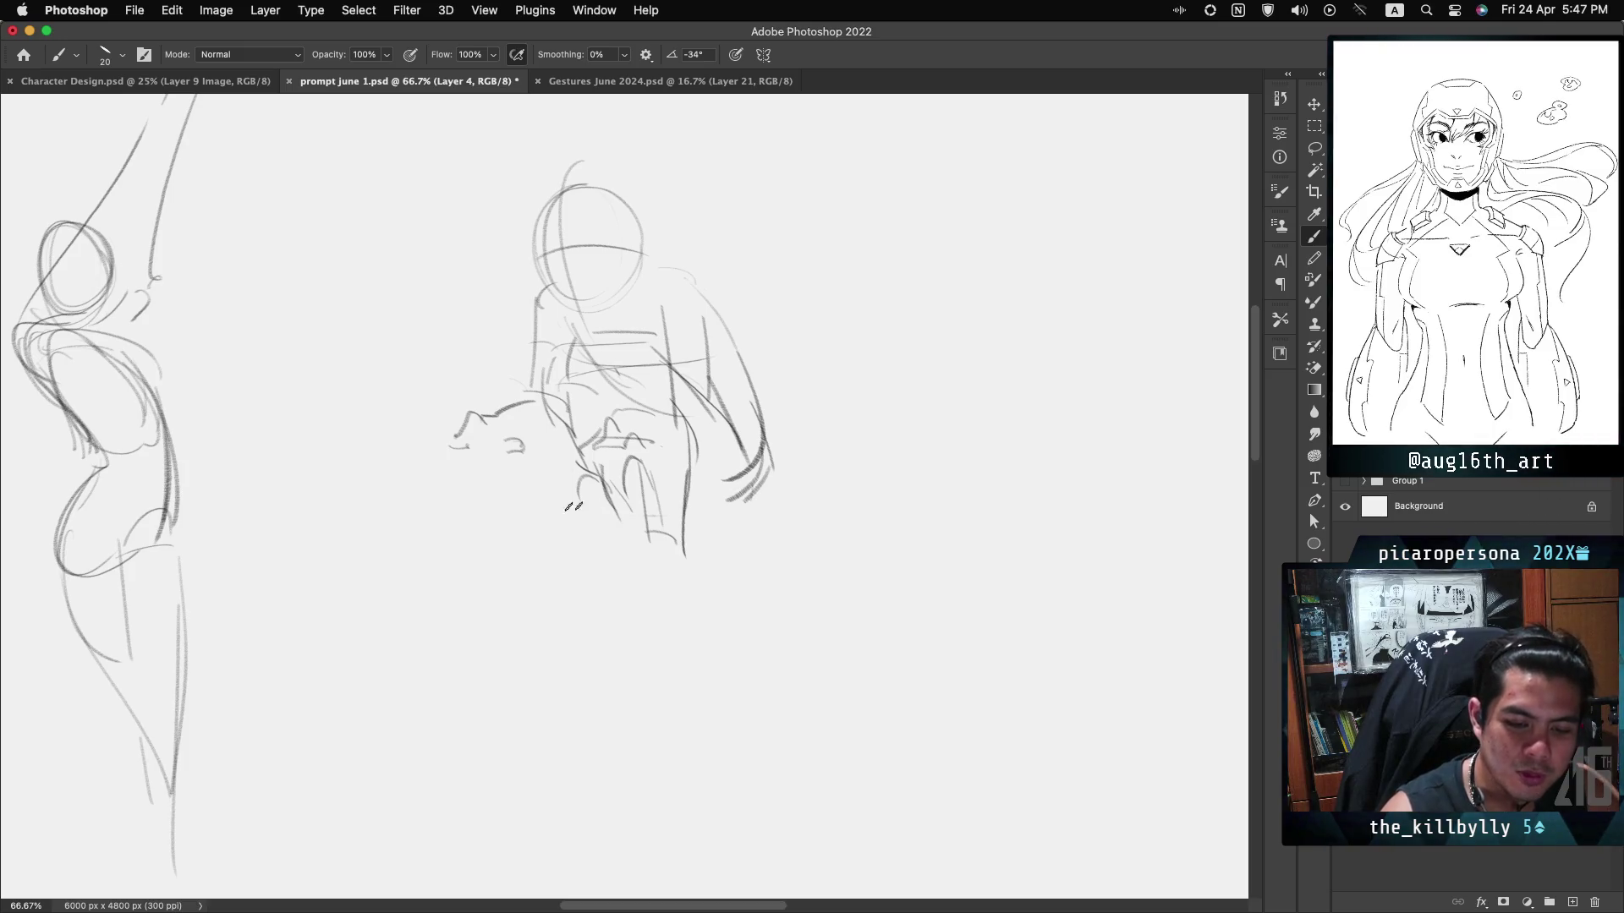
drag(578, 496, 719, 507)
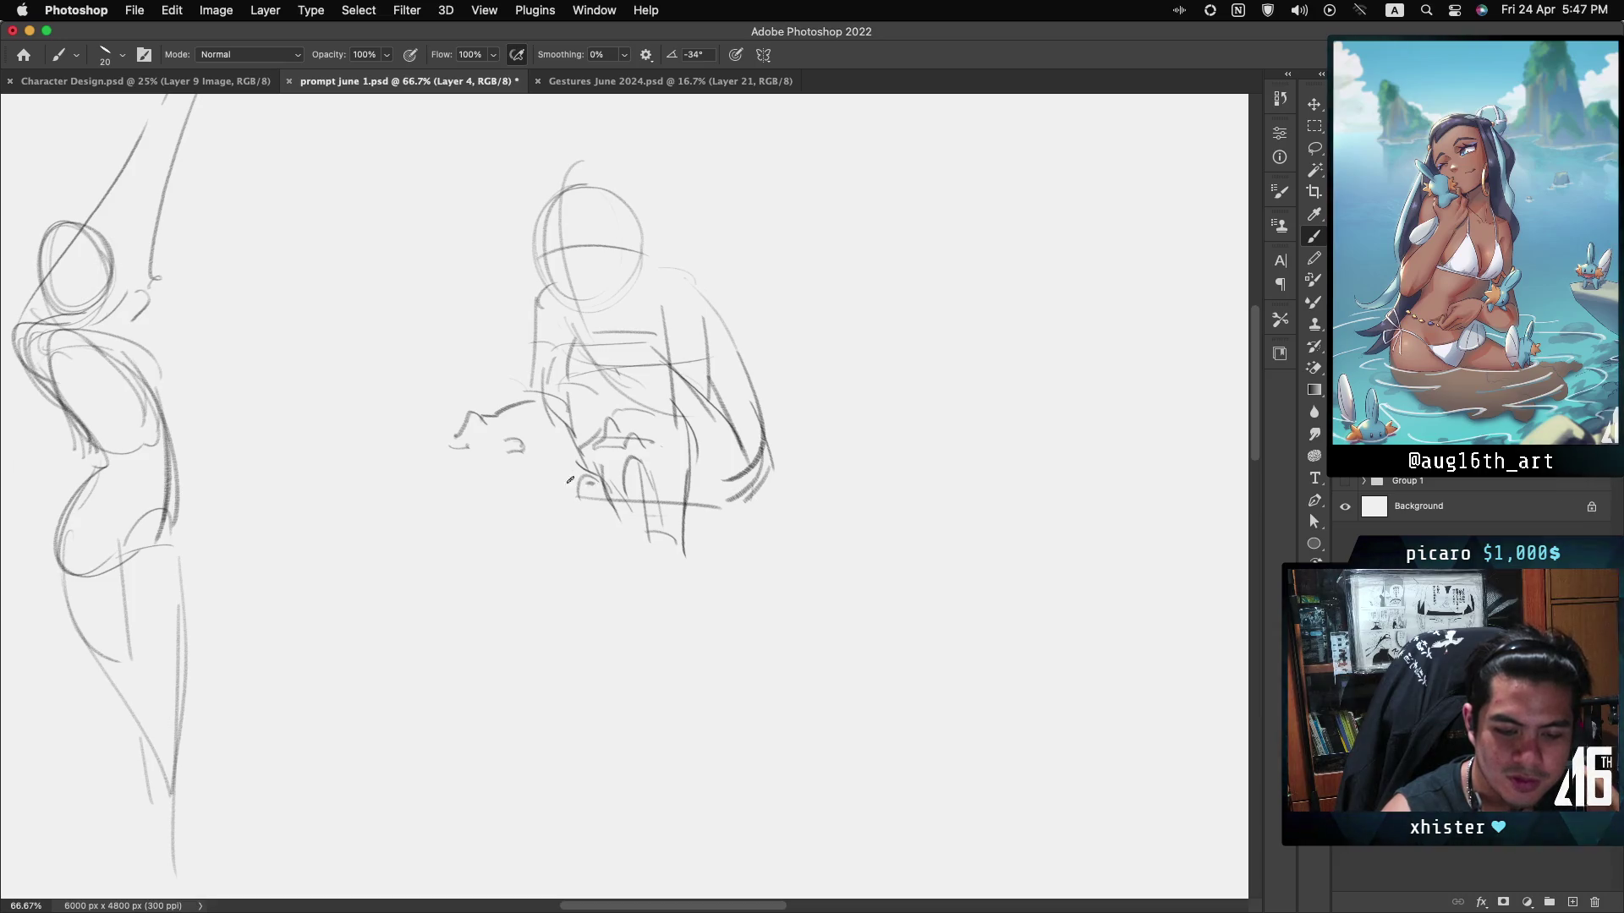
drag(588, 479, 542, 510)
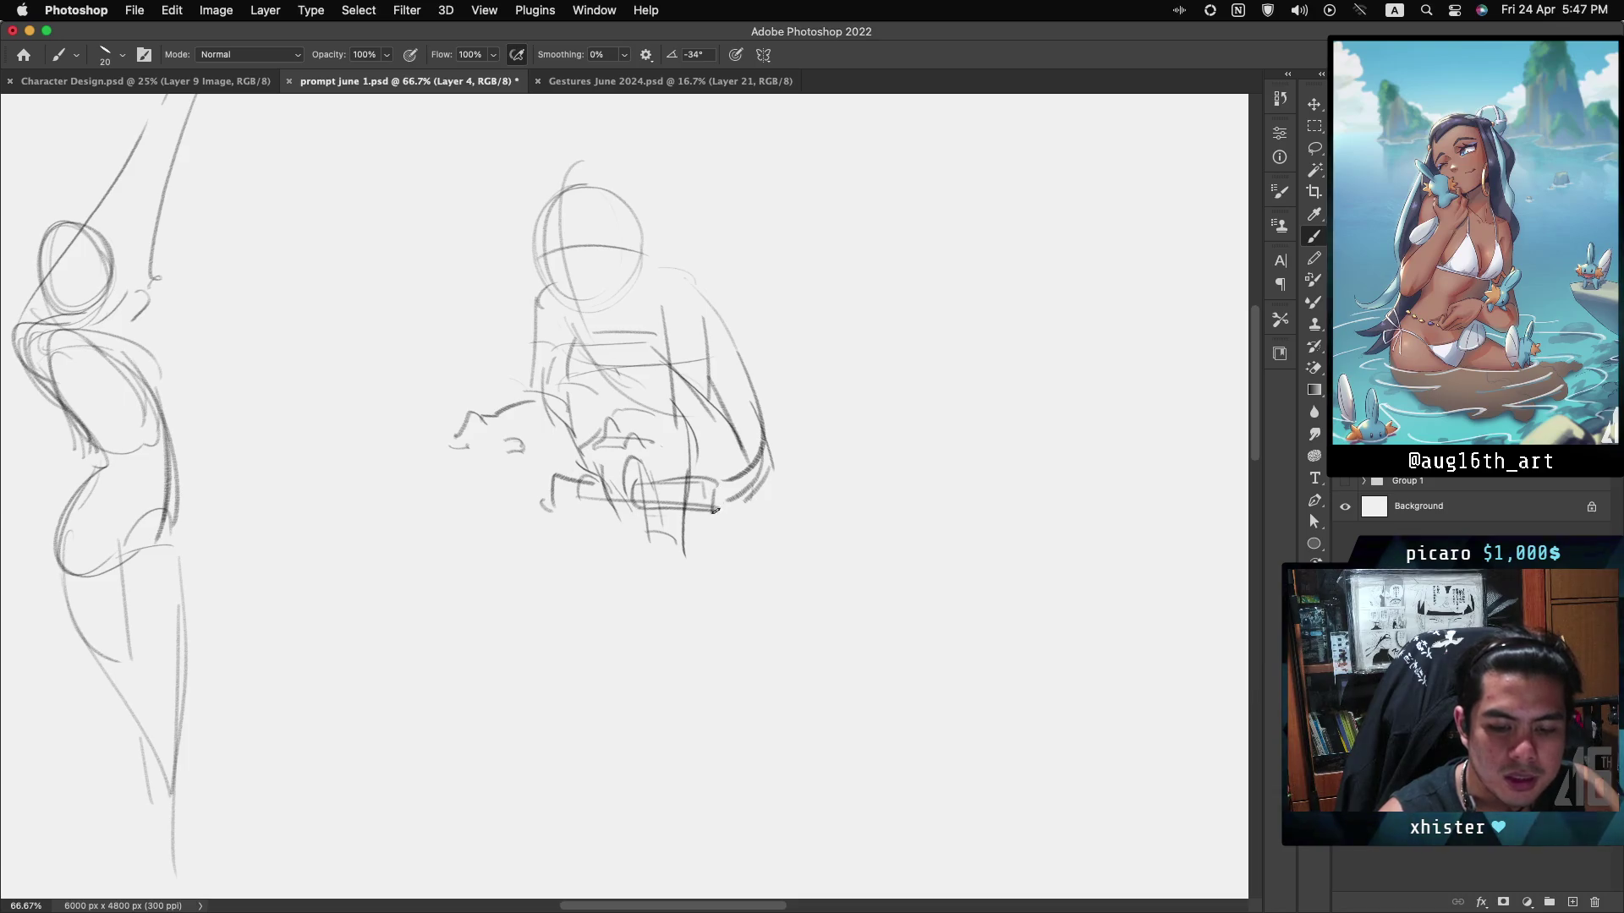
key(super+z)
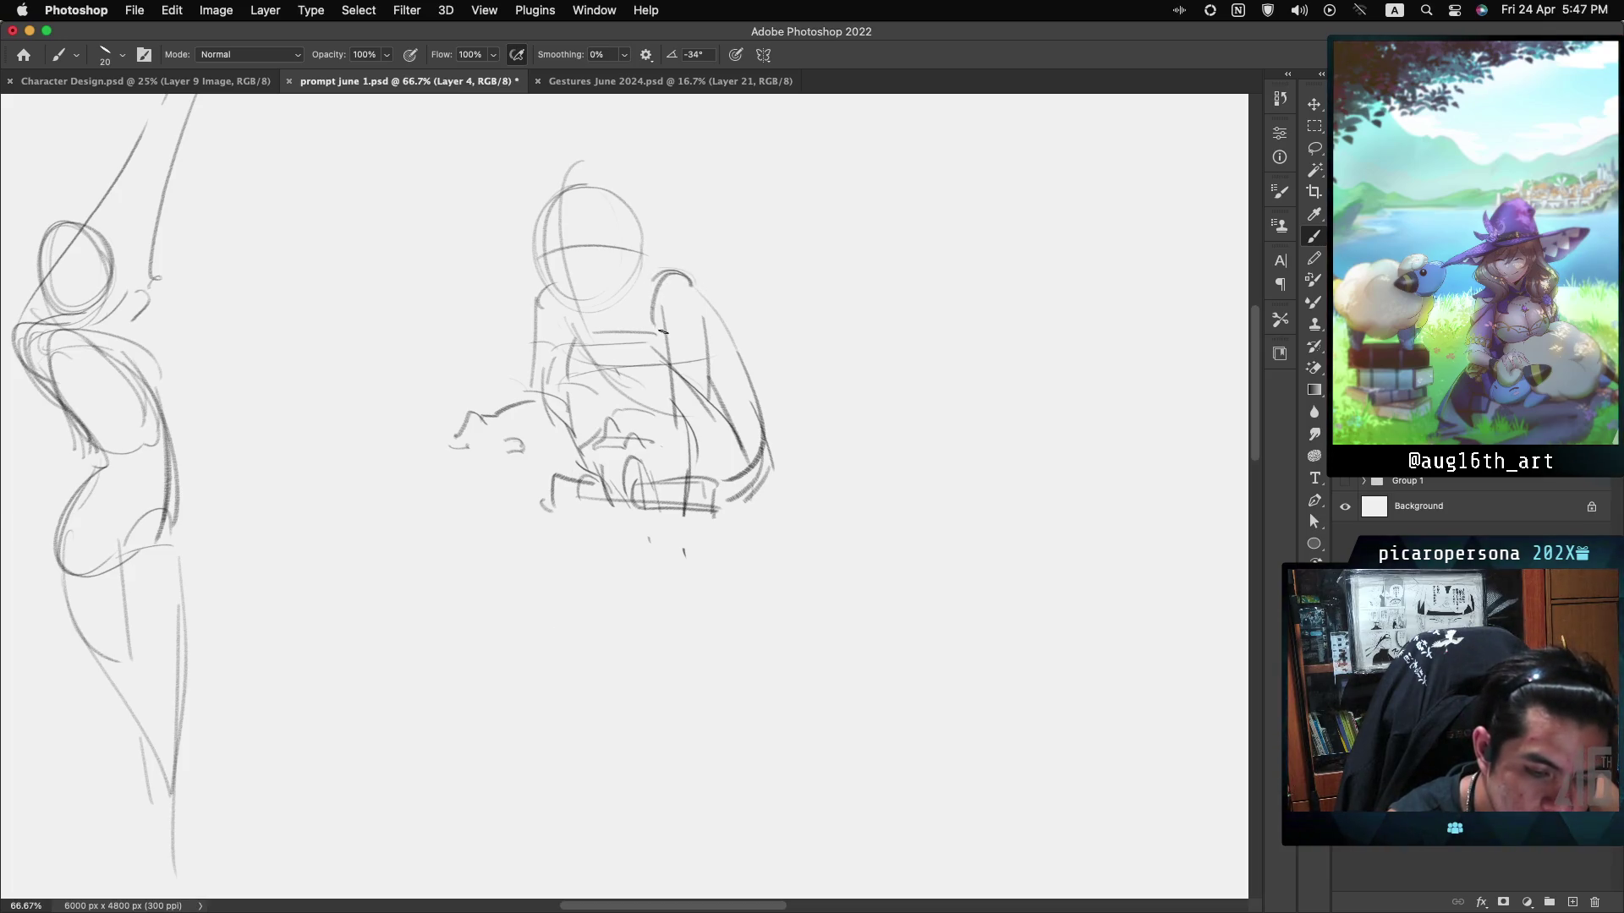
key(super+z)
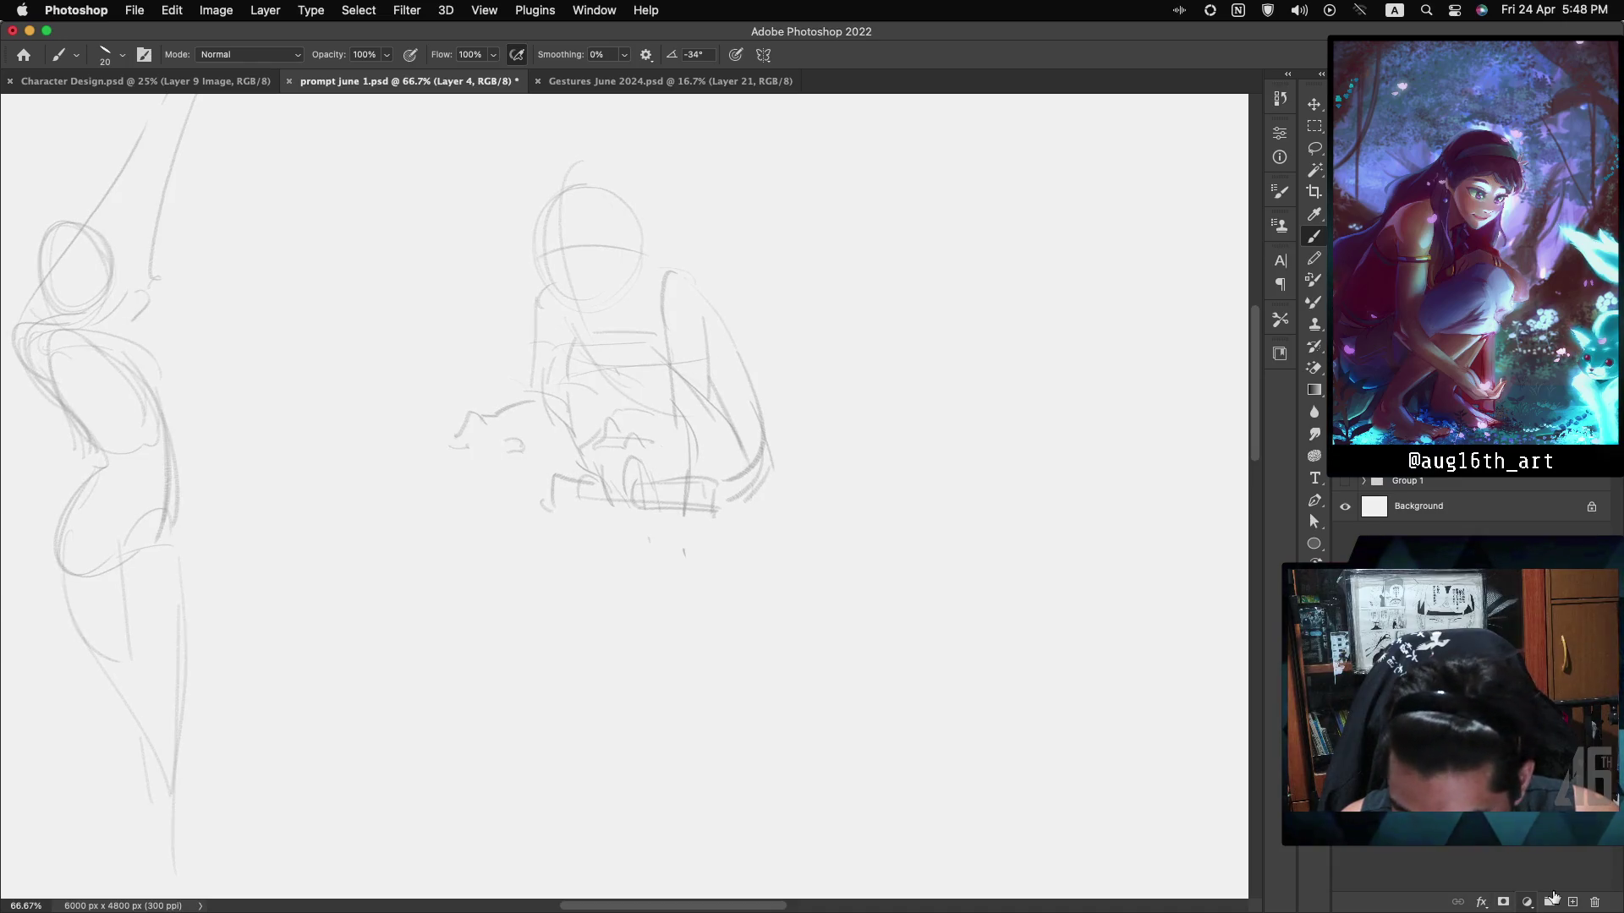
Add blank Layer 5 above the rough sketch and recentre the view on the figure.
click(1569, 902)
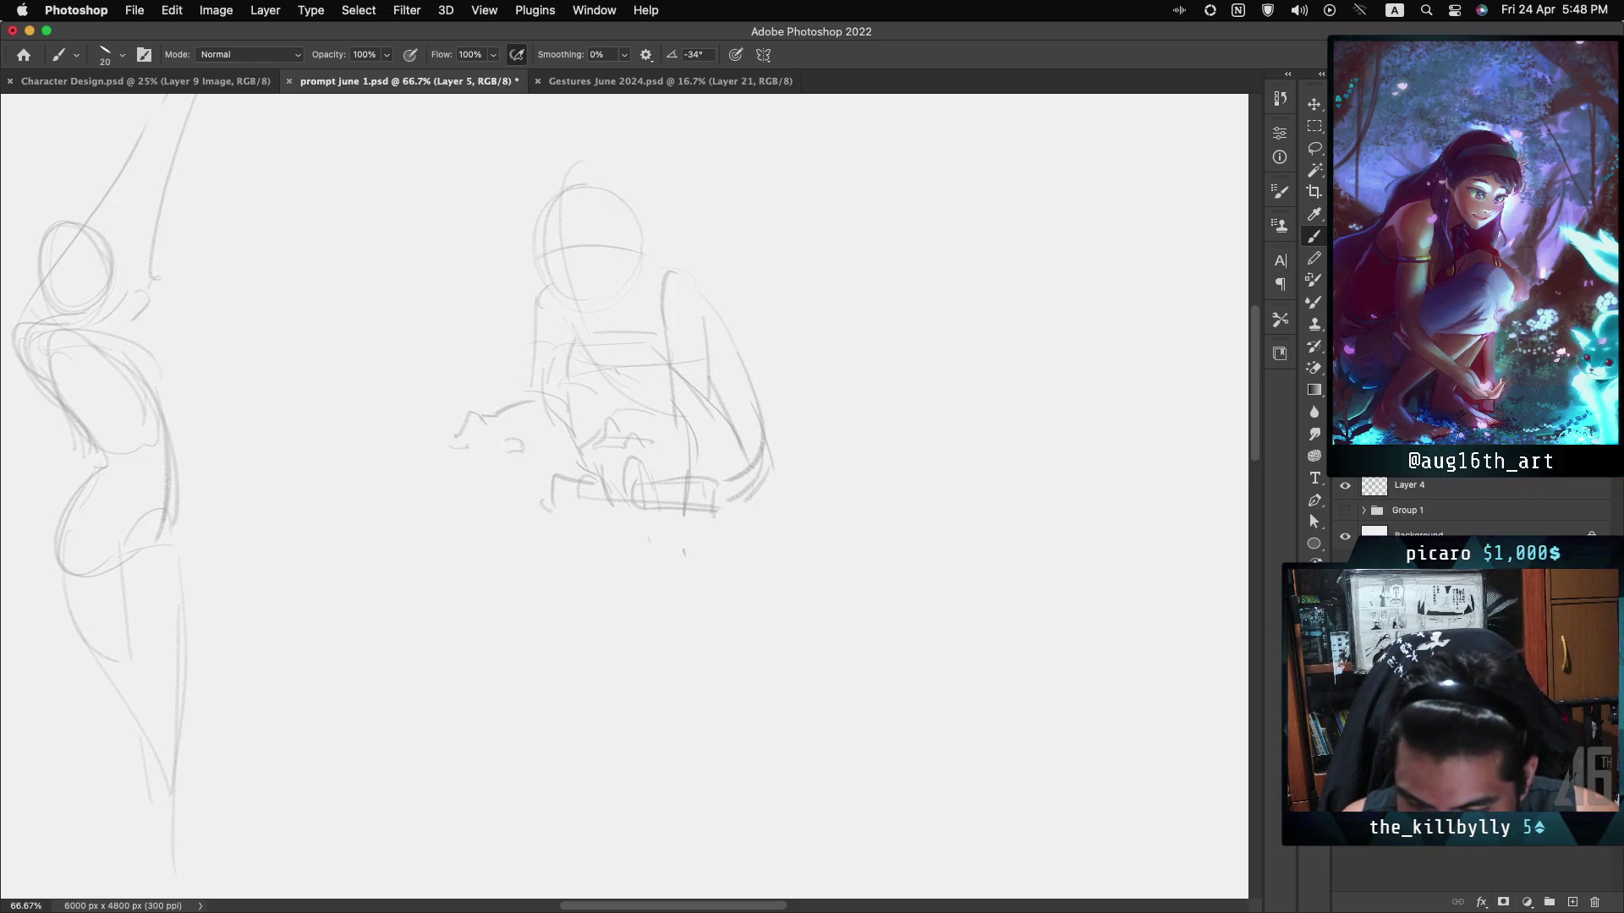
key(ctrl+equal)
key(ctrl+equal)
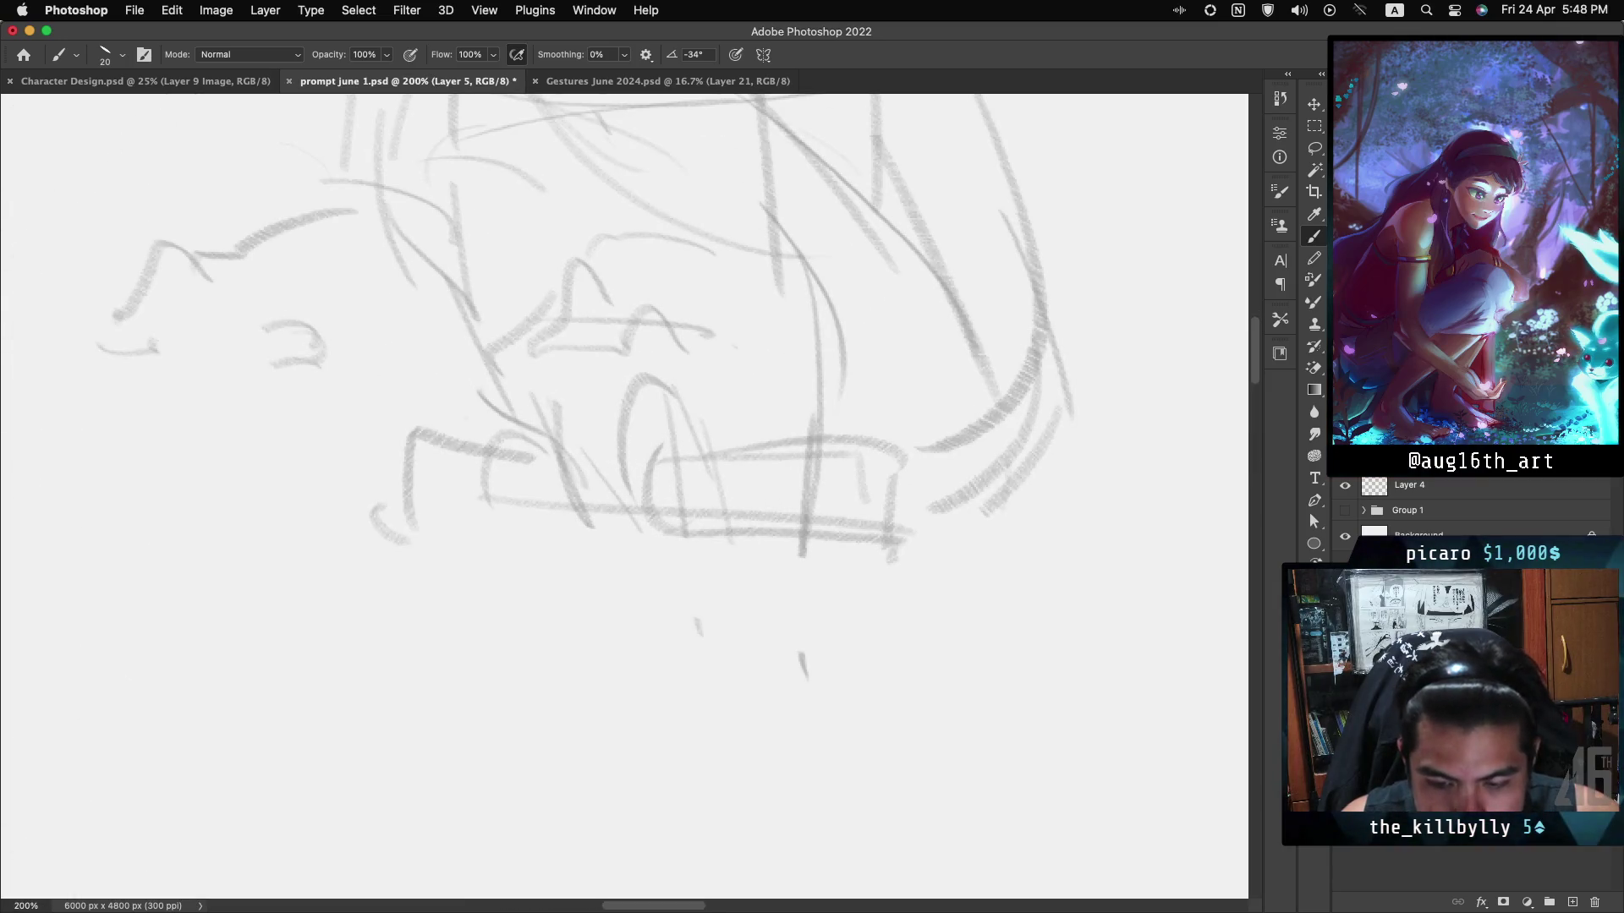
key(ctrl+minus)
scroll(643, 406, up, 3)
scroll(643, 406, left, 2)
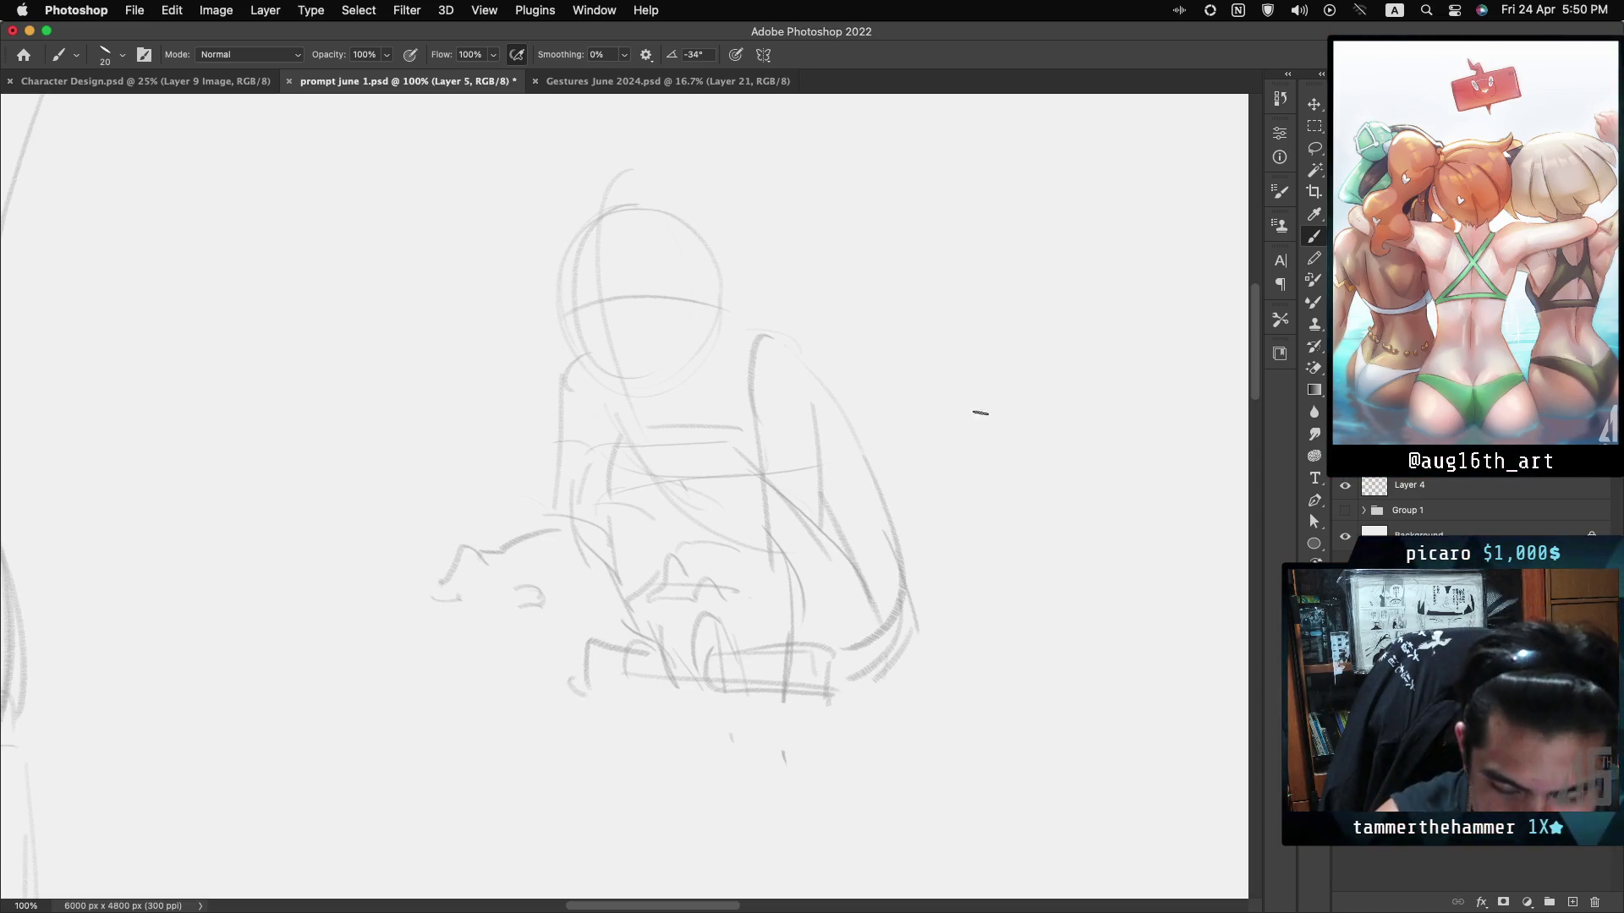
Switch to the Brush, test and undo a 24 px round brush, then choose the 12 px inking preset.
key(l)
right_click(658, 311)
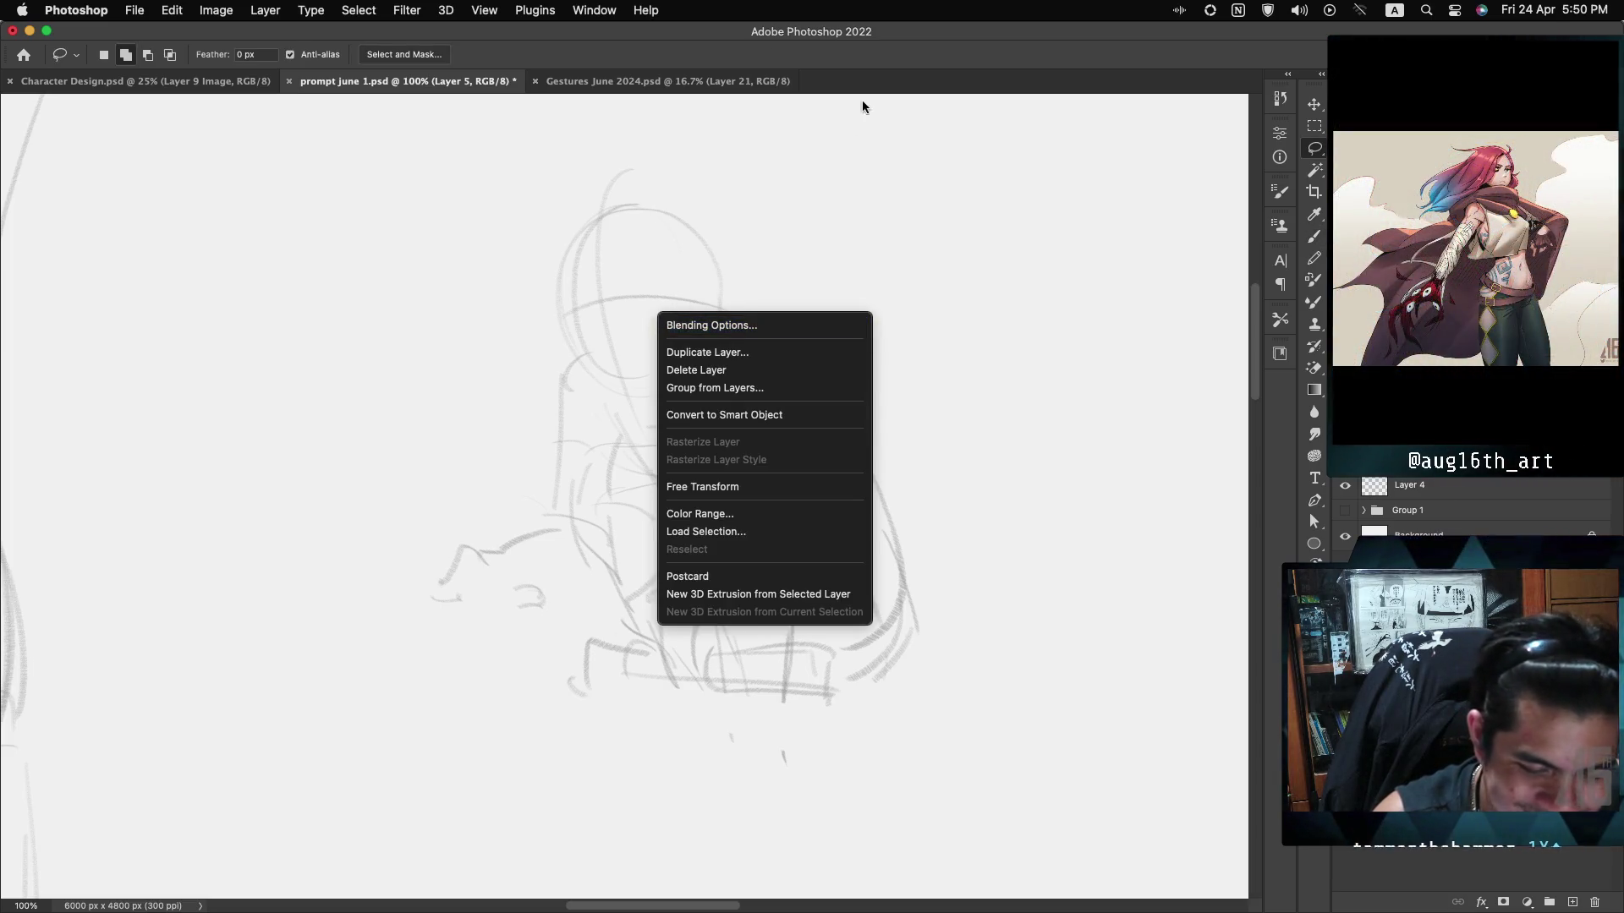
key(Escape)
key(b)
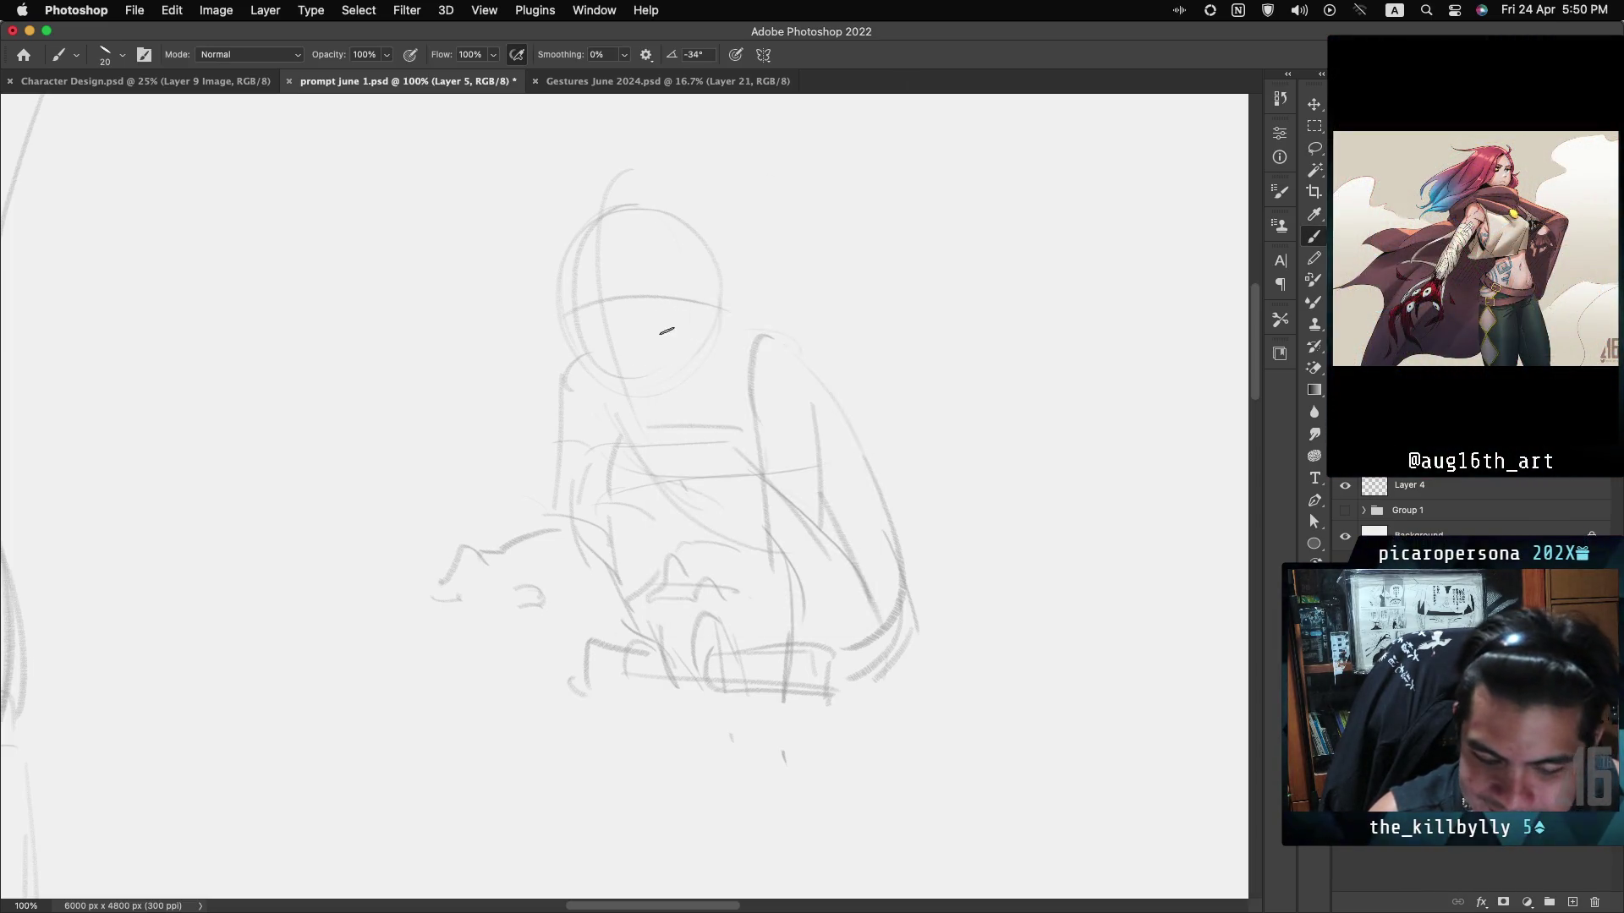
right_click(666, 331)
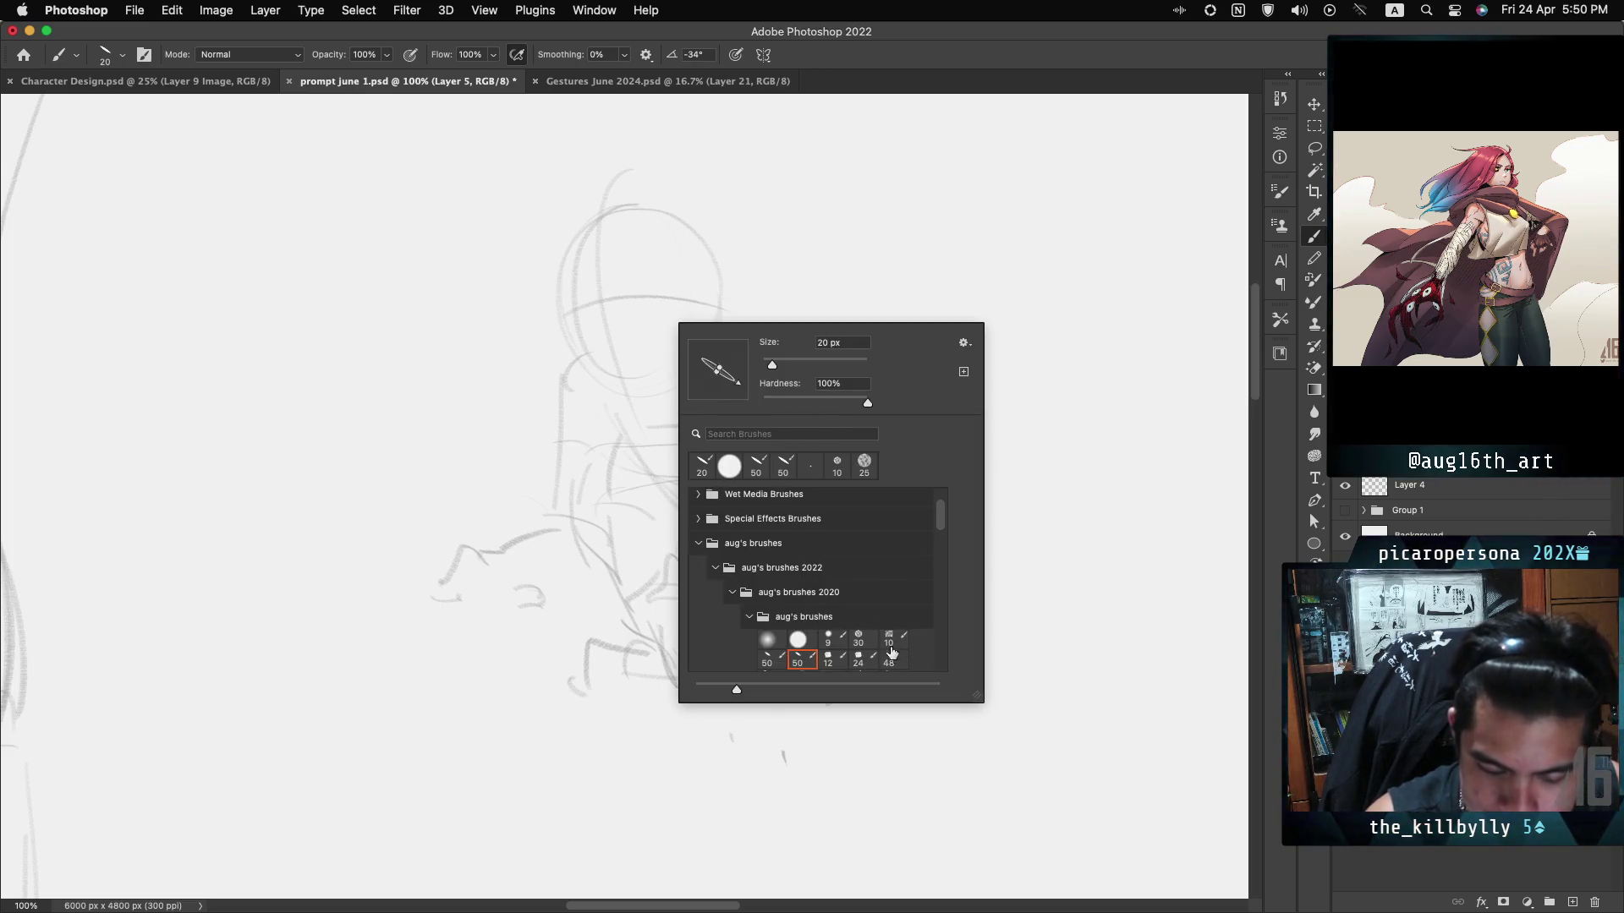
drag(941, 510, 940, 526)
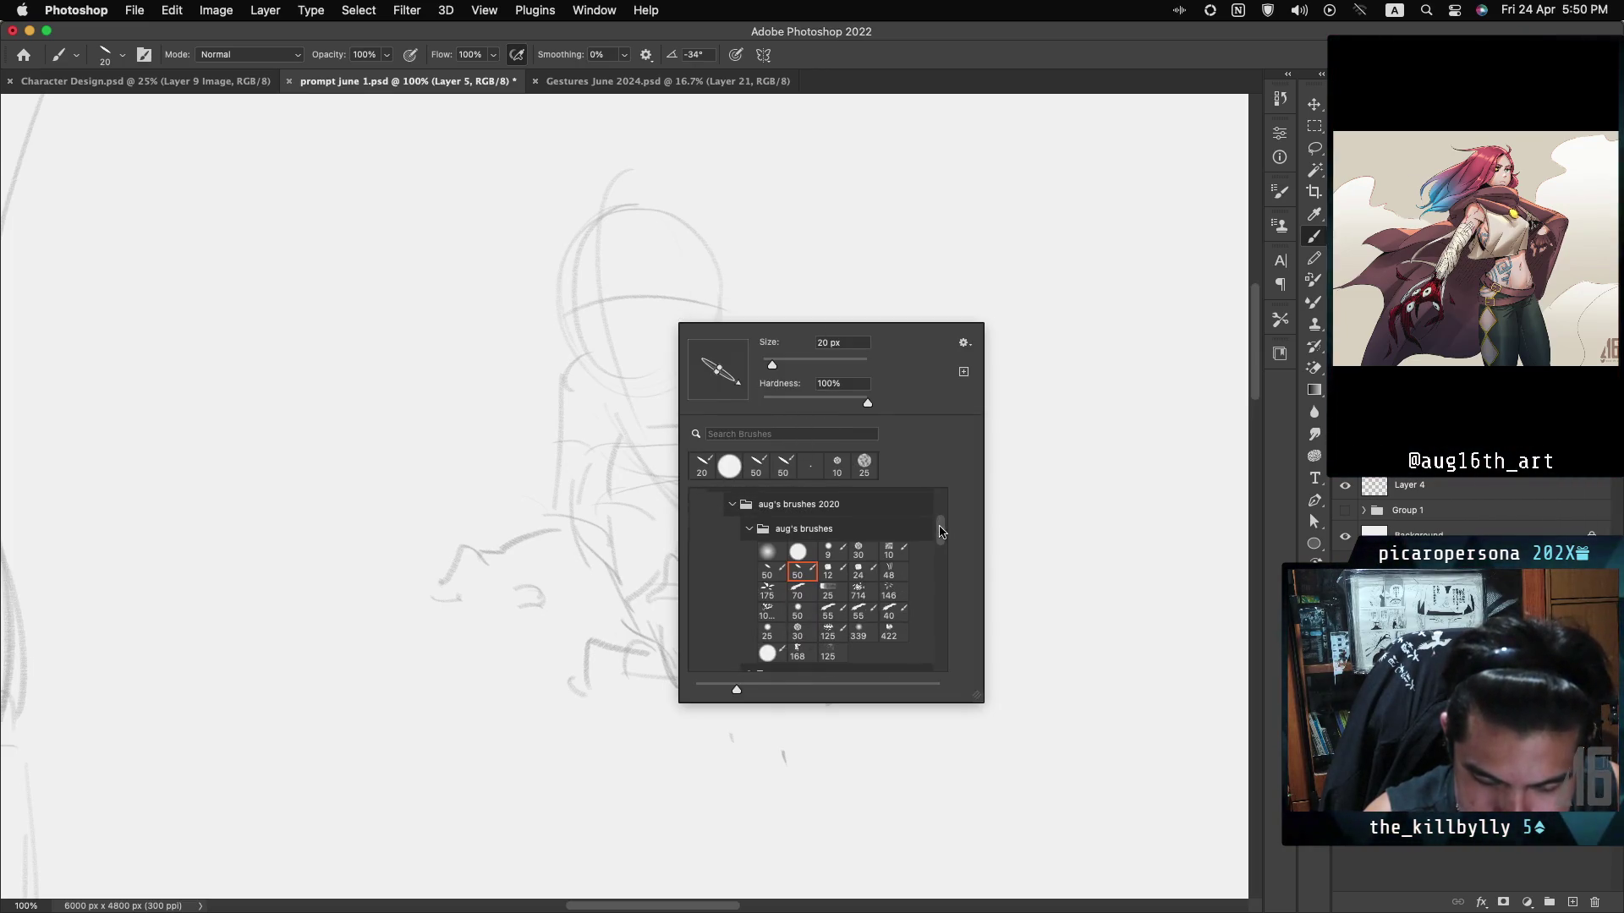
click(857, 572)
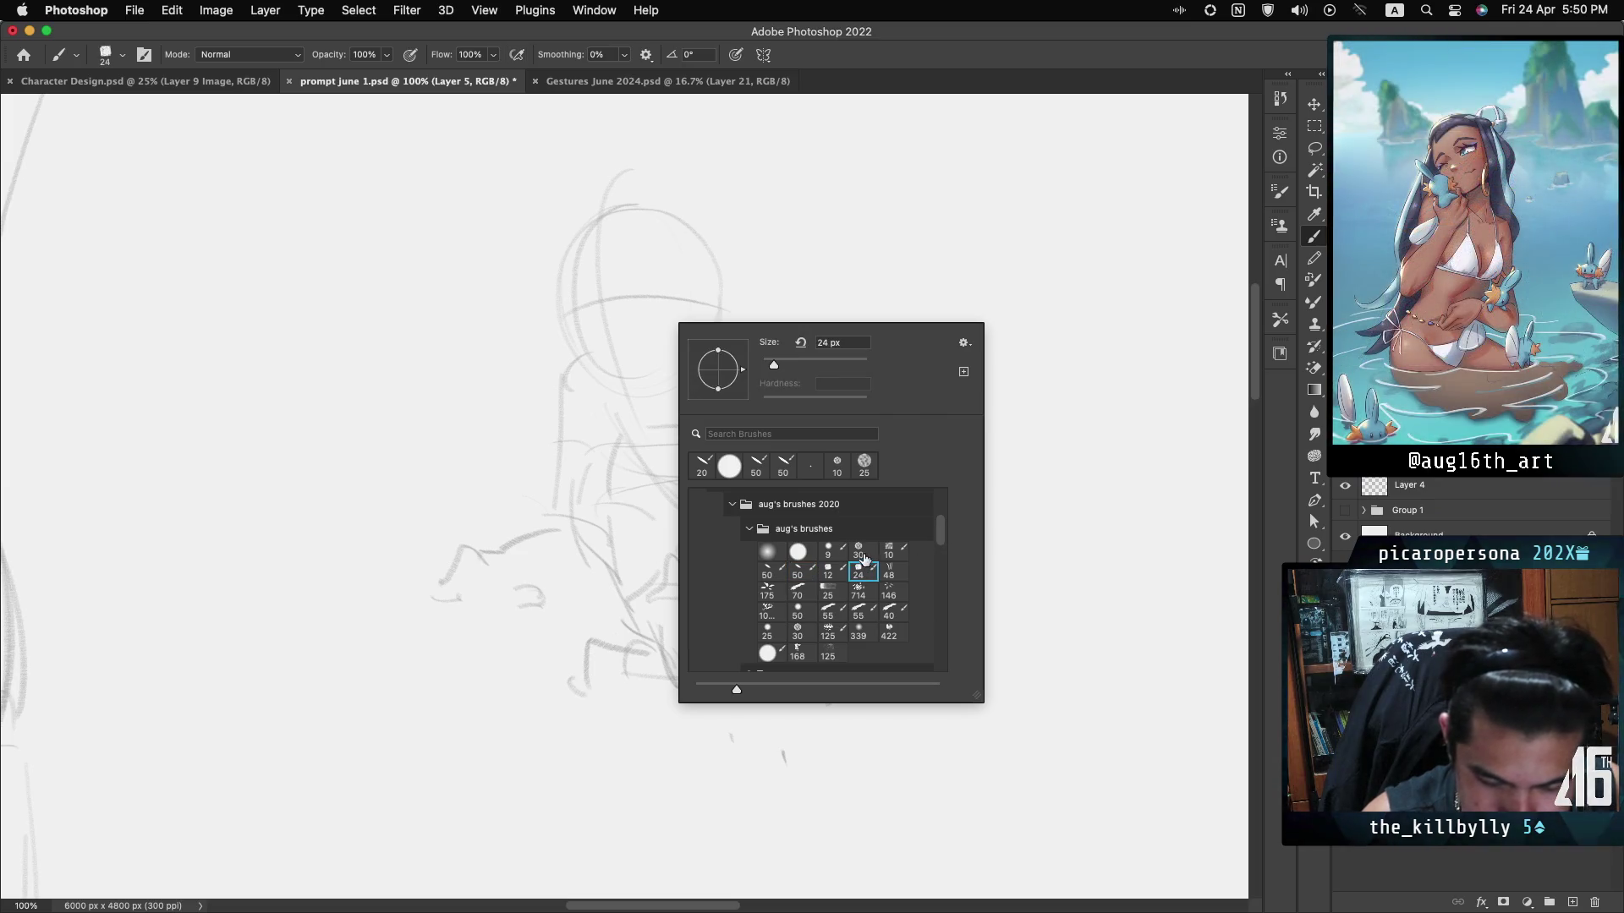
drag(583, 224, 589, 331)
key(ctrl+z)
right_click(700, 264)
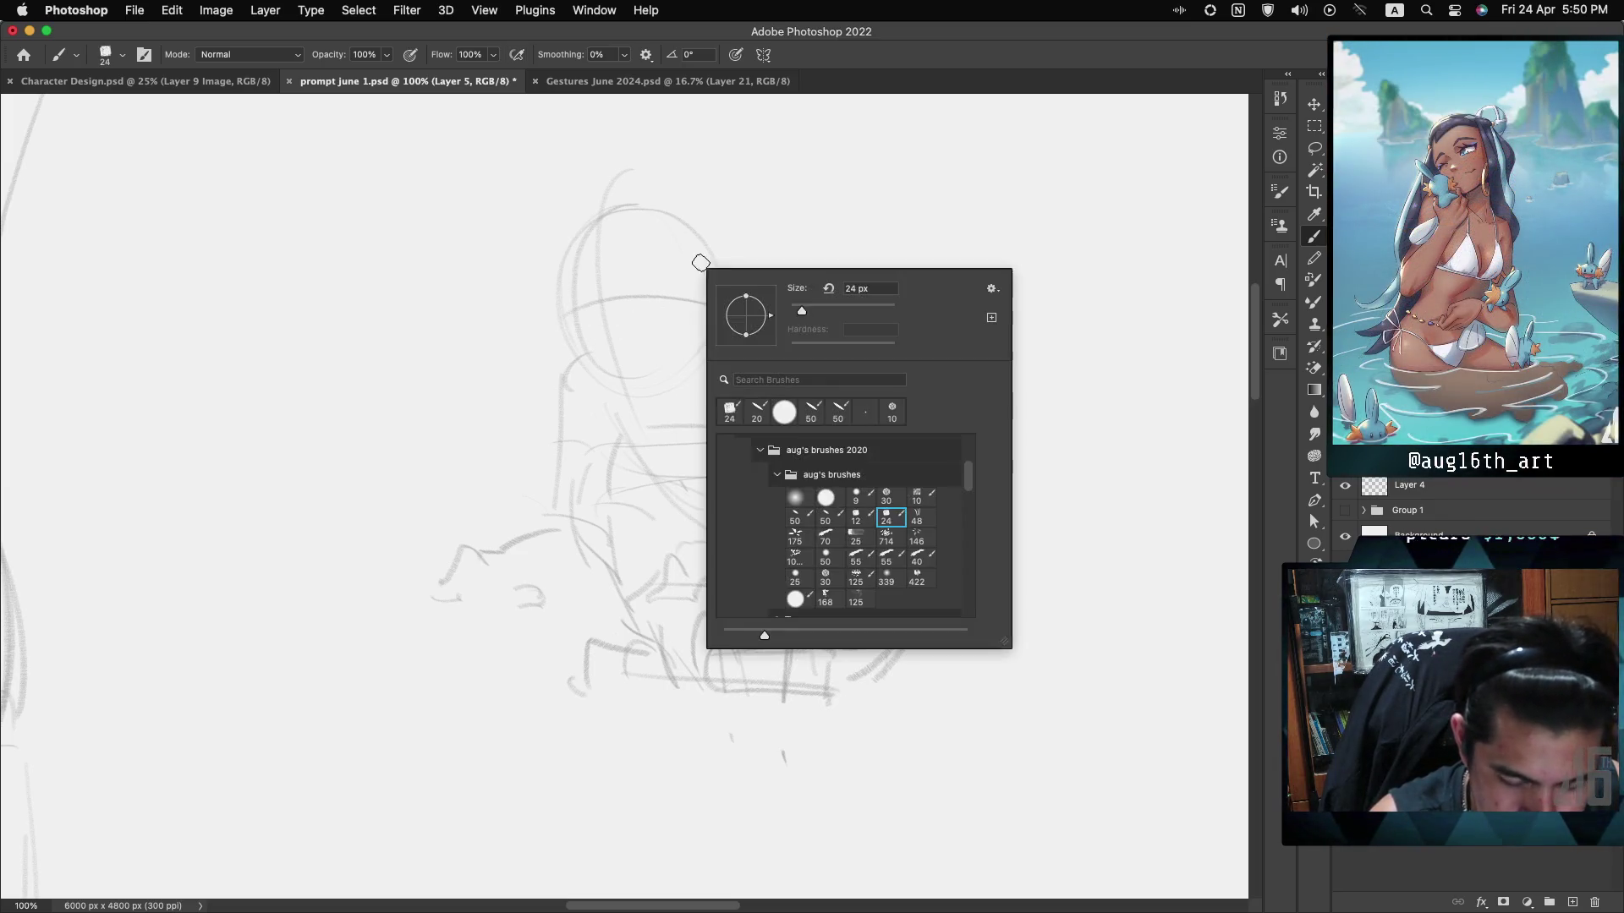
click(857, 517)
drag(577, 227, 558, 354)
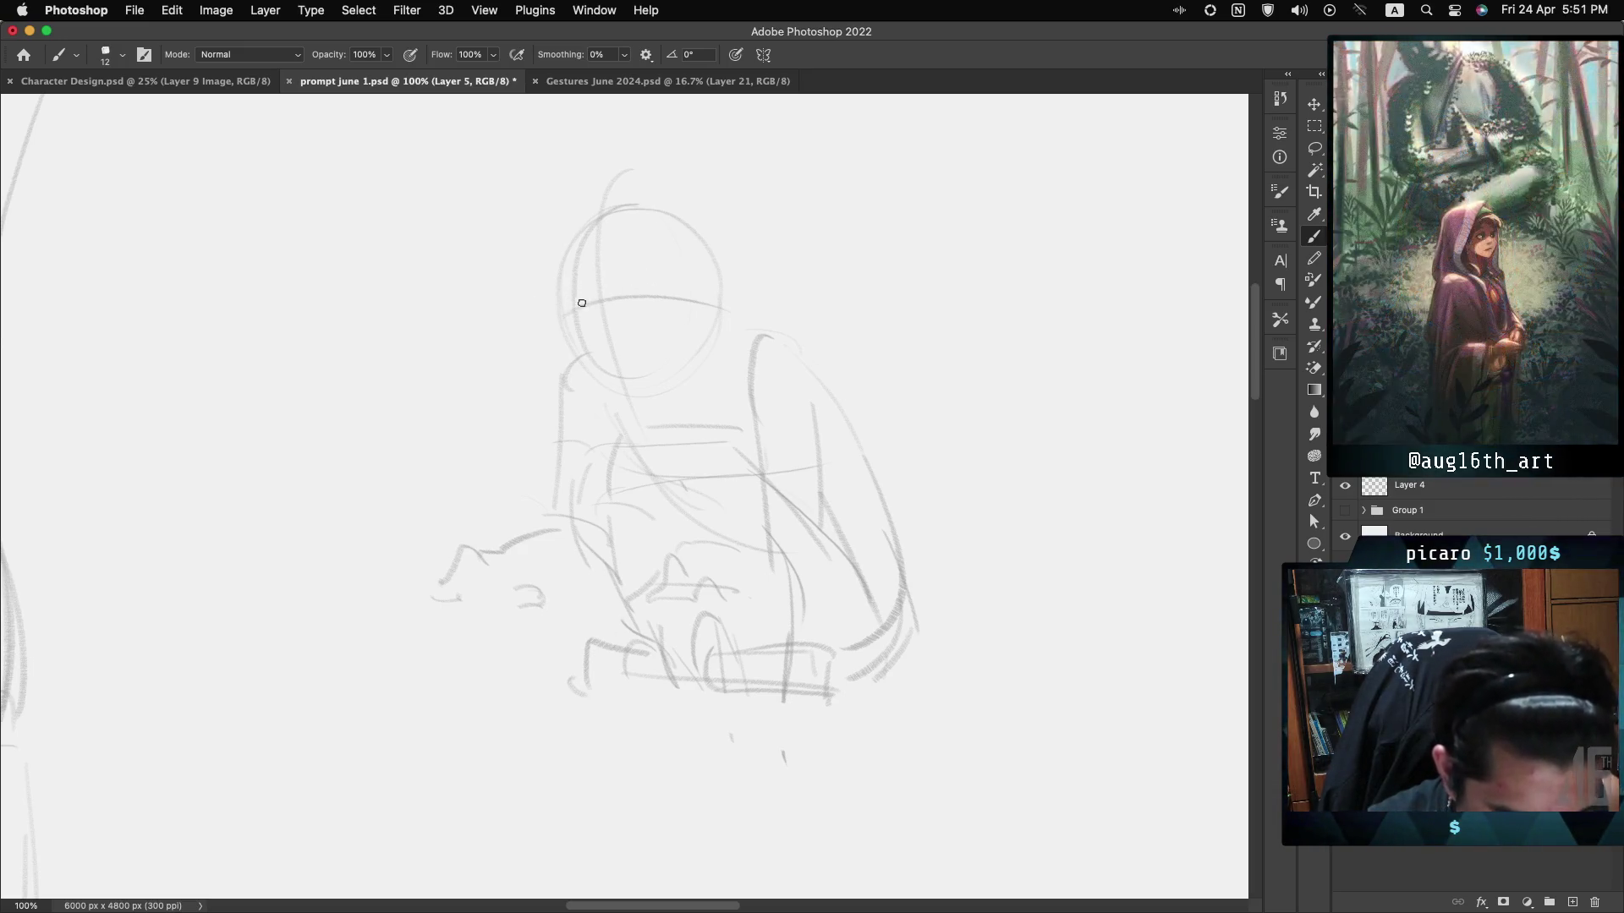
Ink both eyes on the head guideline with the 12 px brush, add a brow above each, and darken the left eye.
drag(569, 308, 588, 309)
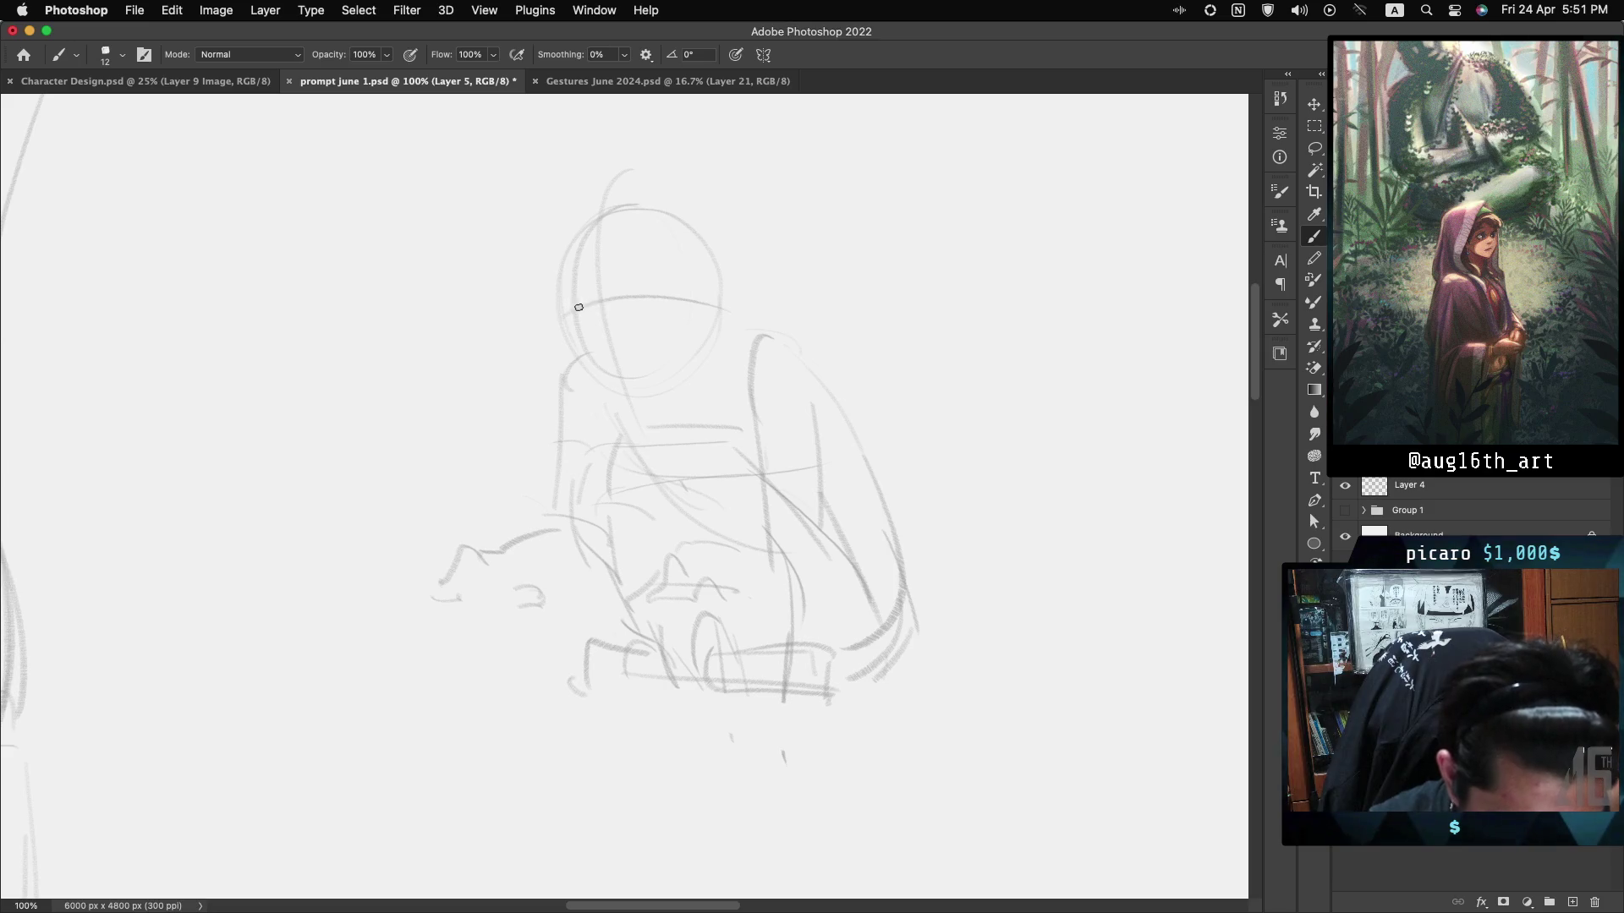
drag(572, 308, 590, 304)
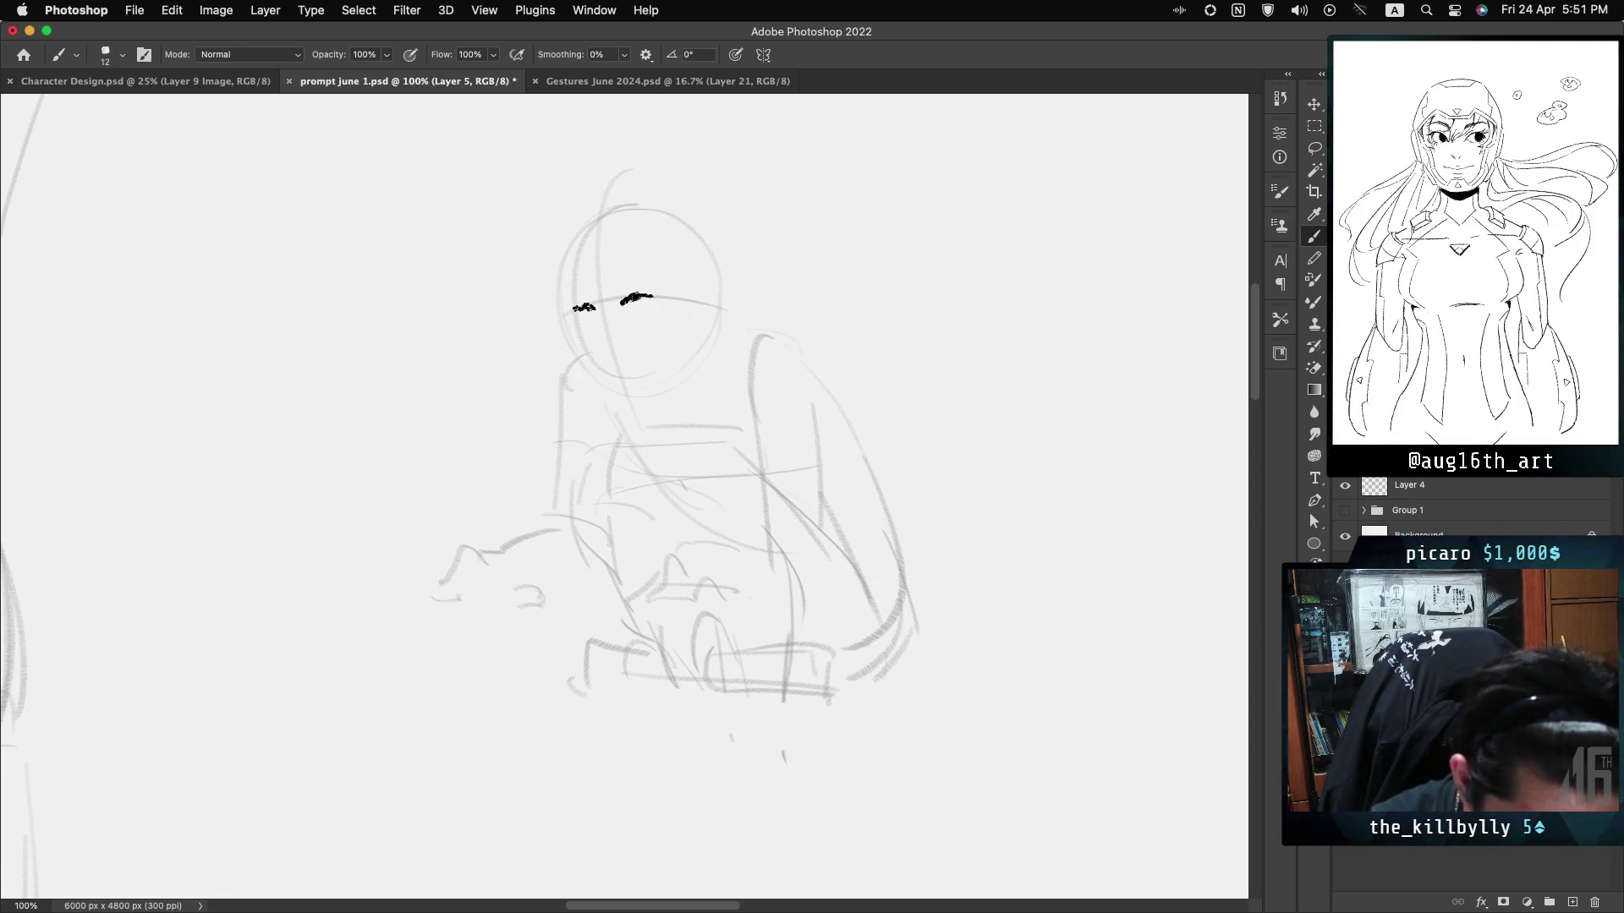
drag(624, 301, 650, 303)
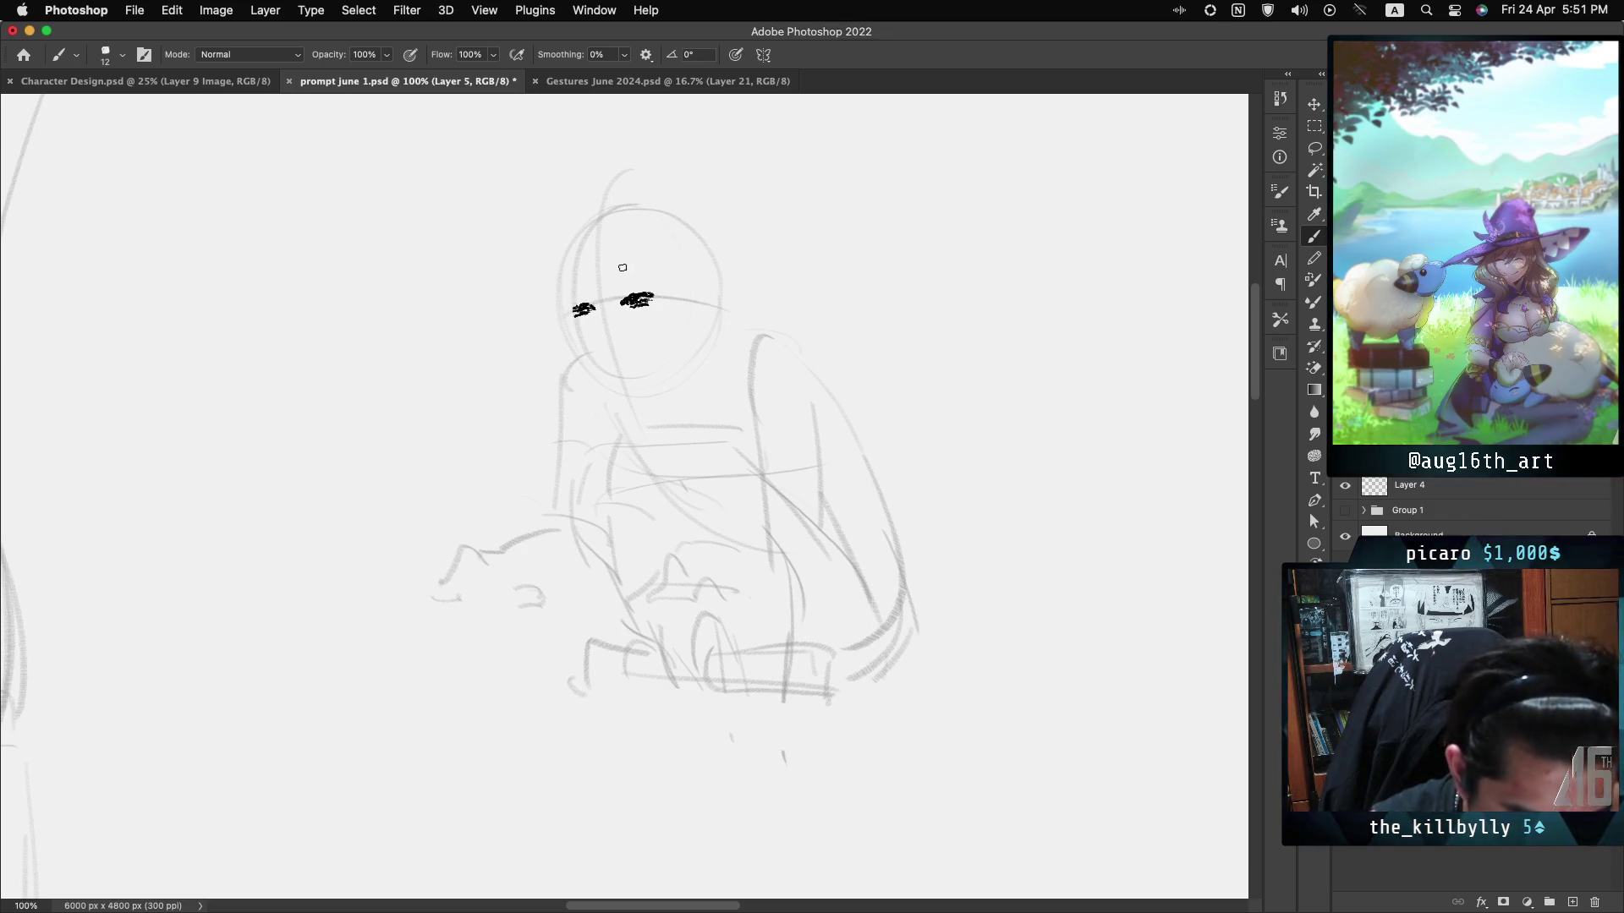
drag(572, 292, 597, 296)
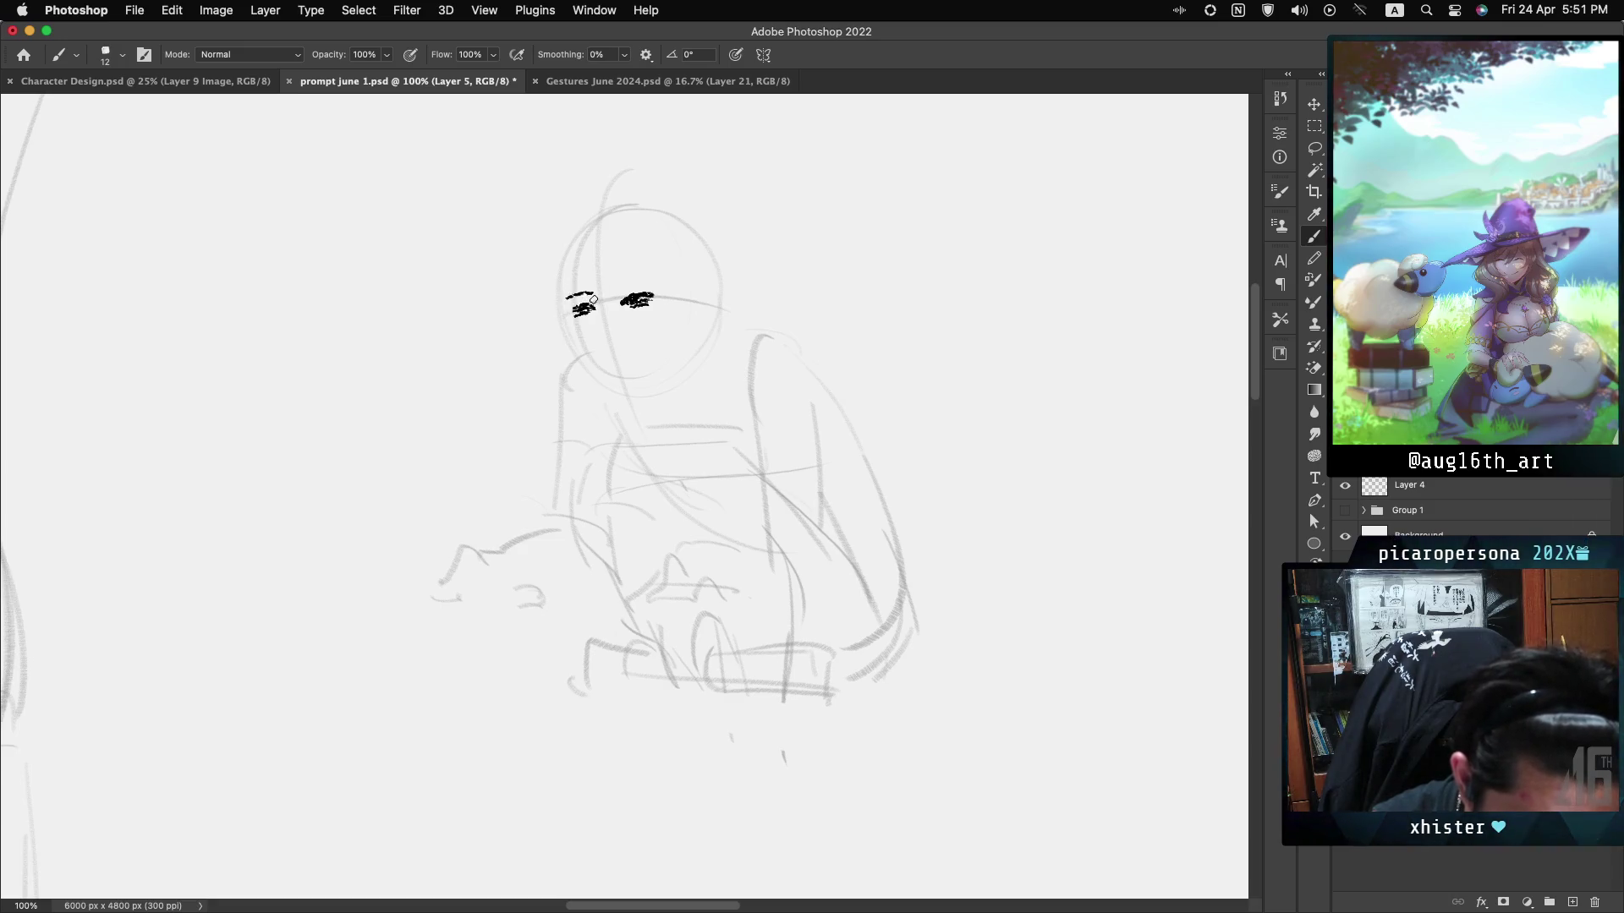
drag(617, 287, 659, 283)
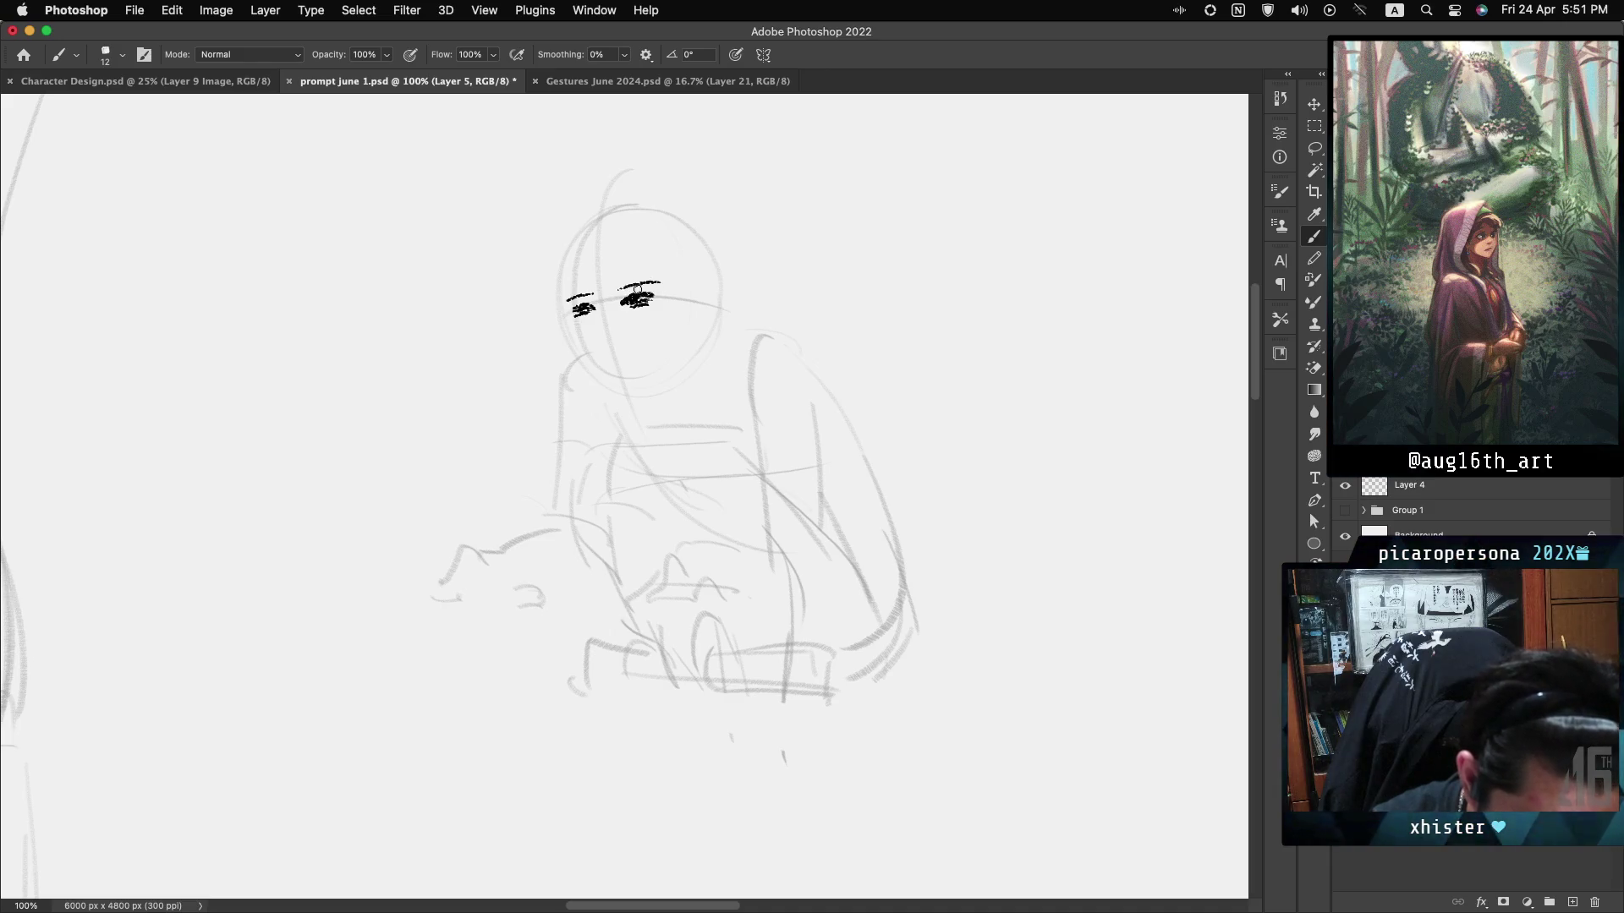
drag(593, 299, 598, 315)
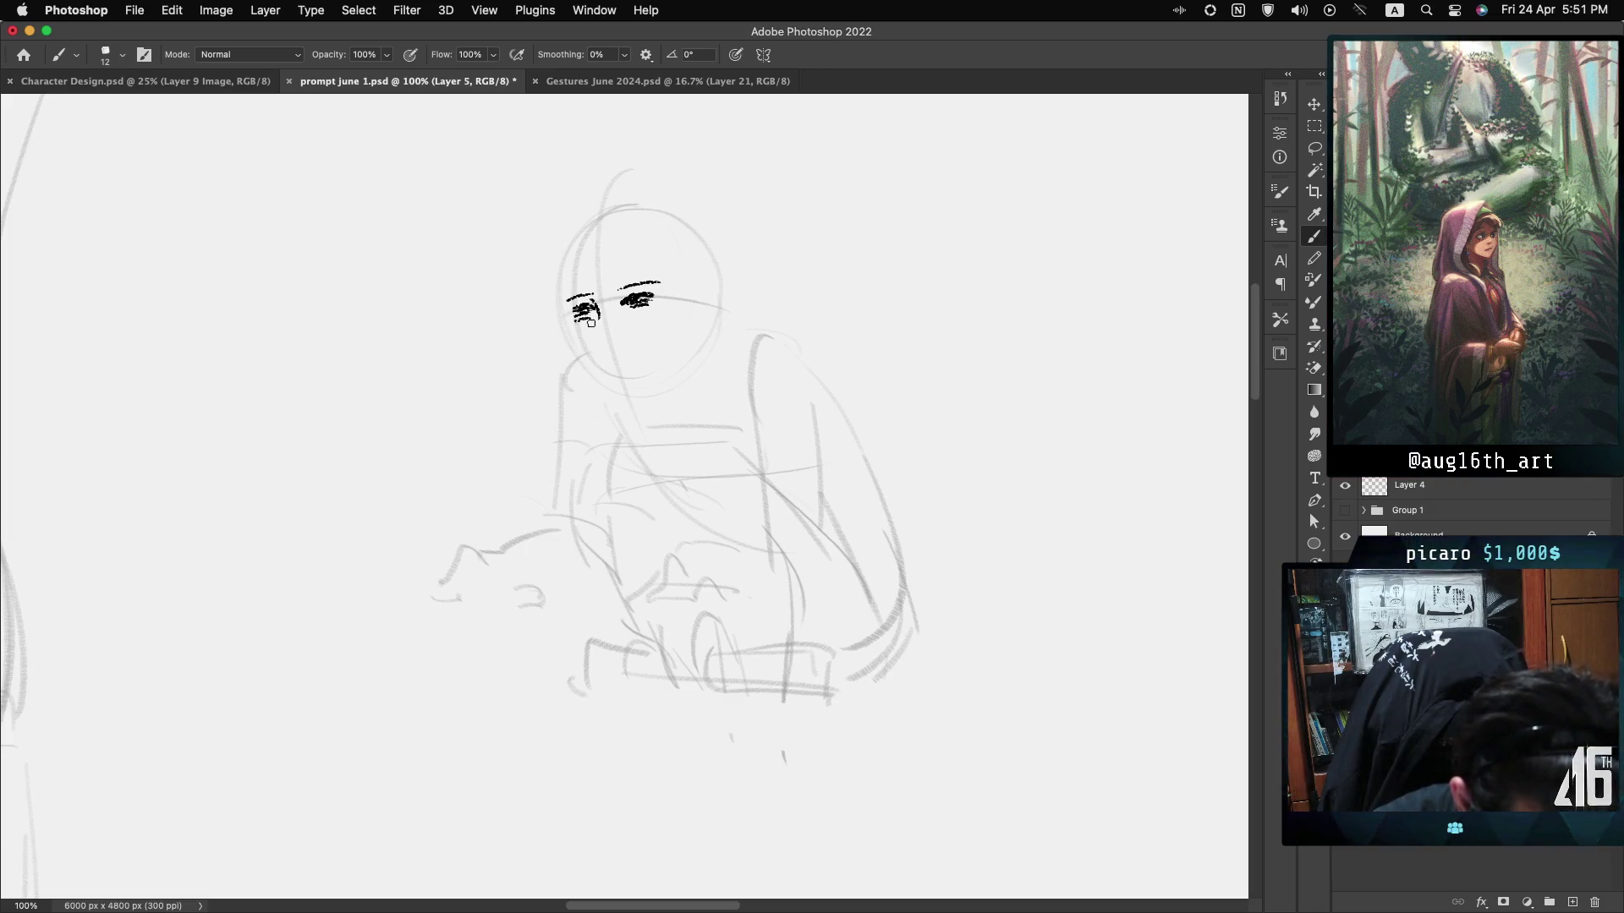
drag(591, 322, 577, 313)
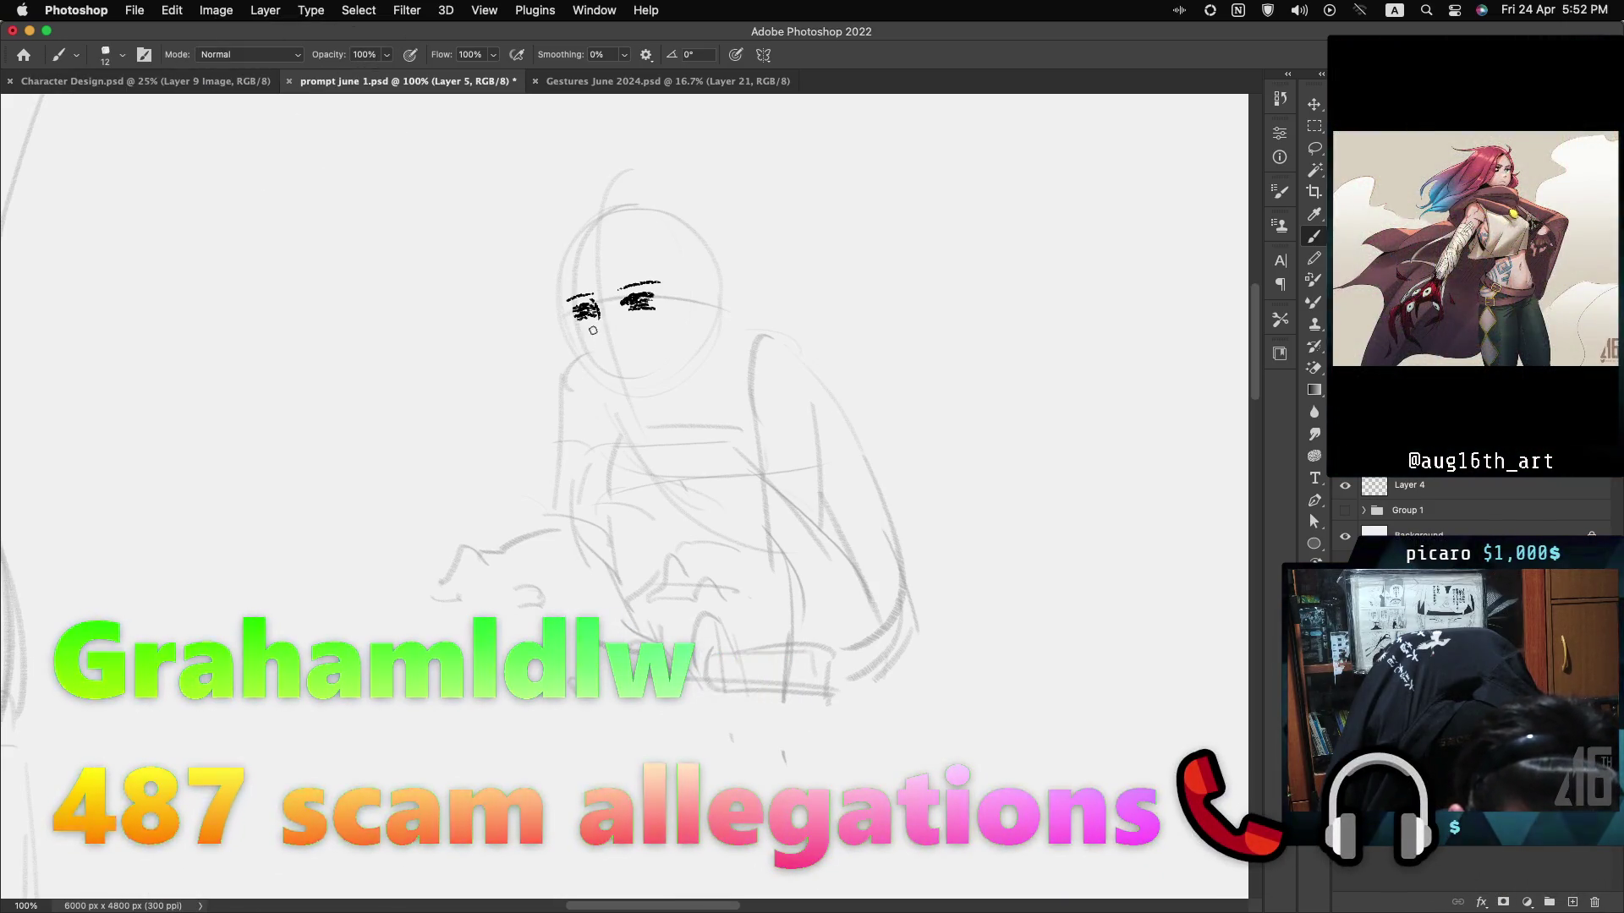
drag(594, 319, 598, 331)
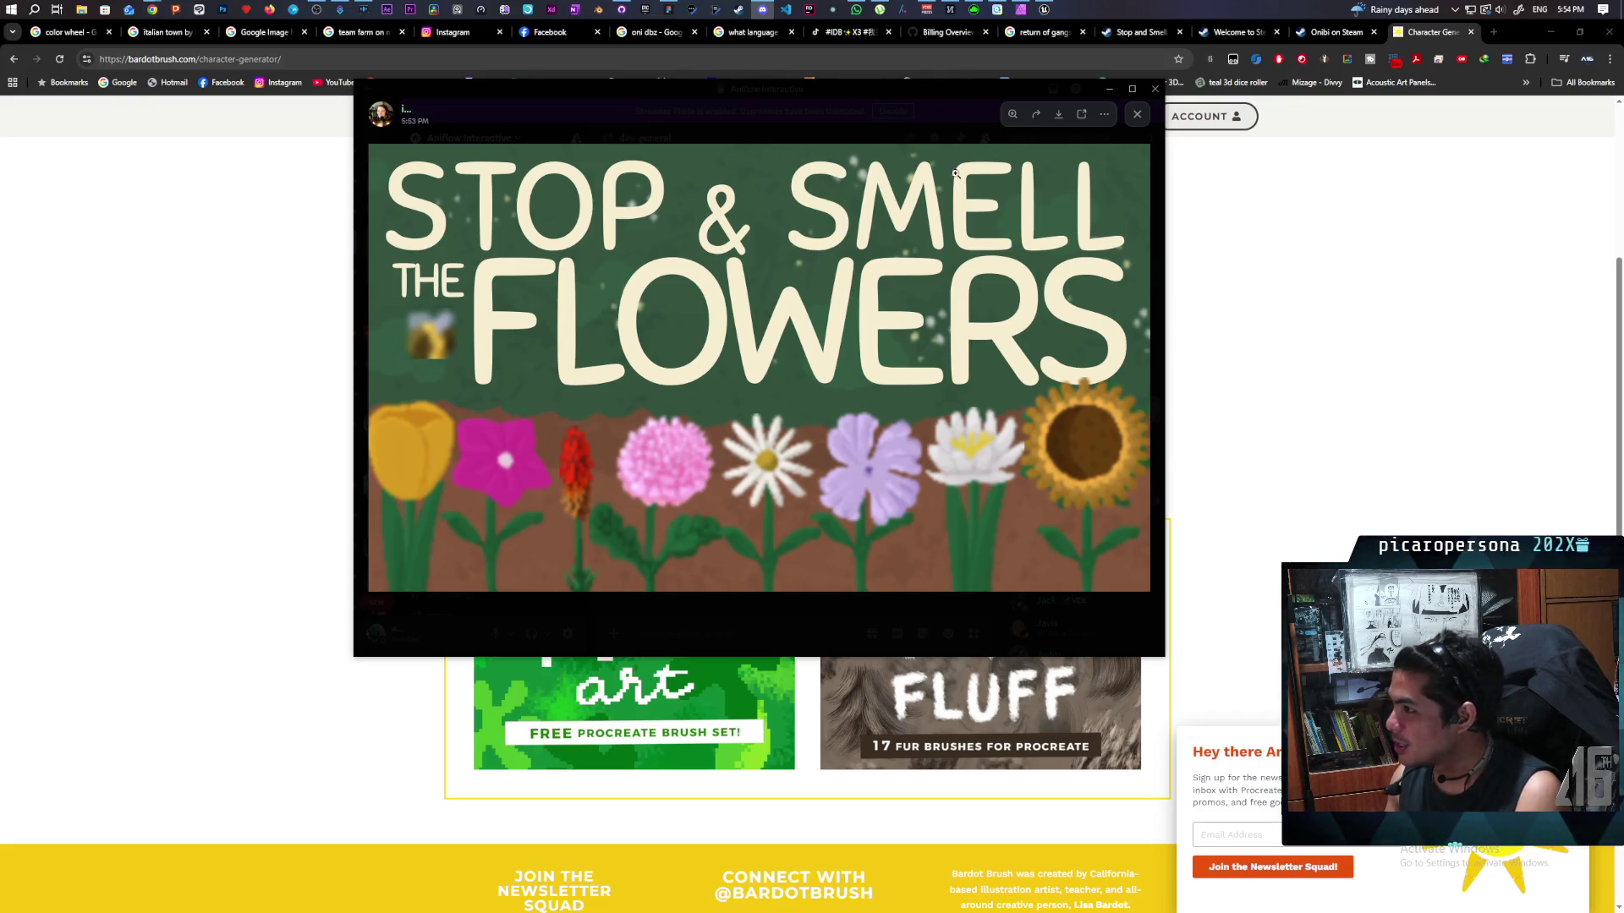
Close the full-size flowers image and the Discord window, then bring up the Stop and Smell the Flowers store page.
click(1136, 118)
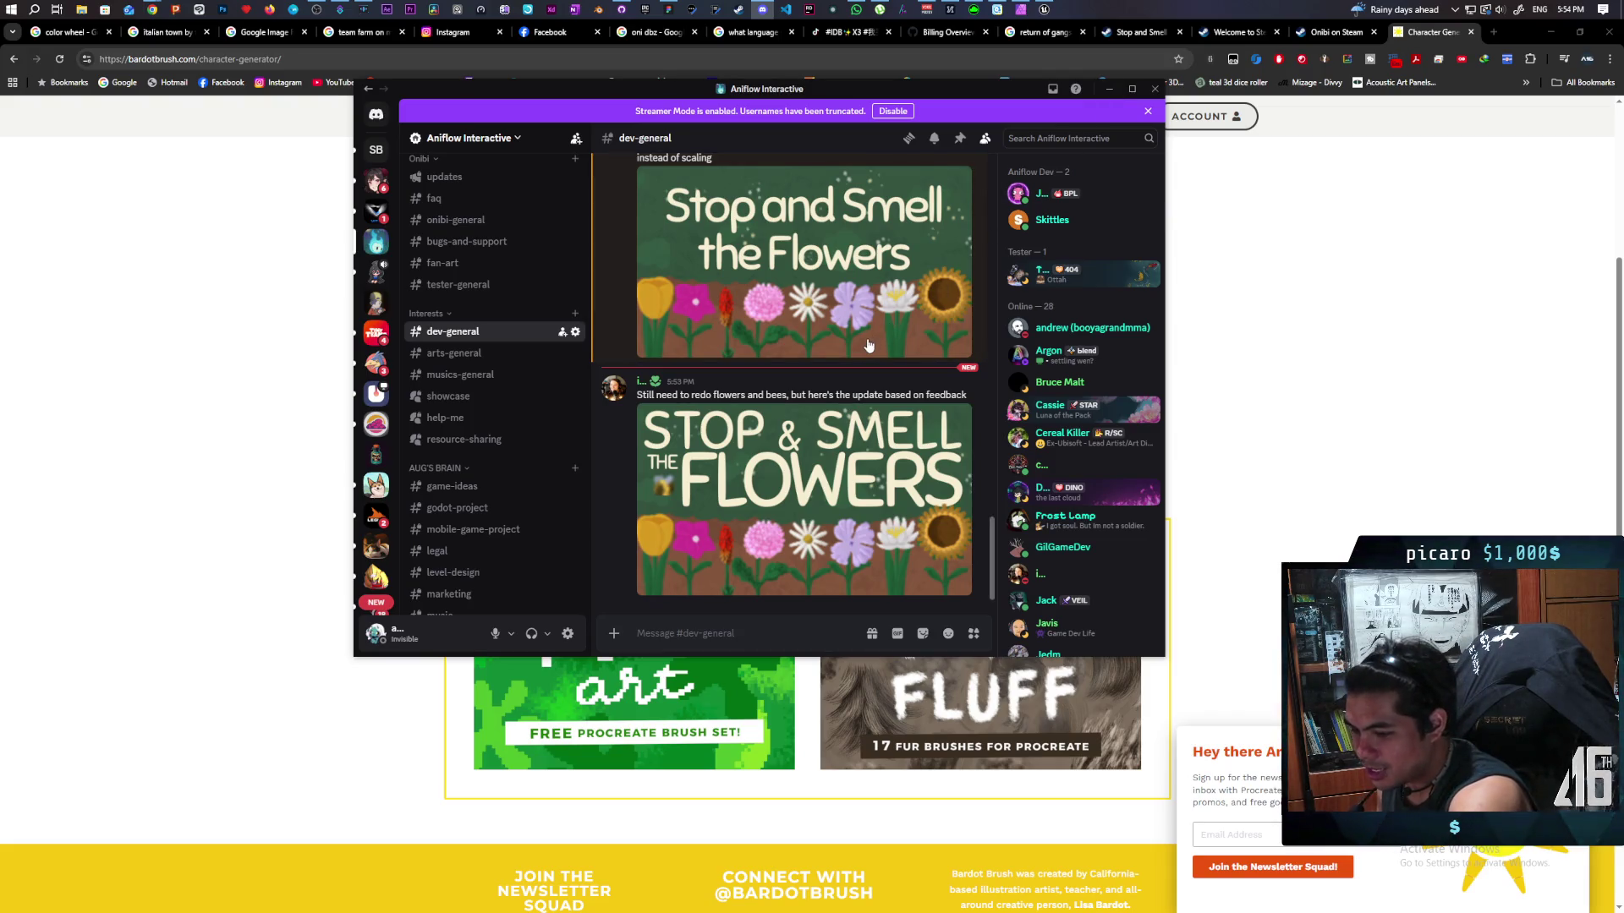
click(1124, 40)
click(1129, 34)
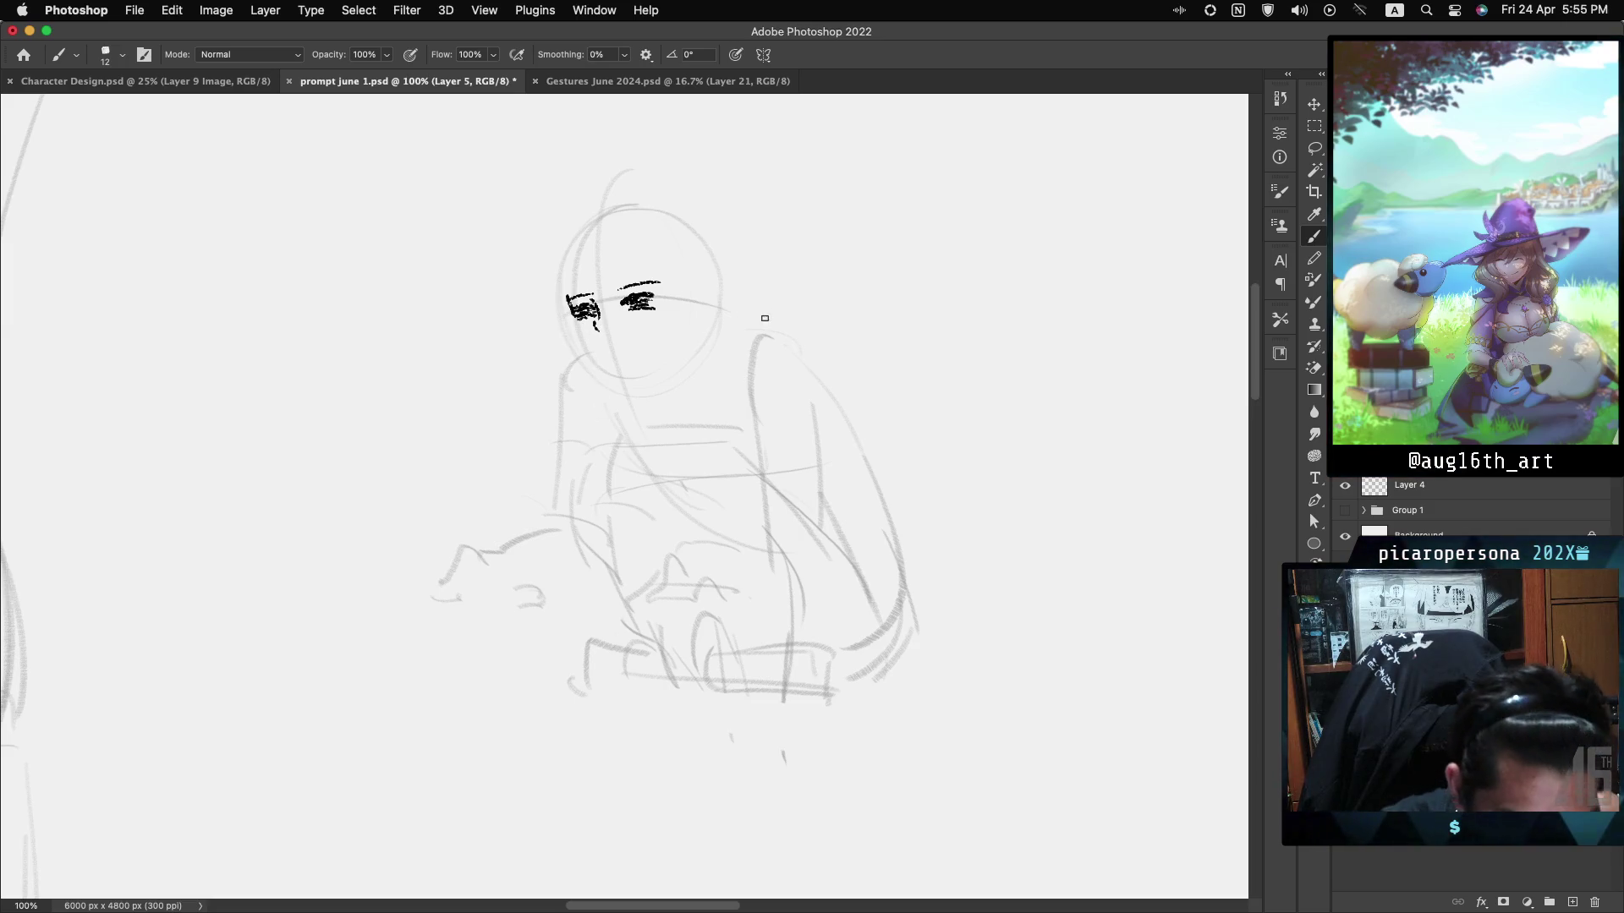
Rework the left eye, then ink the cheek and jaw line down to the chin and add a small nose mark.
drag(572, 305, 573, 341)
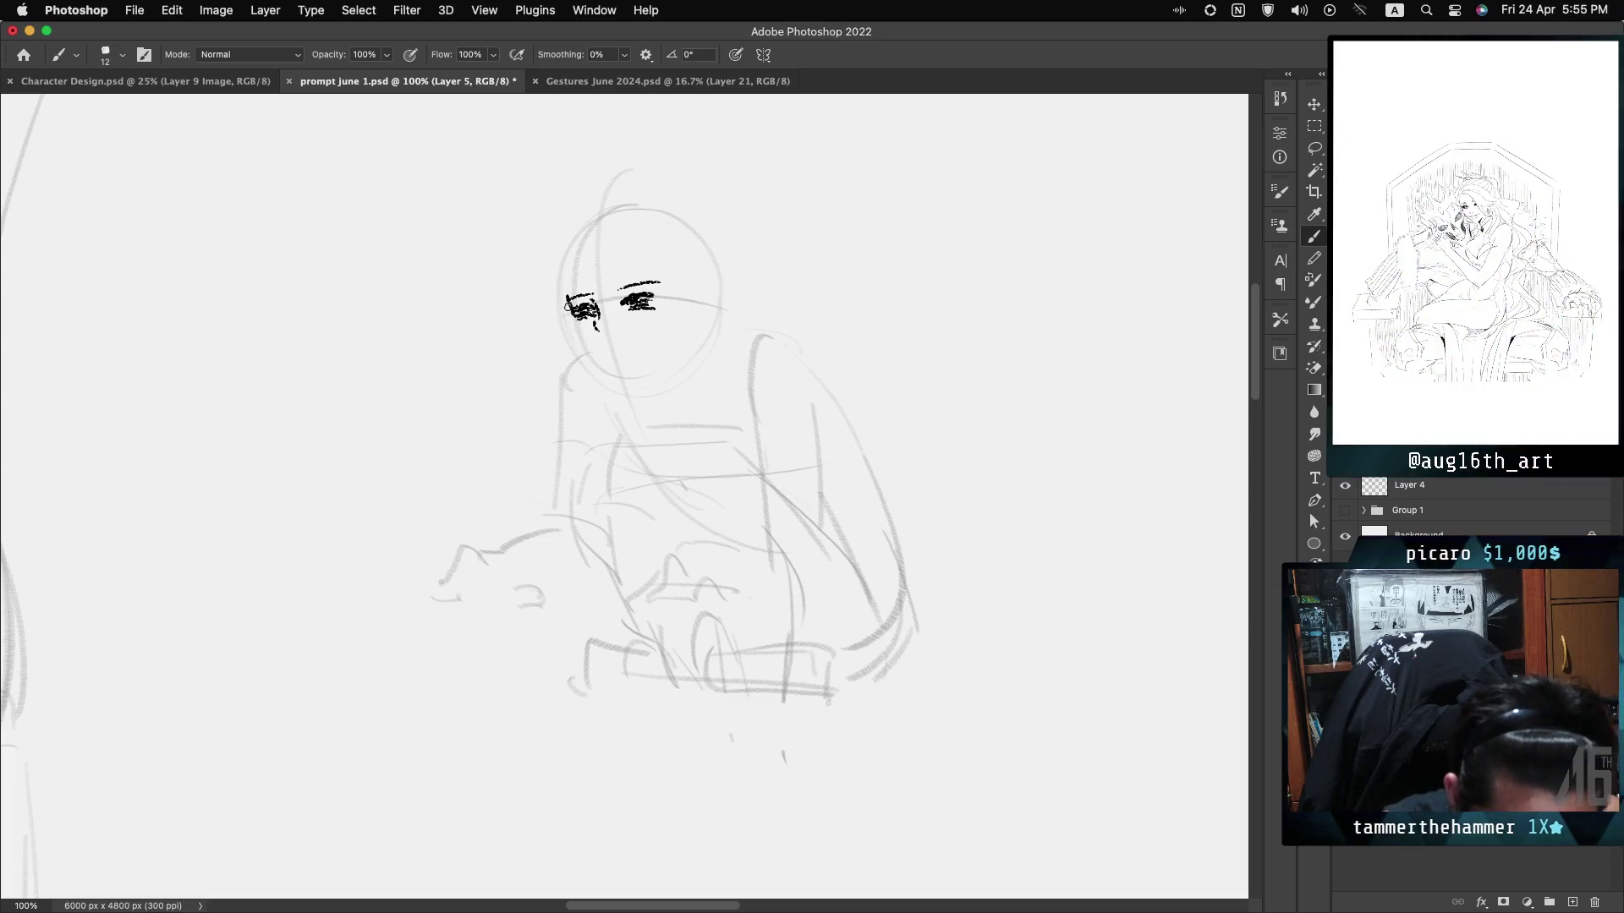
drag(568, 309, 597, 330)
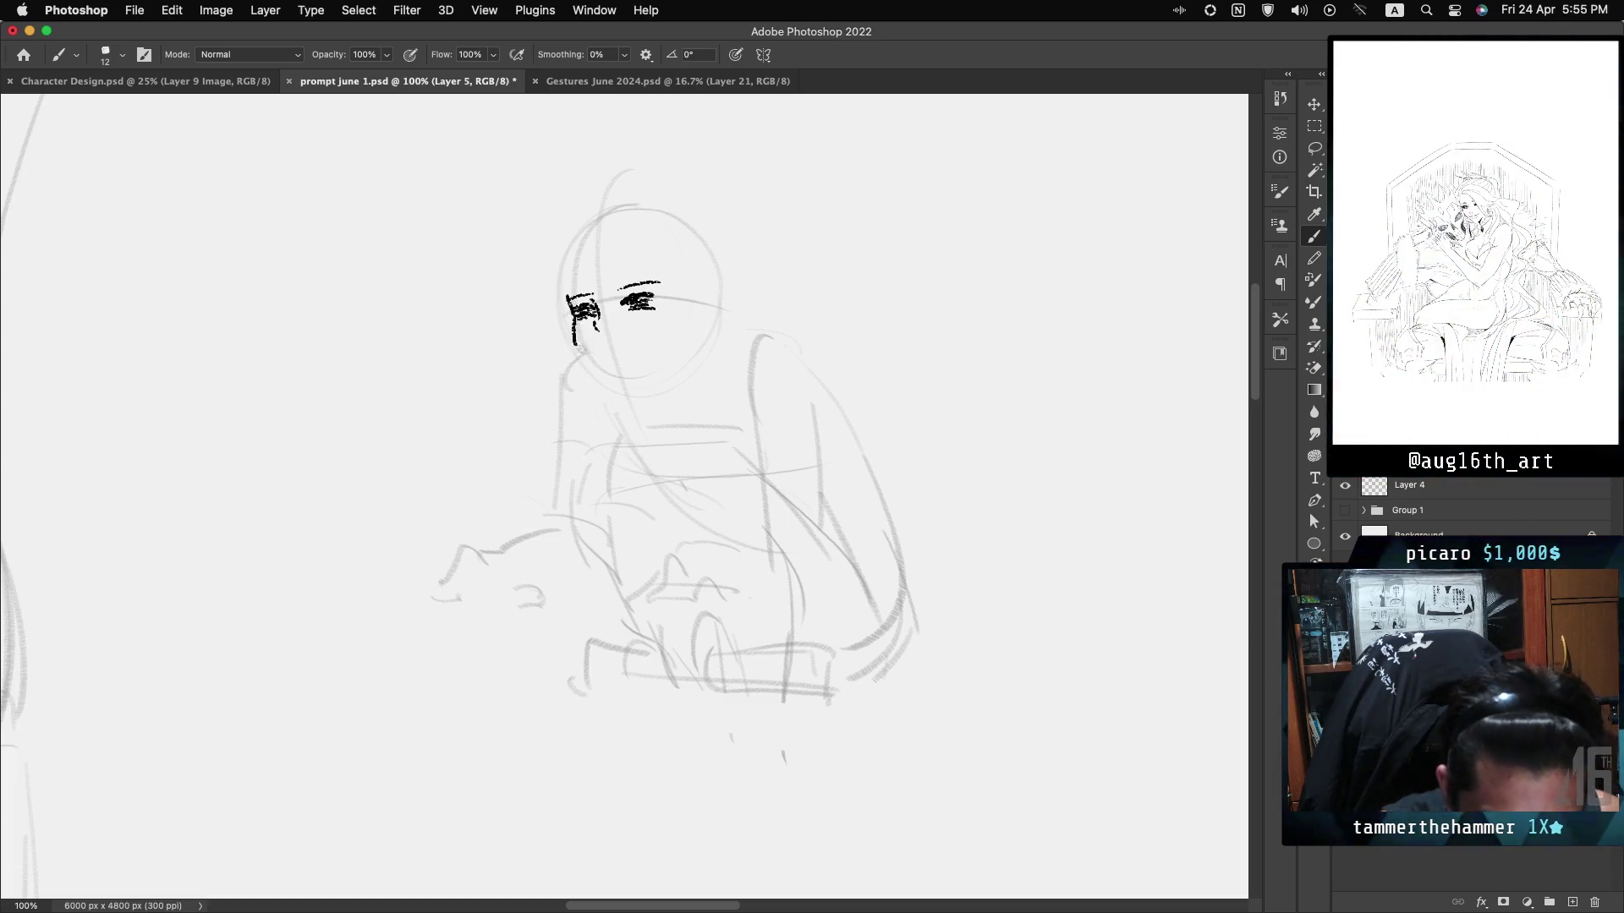
key(ctrl+z)
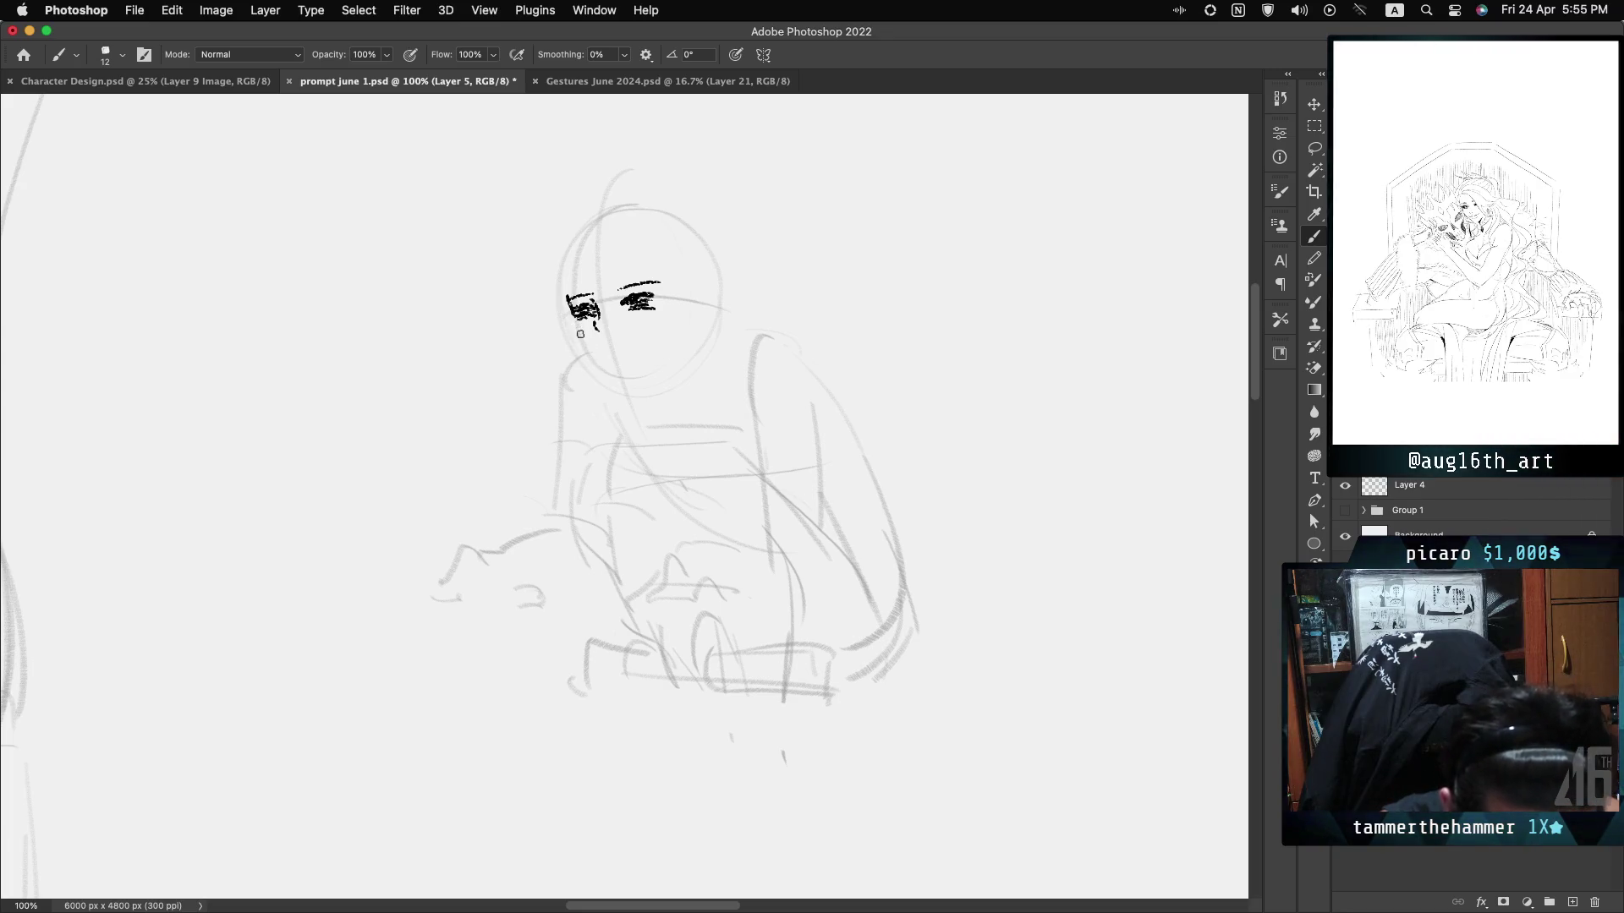
drag(578, 324, 585, 355)
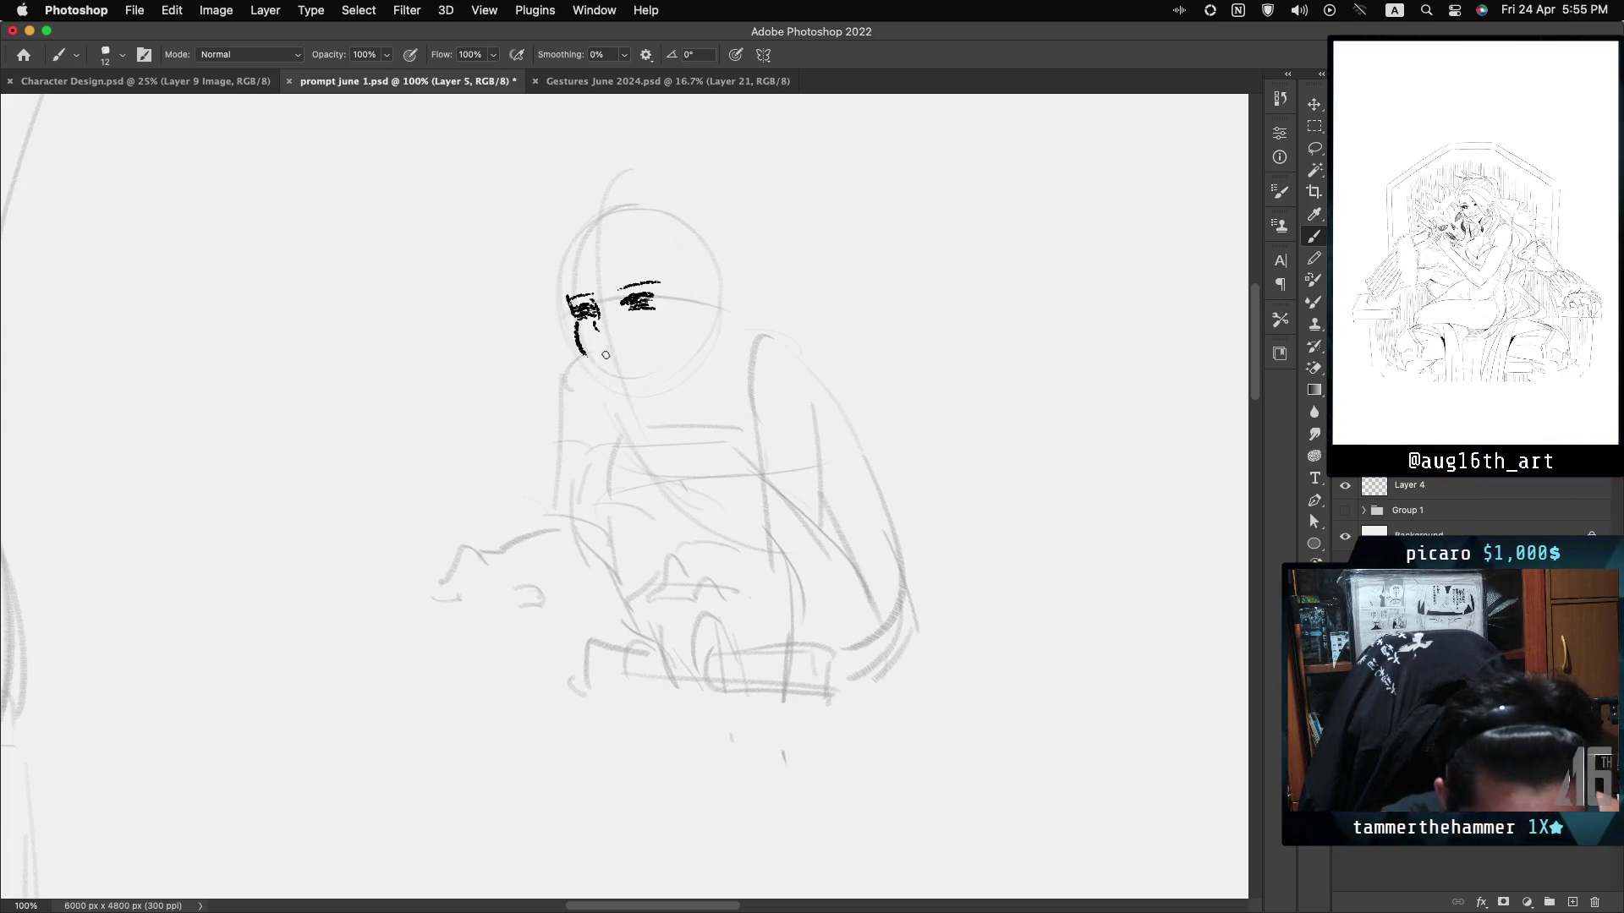
key(ctrl+z)
mouse_move(578, 322)
mouse_down()
mouse_move(575, 355)
mouse_move(621, 392)
mouse_up()
key(ctrl+z)
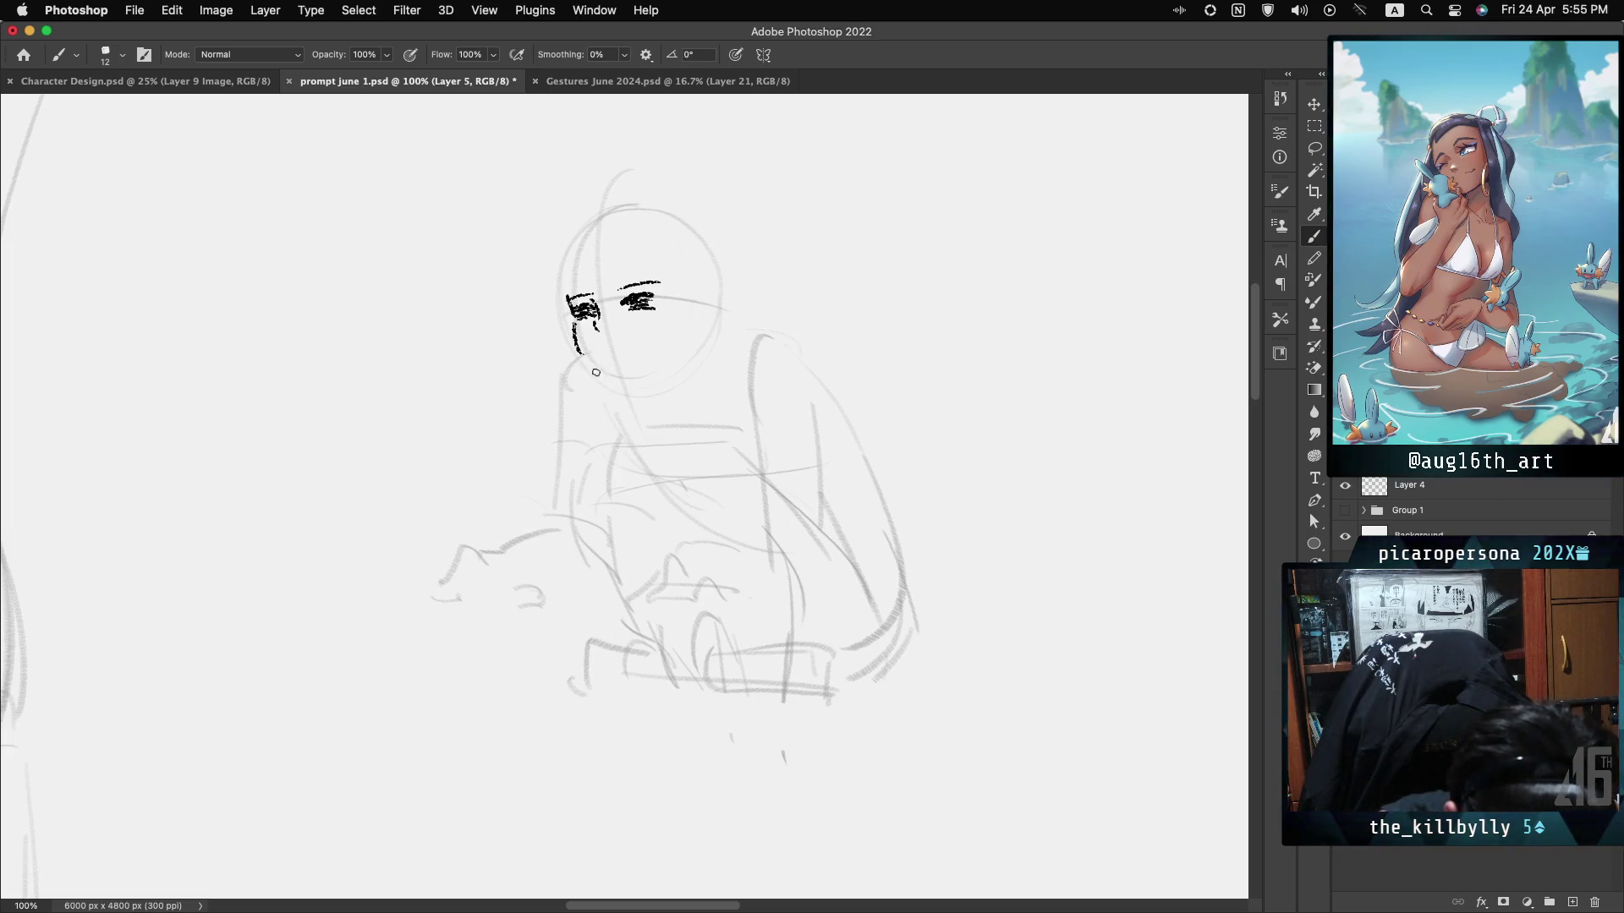
drag(582, 361, 623, 396)
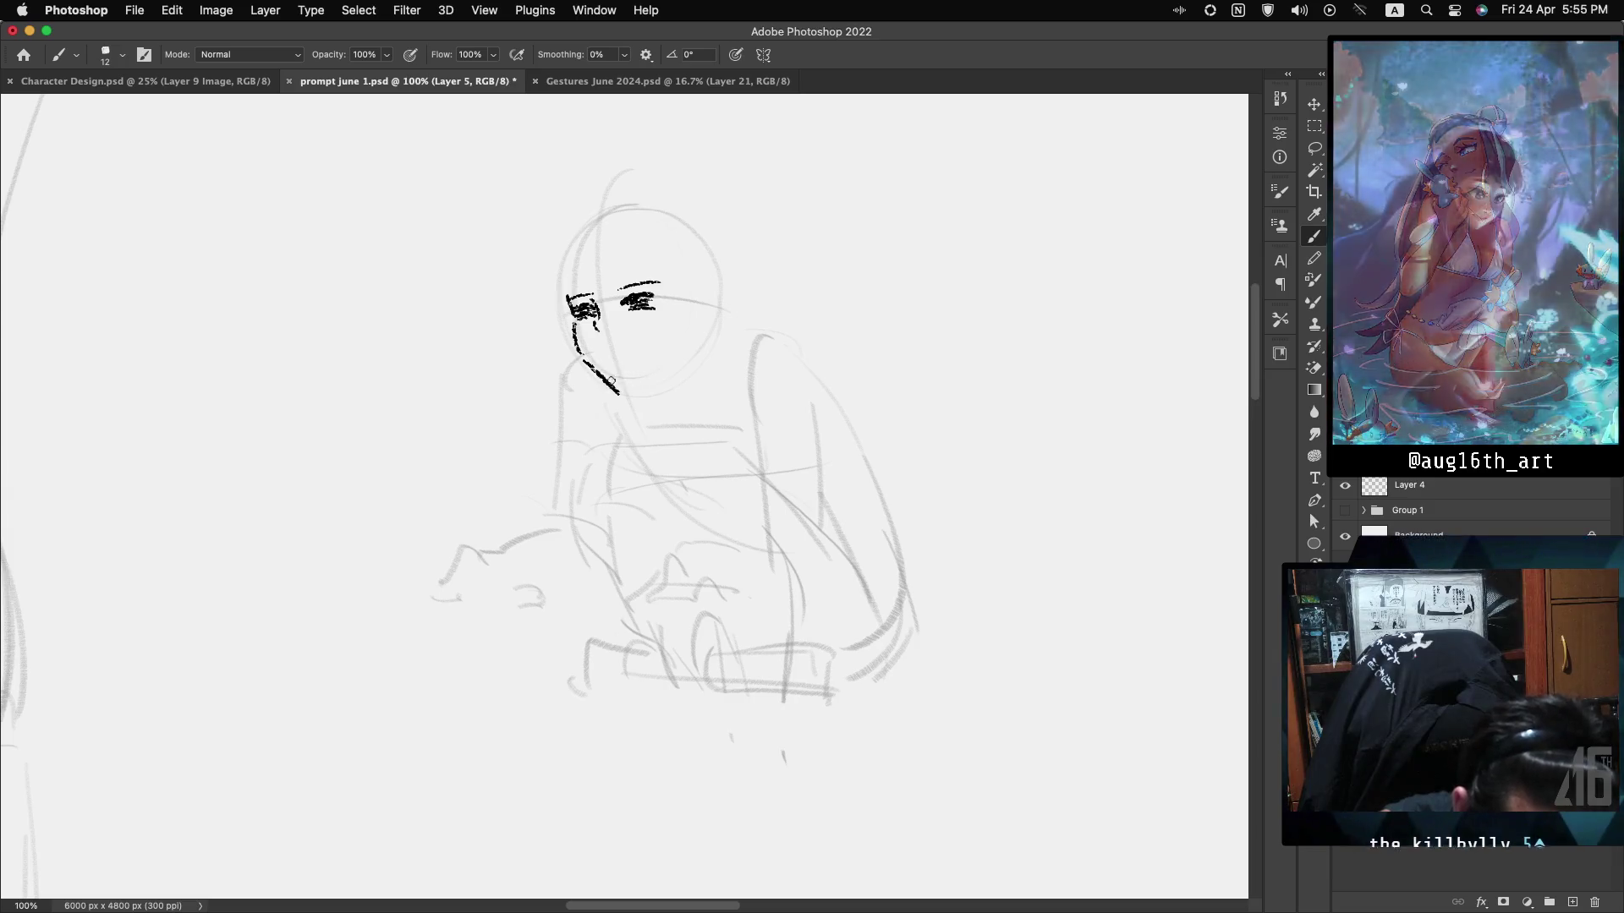
drag(619, 392, 683, 356)
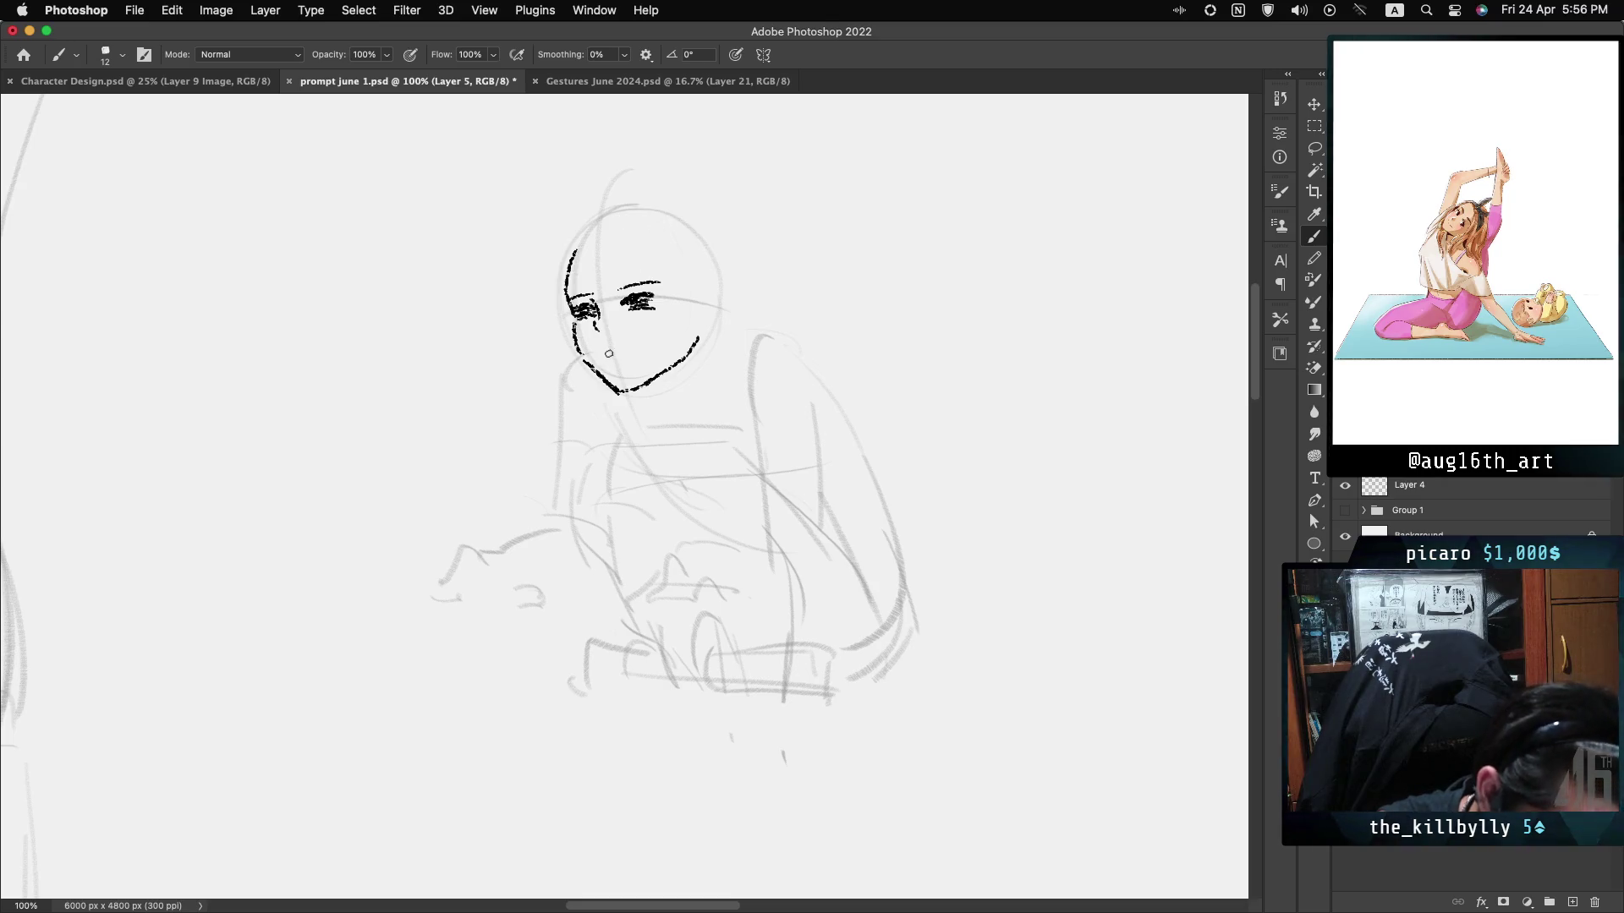
drag(603, 348, 615, 346)
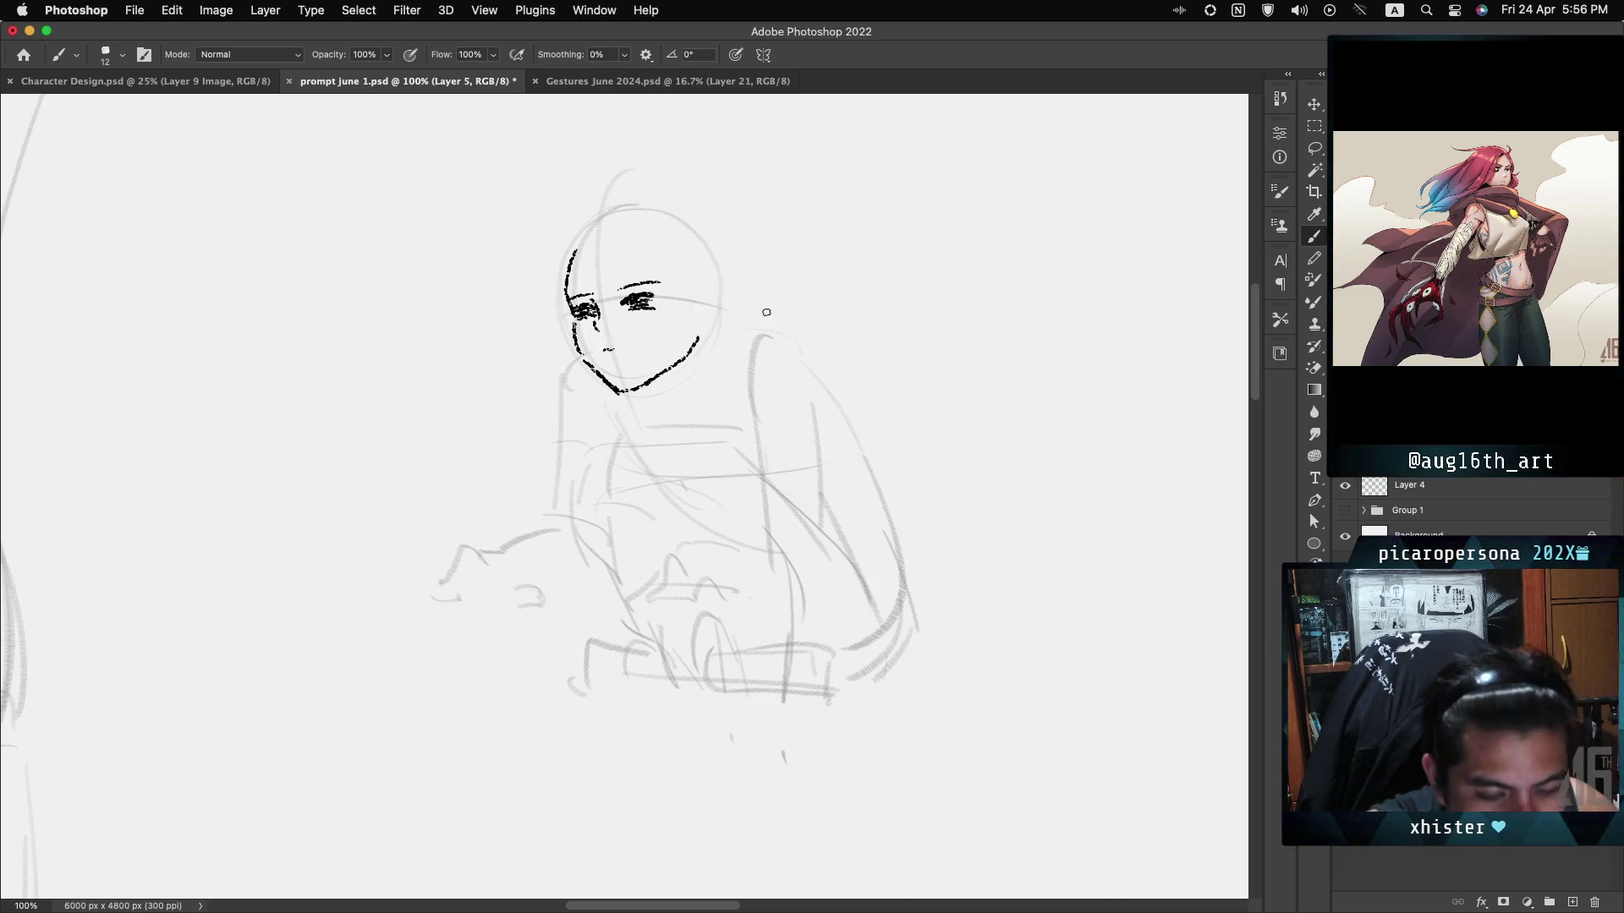
Ink a curve down the figure's left side from the jaw and the right shoulder curve.
drag(579, 356, 563, 417)
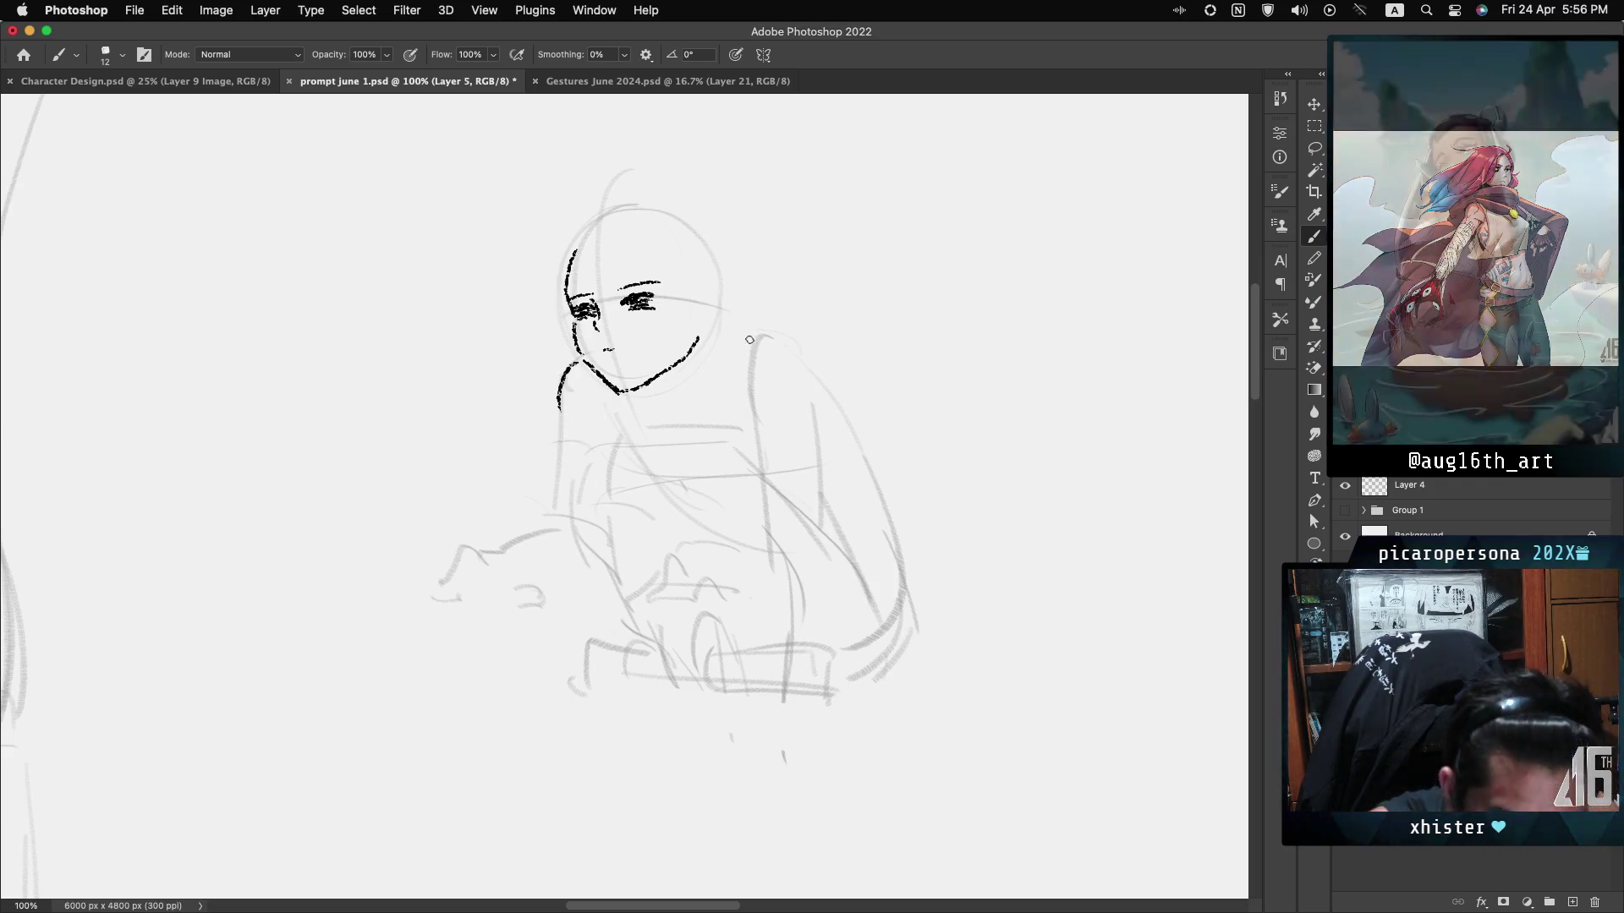
mouse_move(739, 369)
mouse_down()
mouse_move(739, 392)
mouse_move(788, 340)
mouse_up()
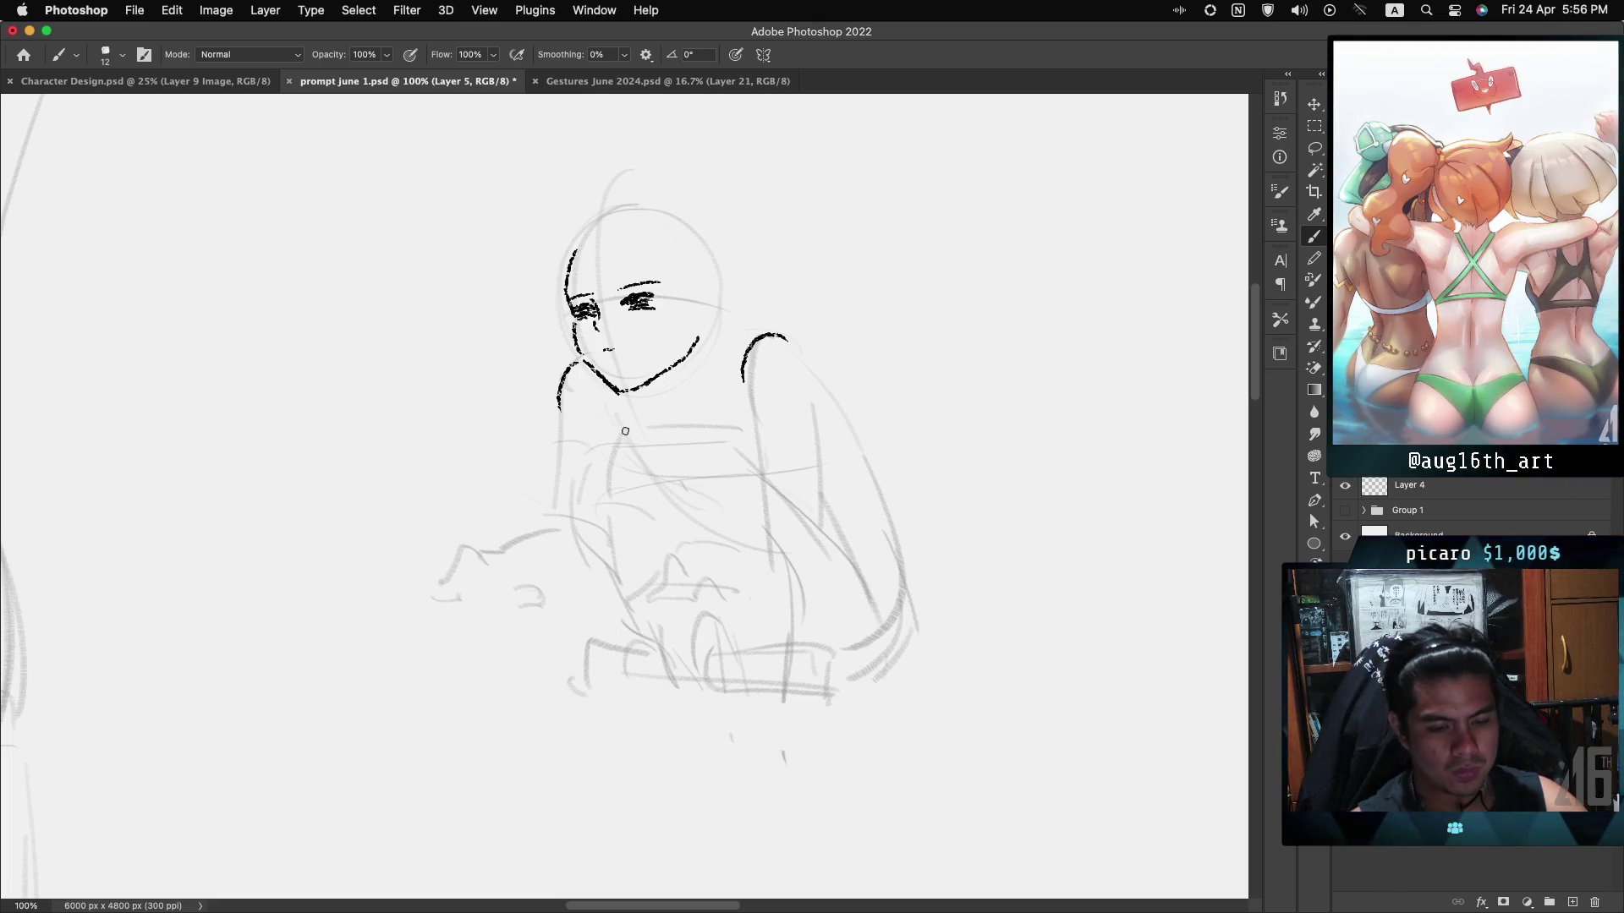
key(cmd+z)
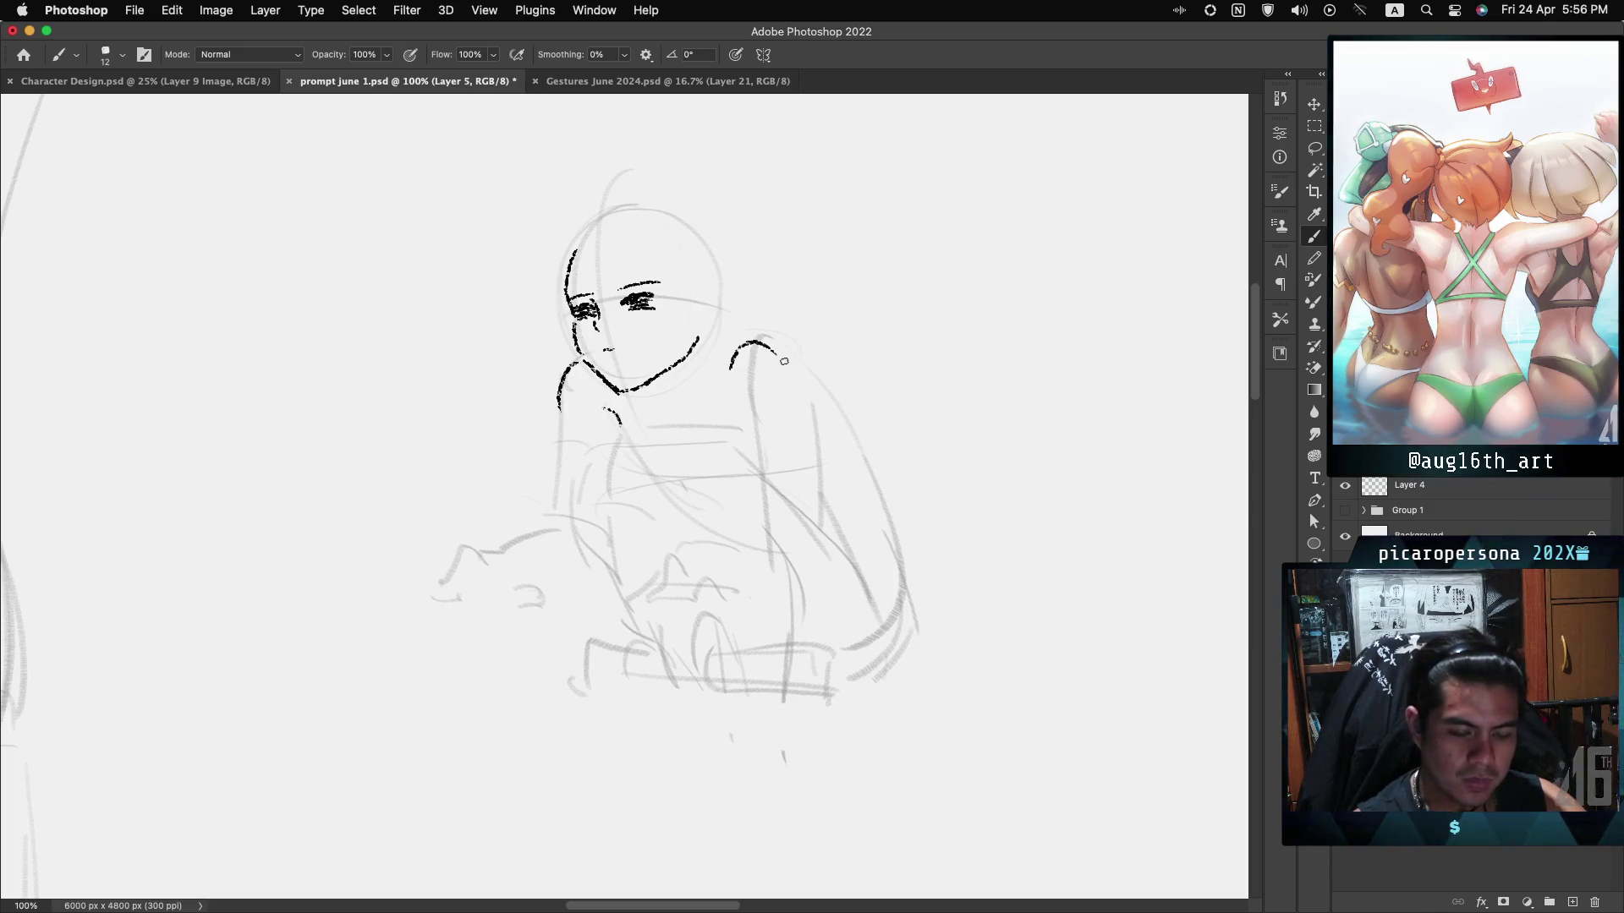
drag(741, 380, 795, 344)
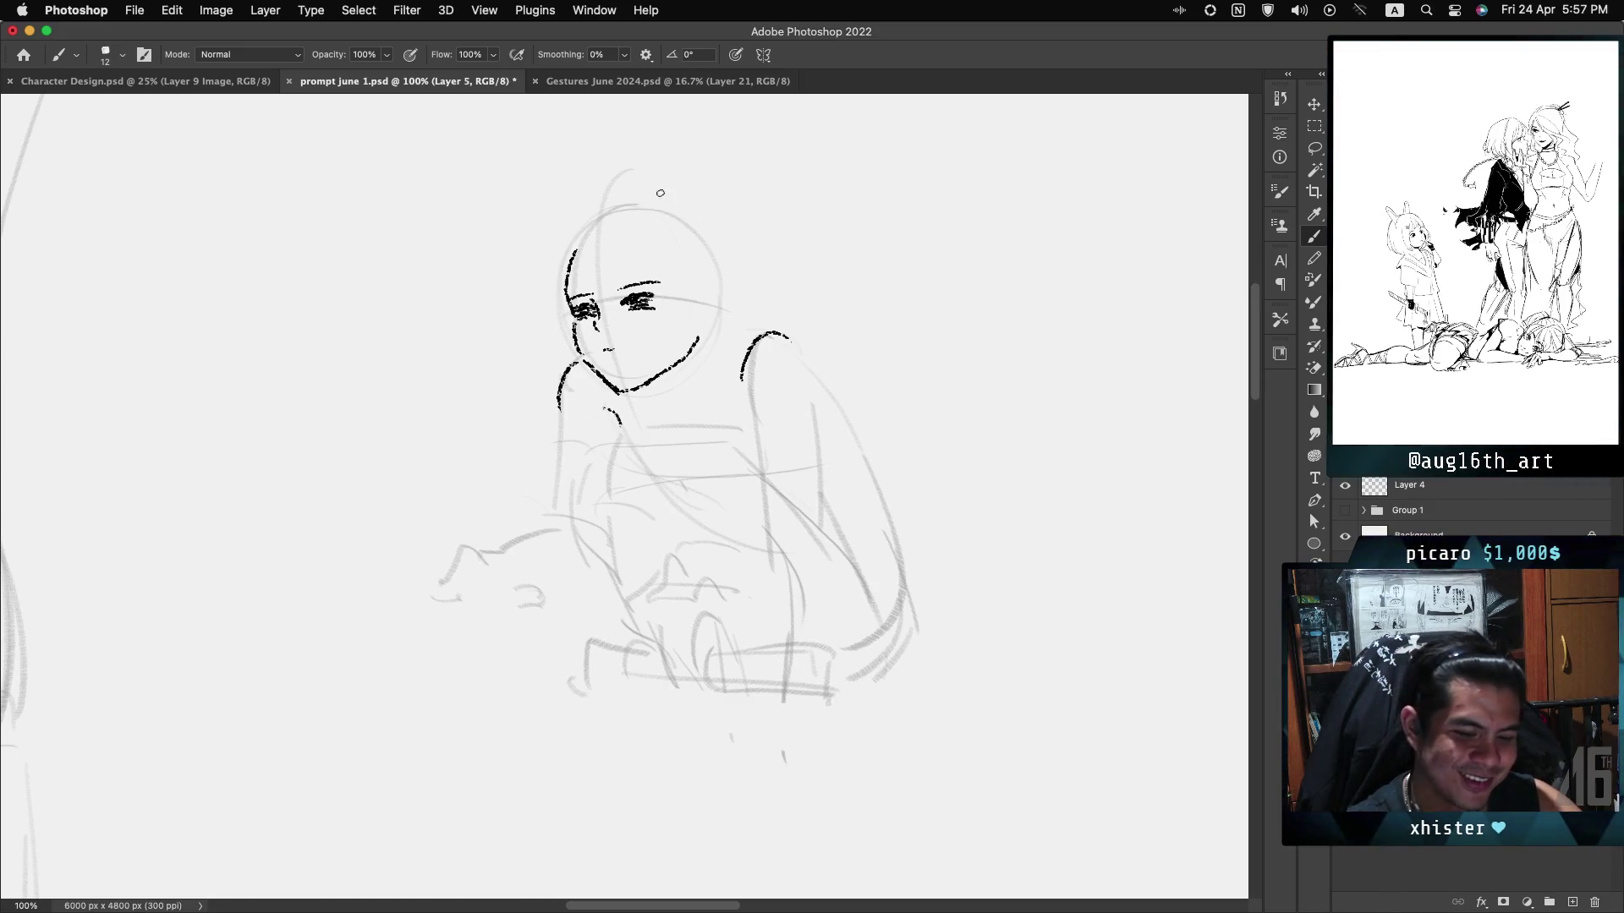
Lasso the inked head and scale it to about 110%, shifting it slightly left.
key(l)
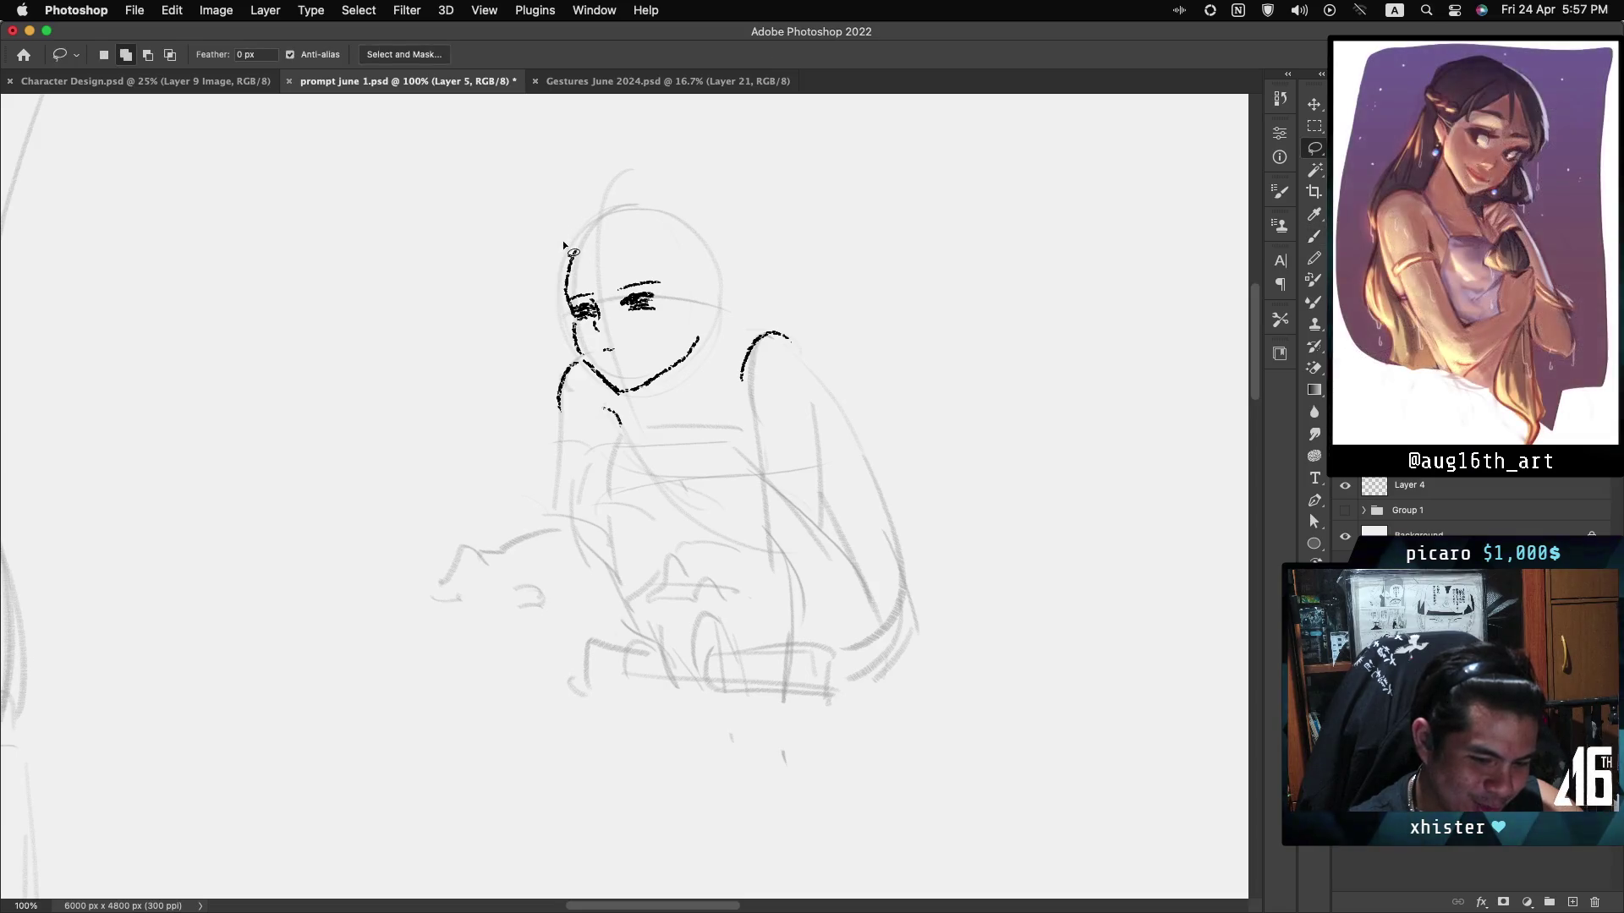
mouse_move(558, 319)
mouse_down()
mouse_move(644, 416)
mouse_move(698, 391)
mouse_move(713, 251)
mouse_up()
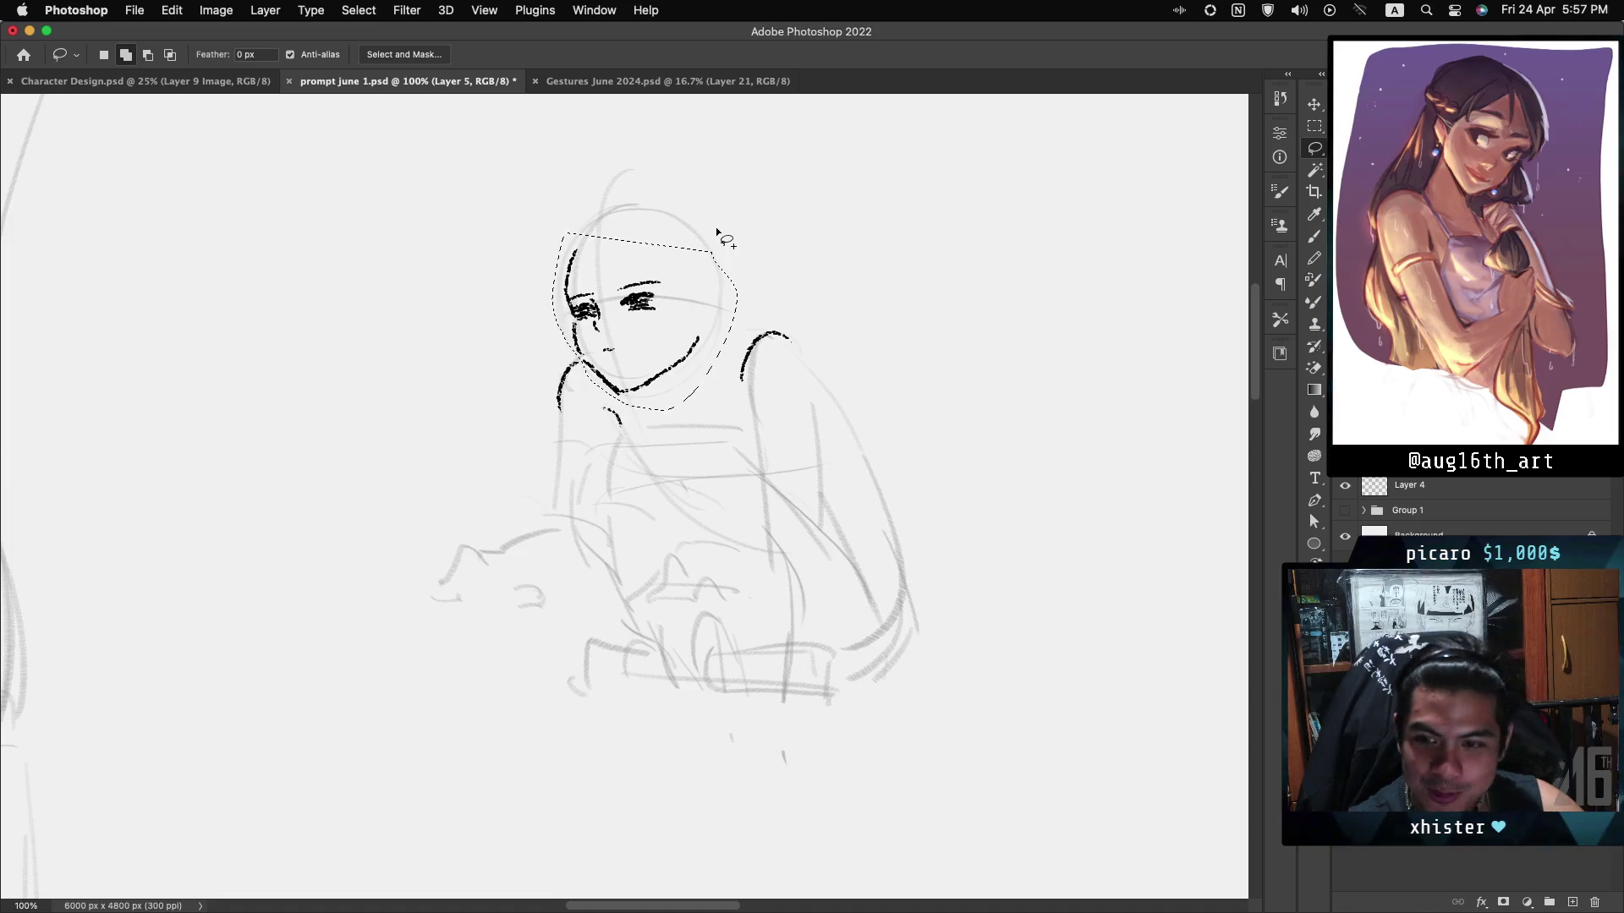
key(ctrl+t)
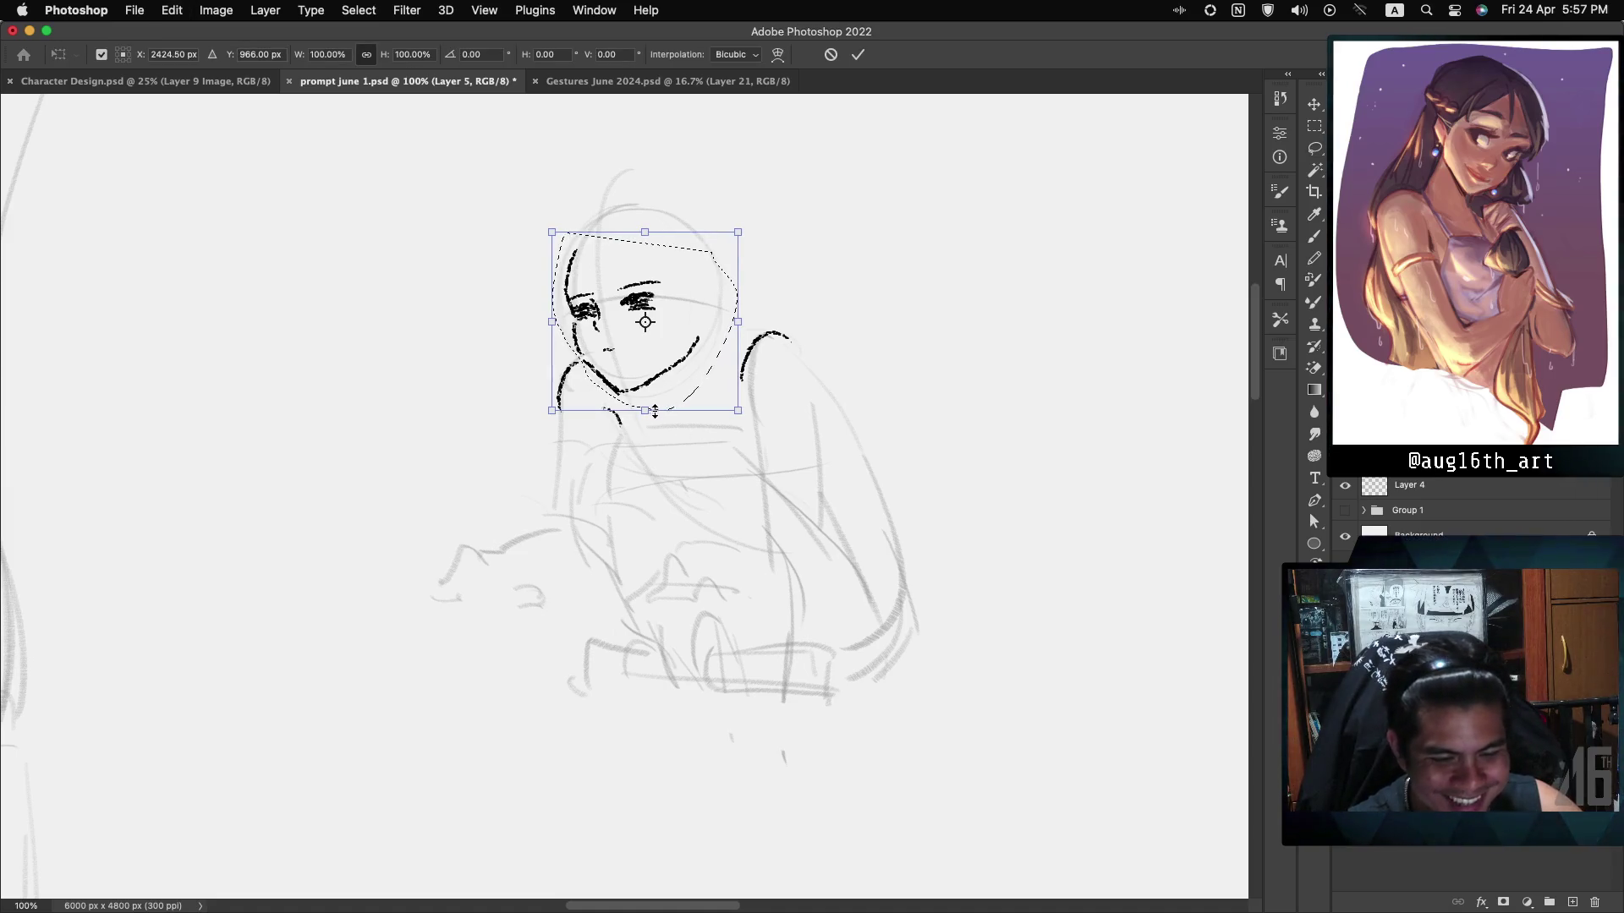
mouse_move(737, 409)
mouse_down()
mouse_move(765, 444)
mouse_move(749, 423)
mouse_up()
drag(685, 298, 677, 296)
drag(747, 427, 747, 420)
drag(706, 347, 708, 342)
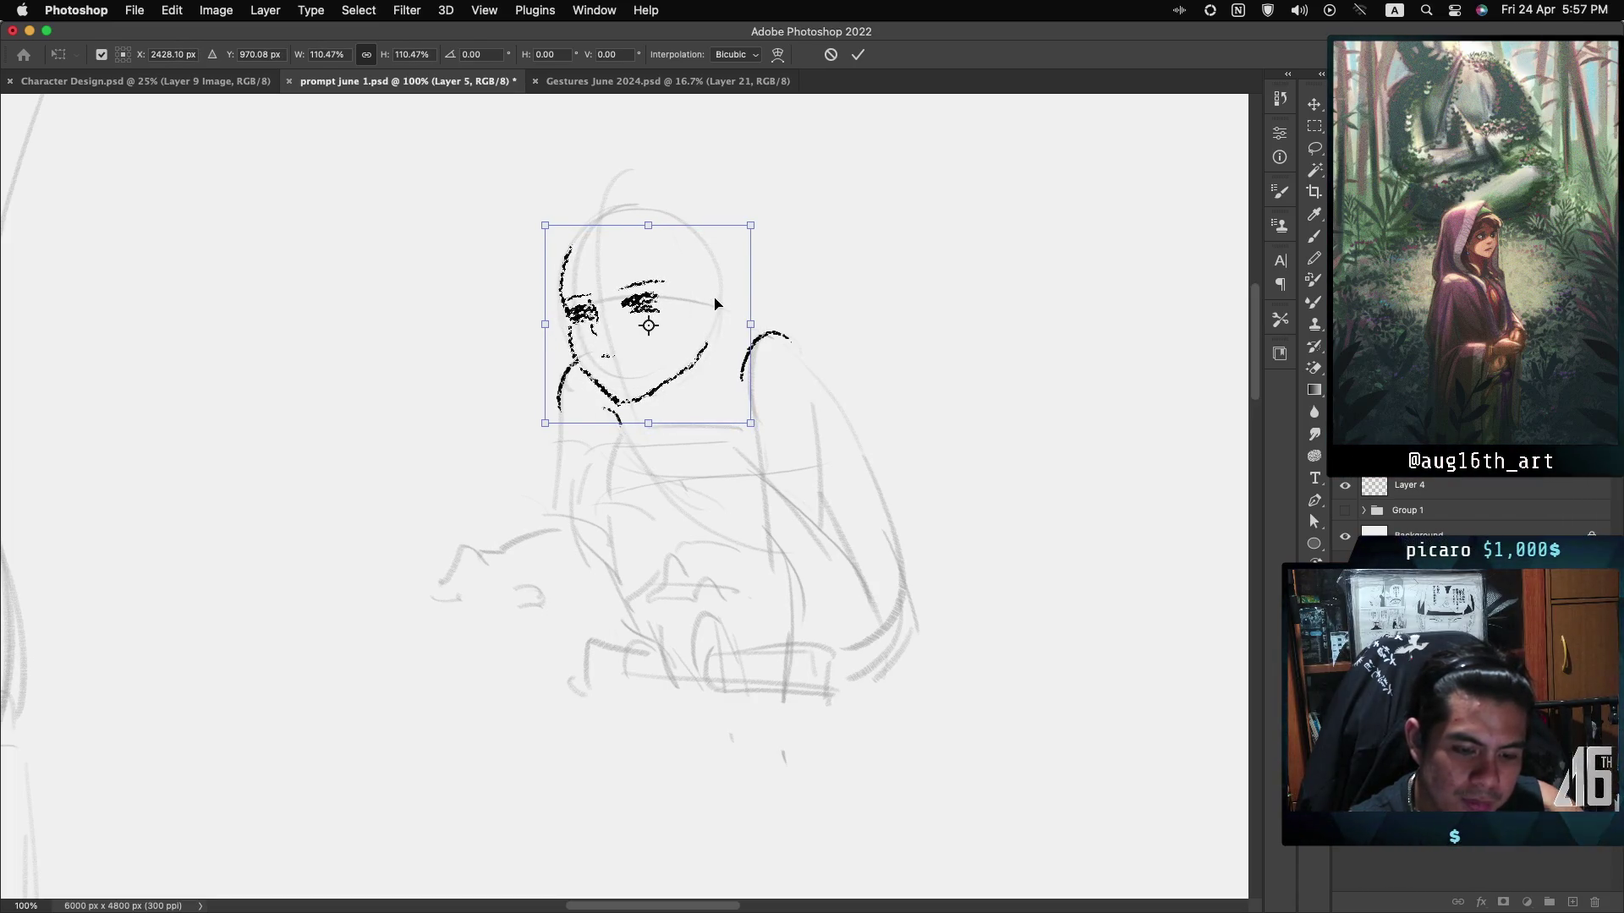
key(Return)
key(l)
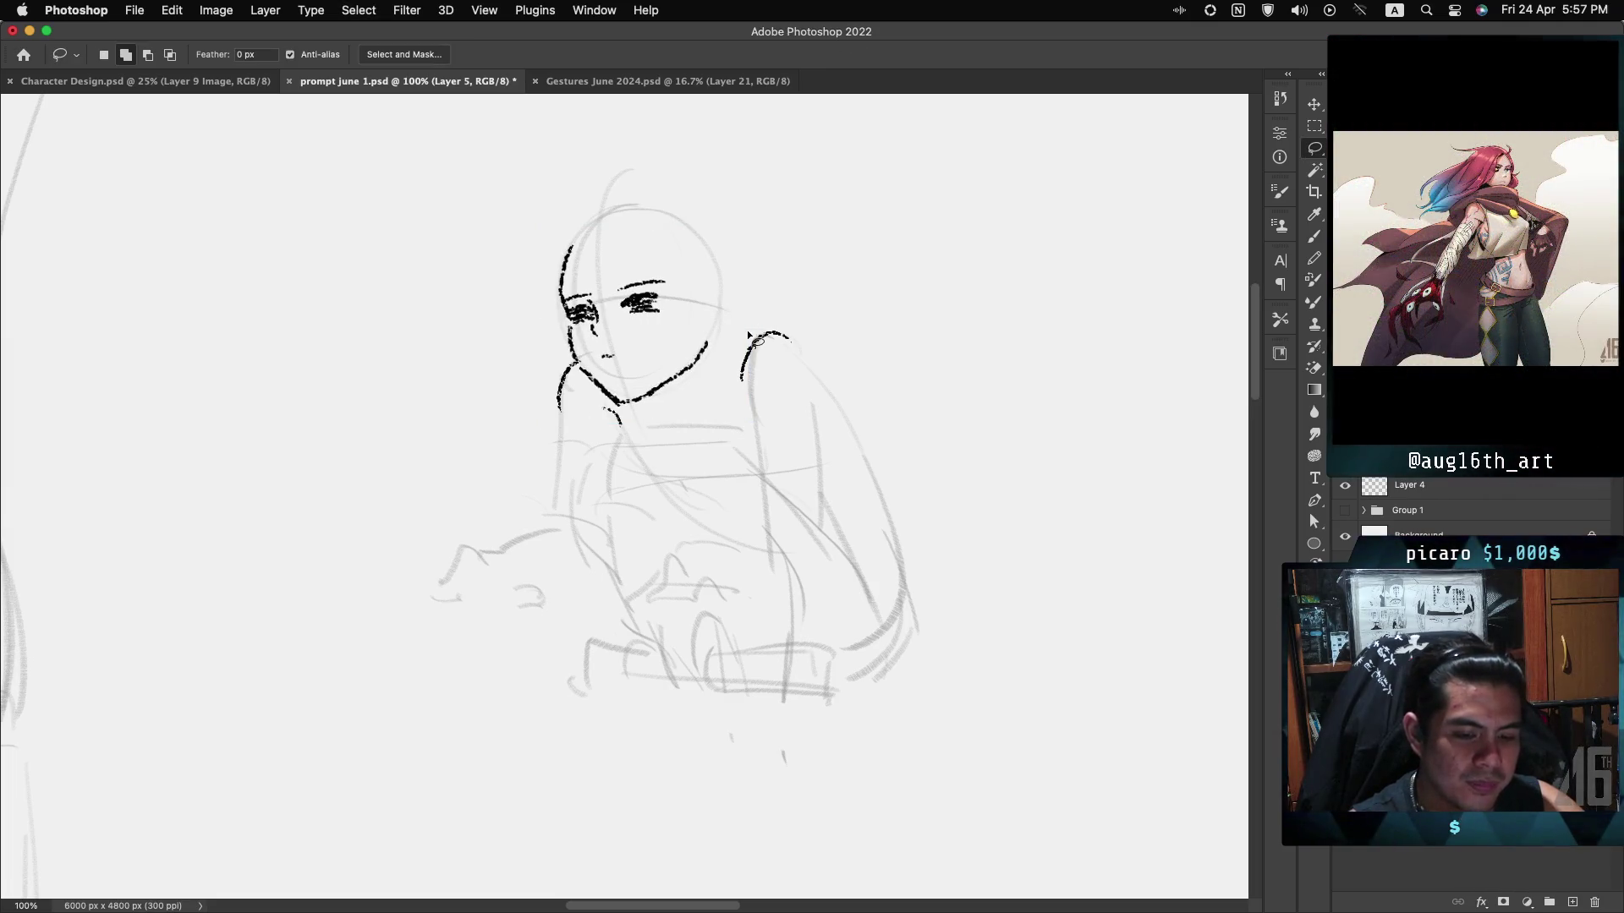
key(b)
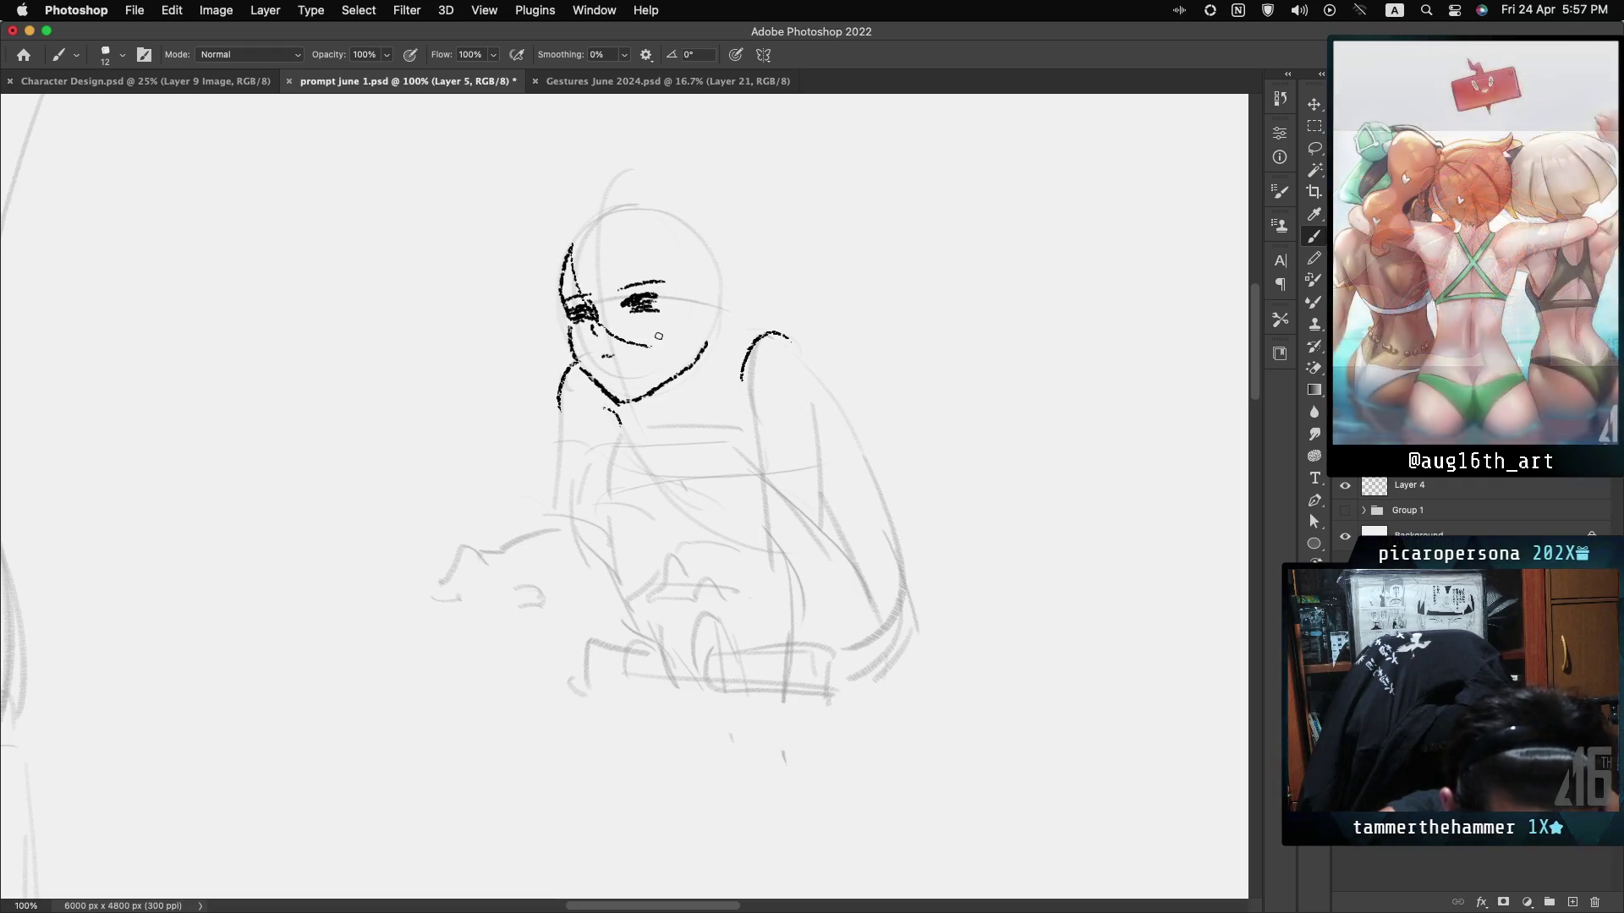
Ink the head's left edge and long hair strands across the face and falling over the right shoulder.
mouse_move(577, 234)
mouse_down()
mouse_move(583, 295)
mouse_move(634, 352)
mouse_up()
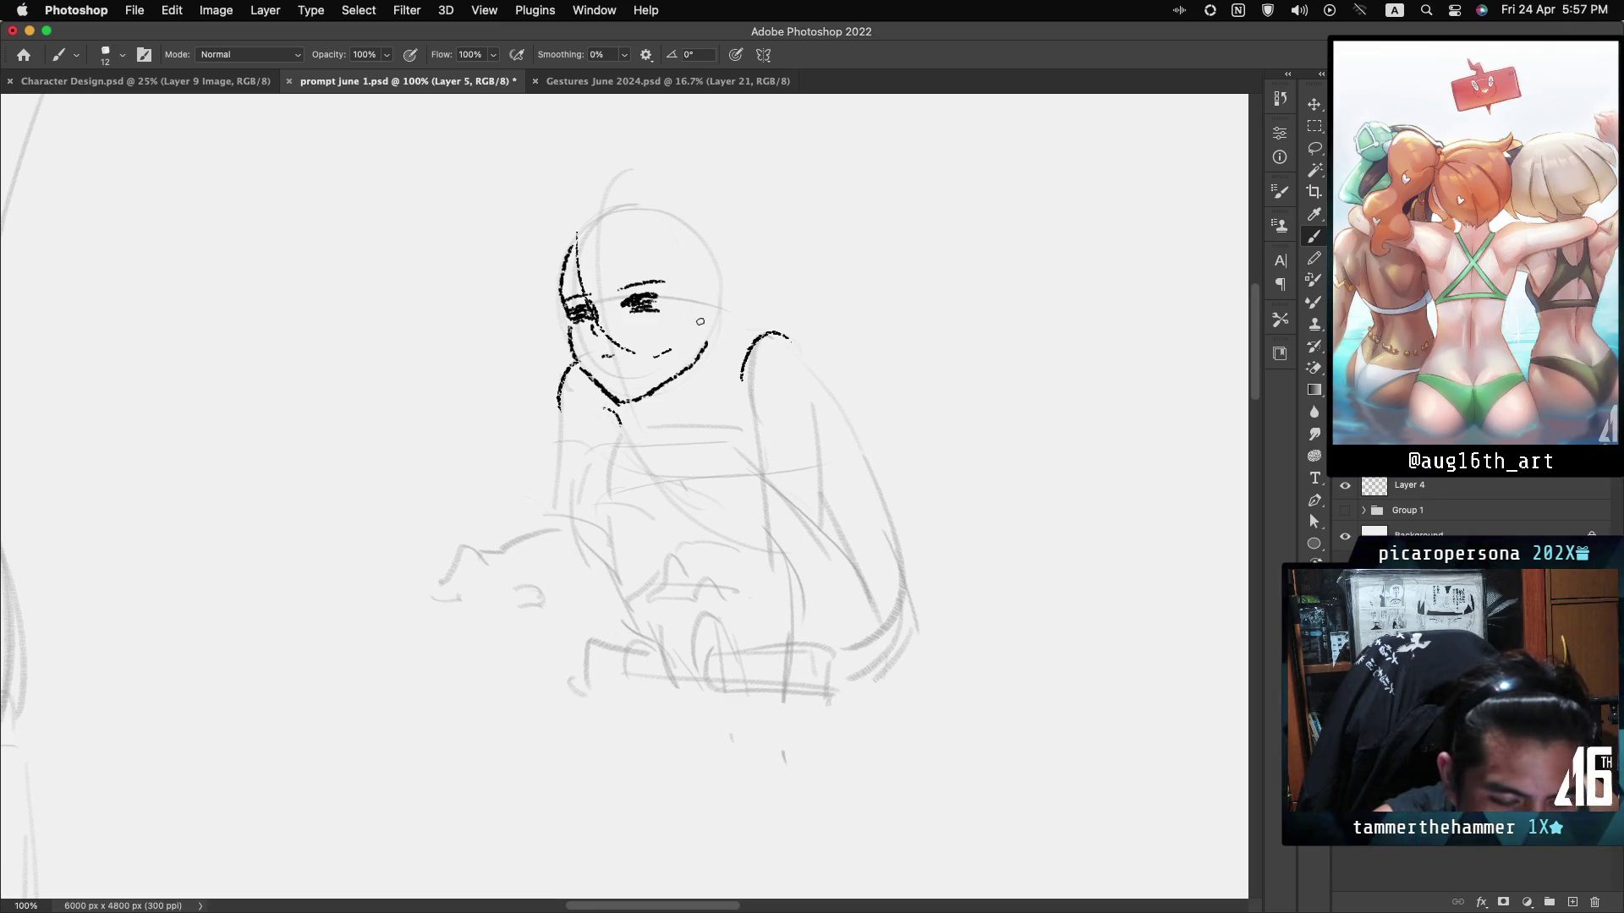
drag(582, 230, 650, 330)
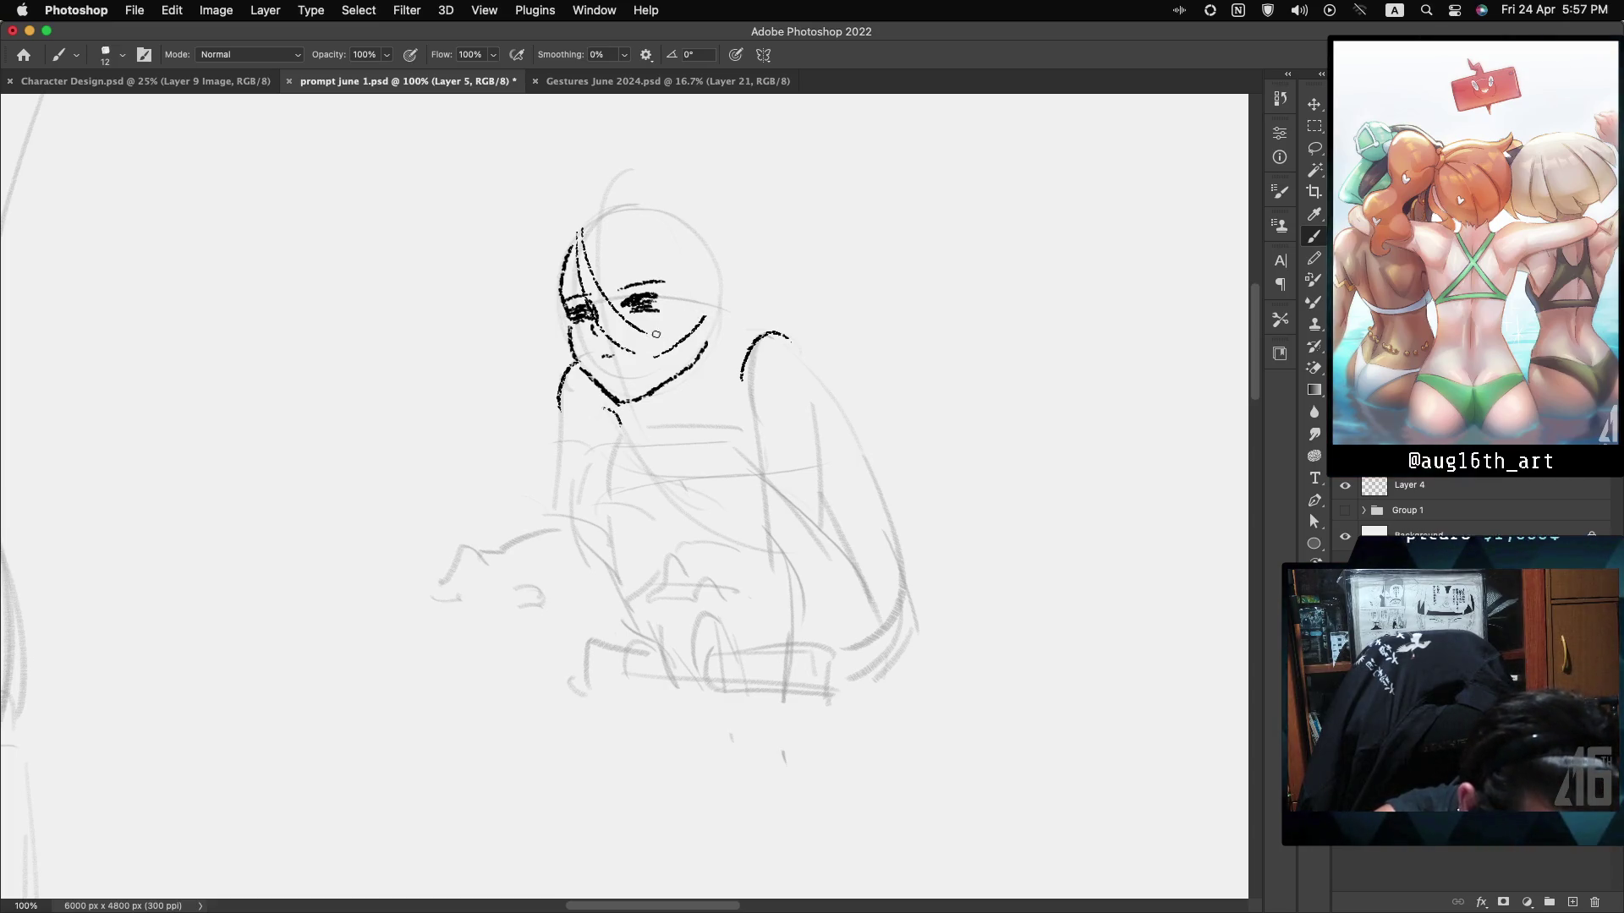
drag(665, 335, 706, 316)
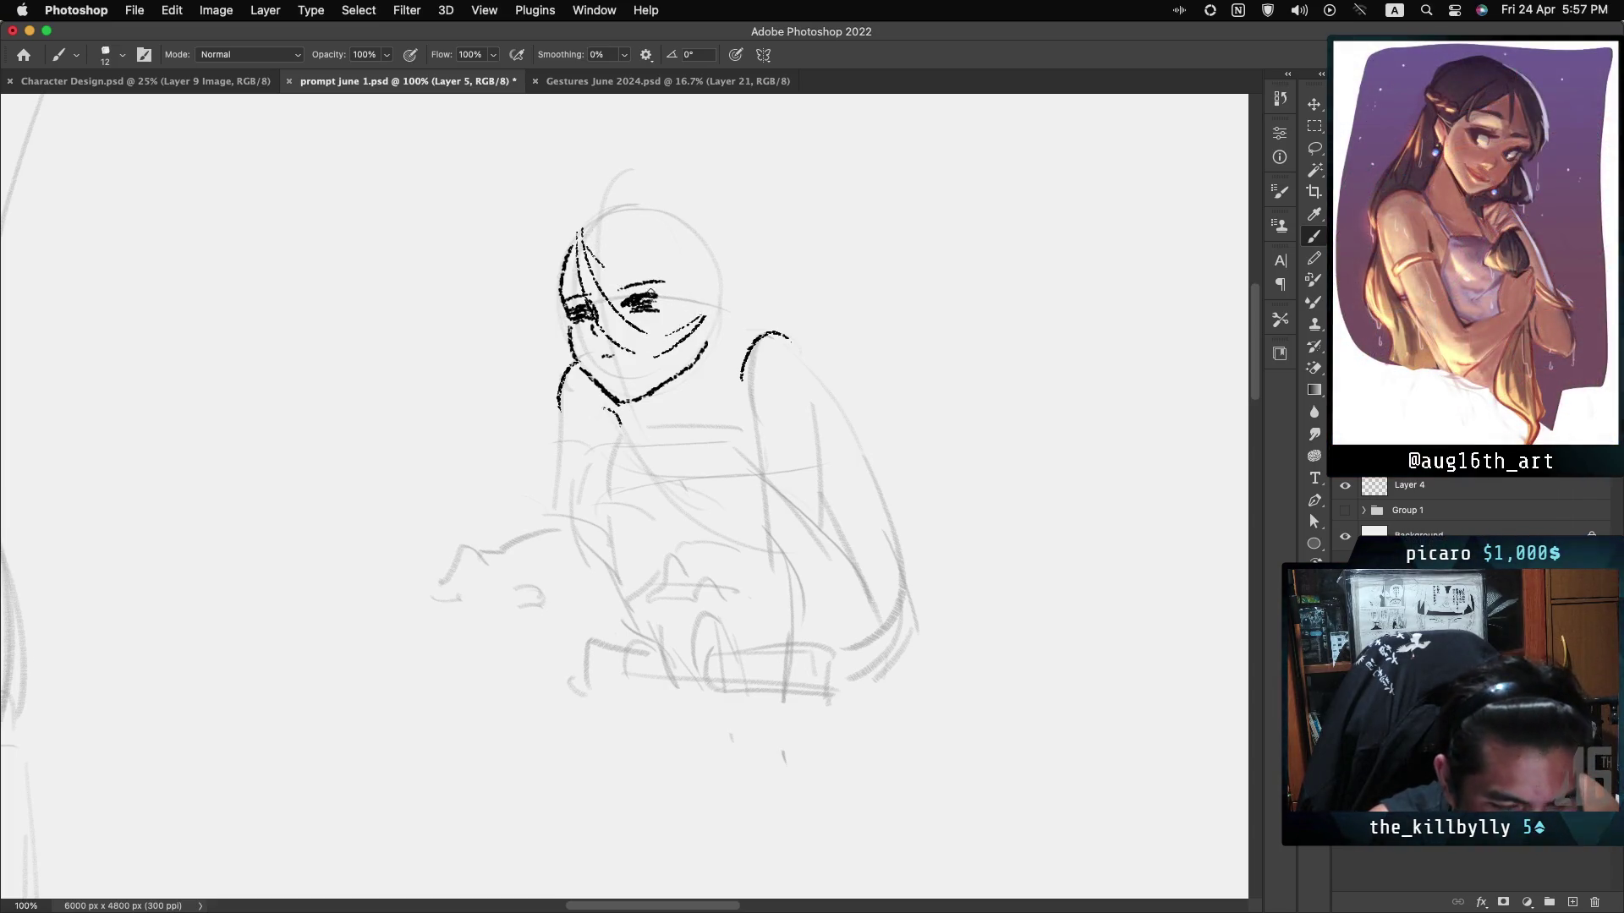
drag(602, 259, 674, 299)
key(ctrl+z)
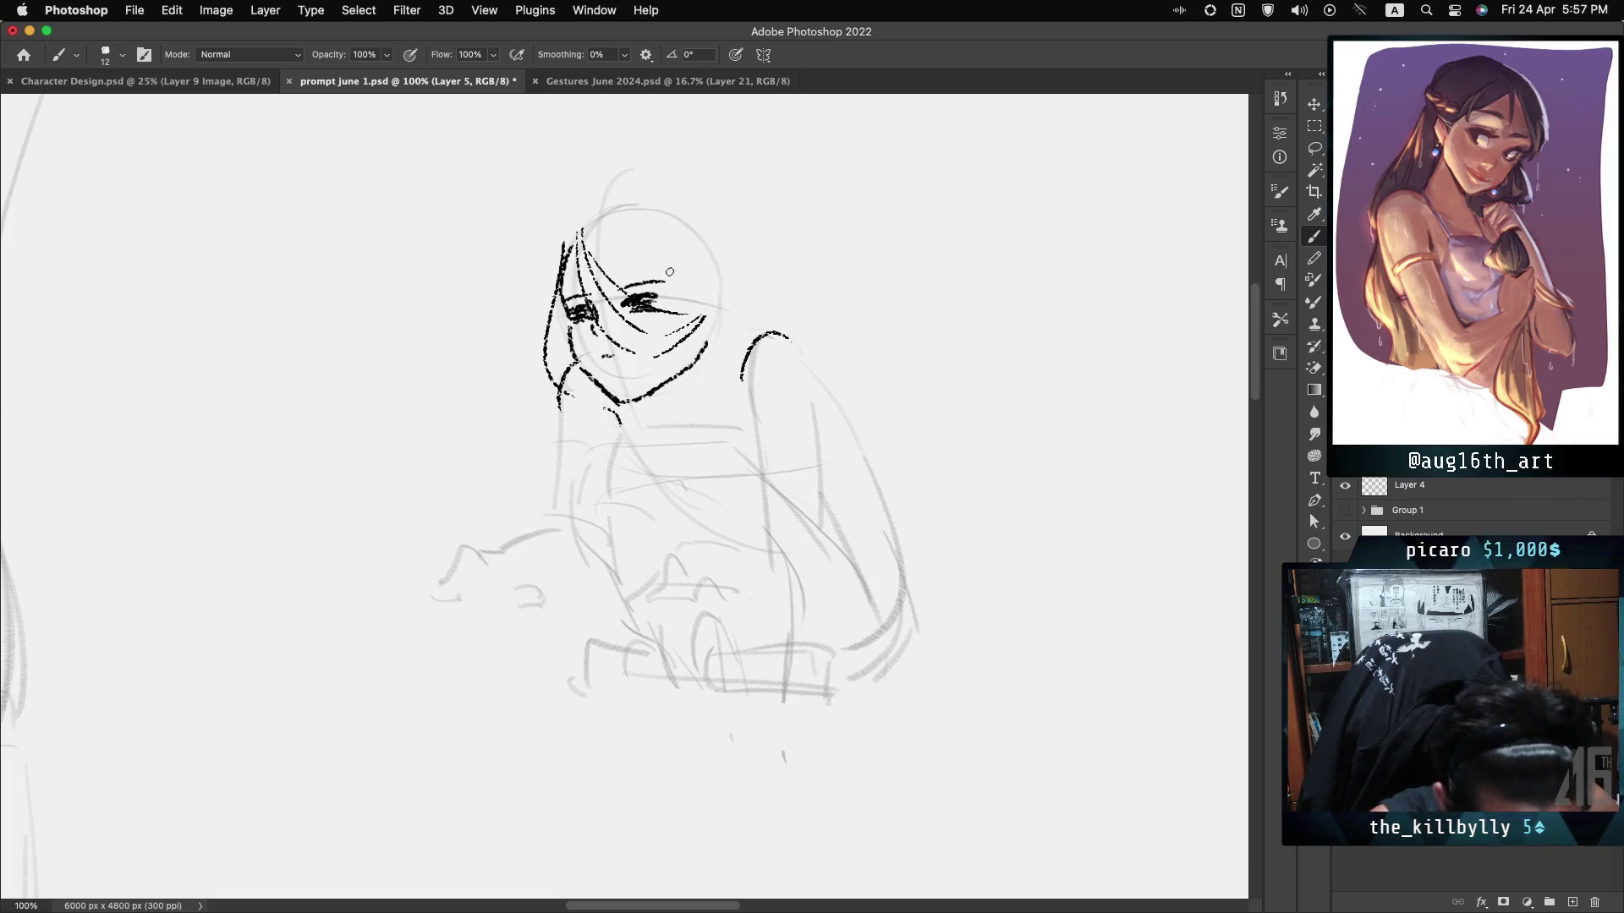
drag(674, 257, 689, 304)
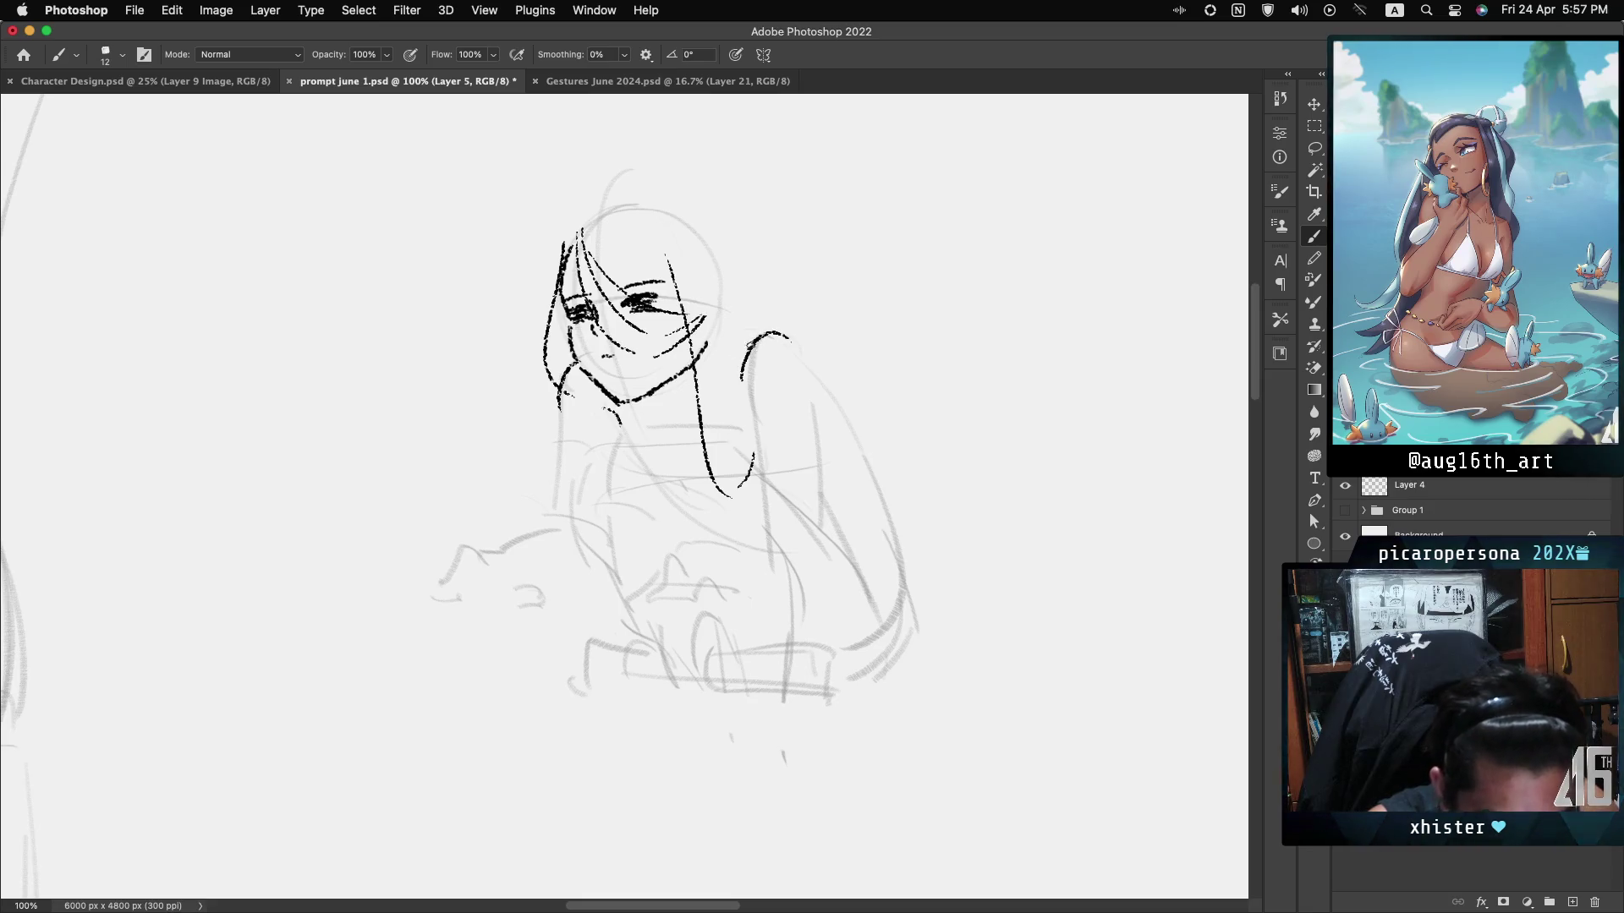
drag(732, 389, 732, 461)
drag(708, 349, 733, 440)
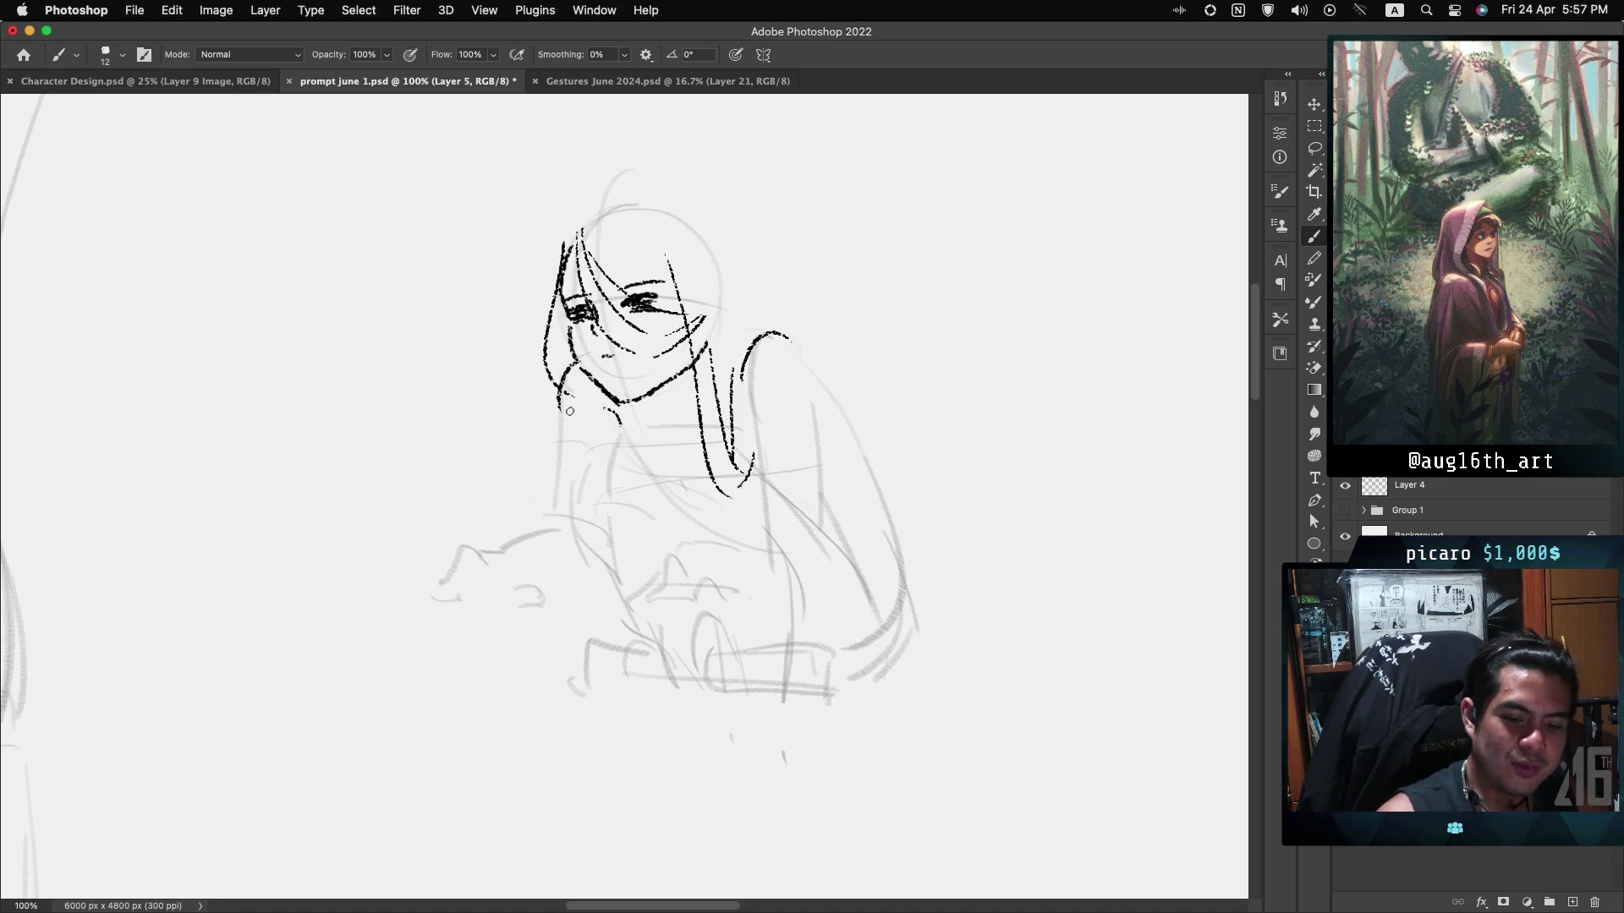
Ink the figure's left side line, a stroke beside the chin and the extended shoulder line, then toggle the ink to compare with the sketch.
drag(562, 413, 558, 516)
key(ctrl+z)
mouse_move(562, 414)
mouse_down()
mouse_move(554, 515)
mouse_move(618, 423)
mouse_up()
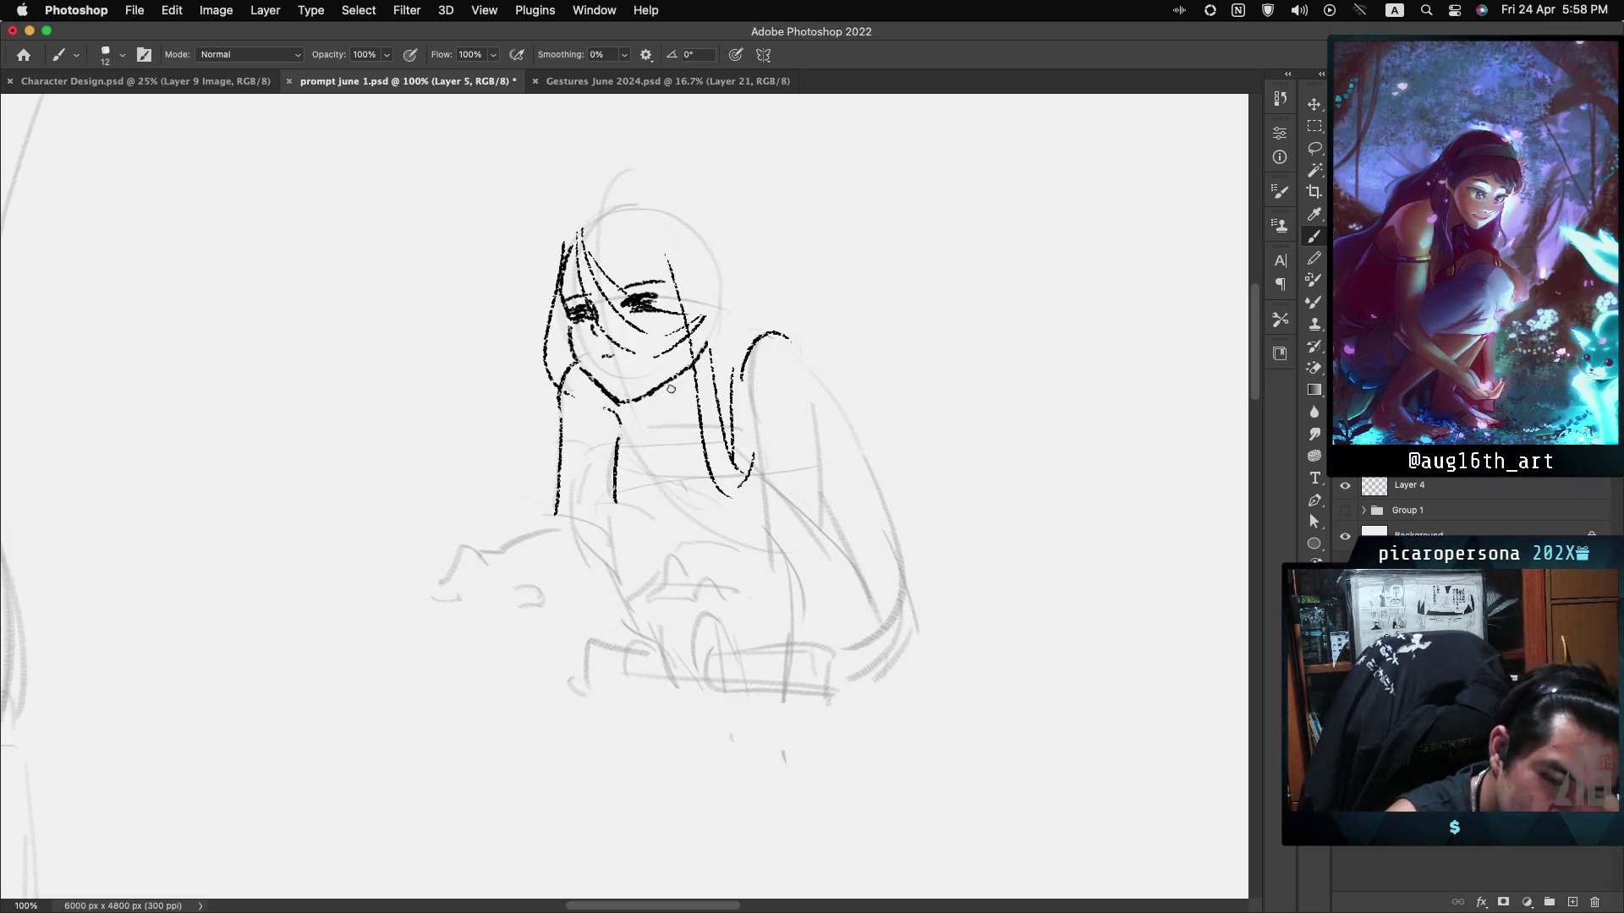
drag(662, 393, 675, 404)
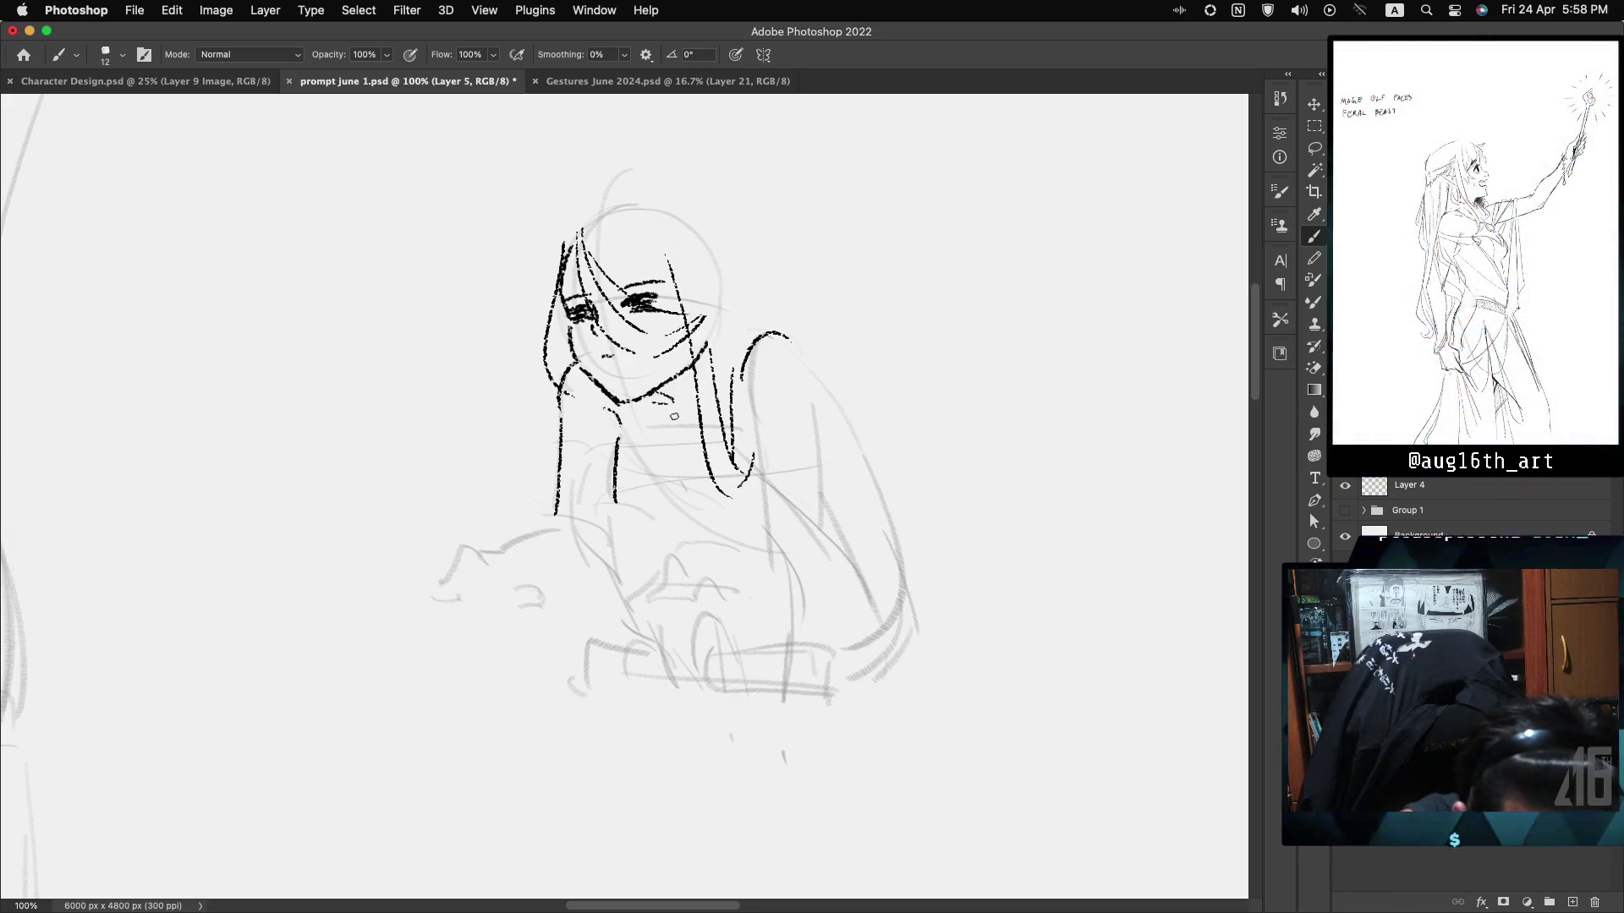
drag(752, 331, 802, 355)
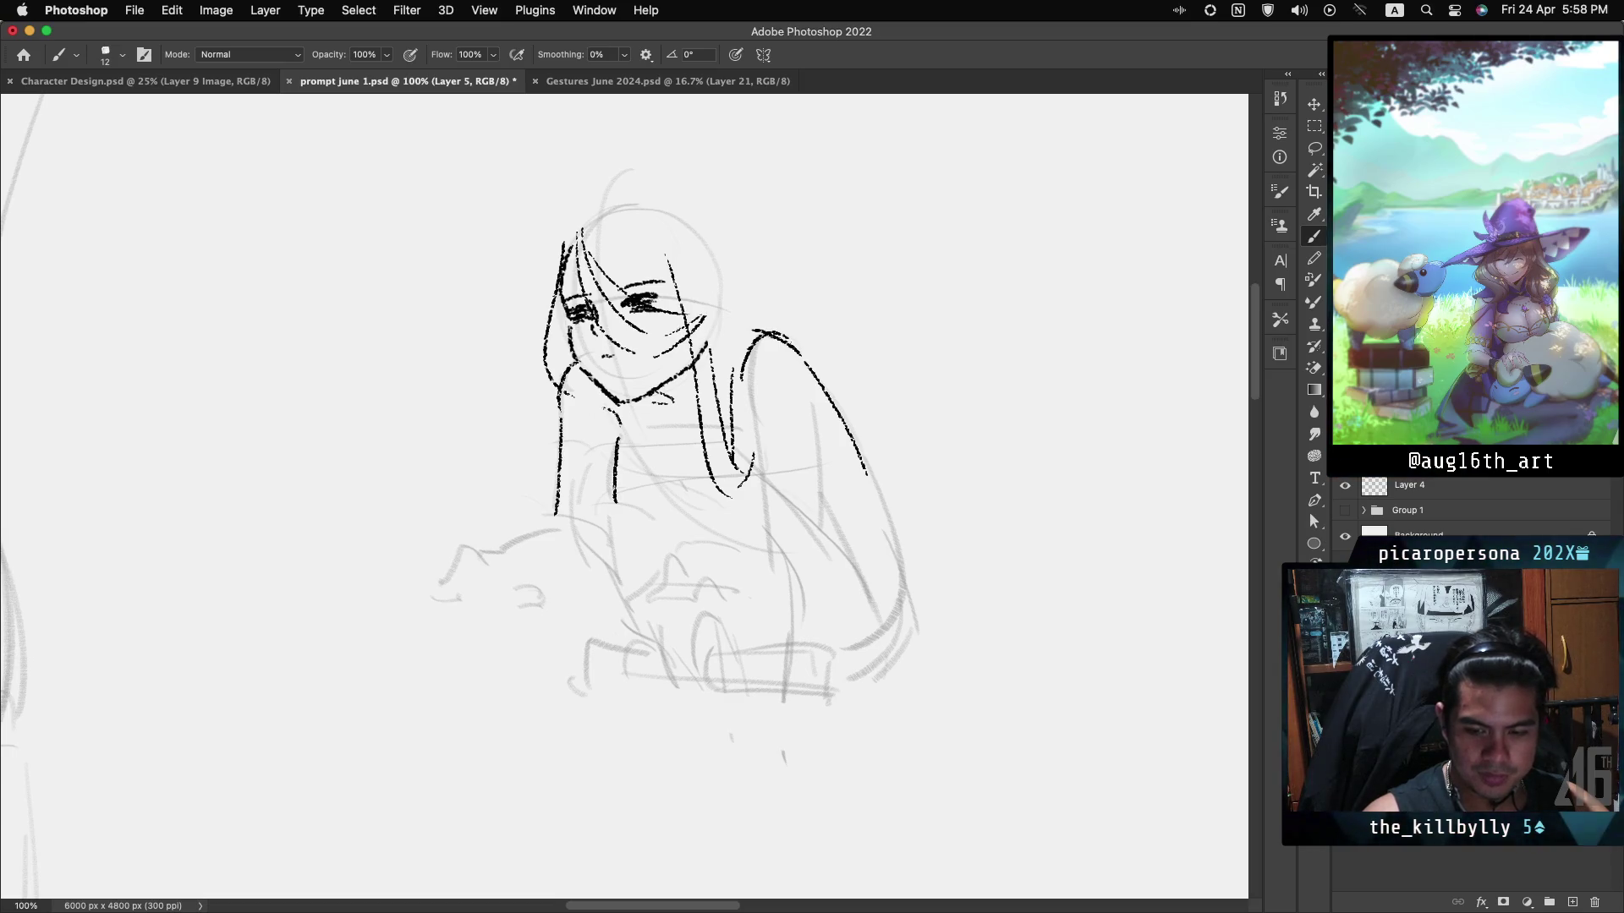
key(super+comma)
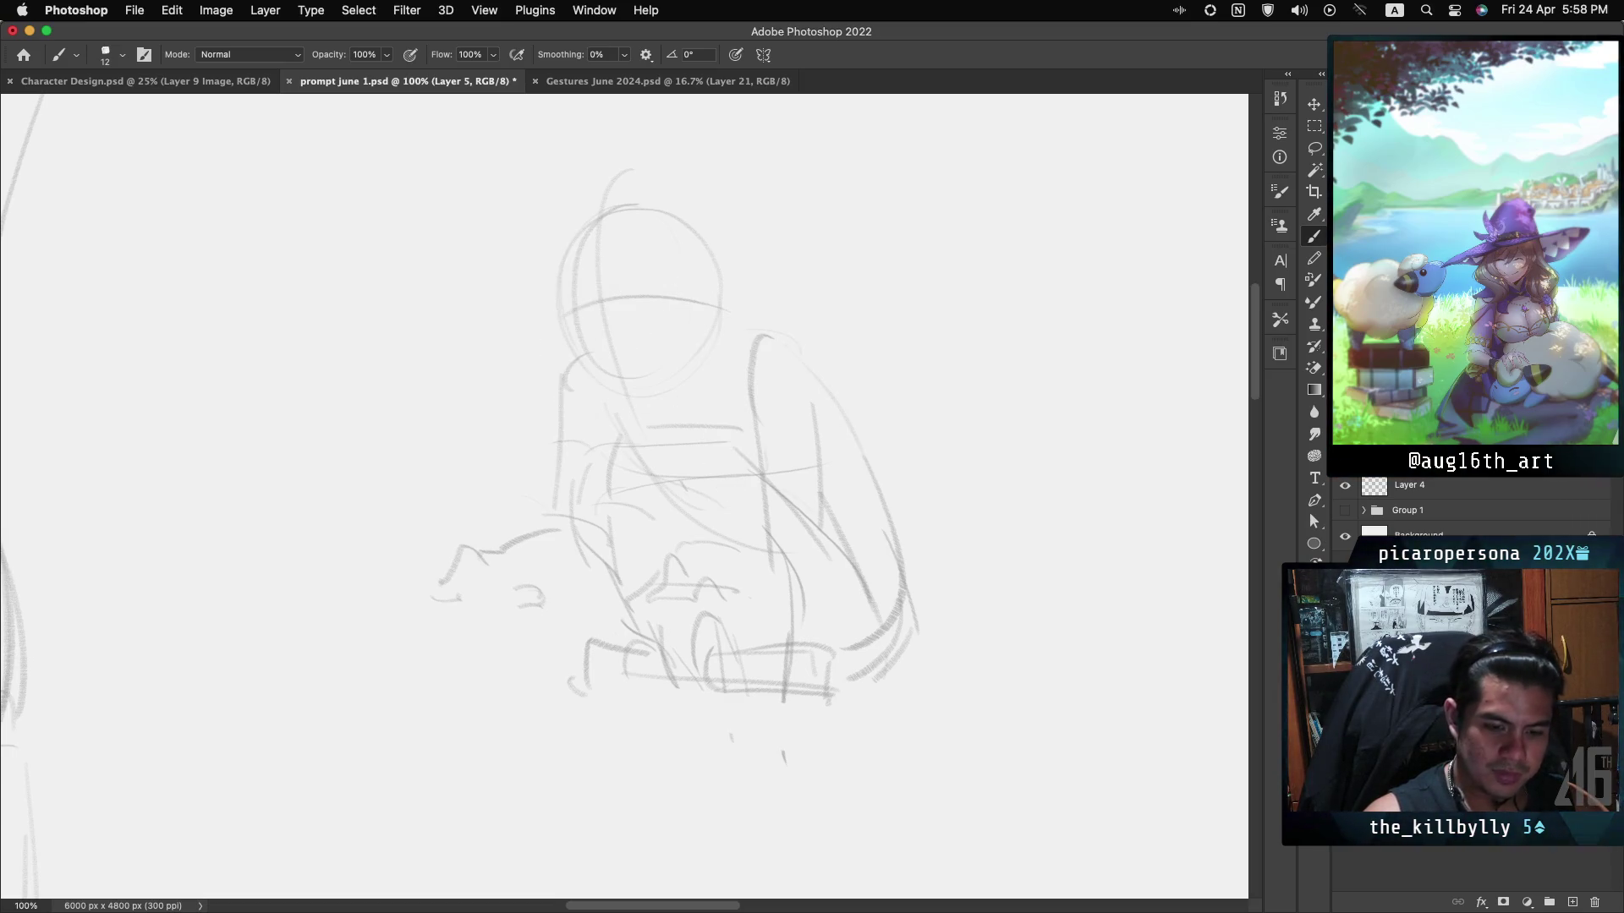
key(super+comma)
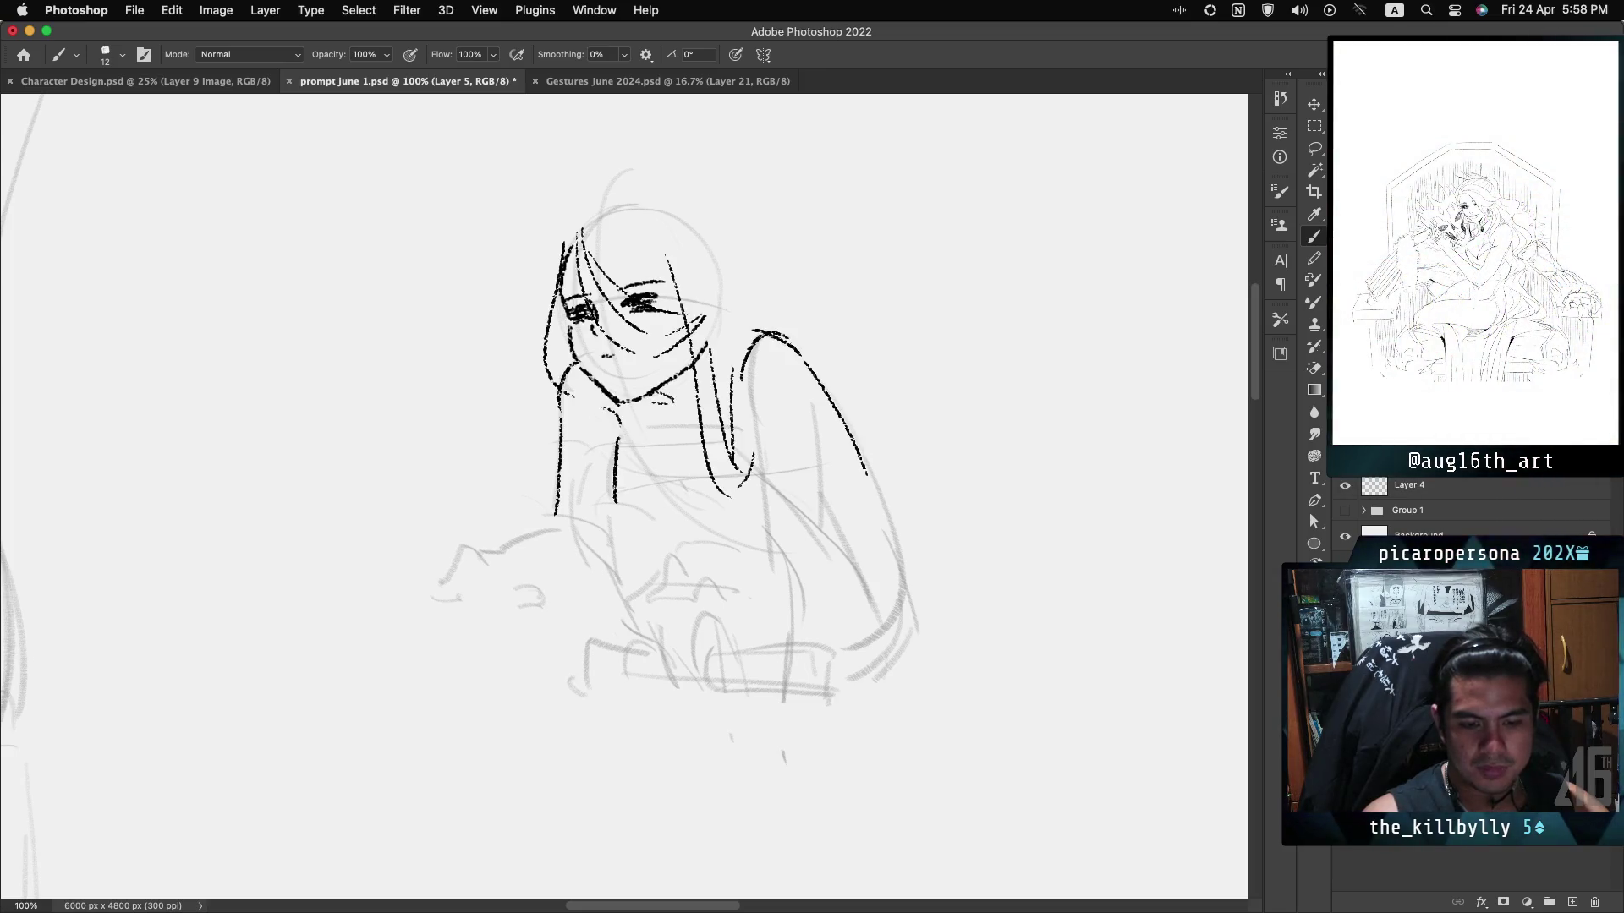
key(super+comma)
key(super+comma)
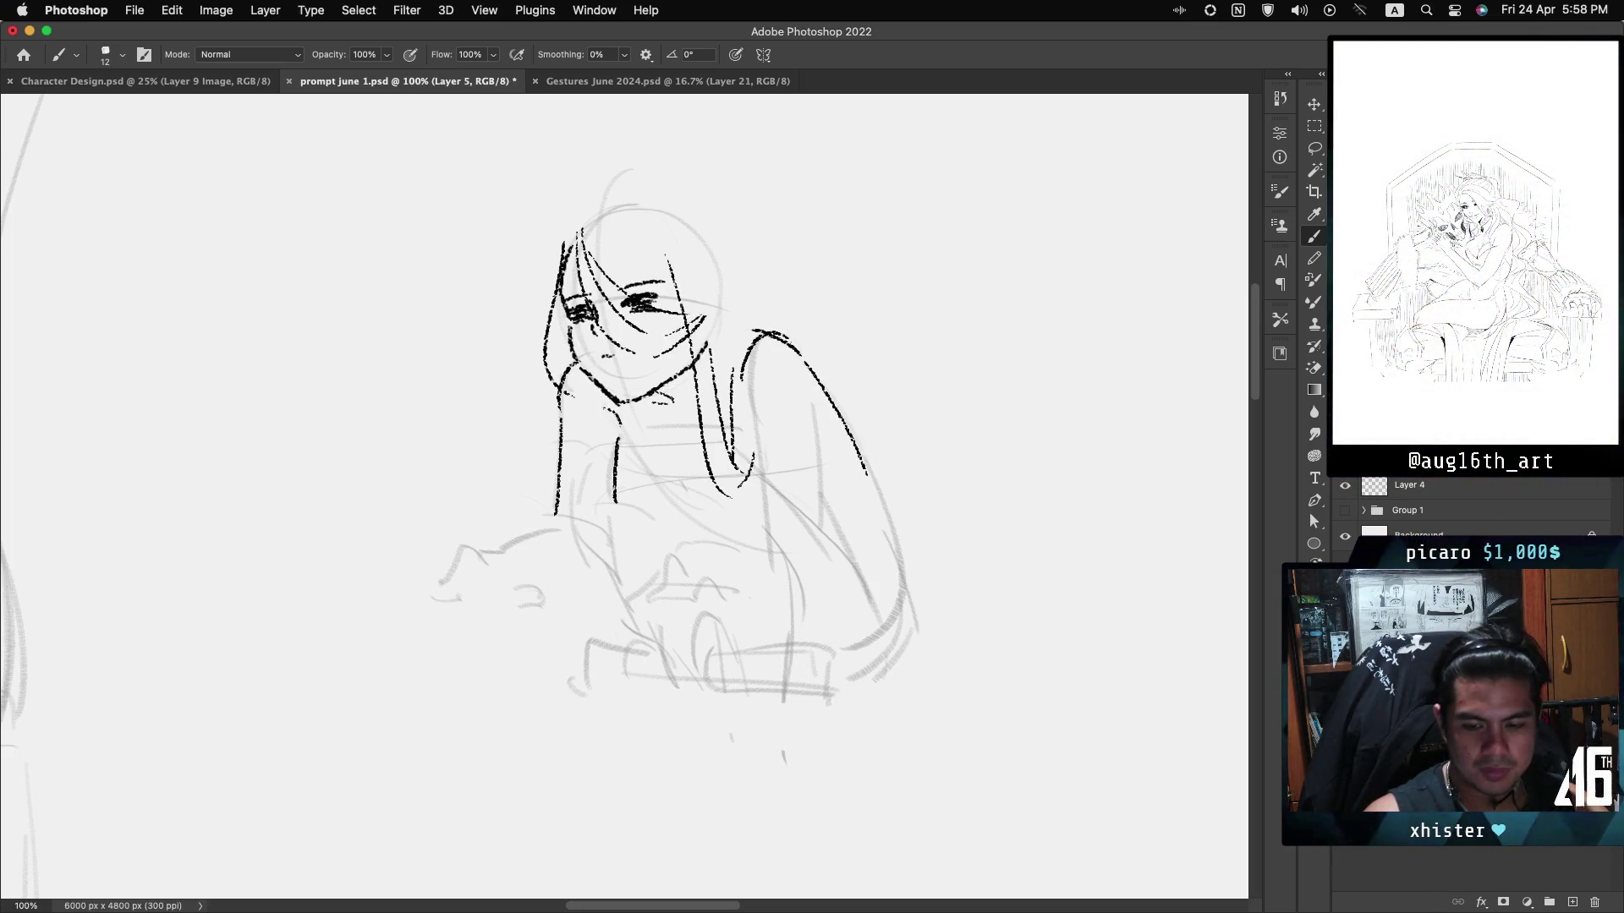
Lasso the inked head and hair, scale them down to about 95%, deselect, and ink a short line near the chin.
key(l)
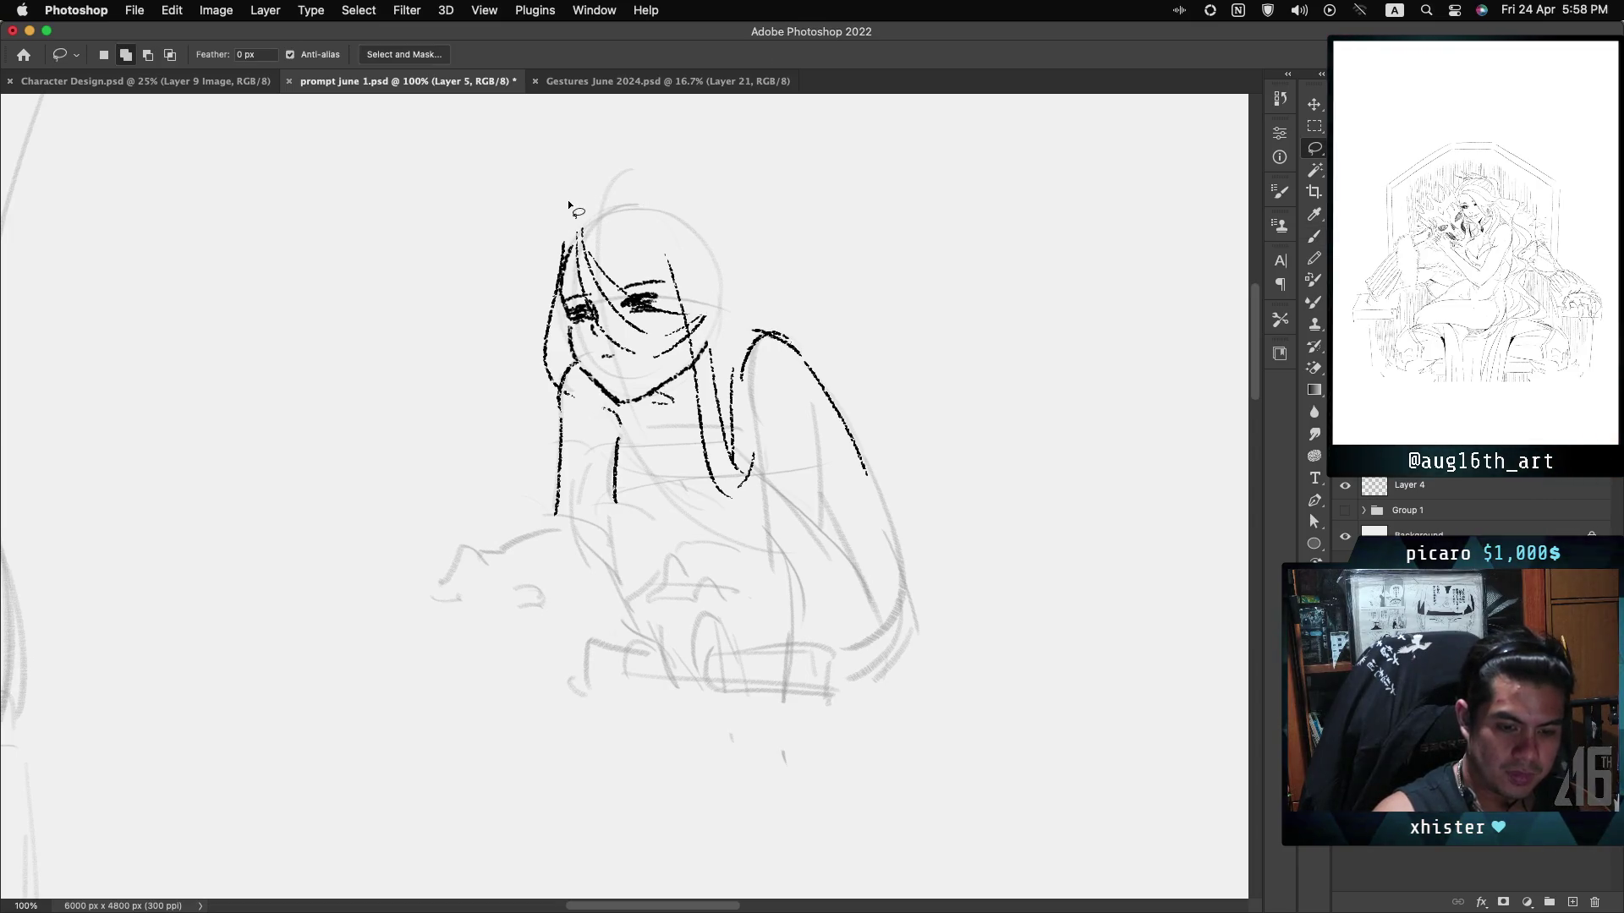
mouse_move(570, 194)
mouse_down()
mouse_move(505, 255)
mouse_move(554, 406)
mouse_up()
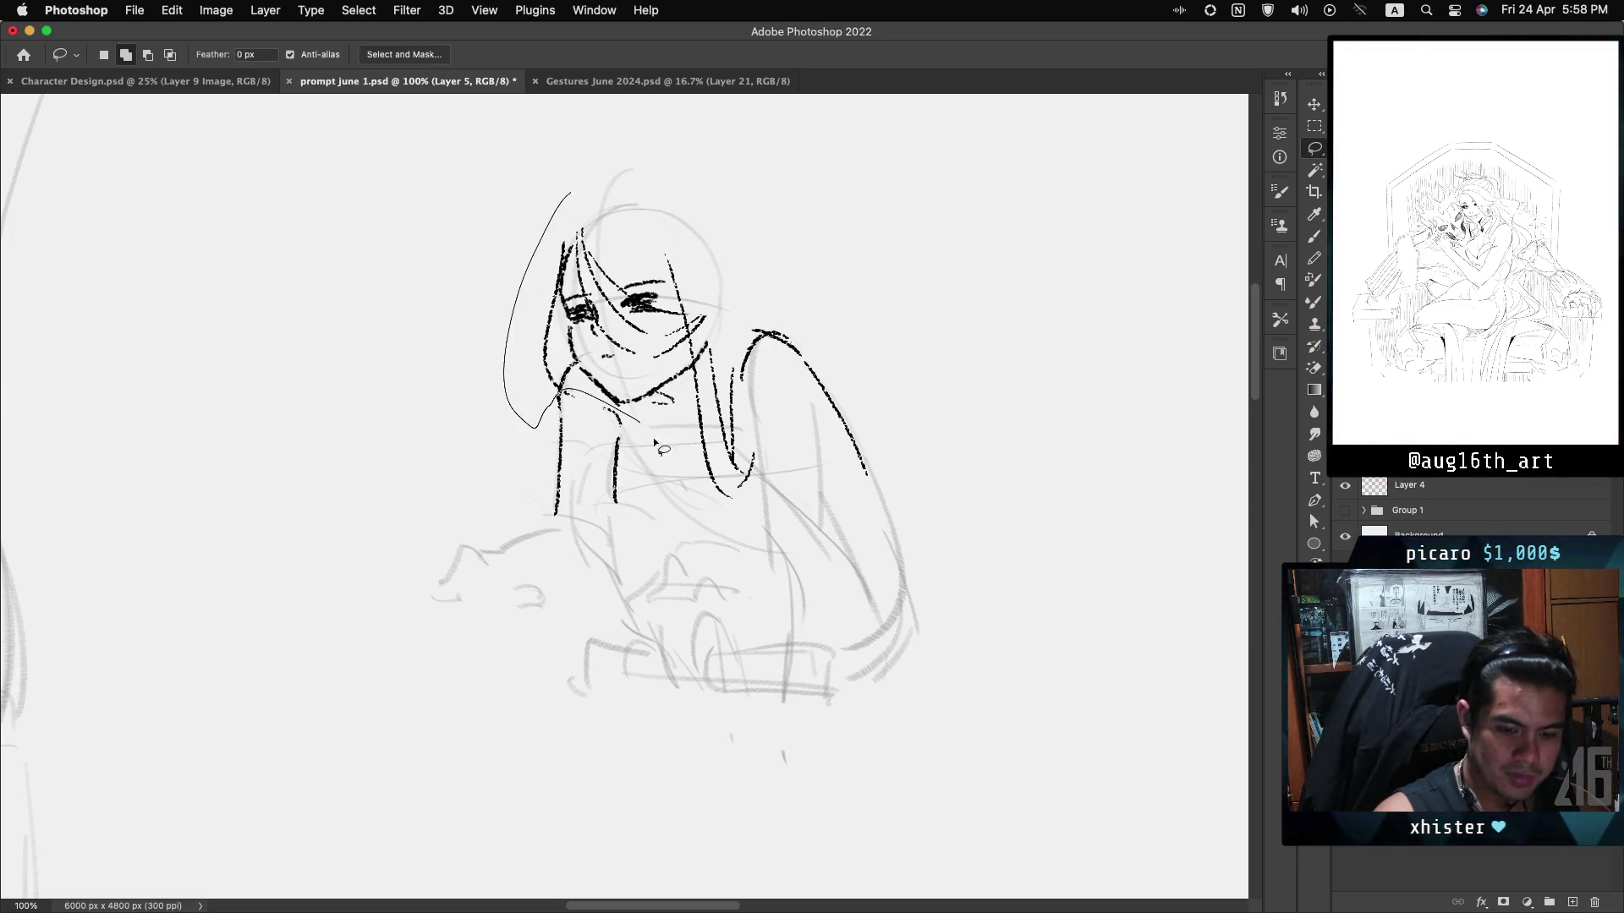
key(ctrl+t)
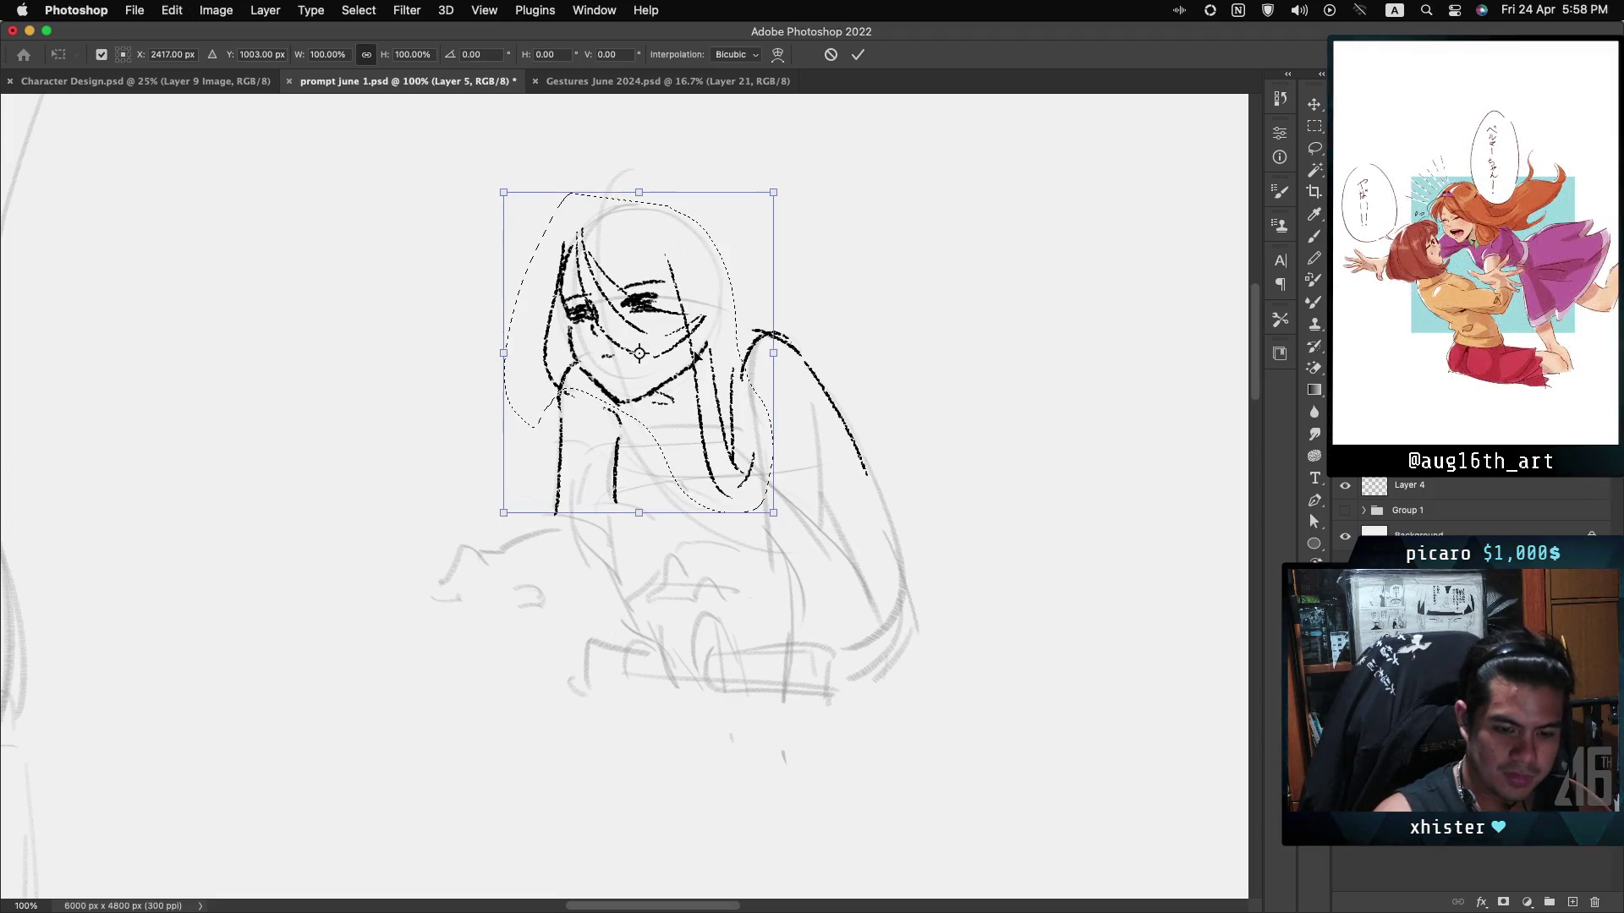
drag(505, 513, 522, 488)
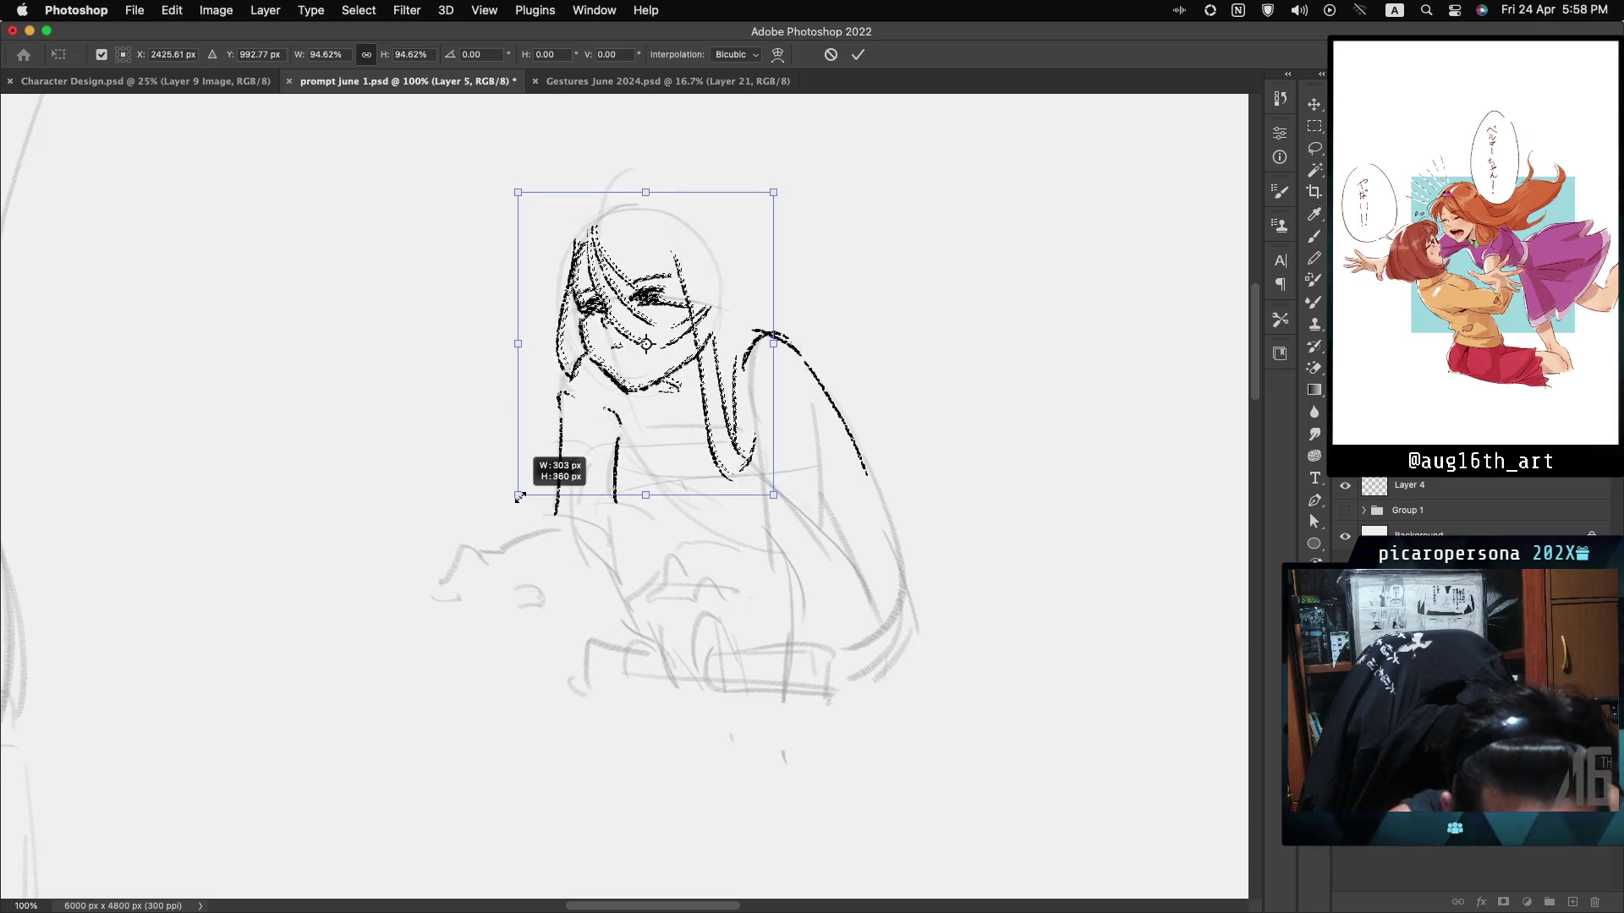
key(Return)
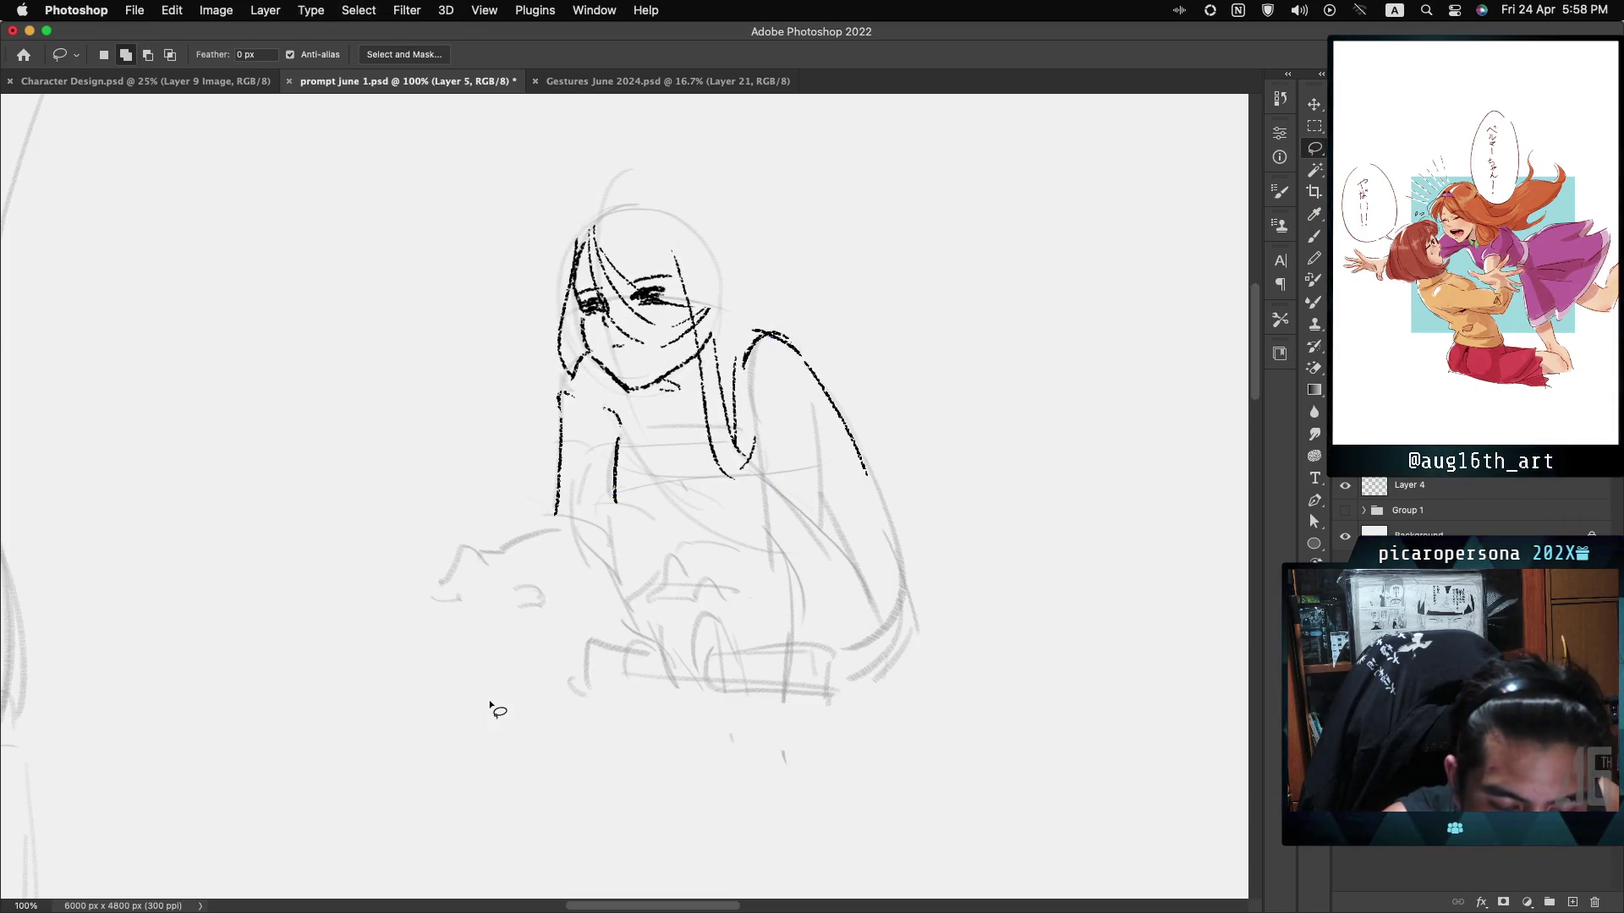
key(ctrl+d)
key(b)
drag(565, 383, 562, 413)
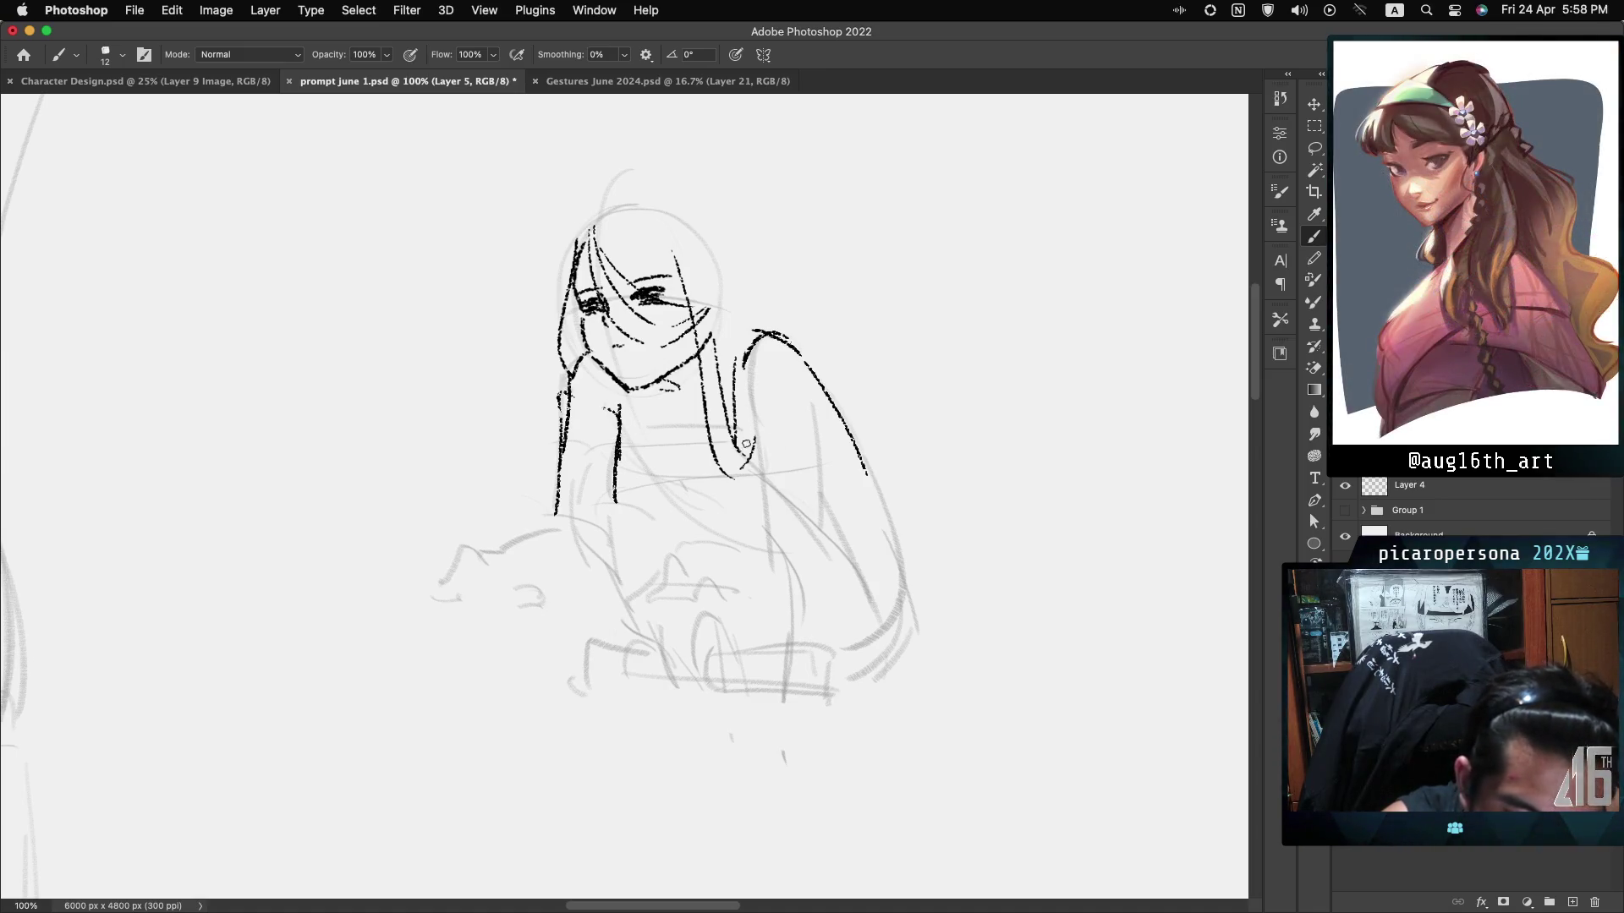
Ink the long right-side line, the neck-to-shoulder curve and a dark shadow under the chin.
drag(750, 404, 761, 545)
drag(717, 302, 746, 327)
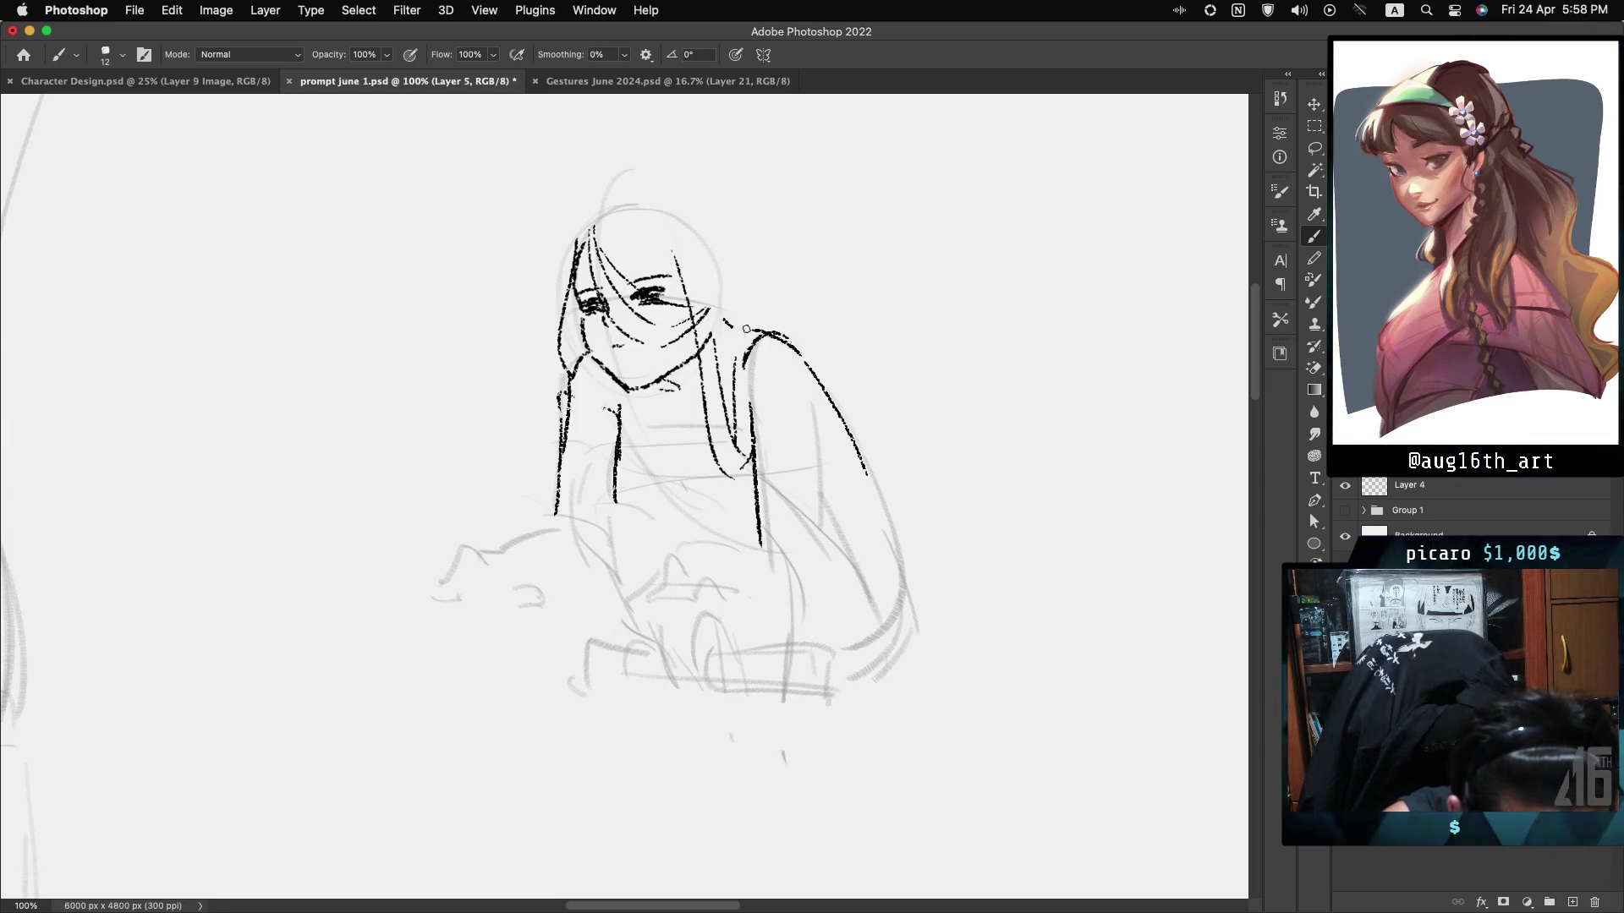
drag(690, 362, 668, 382)
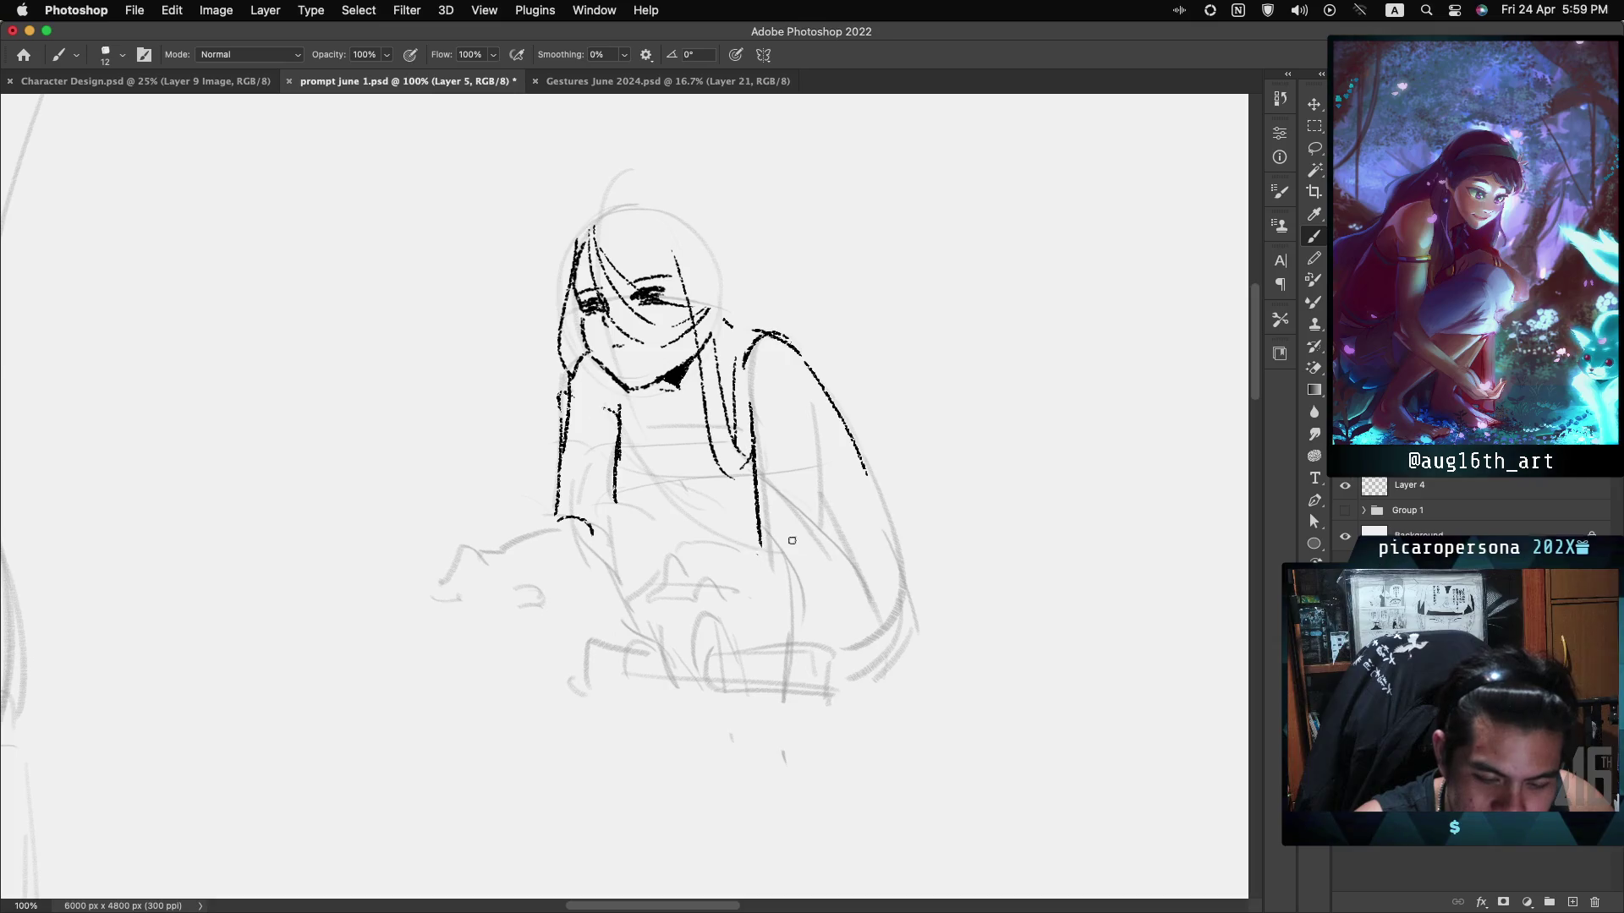
Ink both forearm curves, a hooked vertical line, a torso fold and a small stroke near the left hand.
drag(772, 546, 818, 586)
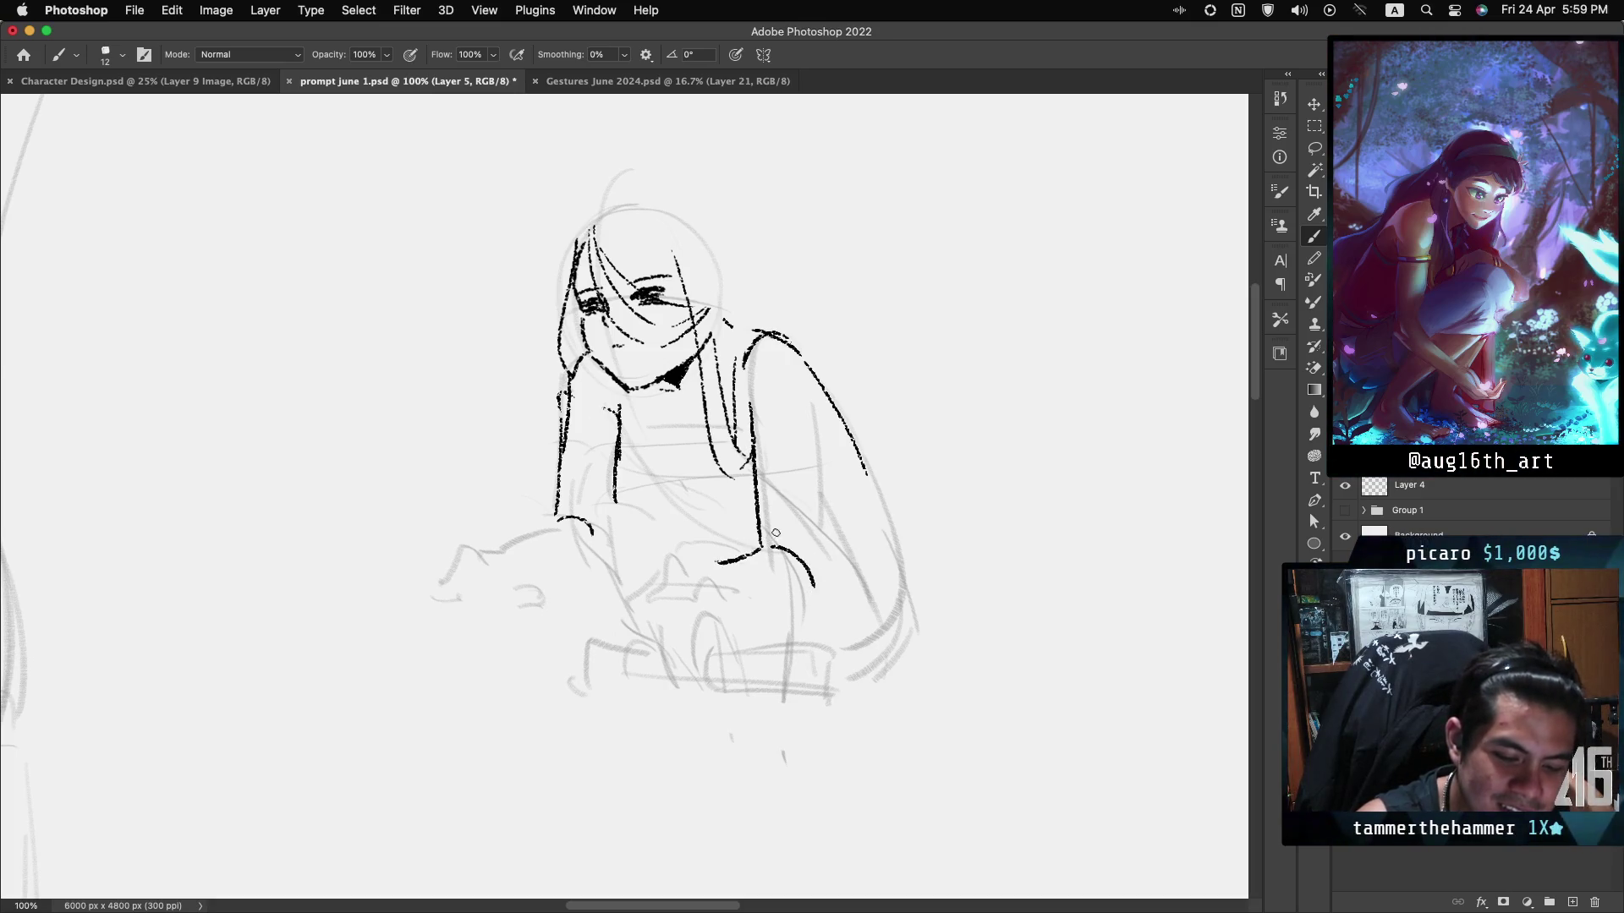
key(cmd+z)
drag(713, 575, 755, 557)
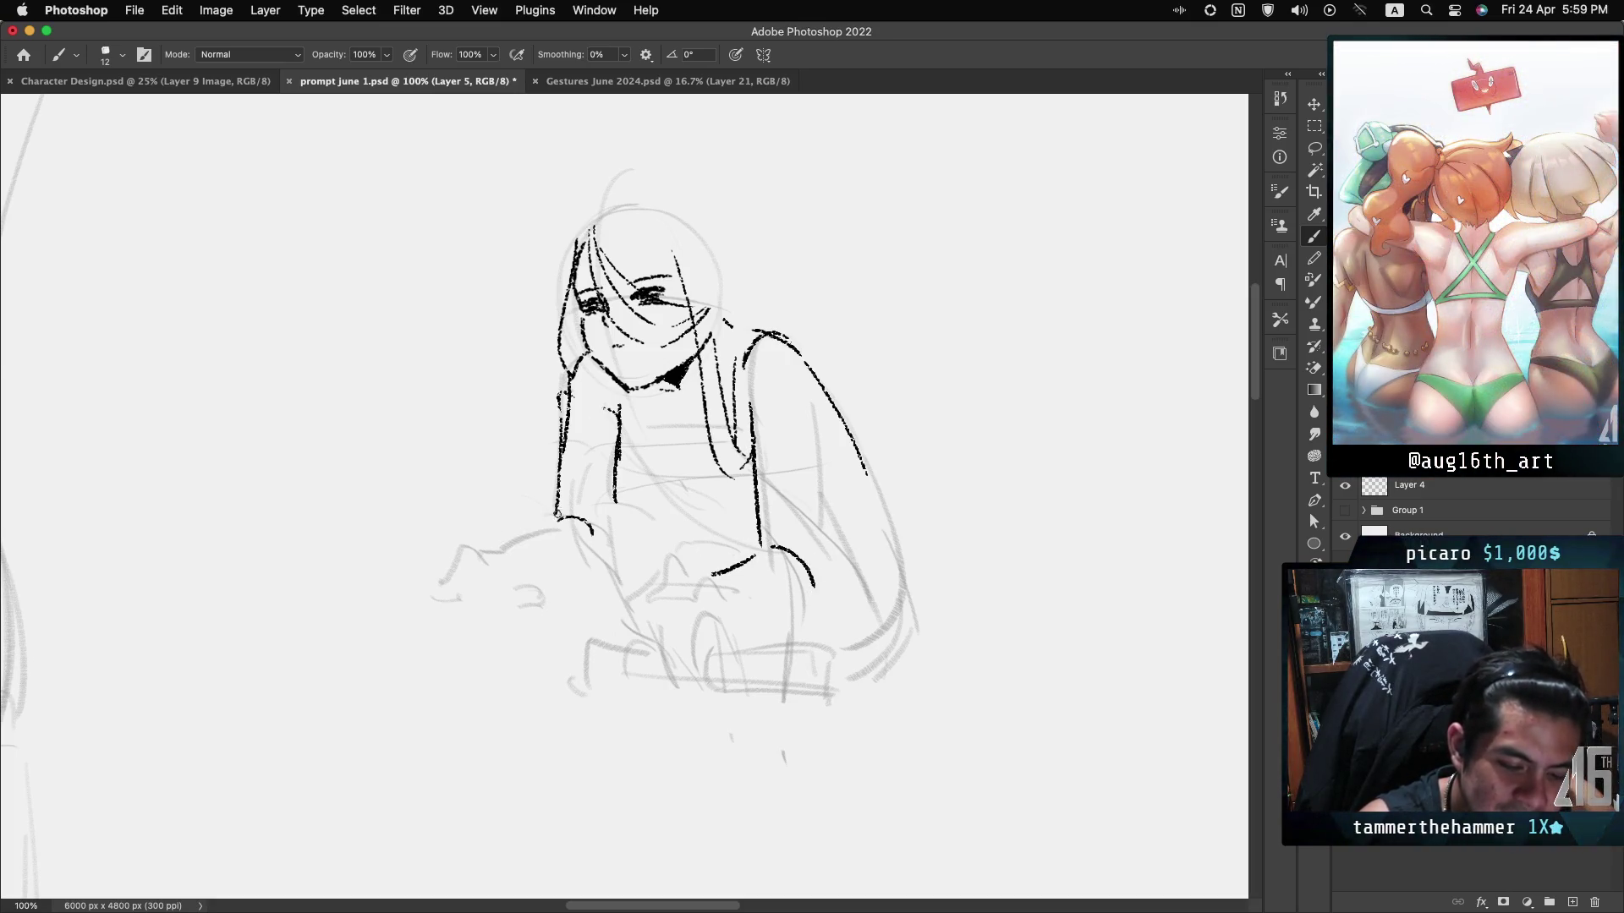
drag(504, 554, 556, 528)
drag(589, 554, 624, 534)
key(cmd+z)
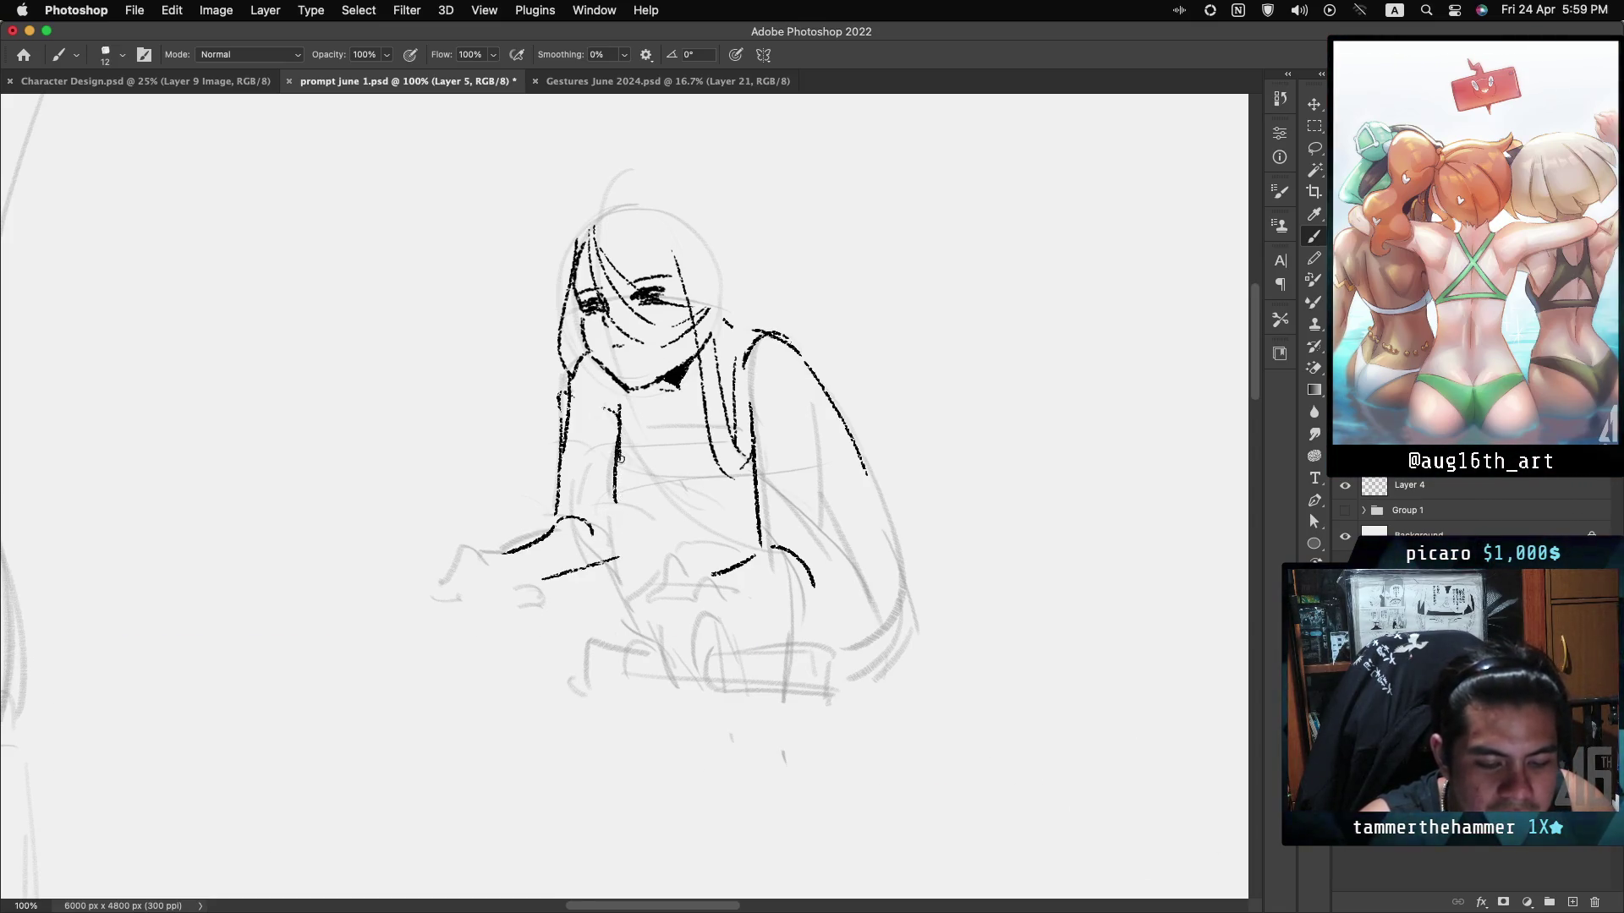
drag(620, 461, 621, 533)
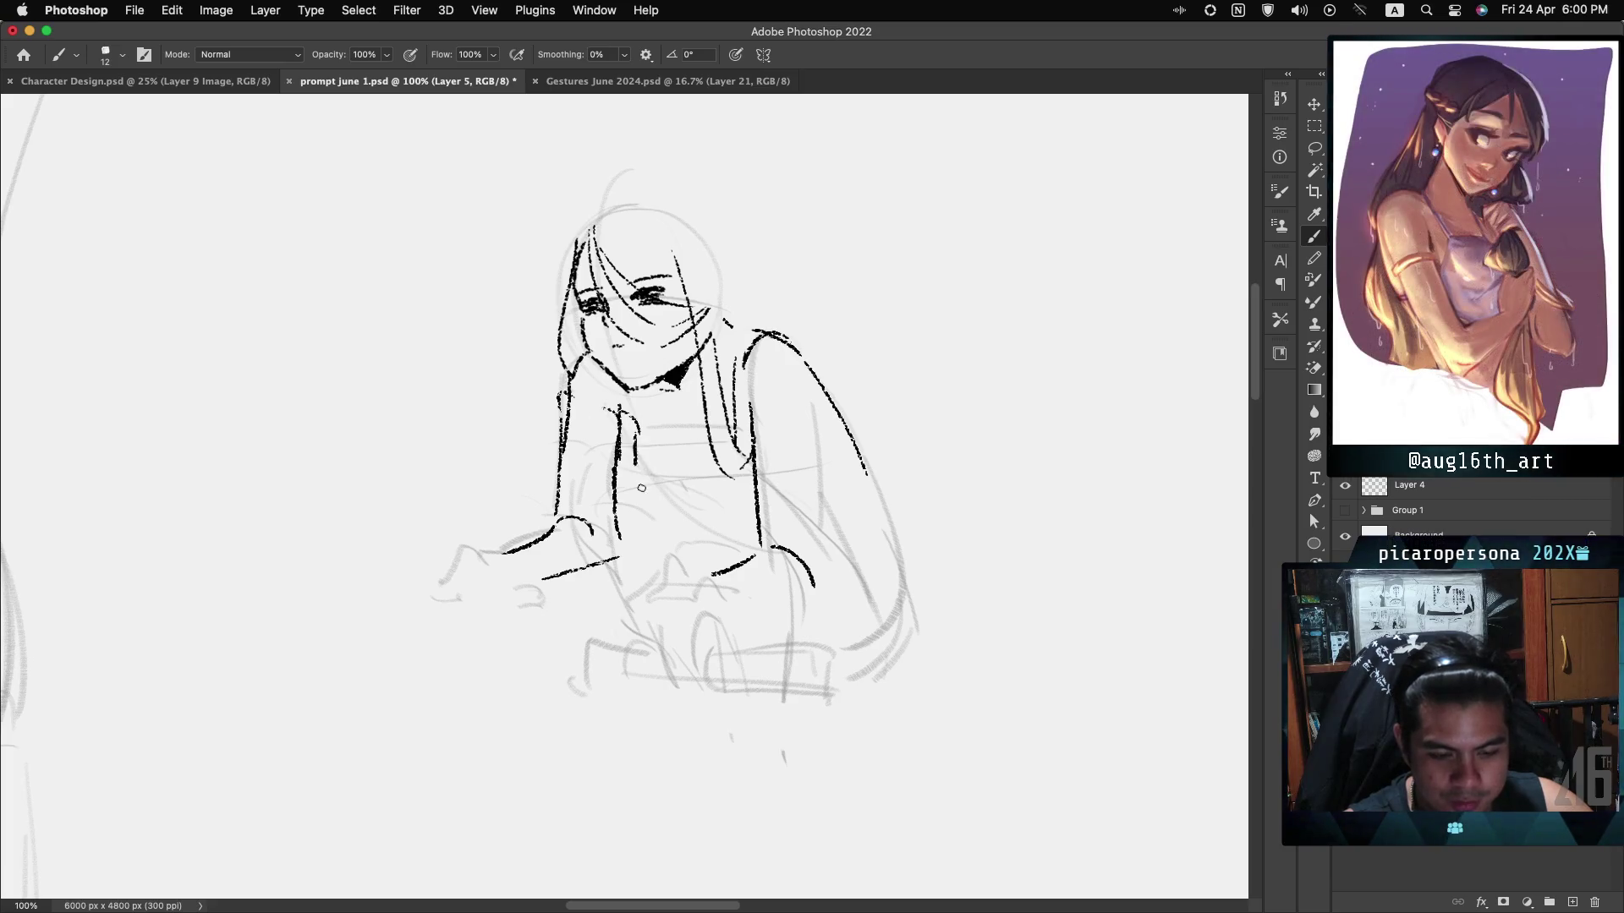
drag(633, 420, 653, 492)
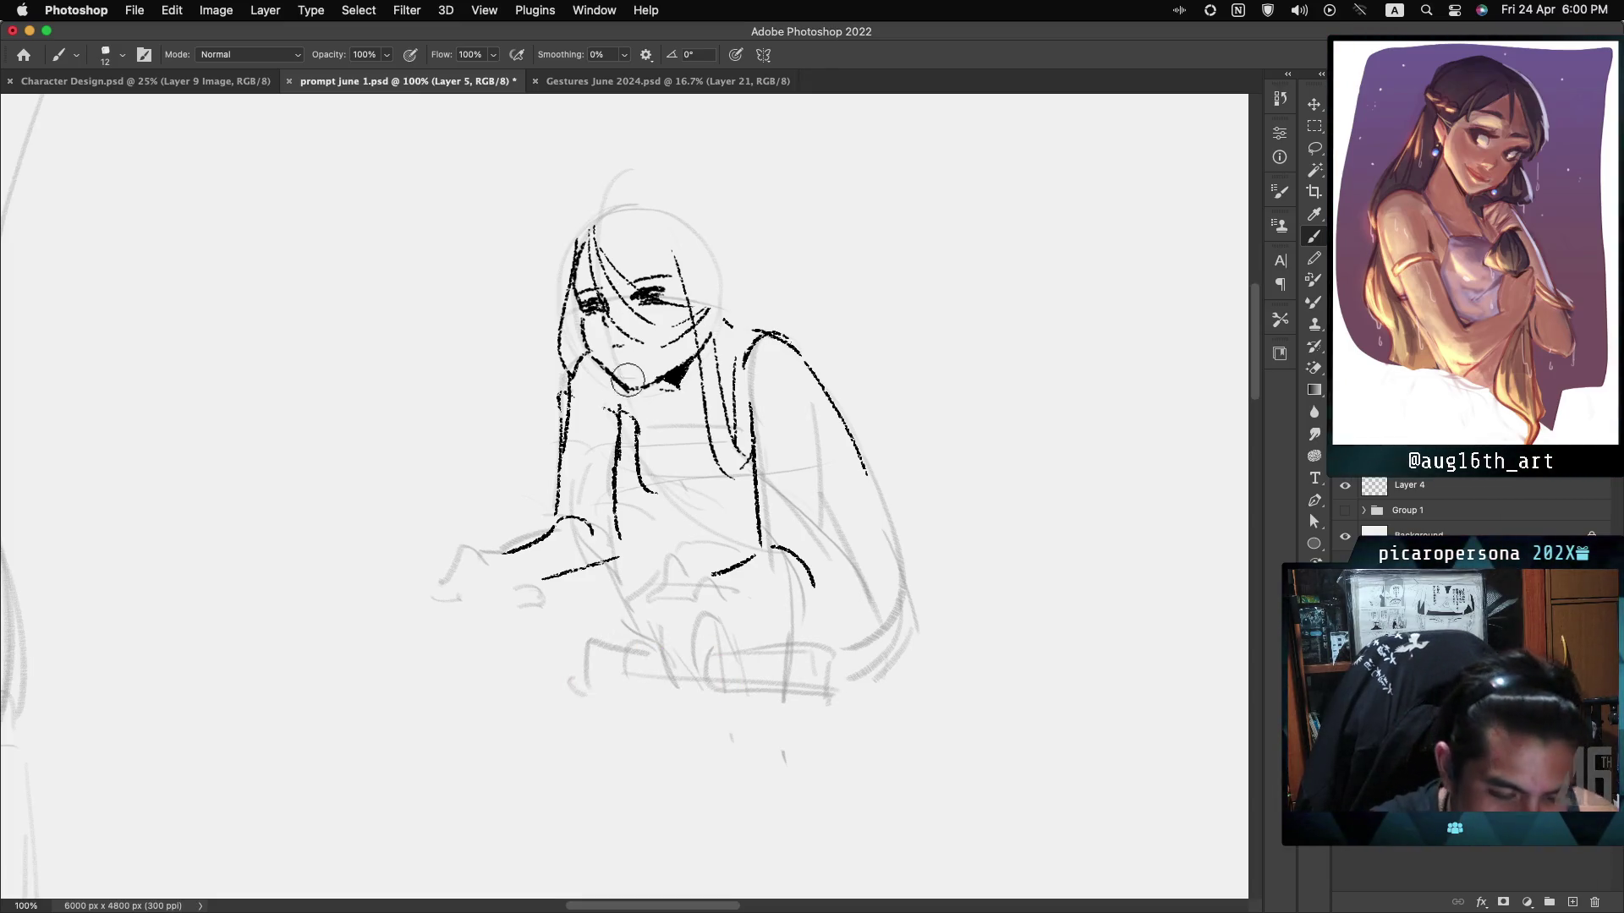
drag(521, 466, 535, 461)
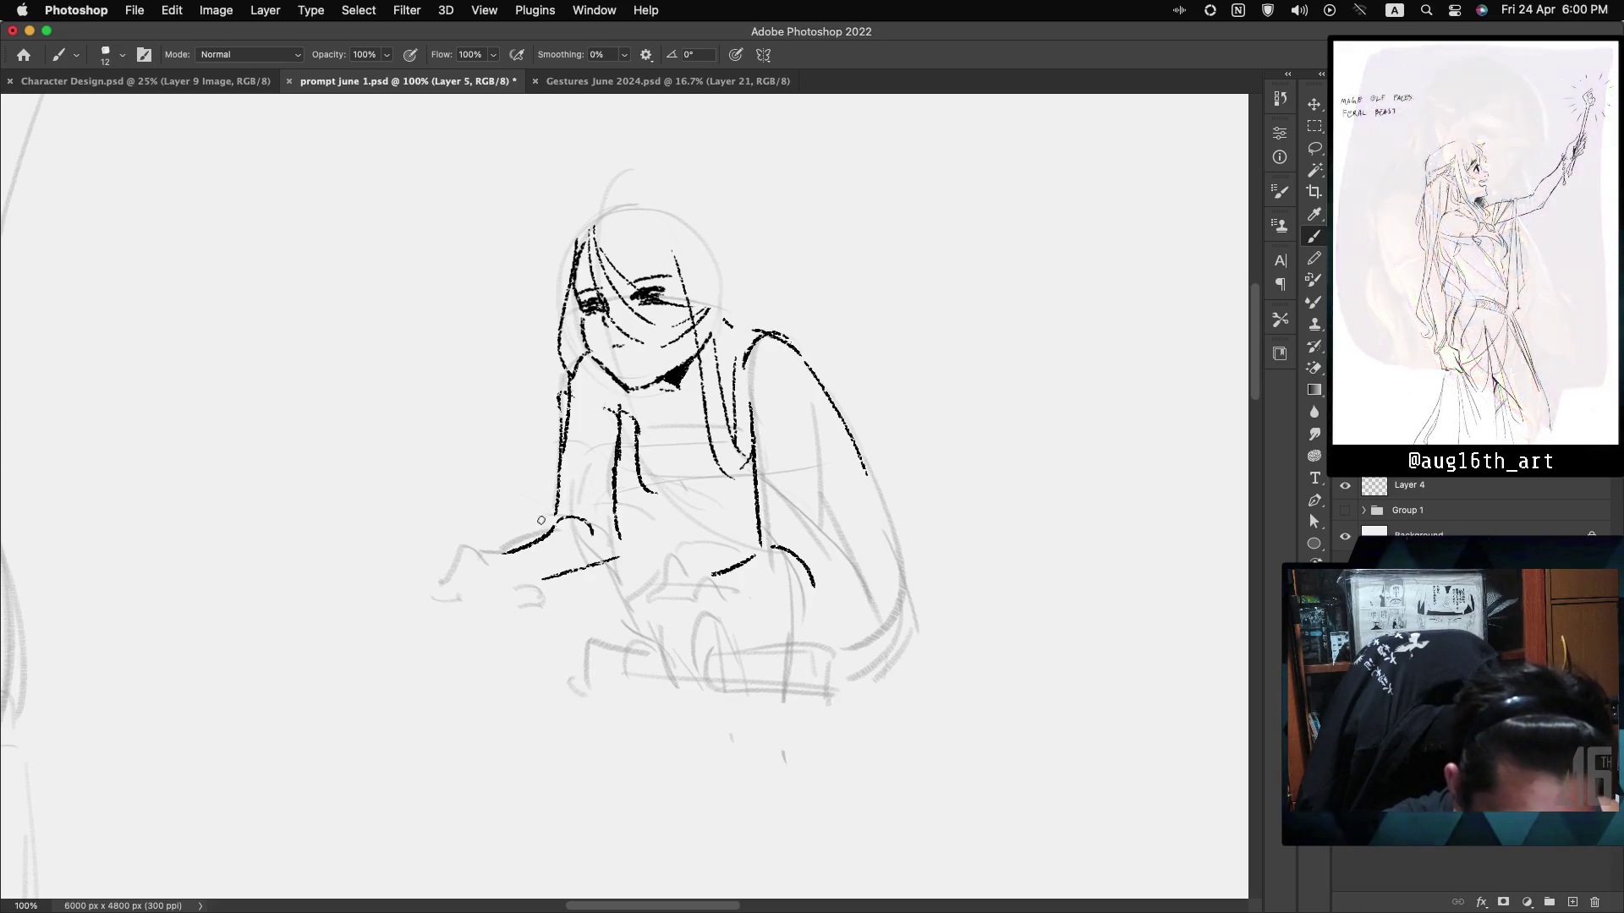
Lasso the left arm and hand strokes and scale them down to about 90%.
key(l)
mouse_move(469, 517)
mouse_down()
mouse_move(507, 617)
mouse_move(626, 542)
mouse_move(592, 355)
mouse_move(474, 508)
mouse_up()
key(ctrl+t)
drag(437, 343, 467, 368)
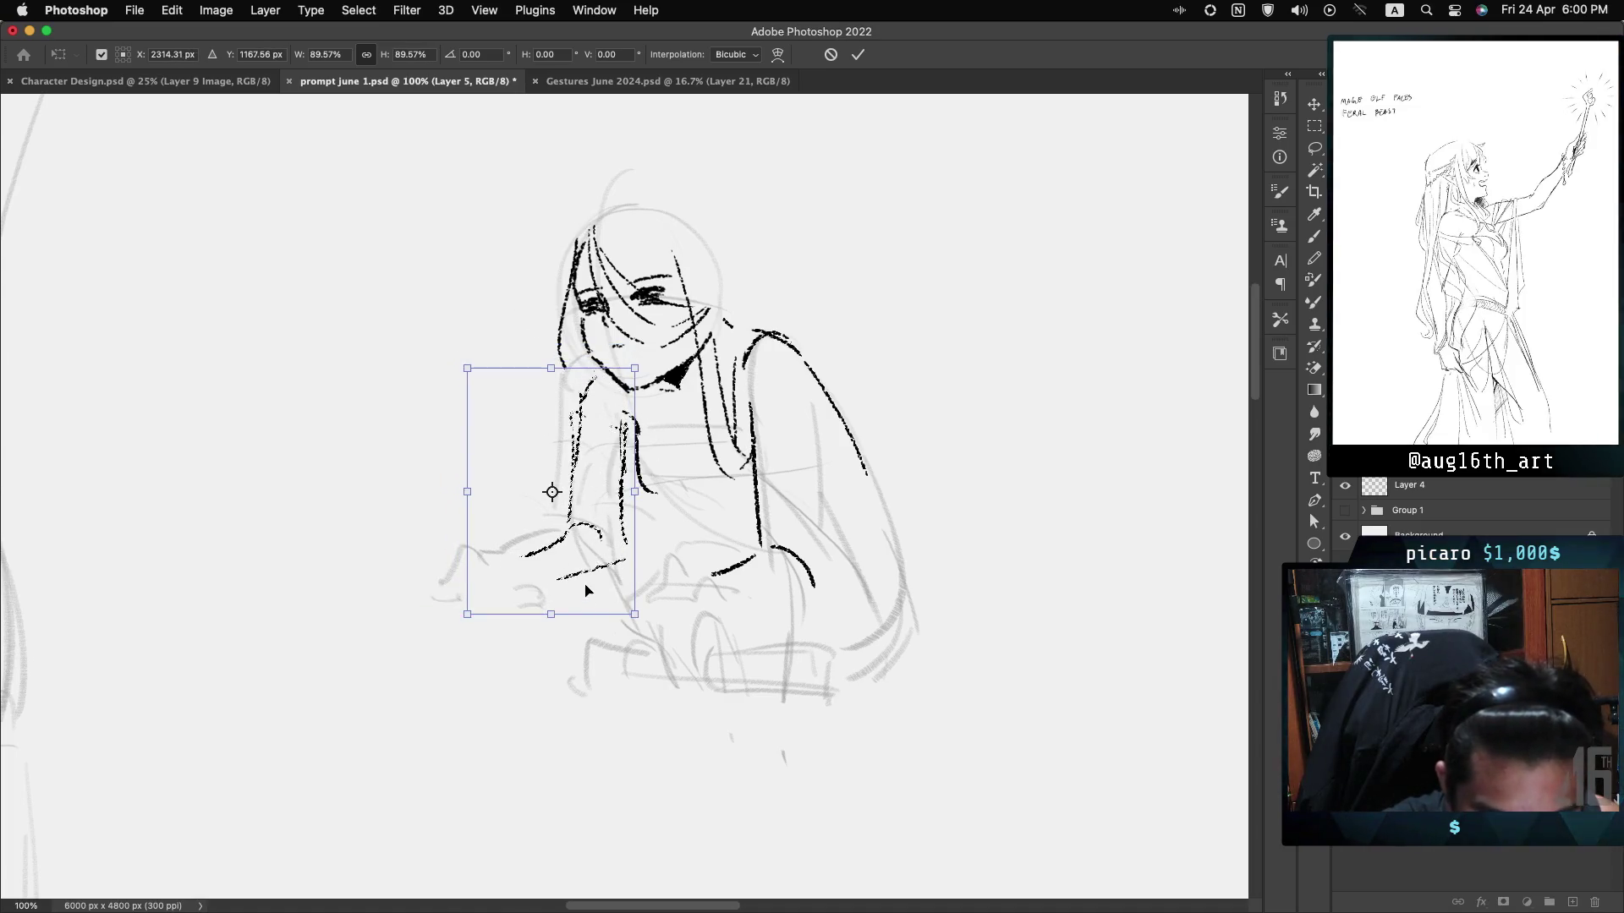
key(Return)
Remove the vertical line beside the arm and ink a dark line down from under the chin.
drag(618, 447, 625, 574)
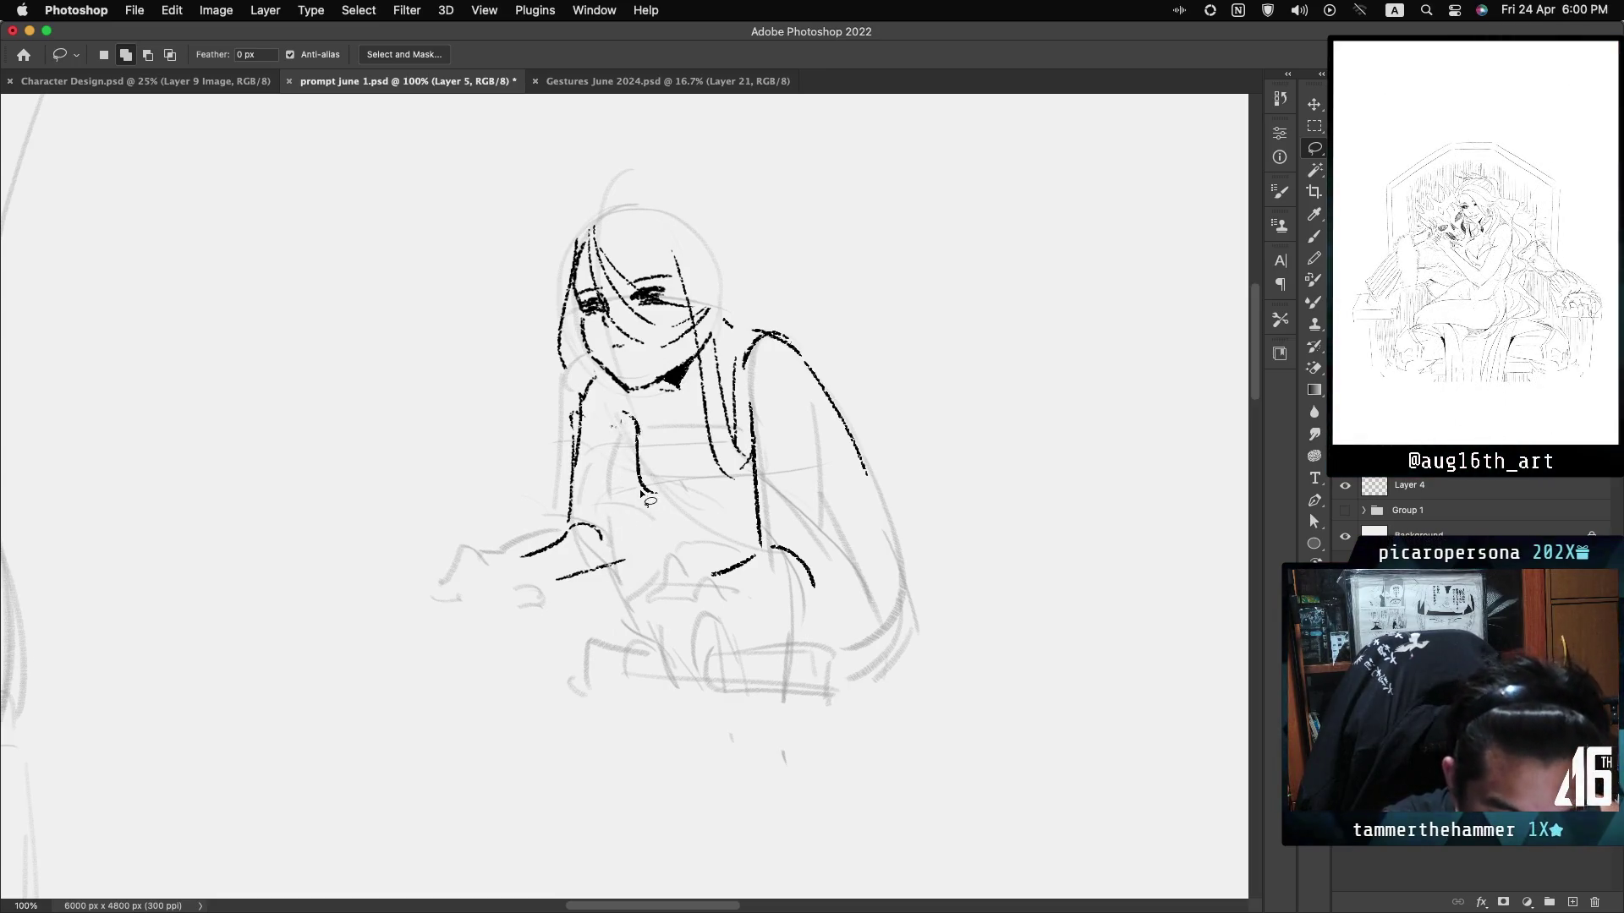
key(b)
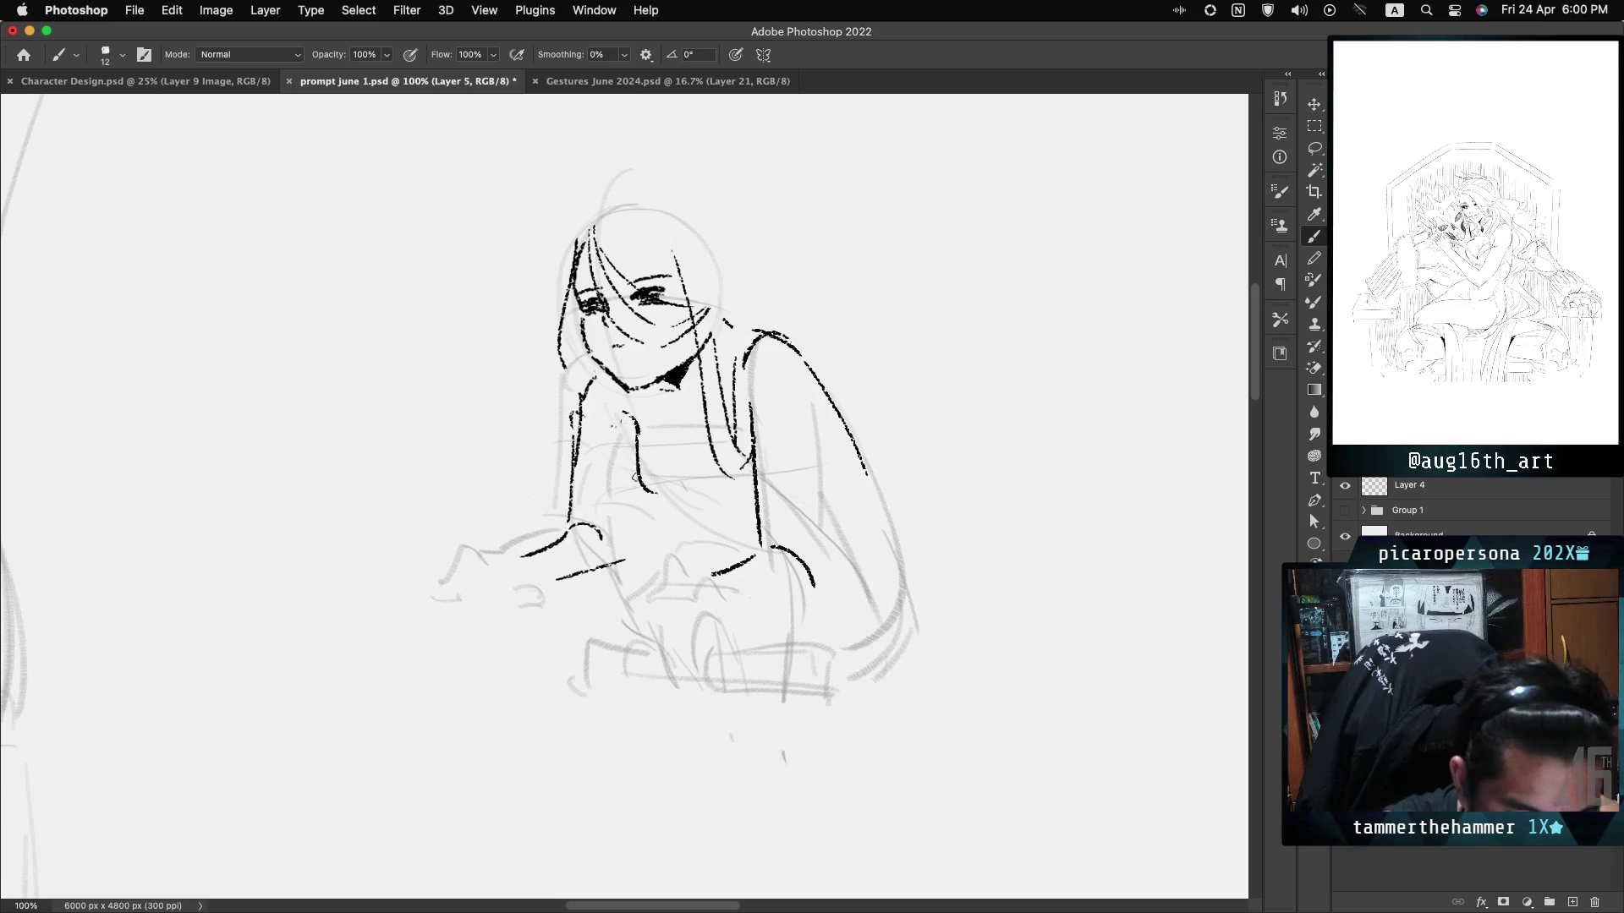
drag(636, 448, 623, 528)
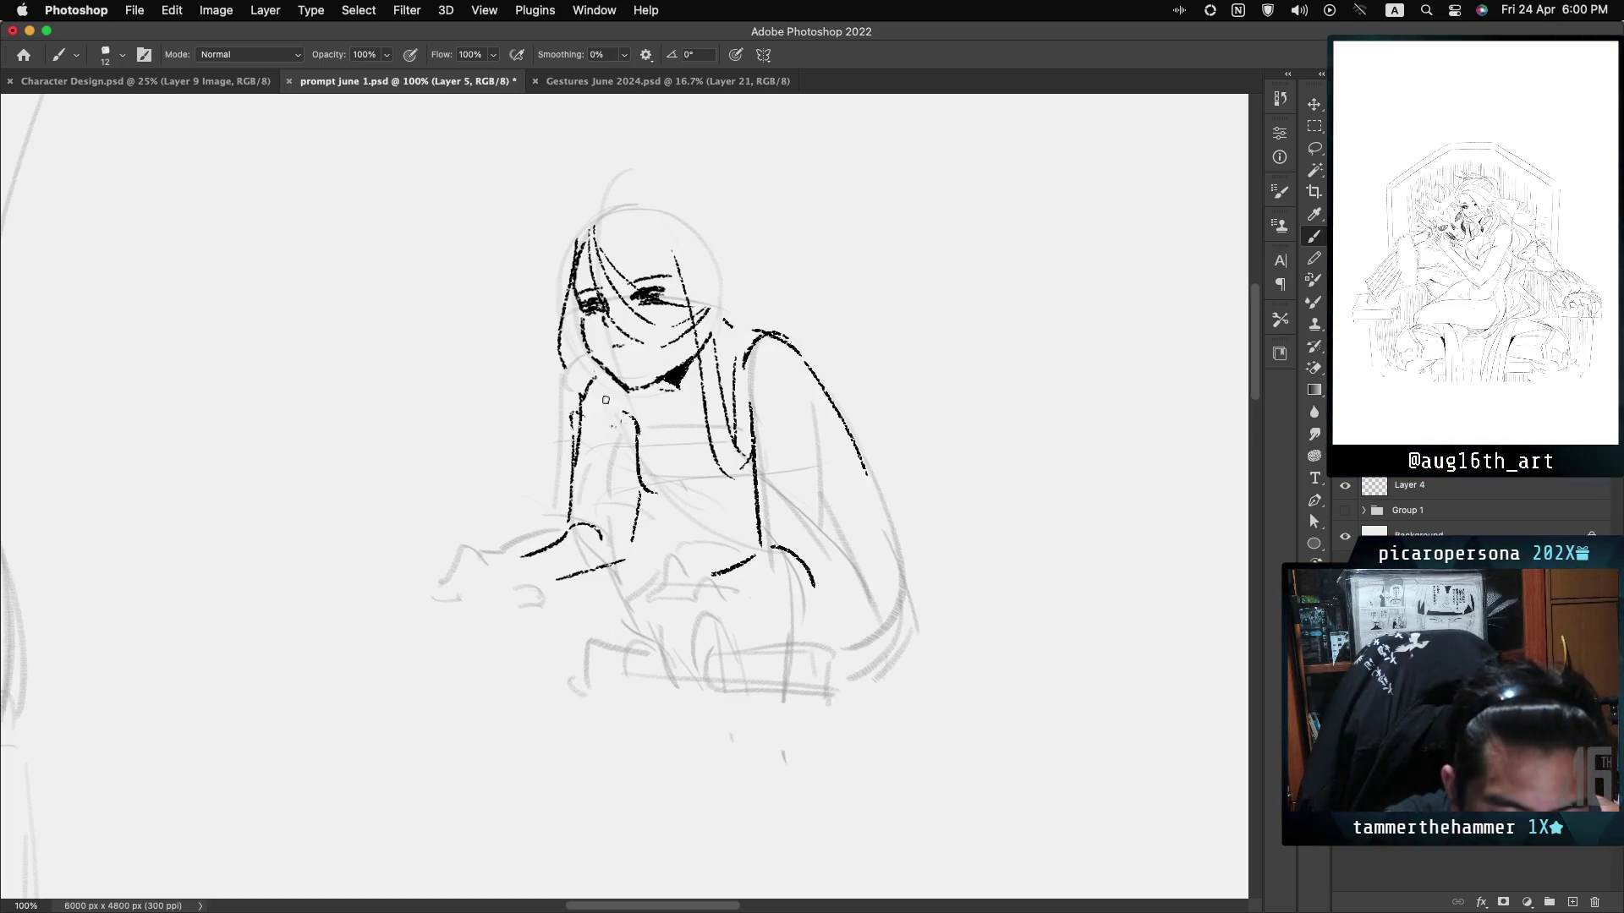
Ink a hair strand beside the face, the left forearm and a finger, and the back of the right hand.
drag(609, 389, 592, 448)
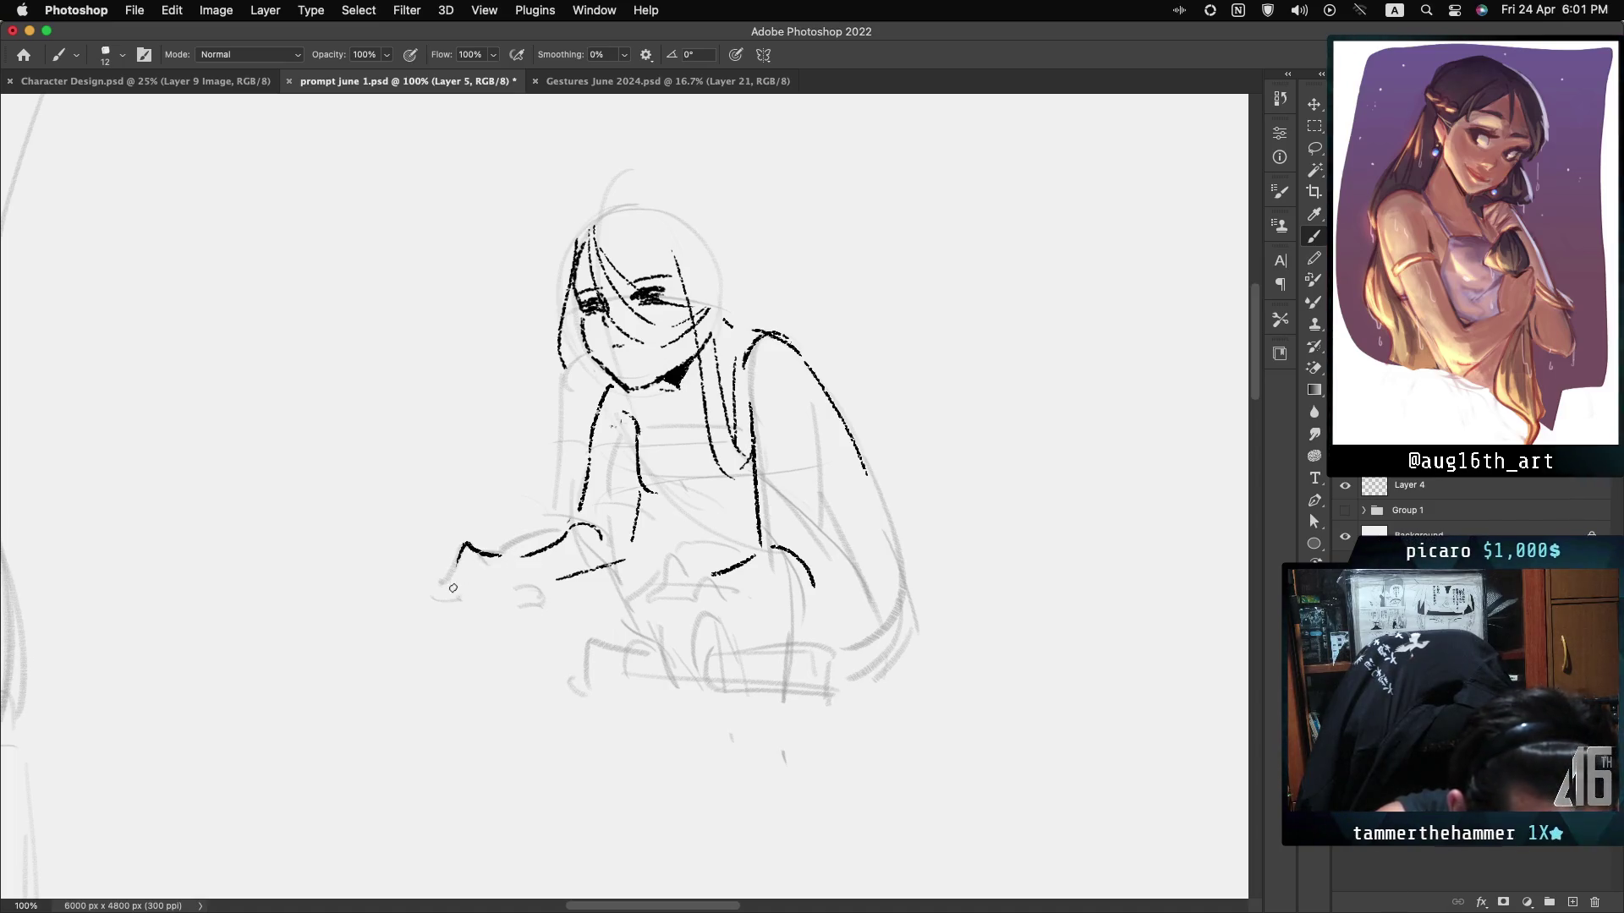
drag(456, 564, 432, 593)
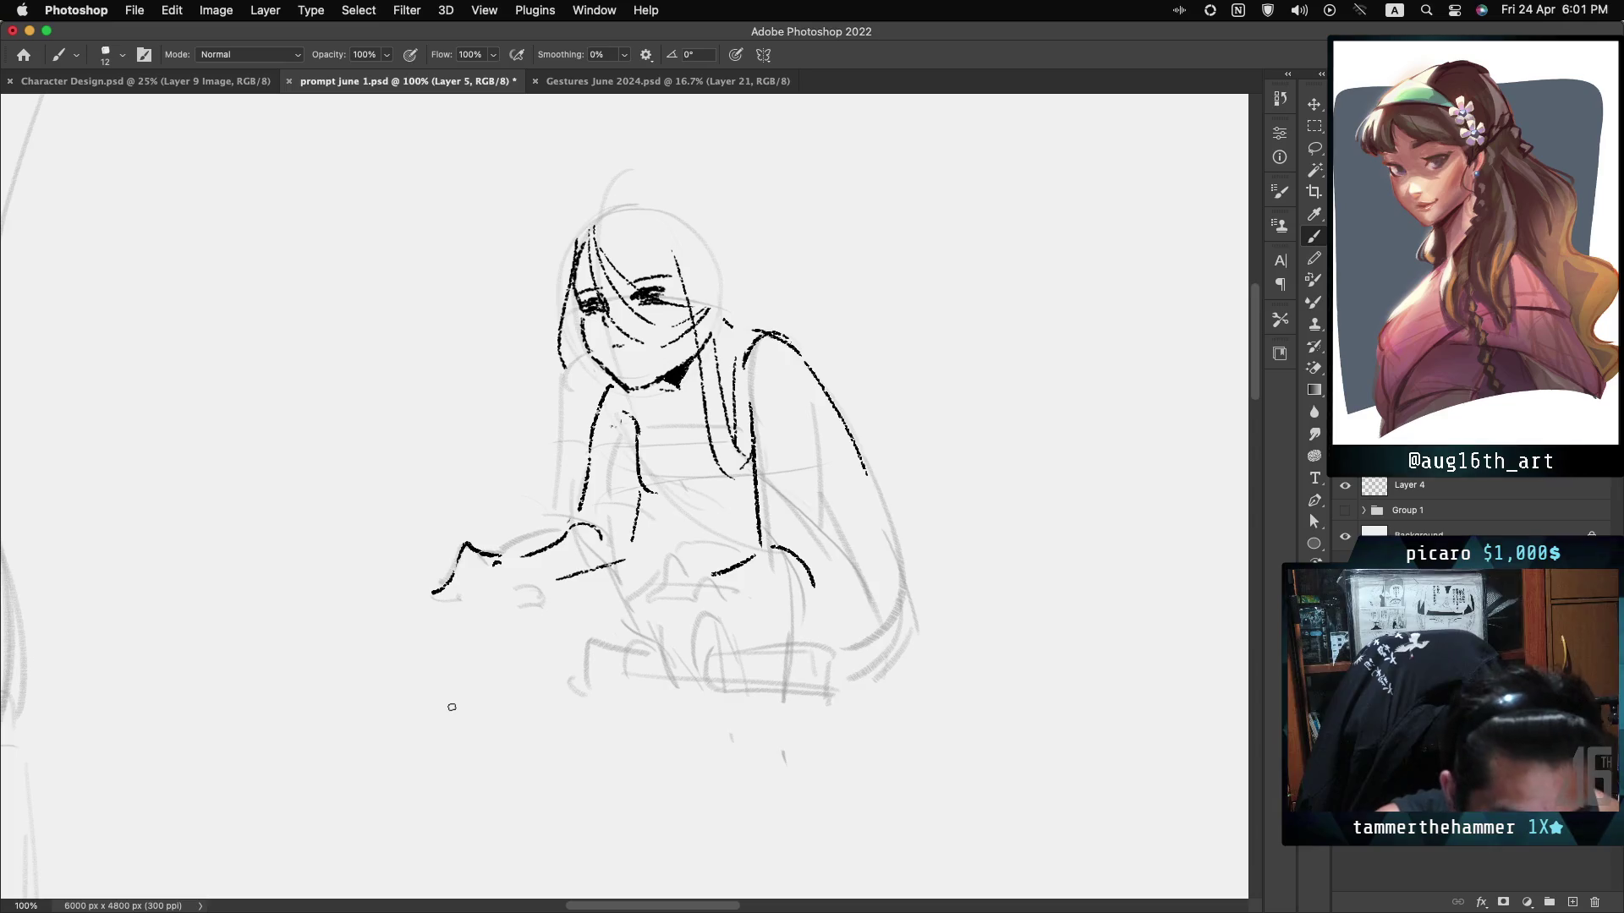
key(ctrl+z)
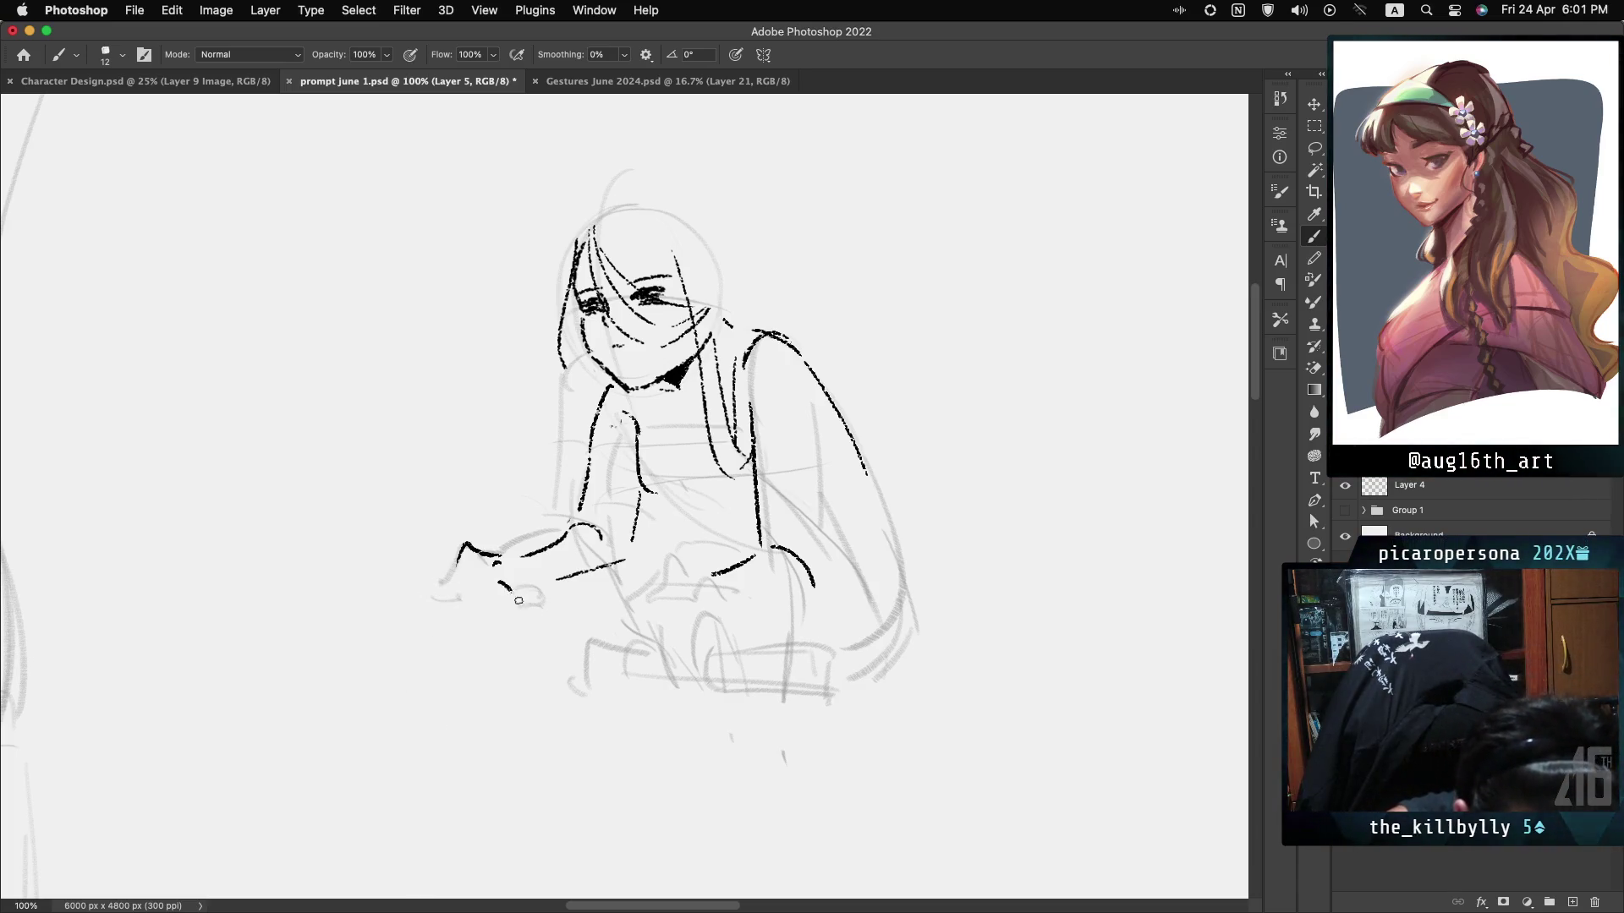
key(ctrl+z)
drag(488, 578, 472, 615)
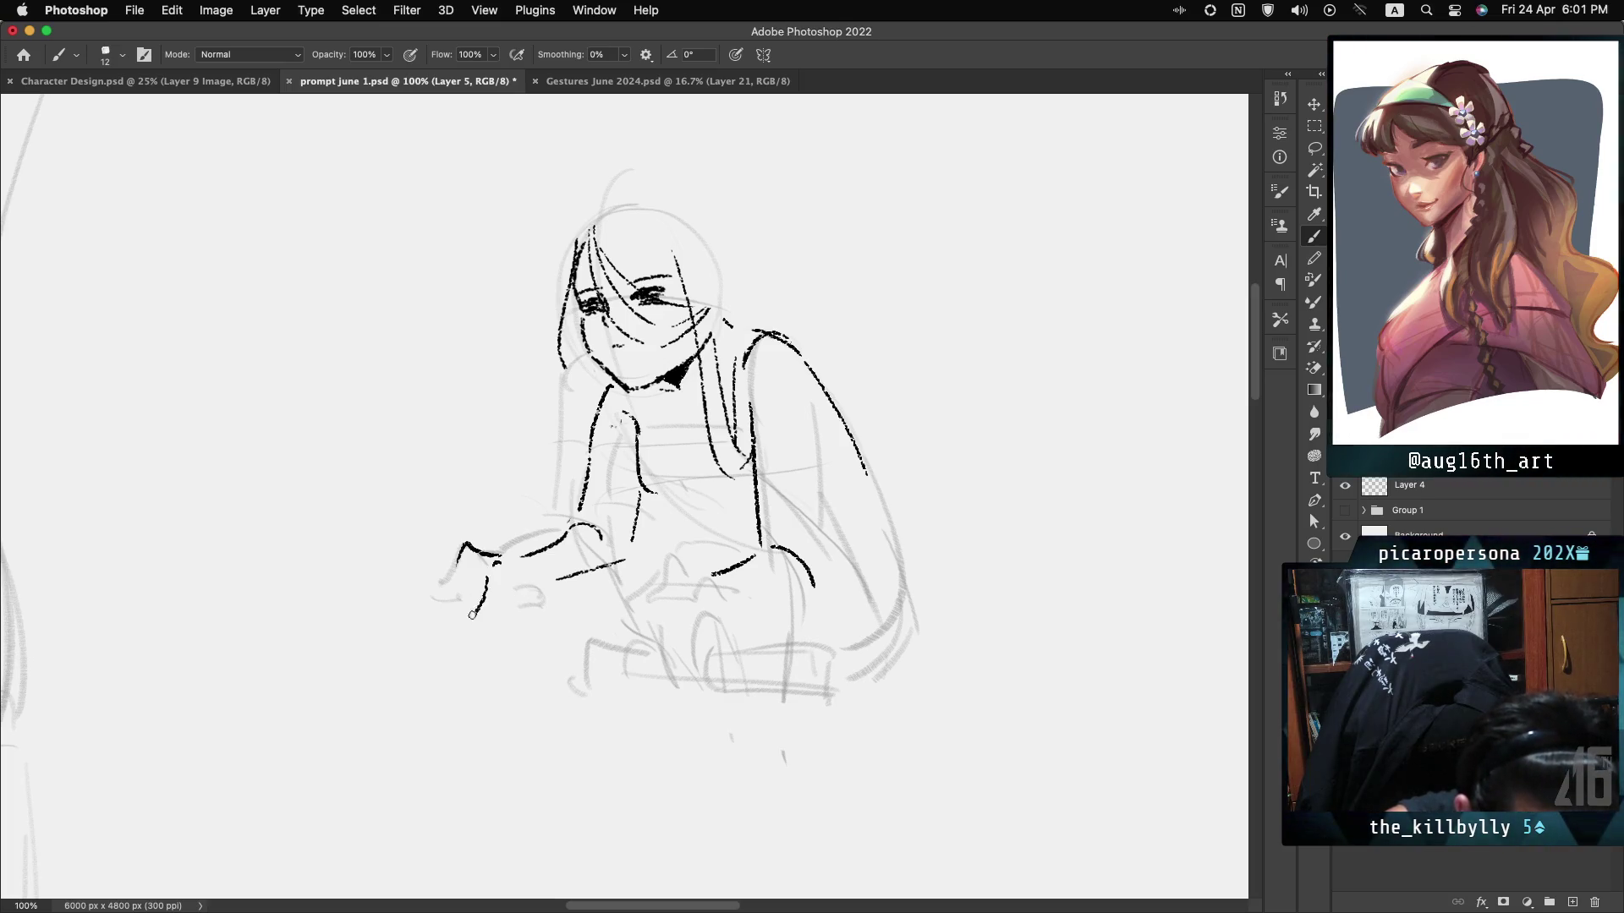
key(ctrl+z)
mouse_move(488, 565)
mouse_down()
mouse_move(478, 620)
mouse_move(518, 585)
mouse_up()
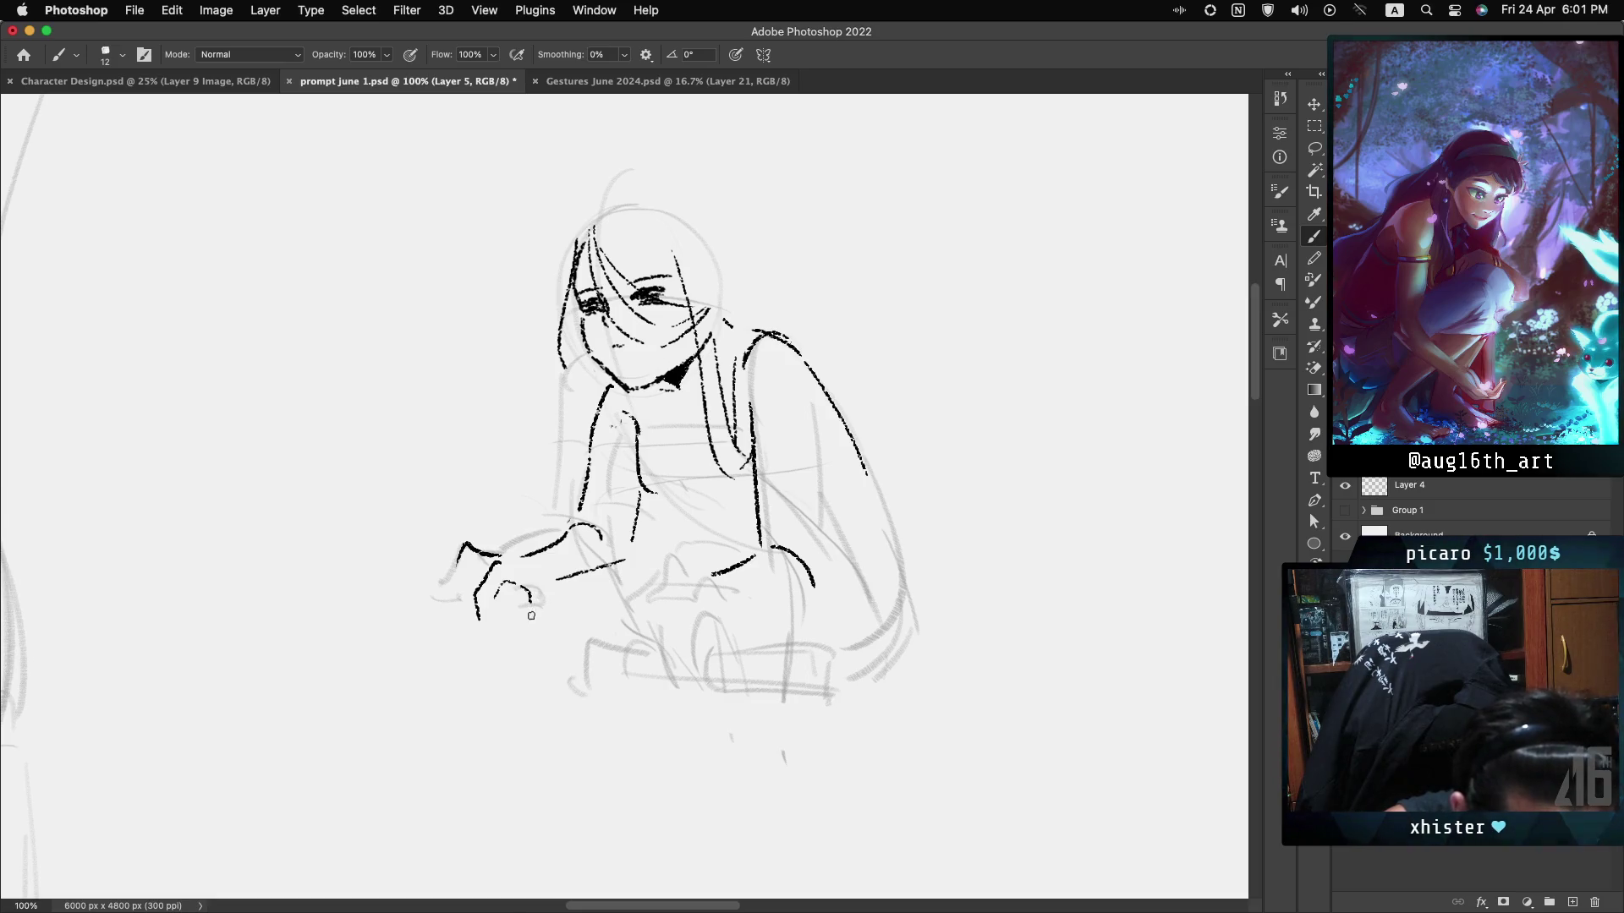
drag(529, 602, 529, 633)
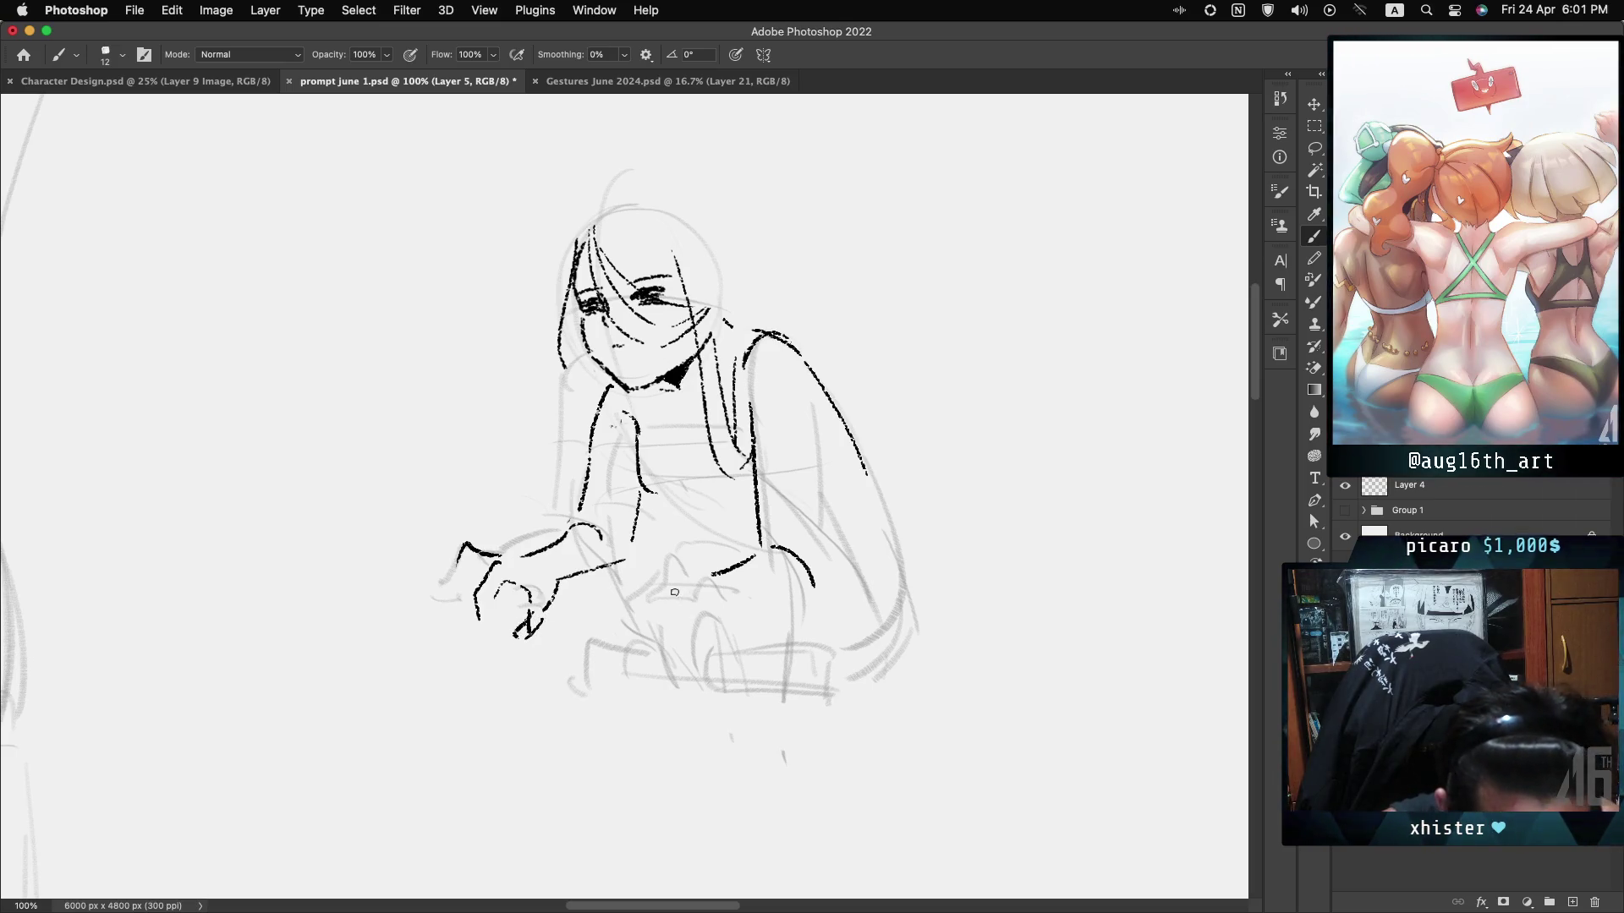
drag(660, 572, 693, 582)
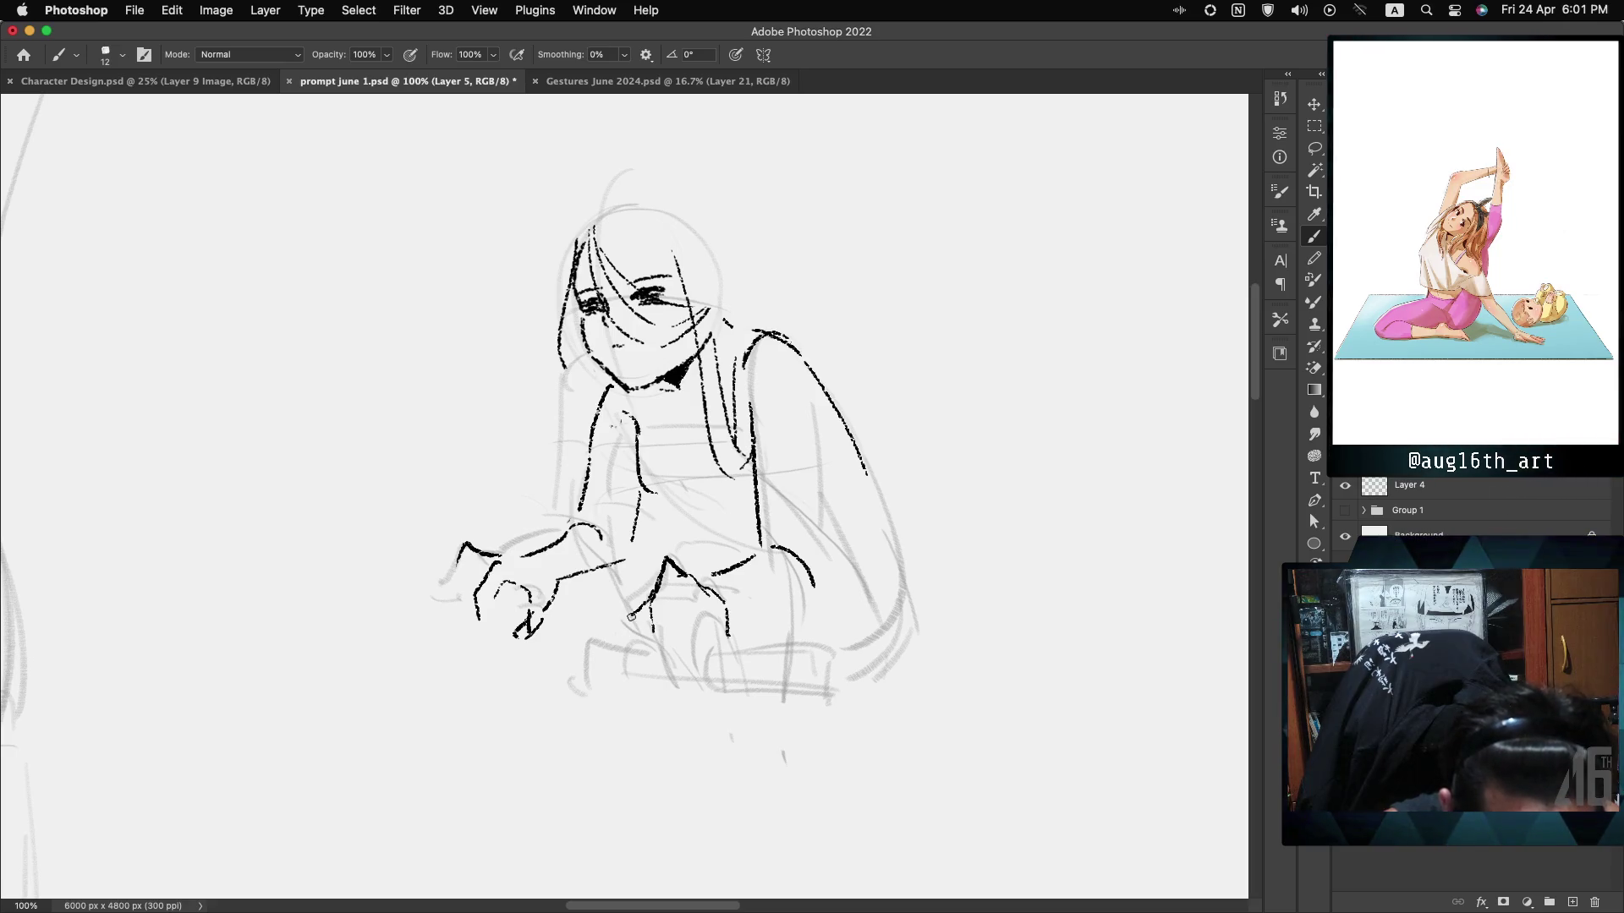
Ink four finger strokes and fingertips on the right hand, then touch up the left hand's outline.
drag(633, 612, 616, 634)
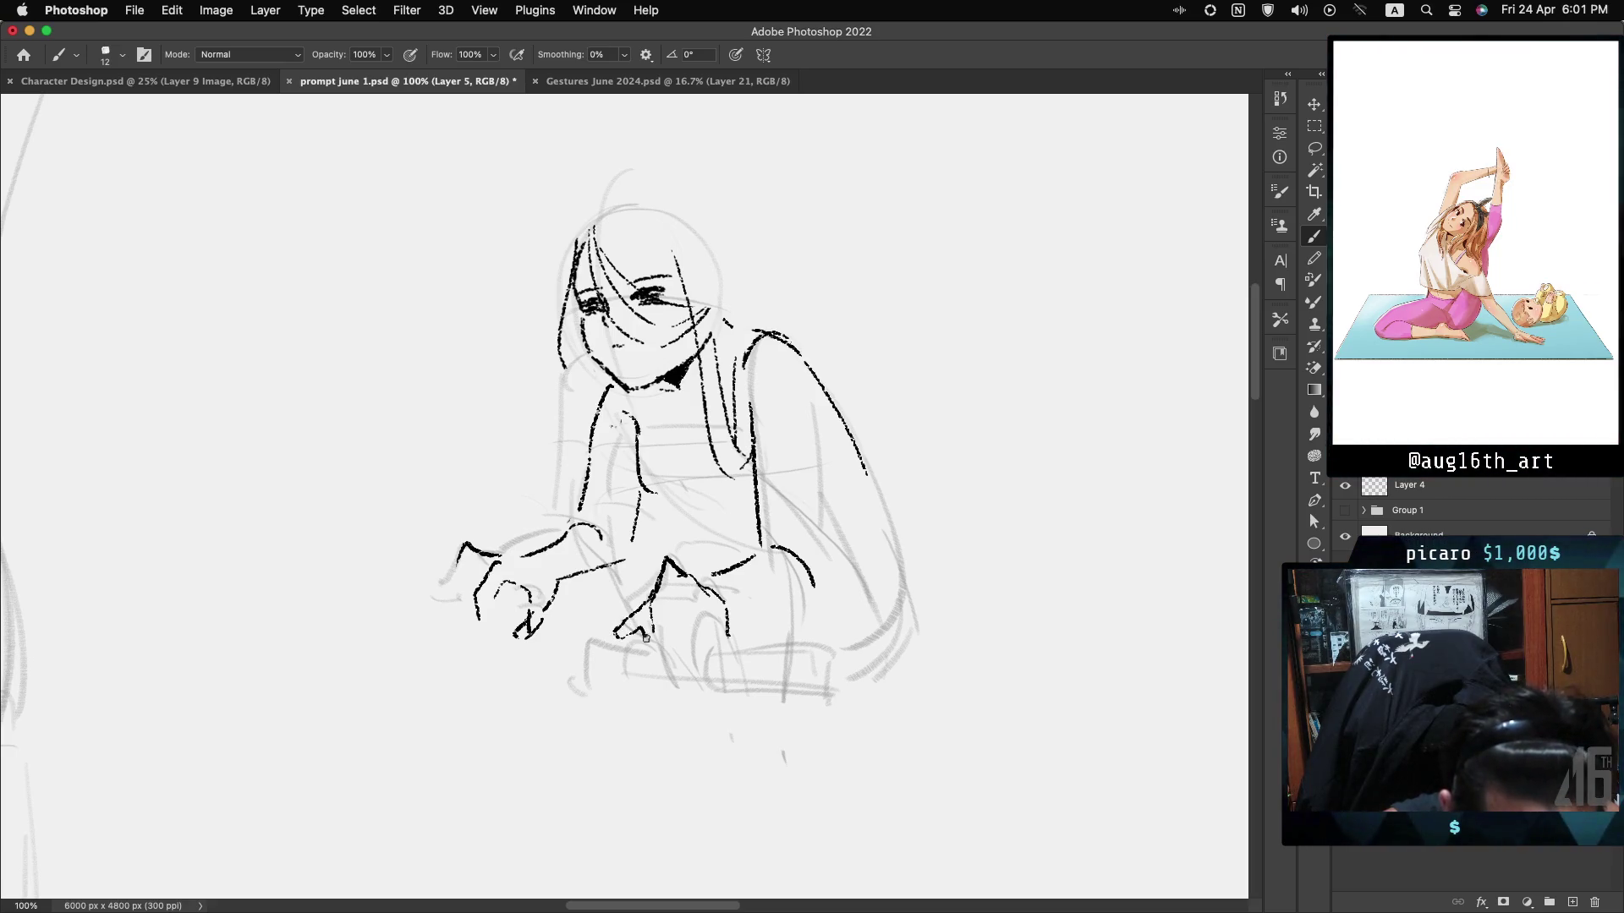
drag(667, 606, 664, 640)
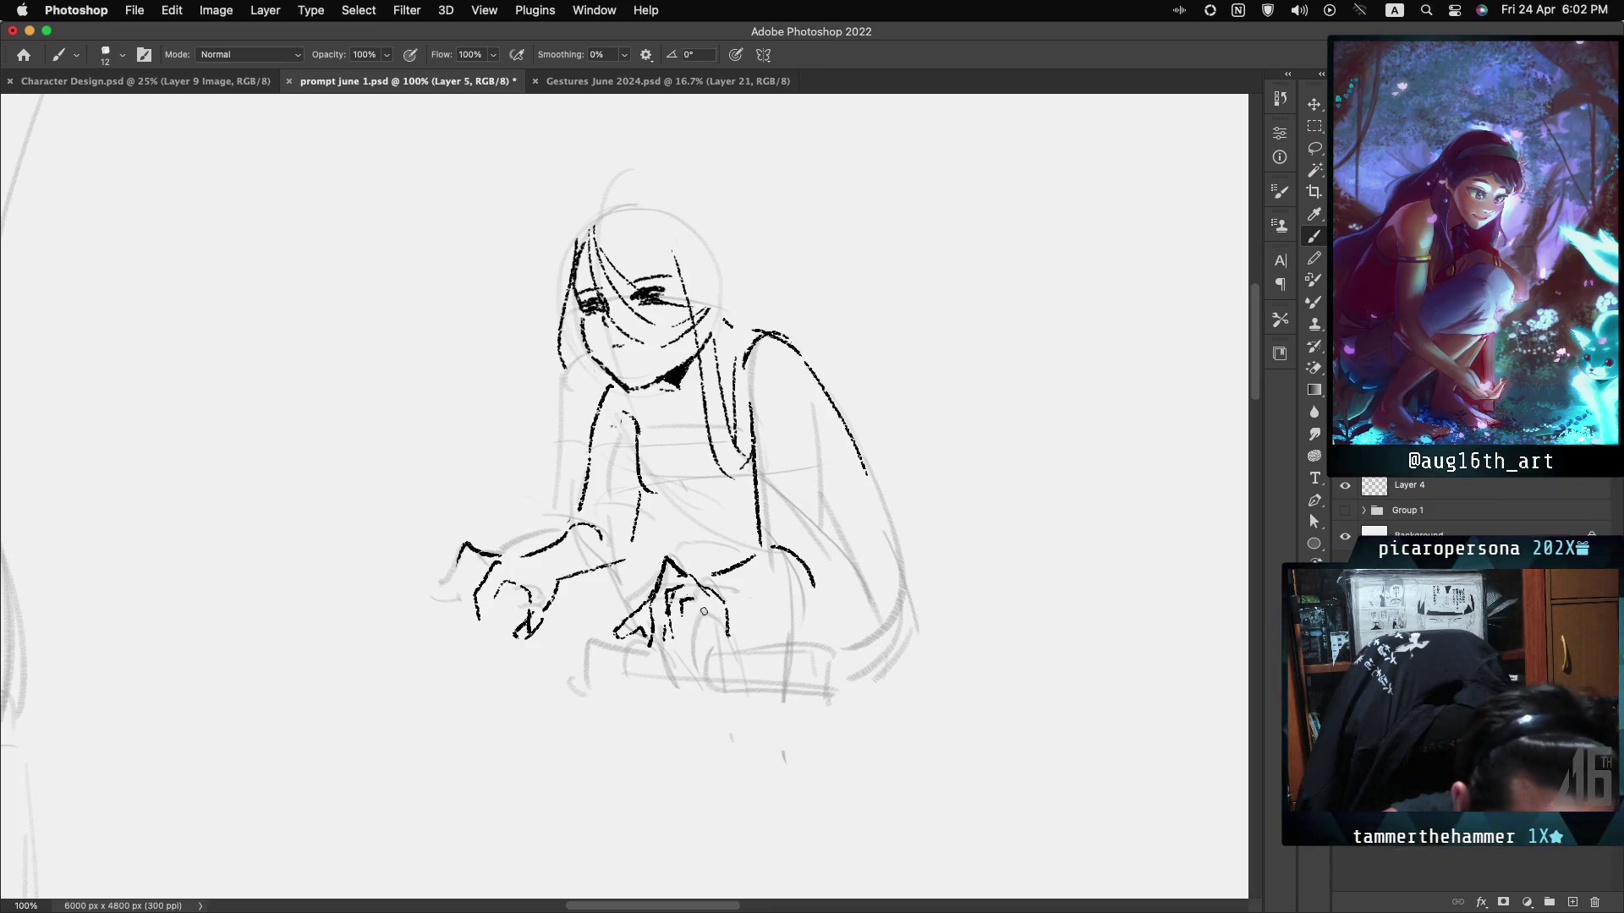
drag(692, 607, 698, 634)
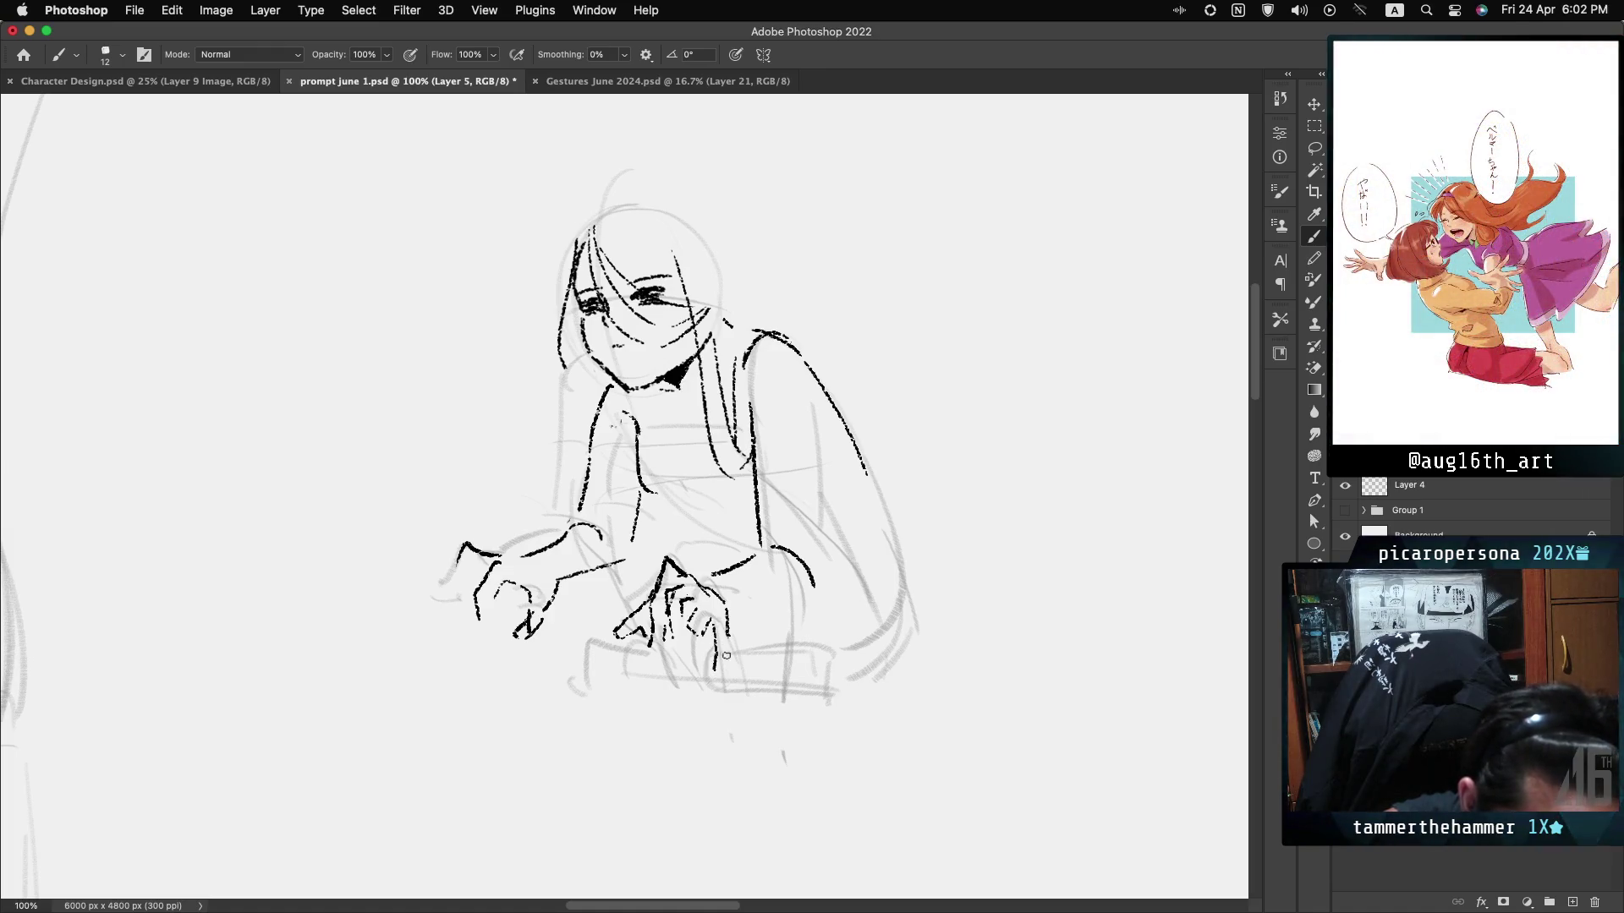
drag(693, 643, 679, 665)
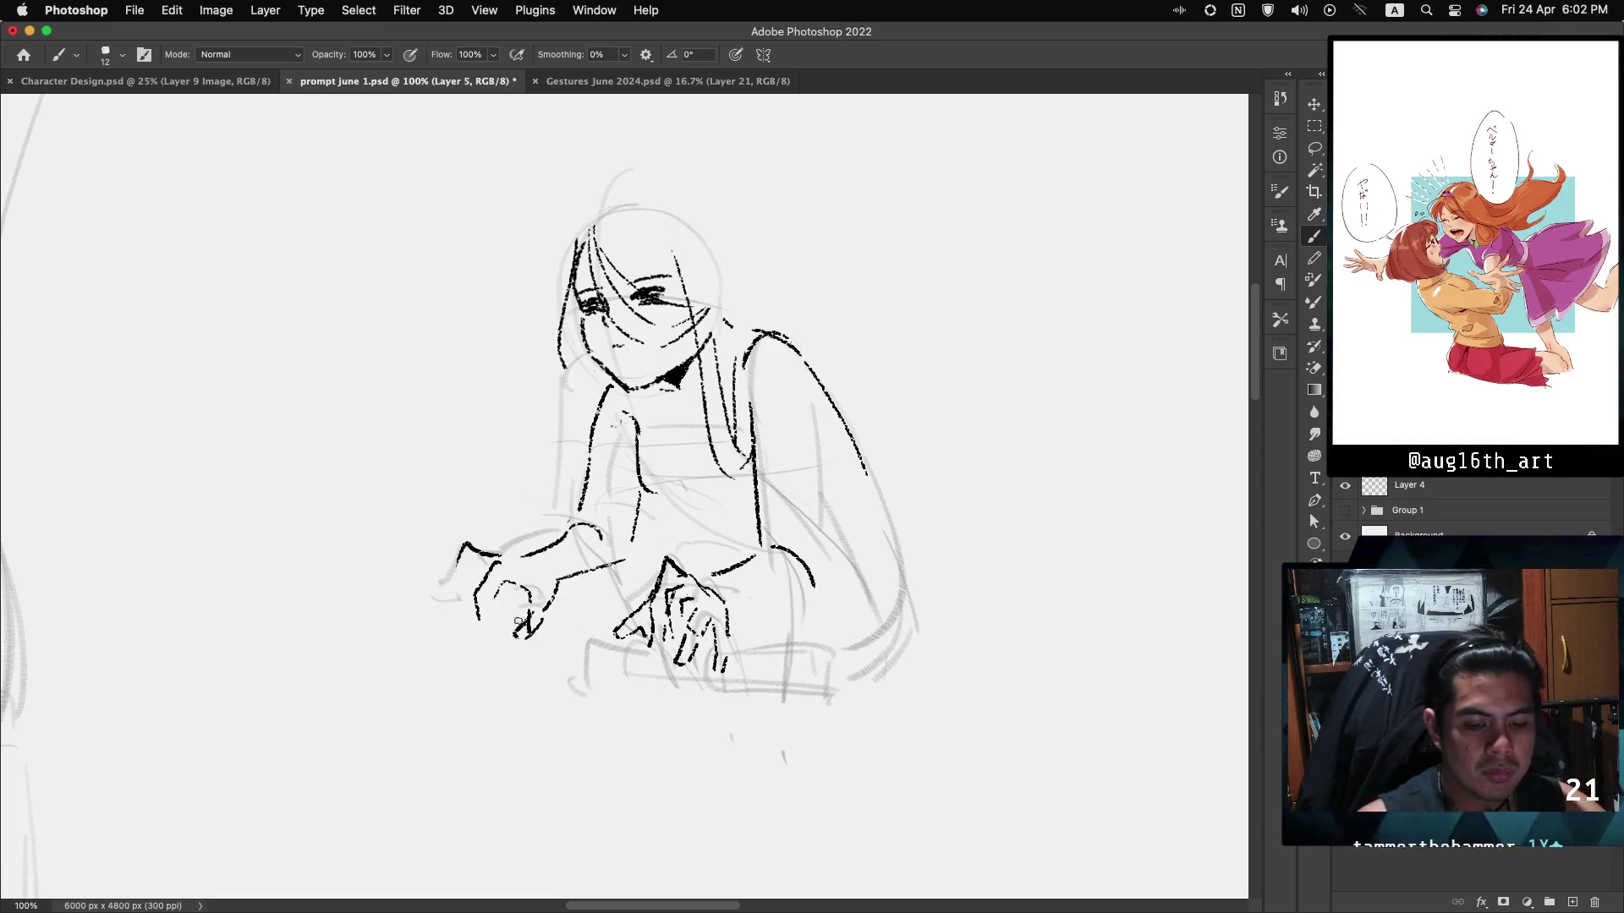
mouse_move(493, 564)
mouse_down()
mouse_move(478, 592)
mouse_move(465, 583)
mouse_up()
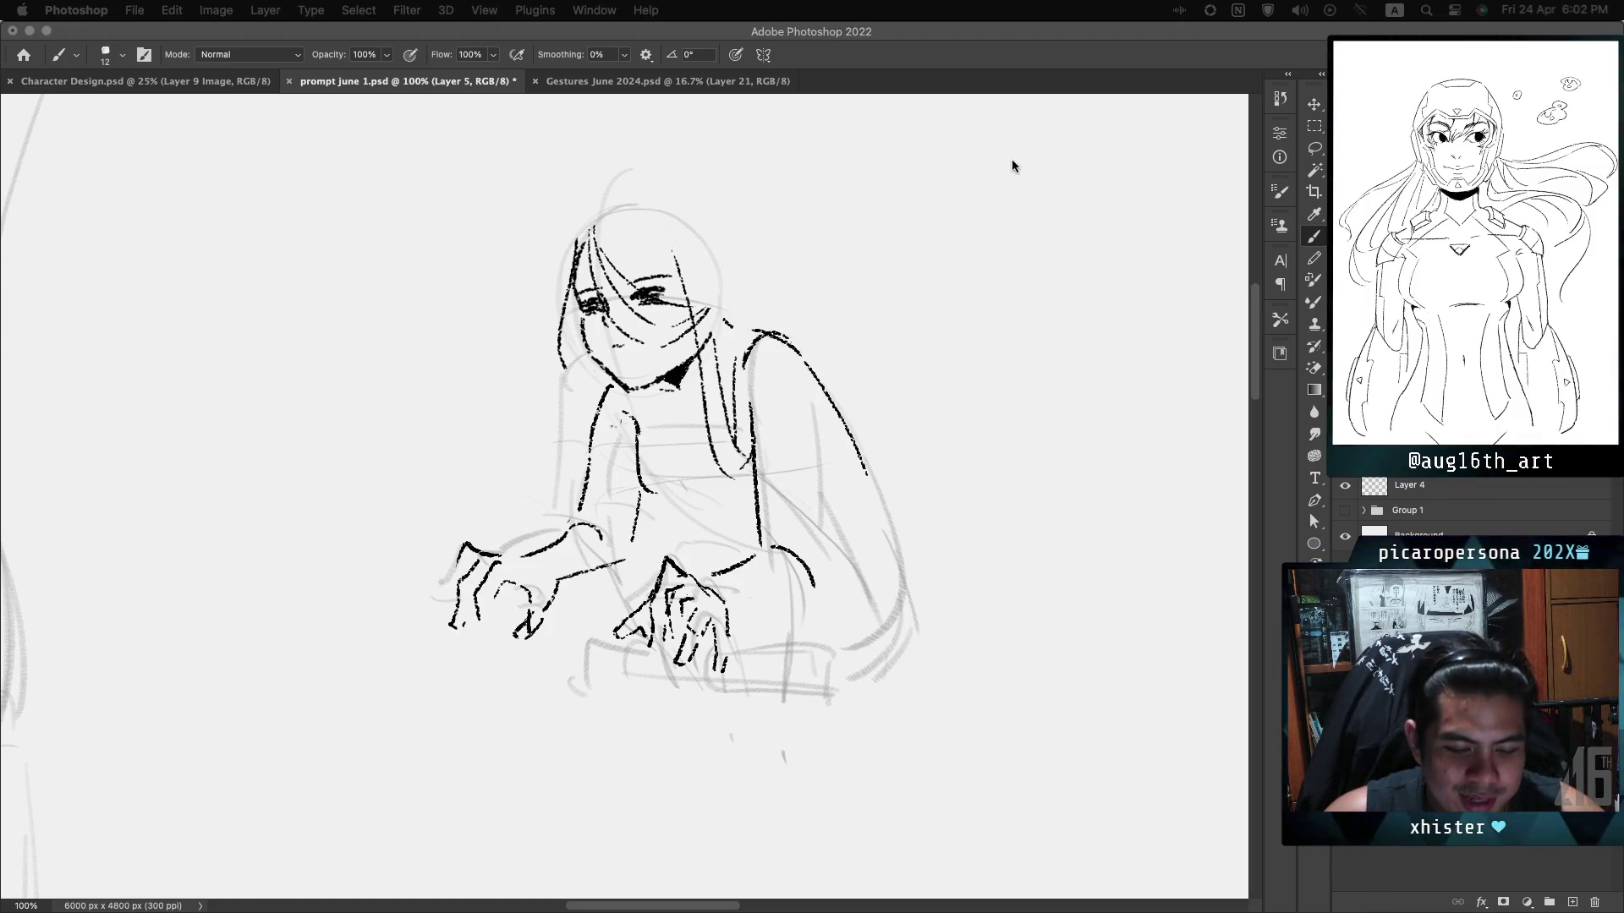
click(885, 60)
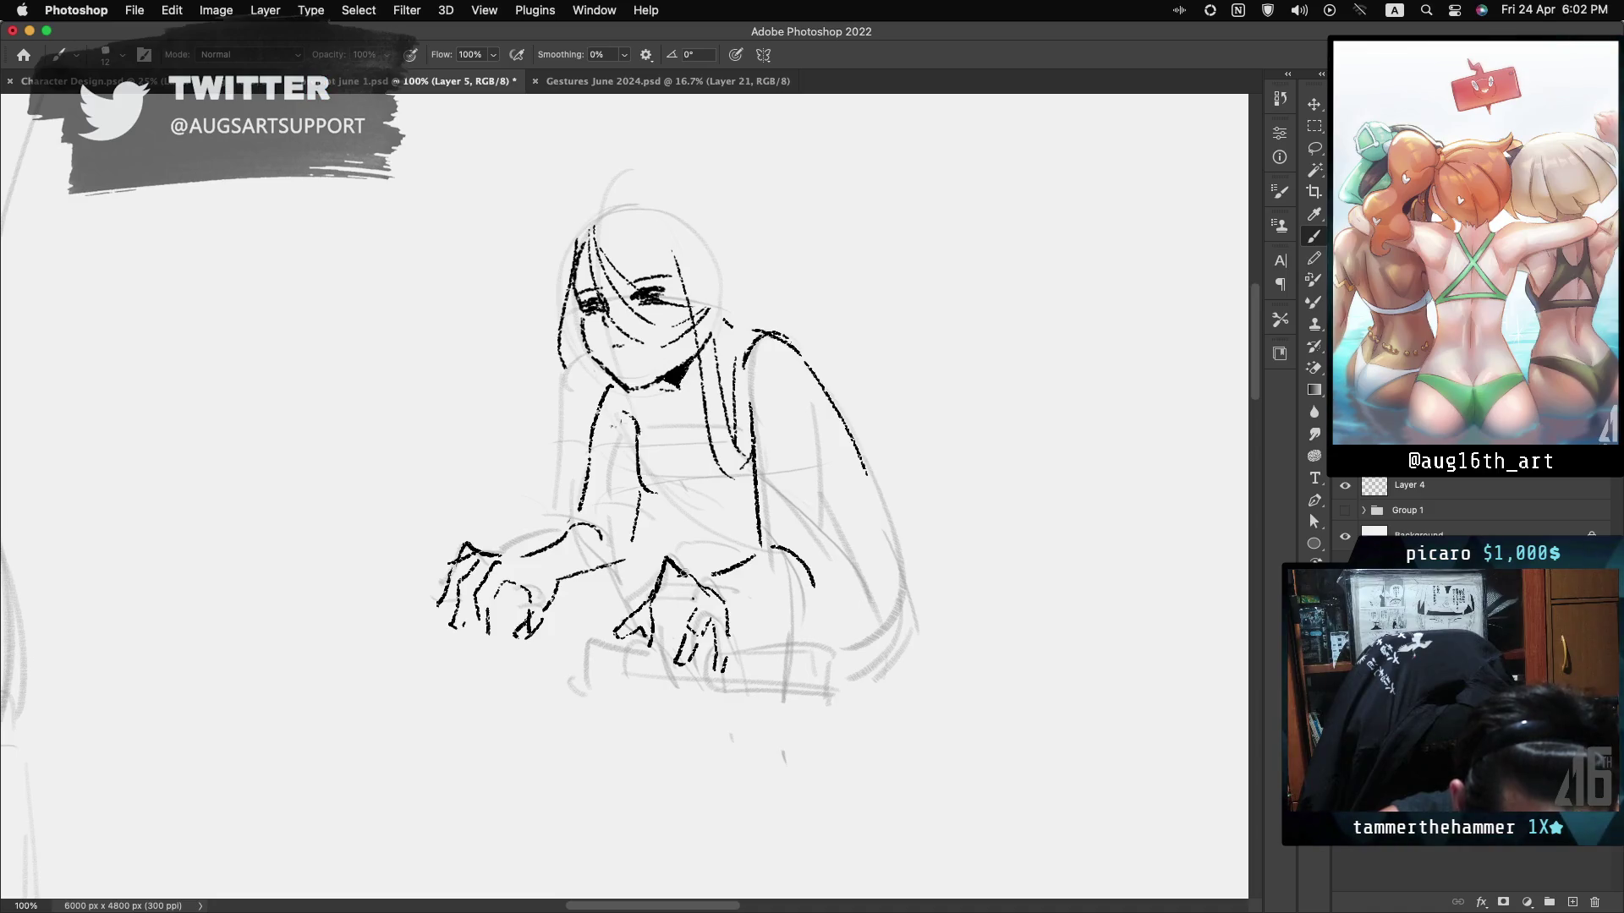
Draw a test squiggle on the empty canvas right of the figure, then undo it.
drag(924, 408, 947, 487)
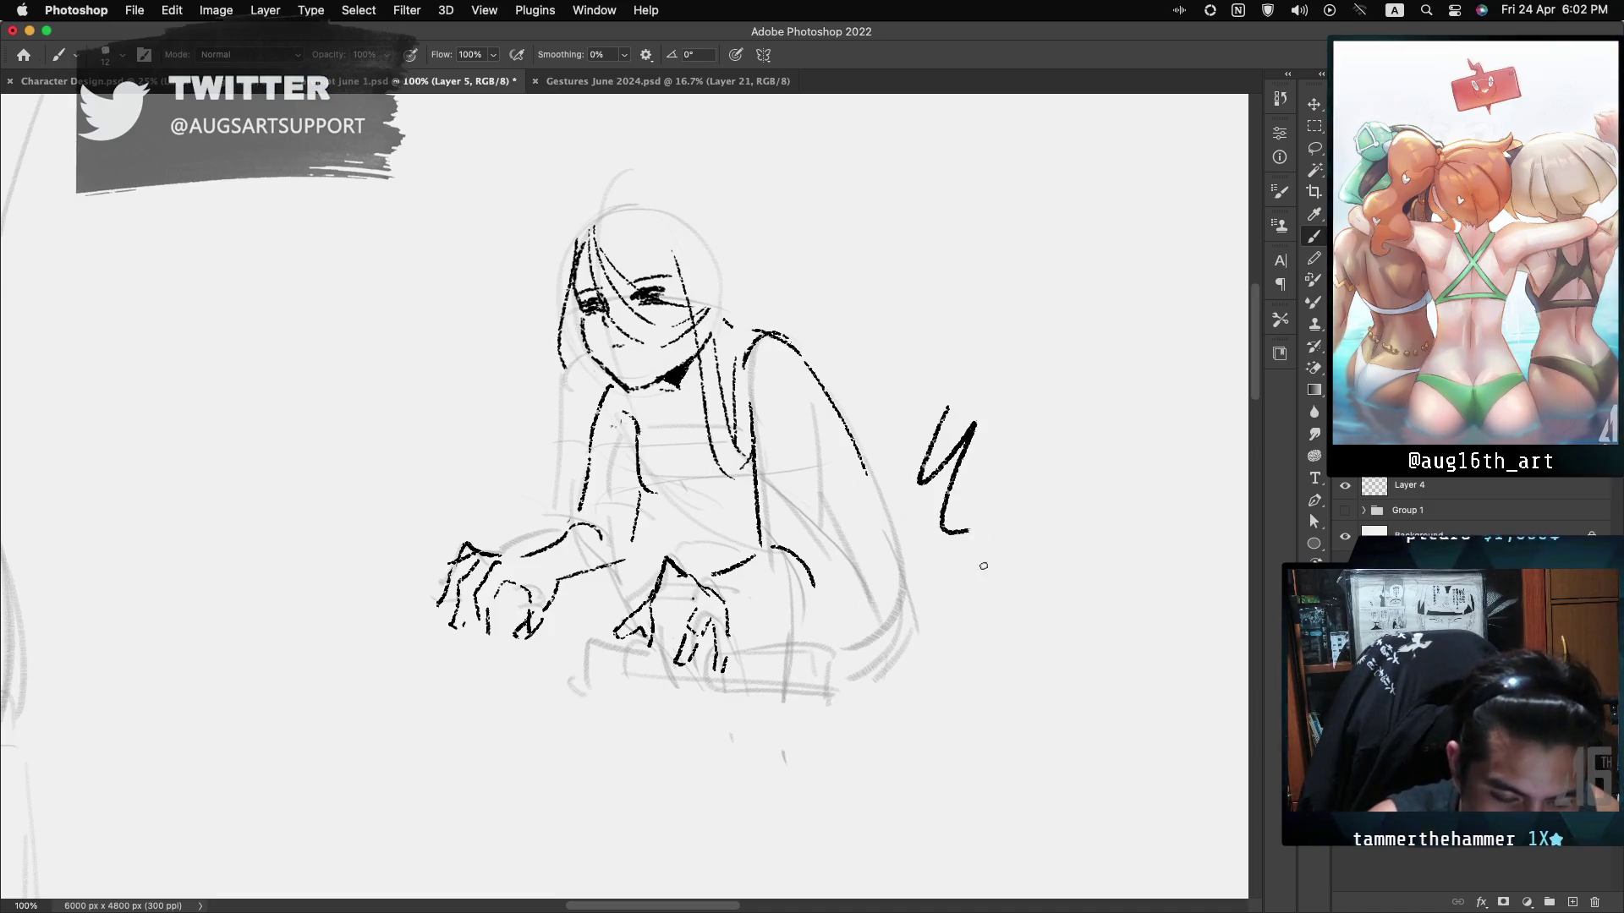
key(ctrl+z)
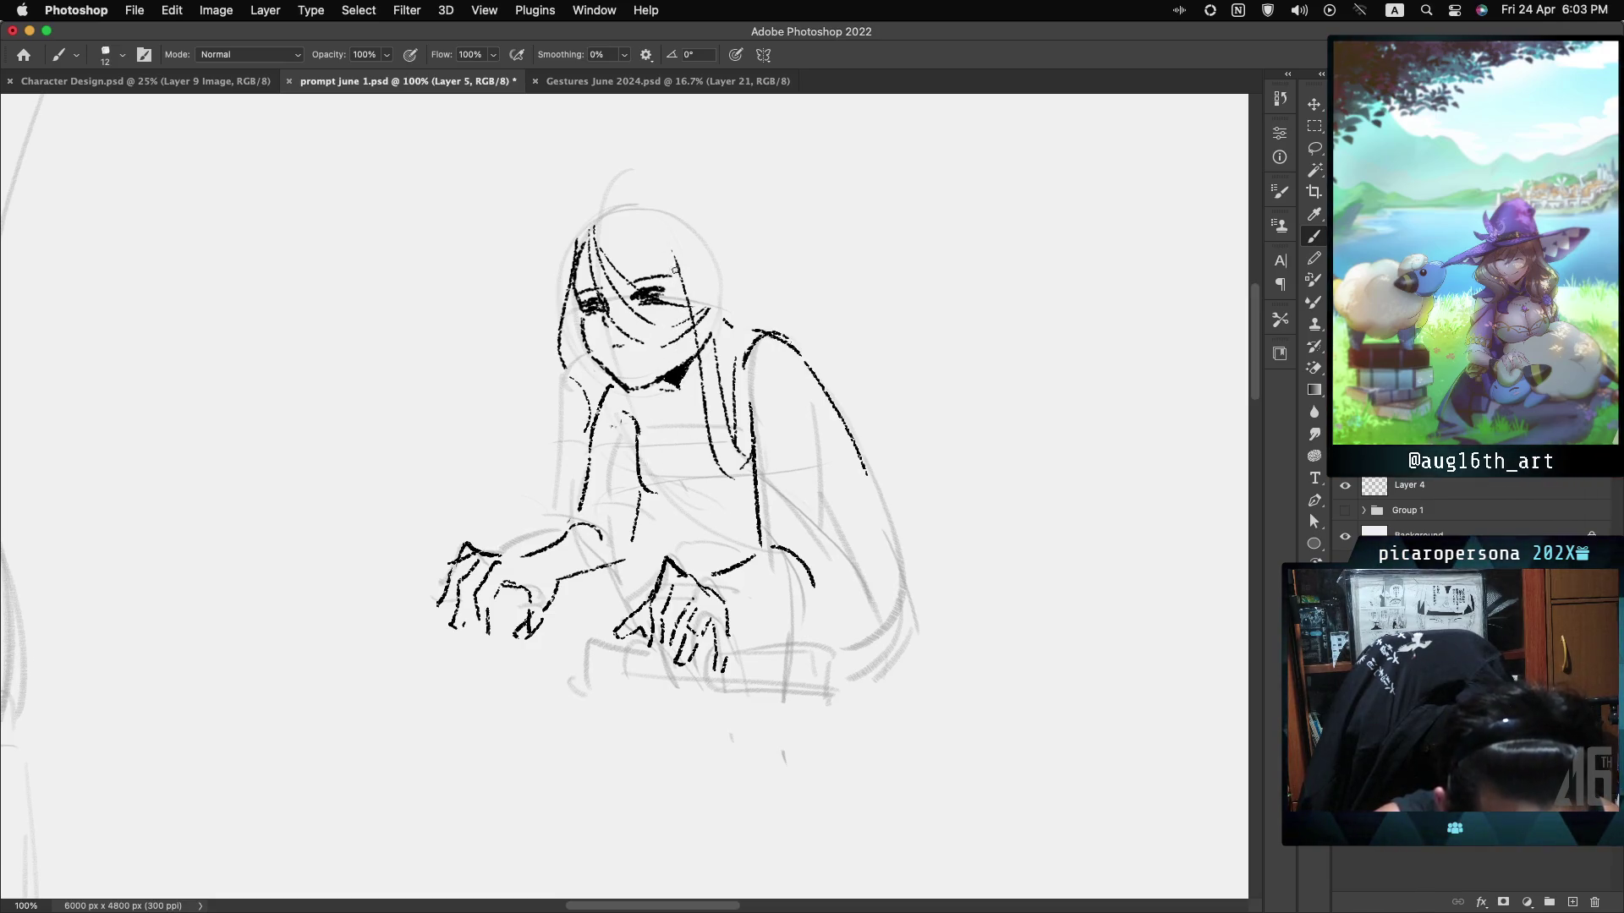
Ink the hair strands falling down the face, redrawing the too-long ones shorter.
drag(674, 252, 681, 499)
key(super+z)
drag(674, 254, 689, 518)
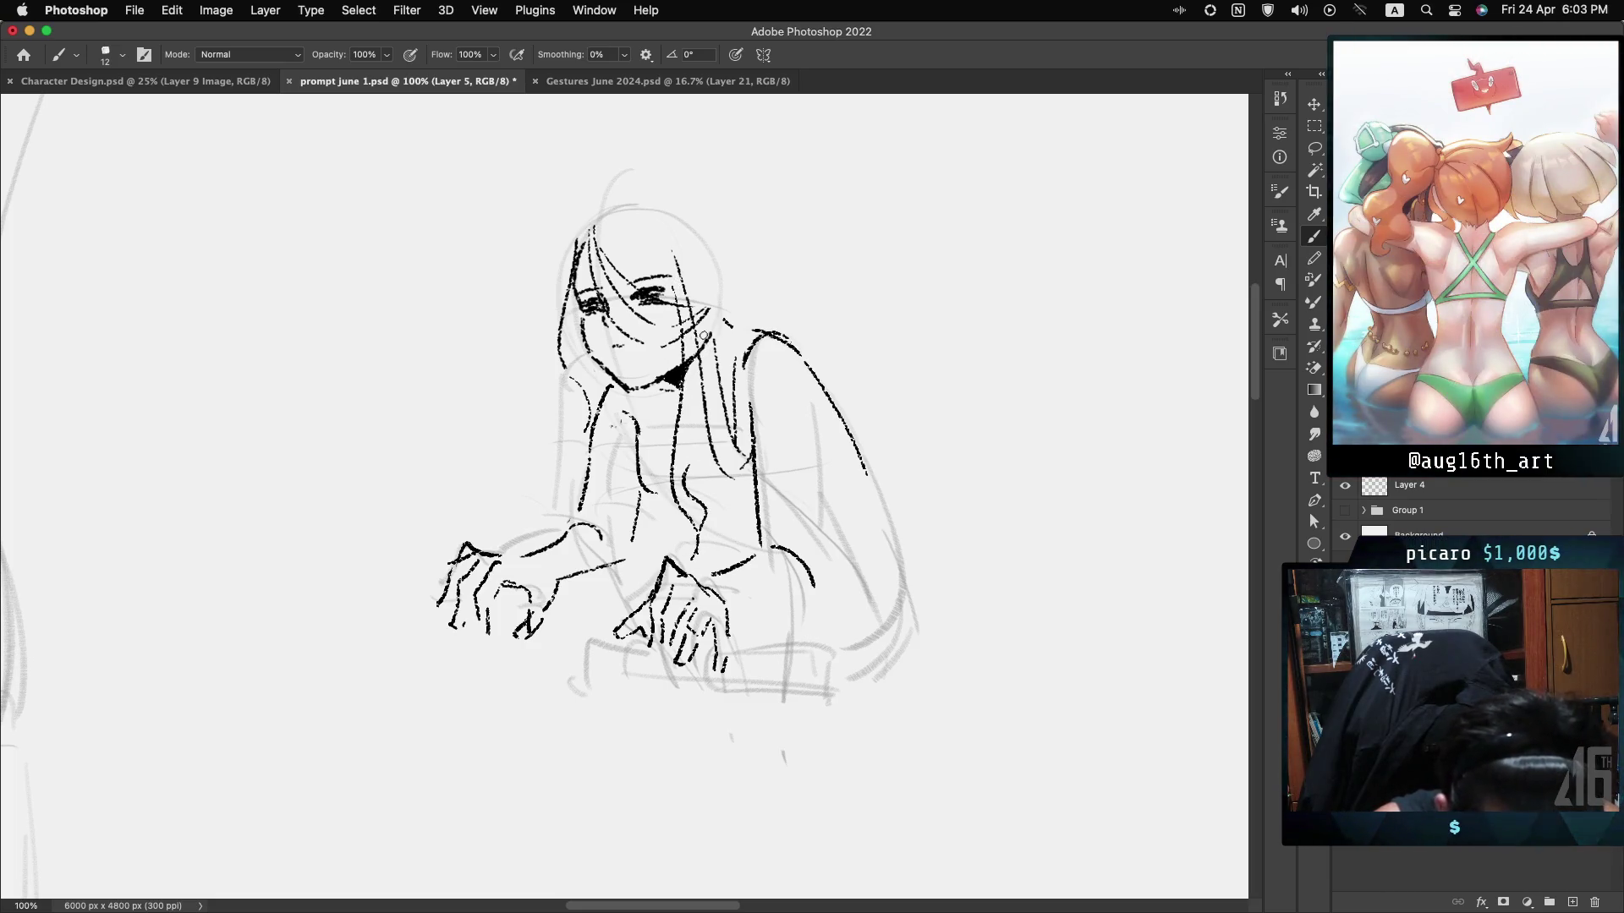
drag(707, 320, 697, 415)
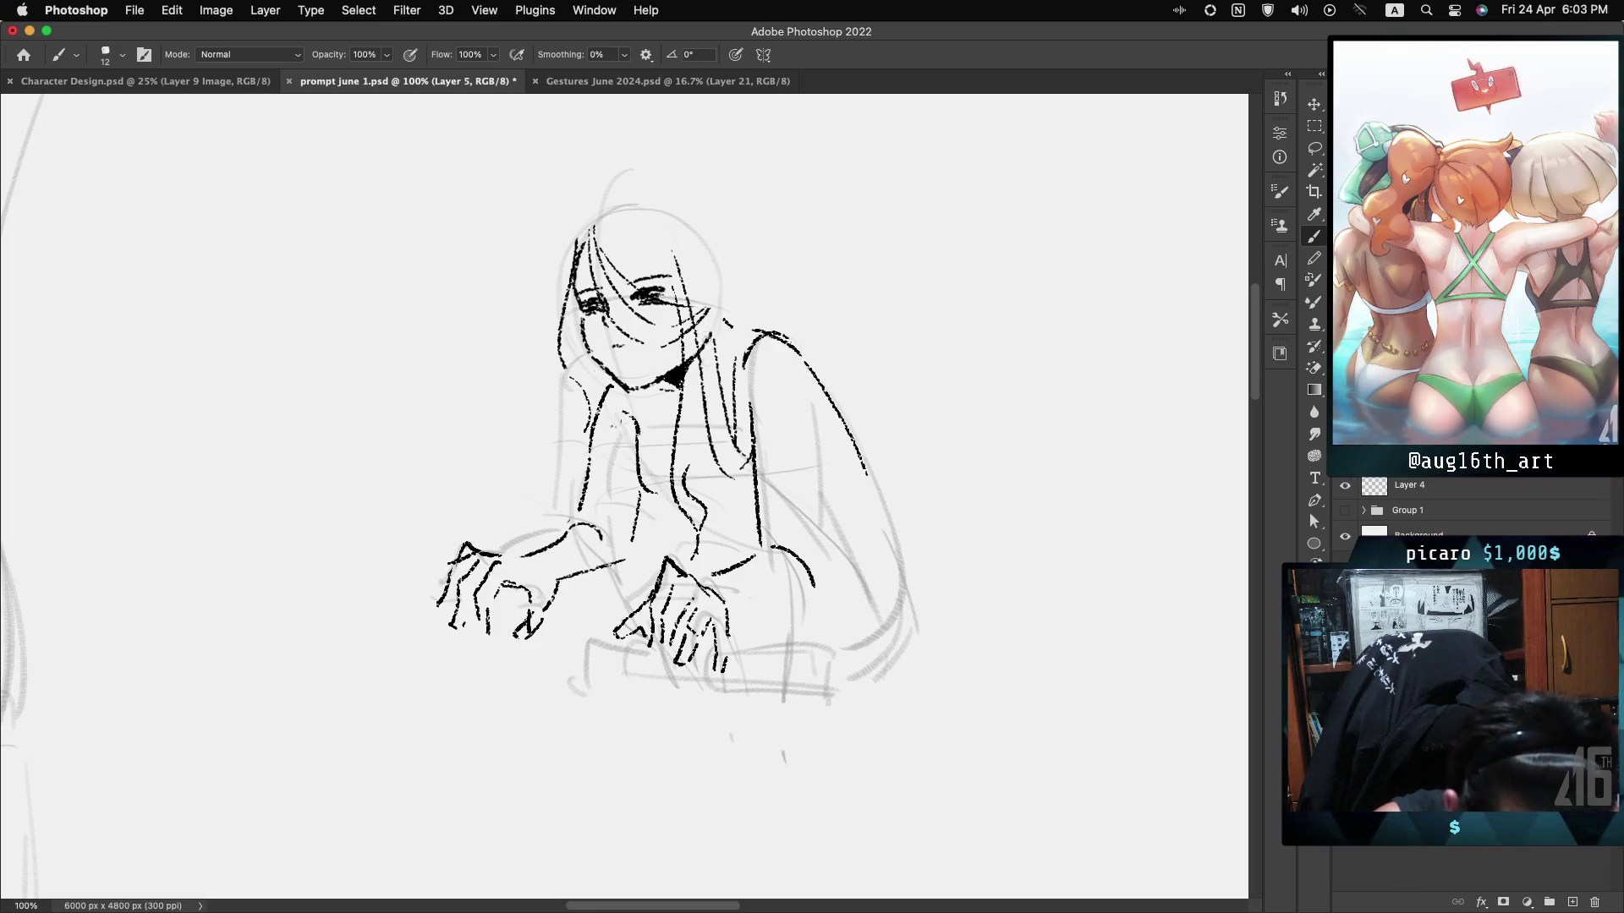
drag(703, 262, 697, 461)
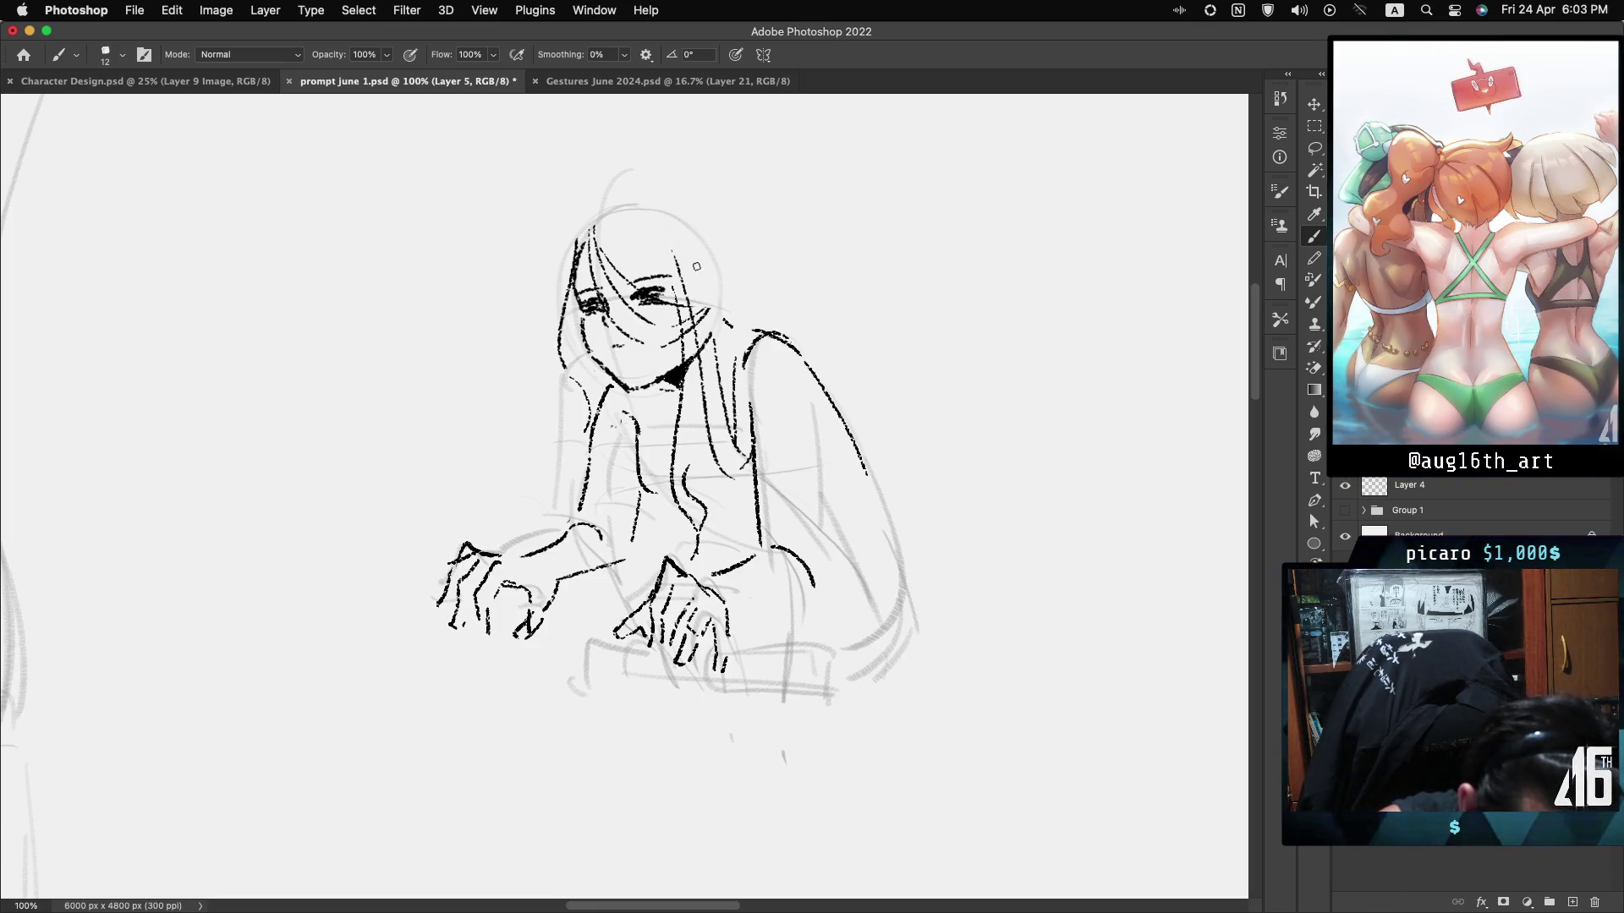
drag(699, 254, 692, 457)
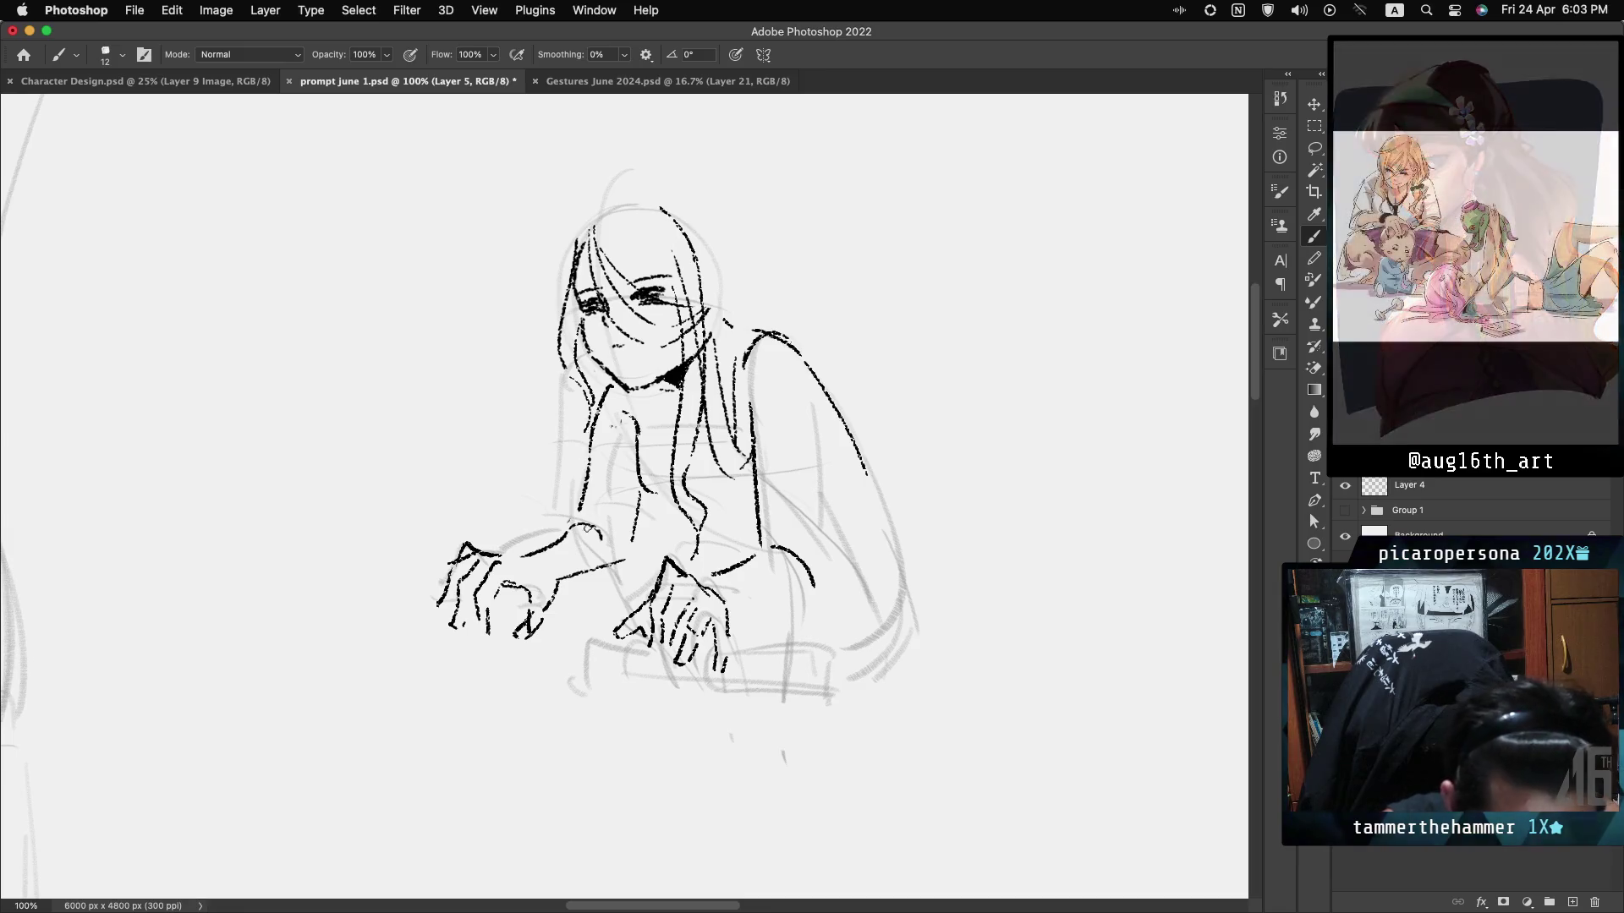
Ink a hooked shape and the top curve of the head, then add a hair bun.
drag(696, 251, 723, 246)
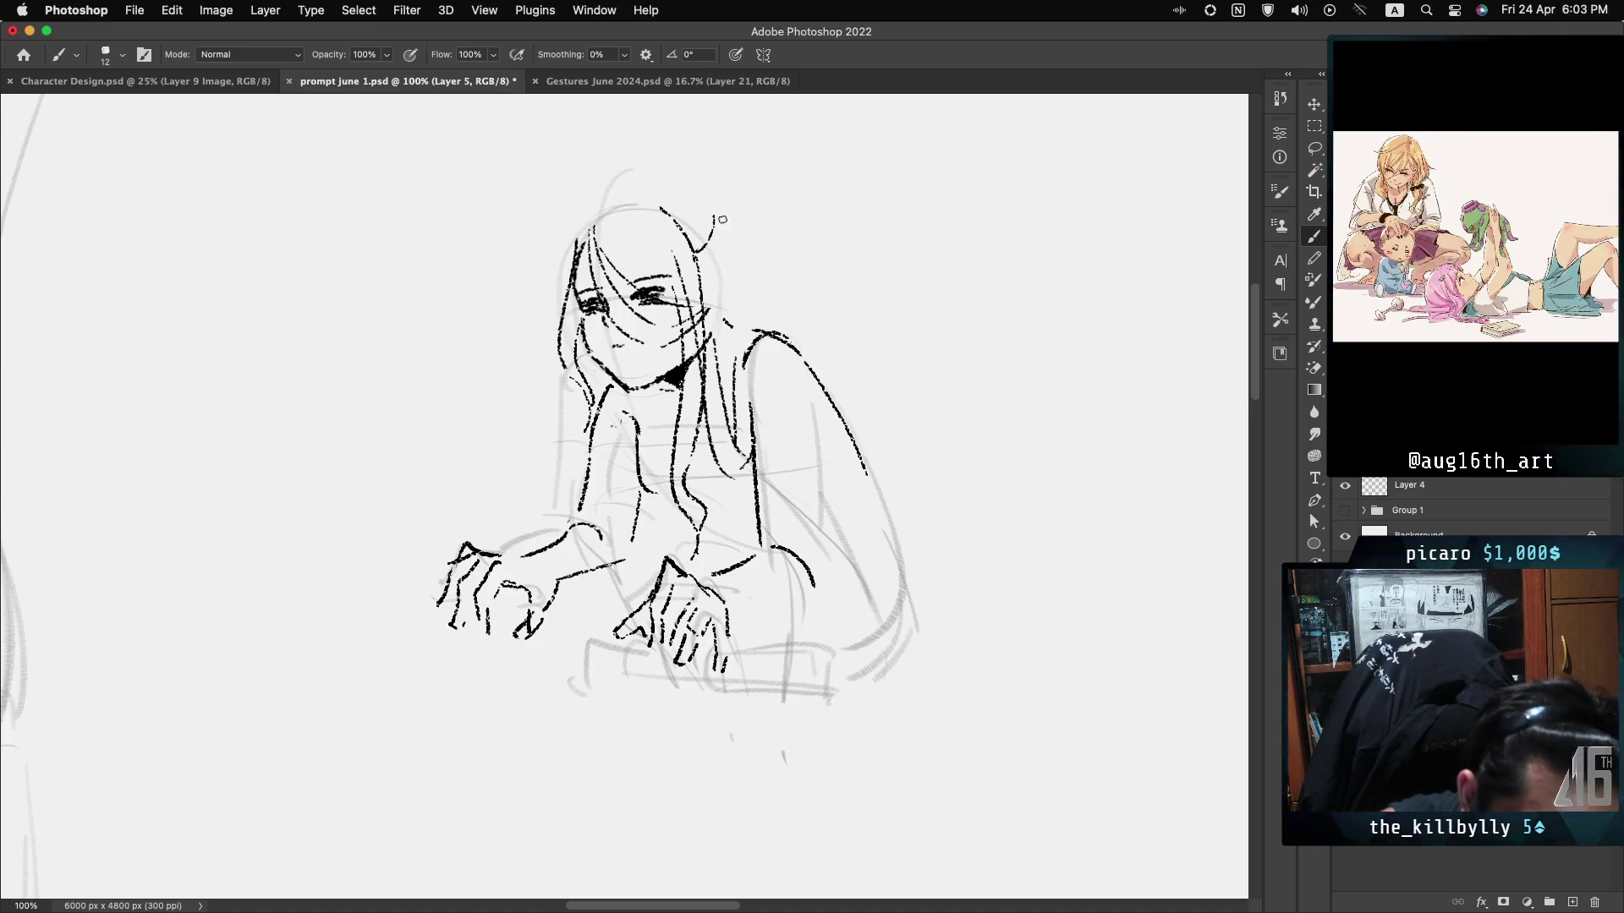
drag(721, 218, 707, 269)
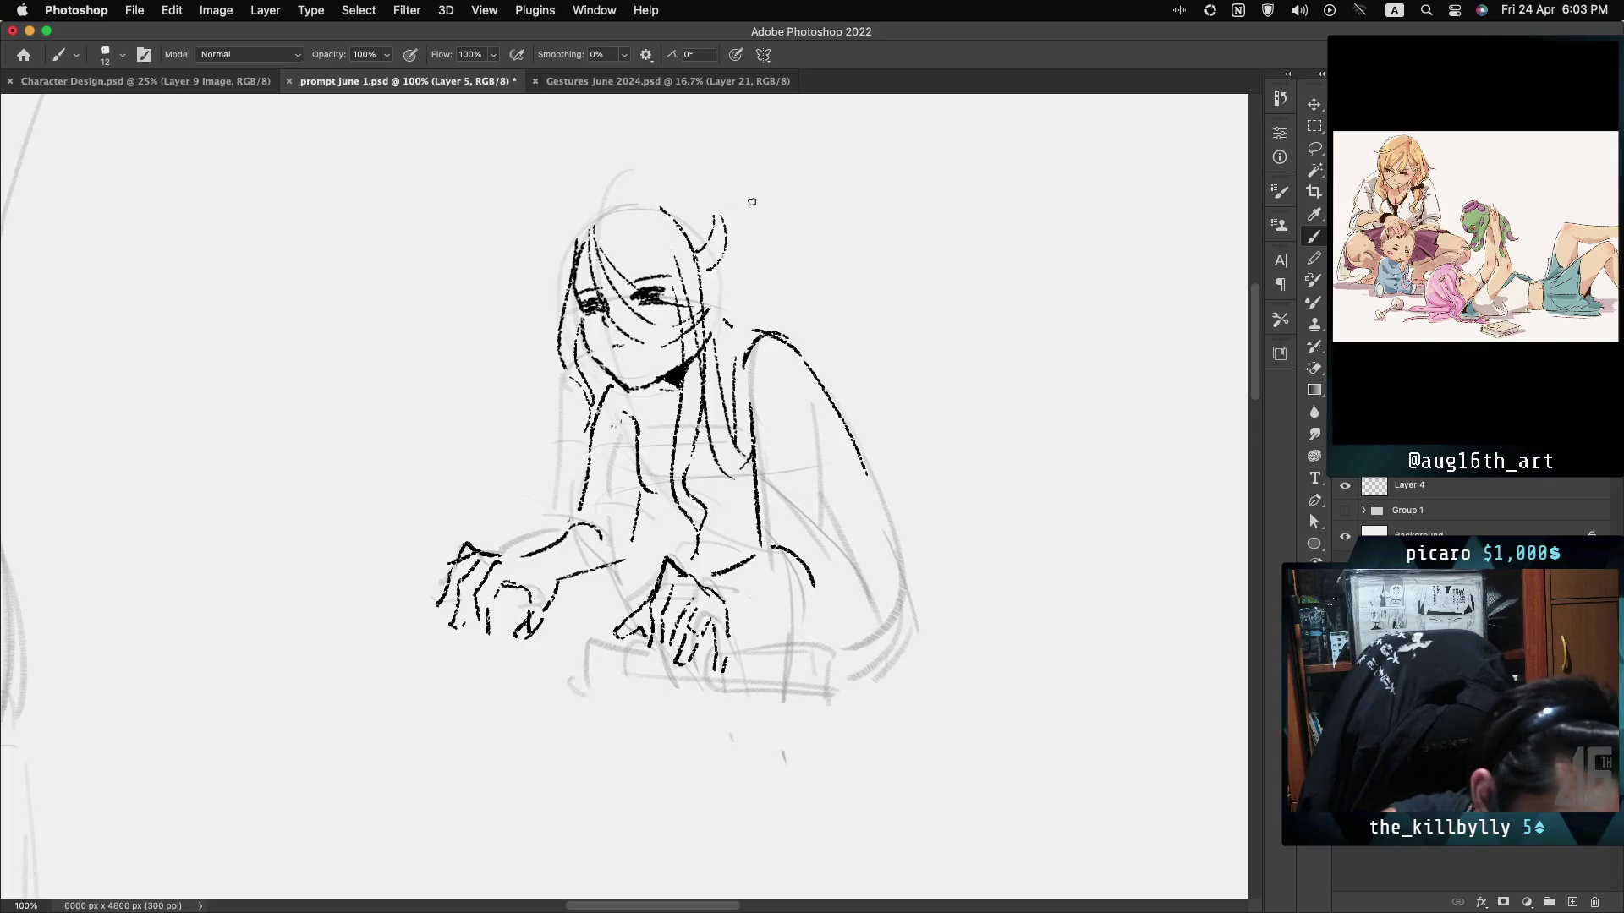
key(cmd+z)
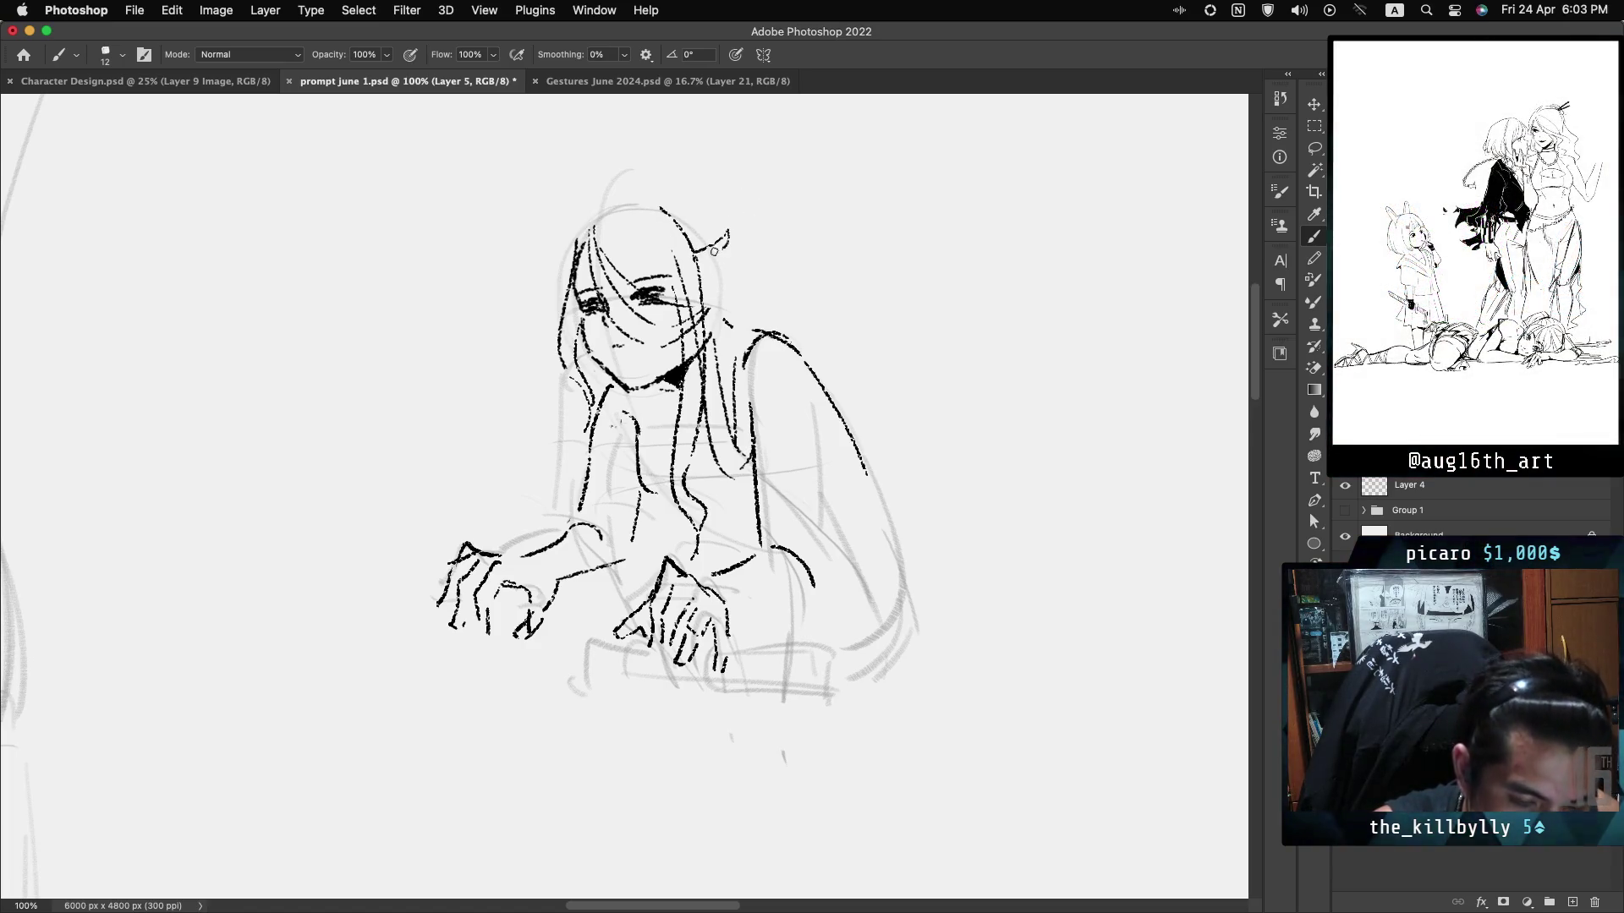
drag(636, 196, 574, 234)
key(cmd+z)
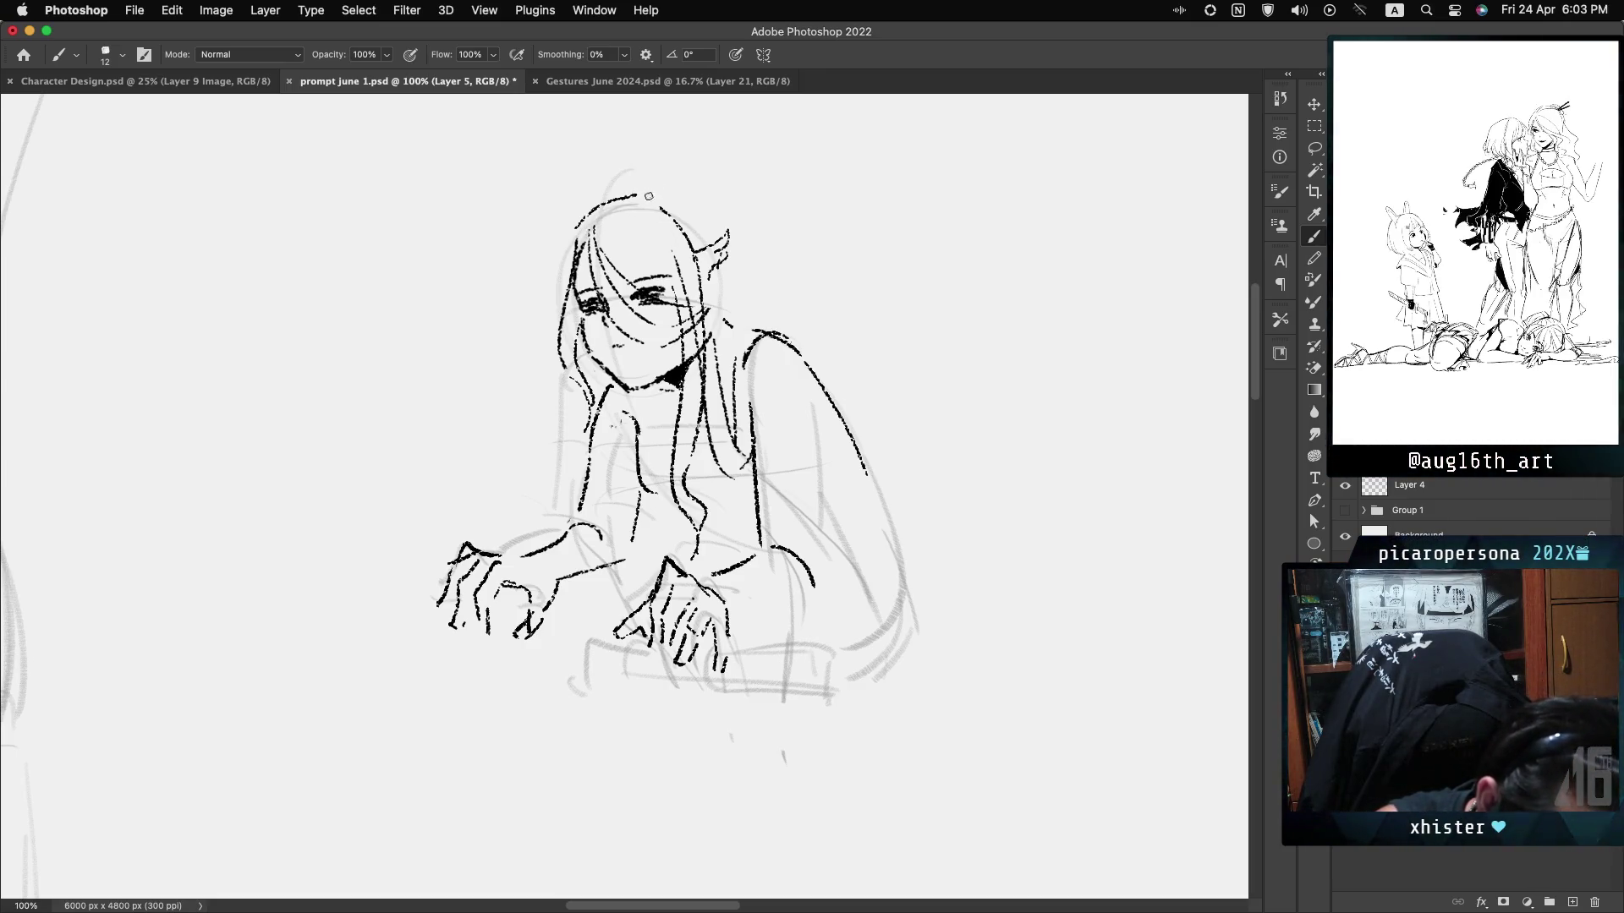
drag(649, 196, 674, 182)
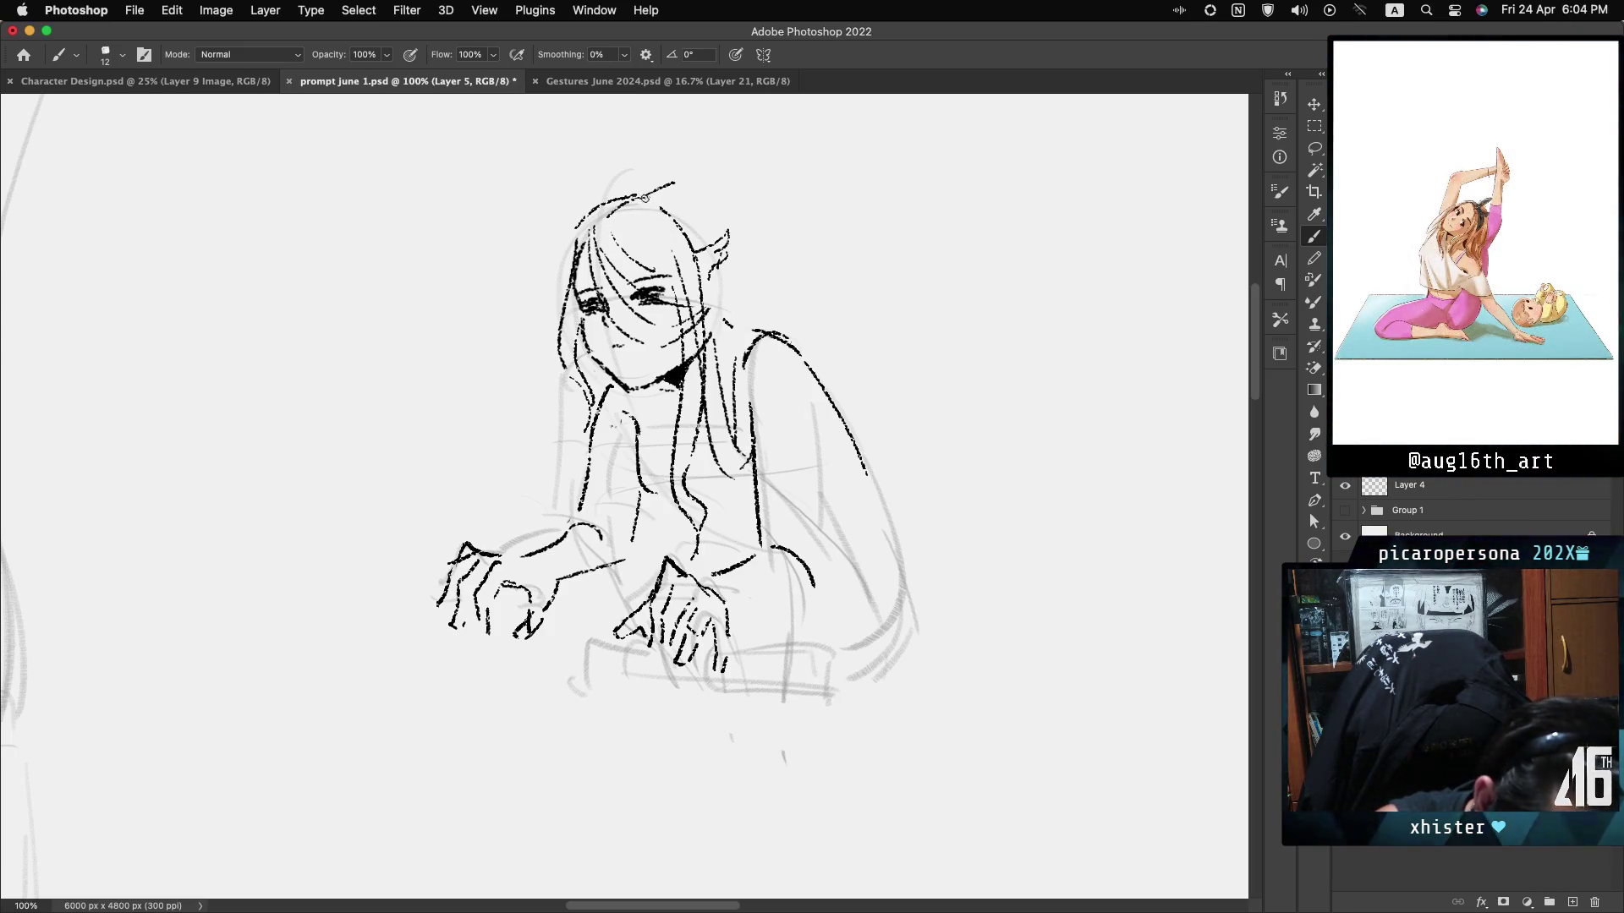
drag(653, 192, 598, 221)
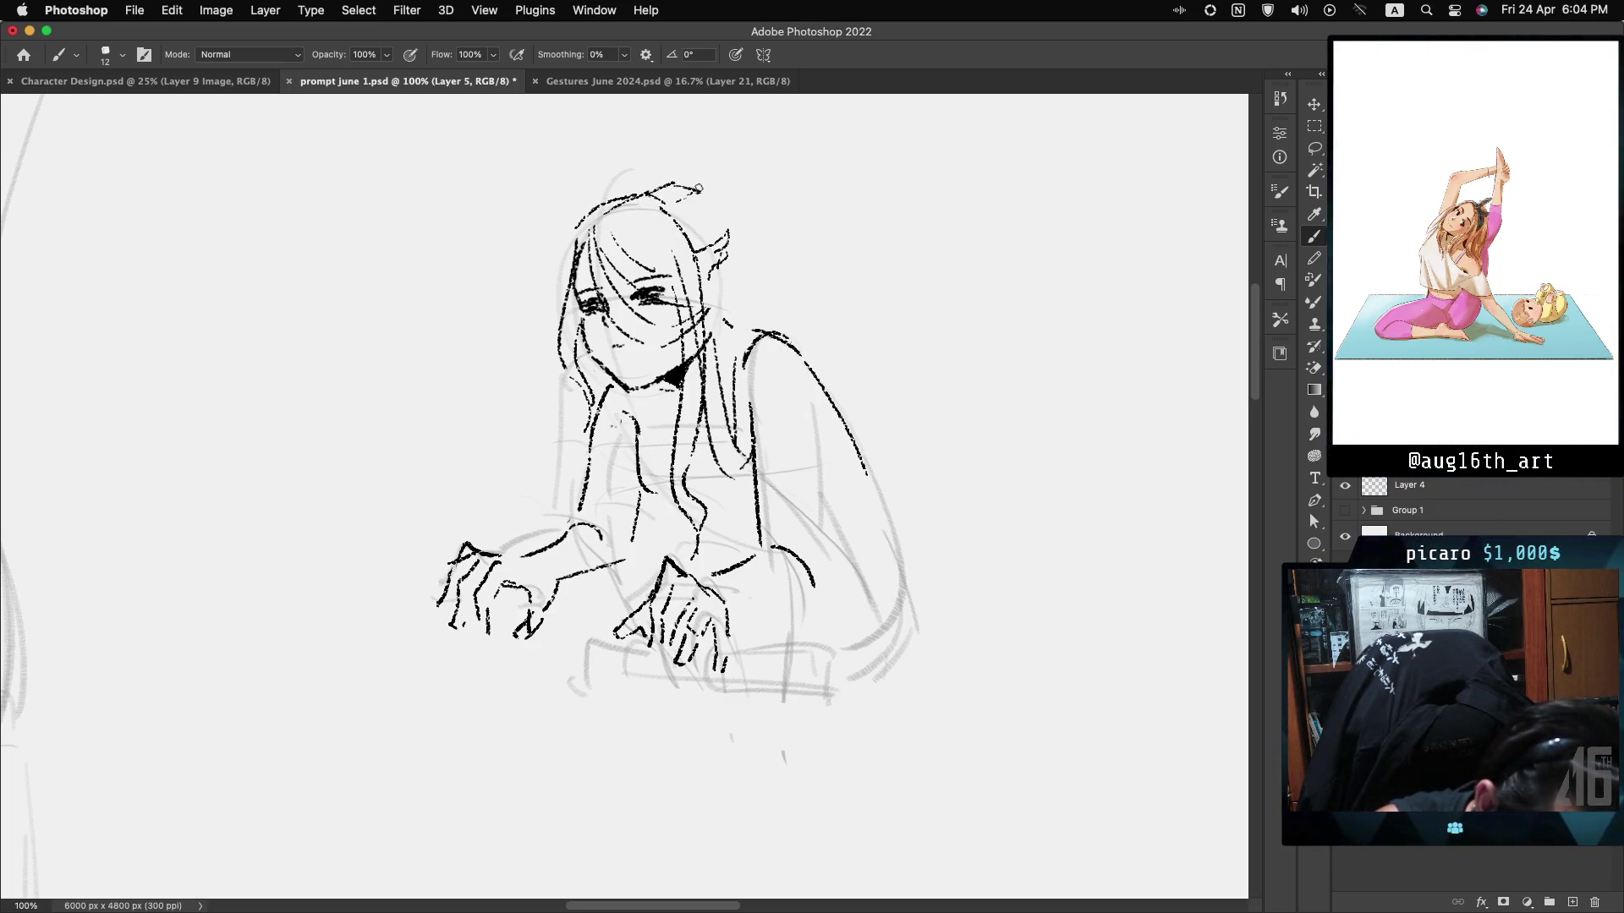
drag(682, 170, 744, 245)
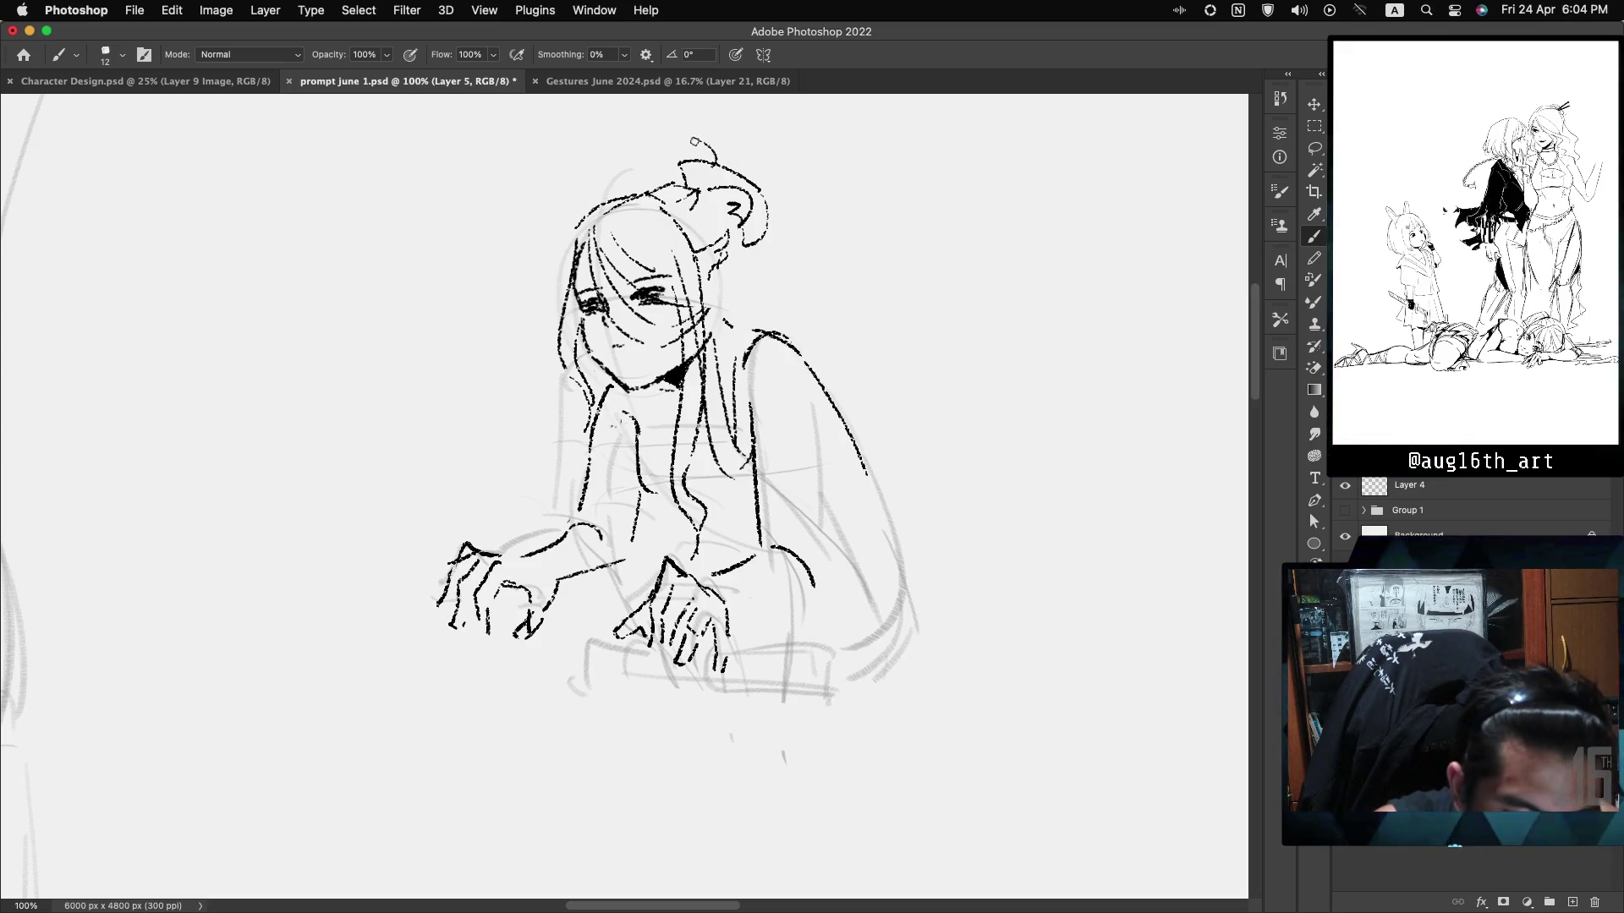
drag(764, 225, 738, 243)
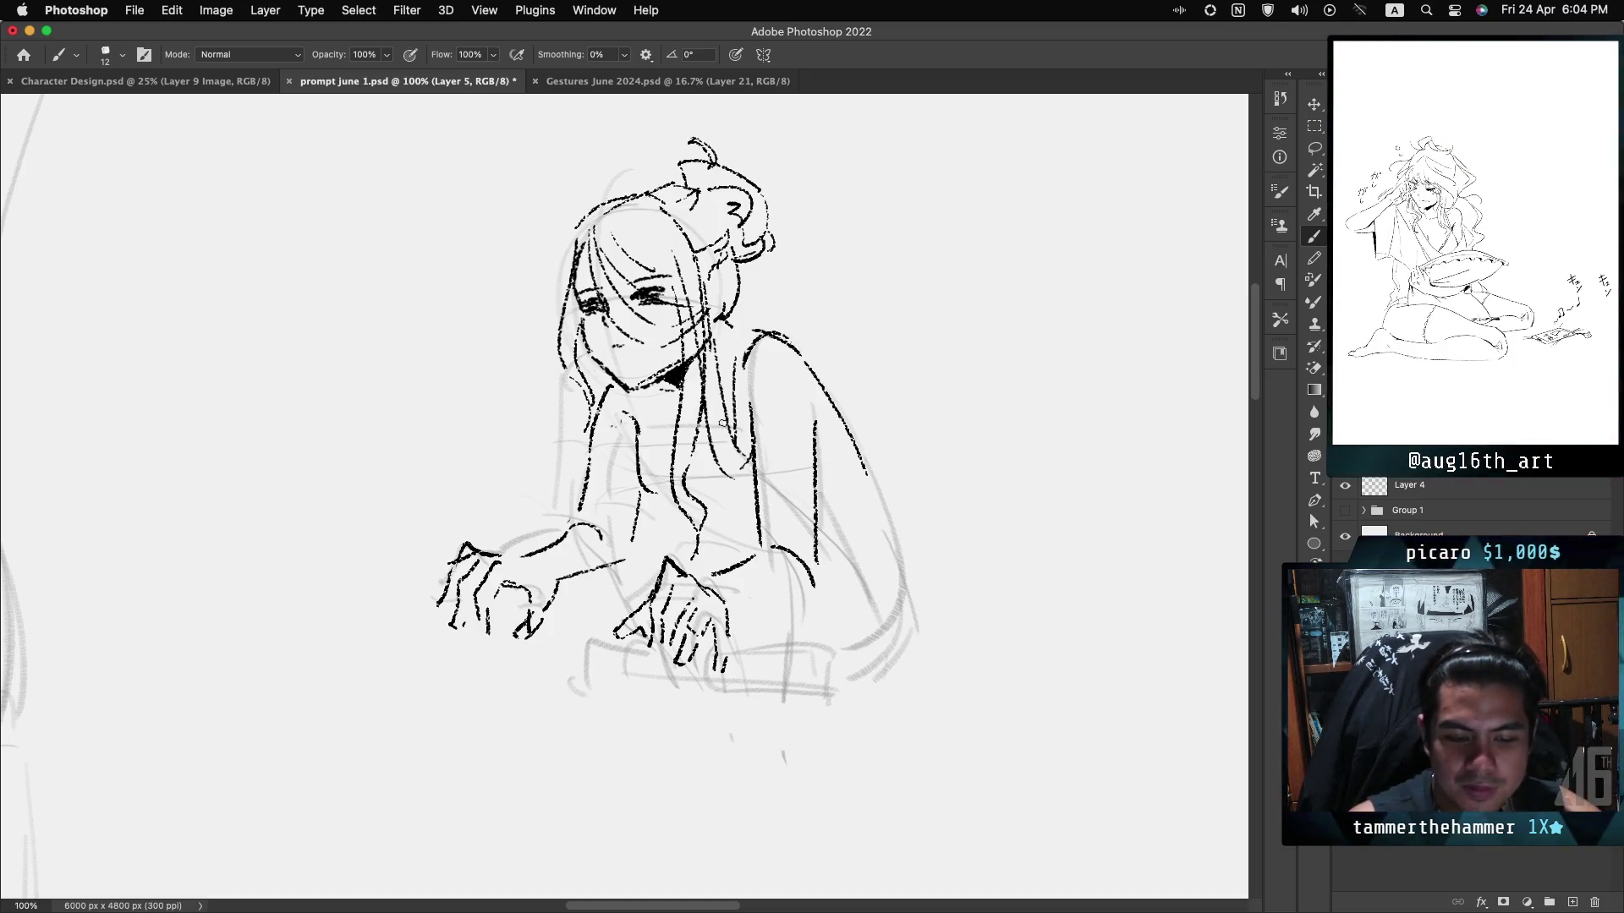
Lasso the chest strokes and put them into Free Transform.
key(l)
mouse_move(663, 406)
mouse_down()
mouse_move(614, 427)
mouse_move(662, 508)
mouse_move(670, 494)
mouse_up()
key(ctrl+t)
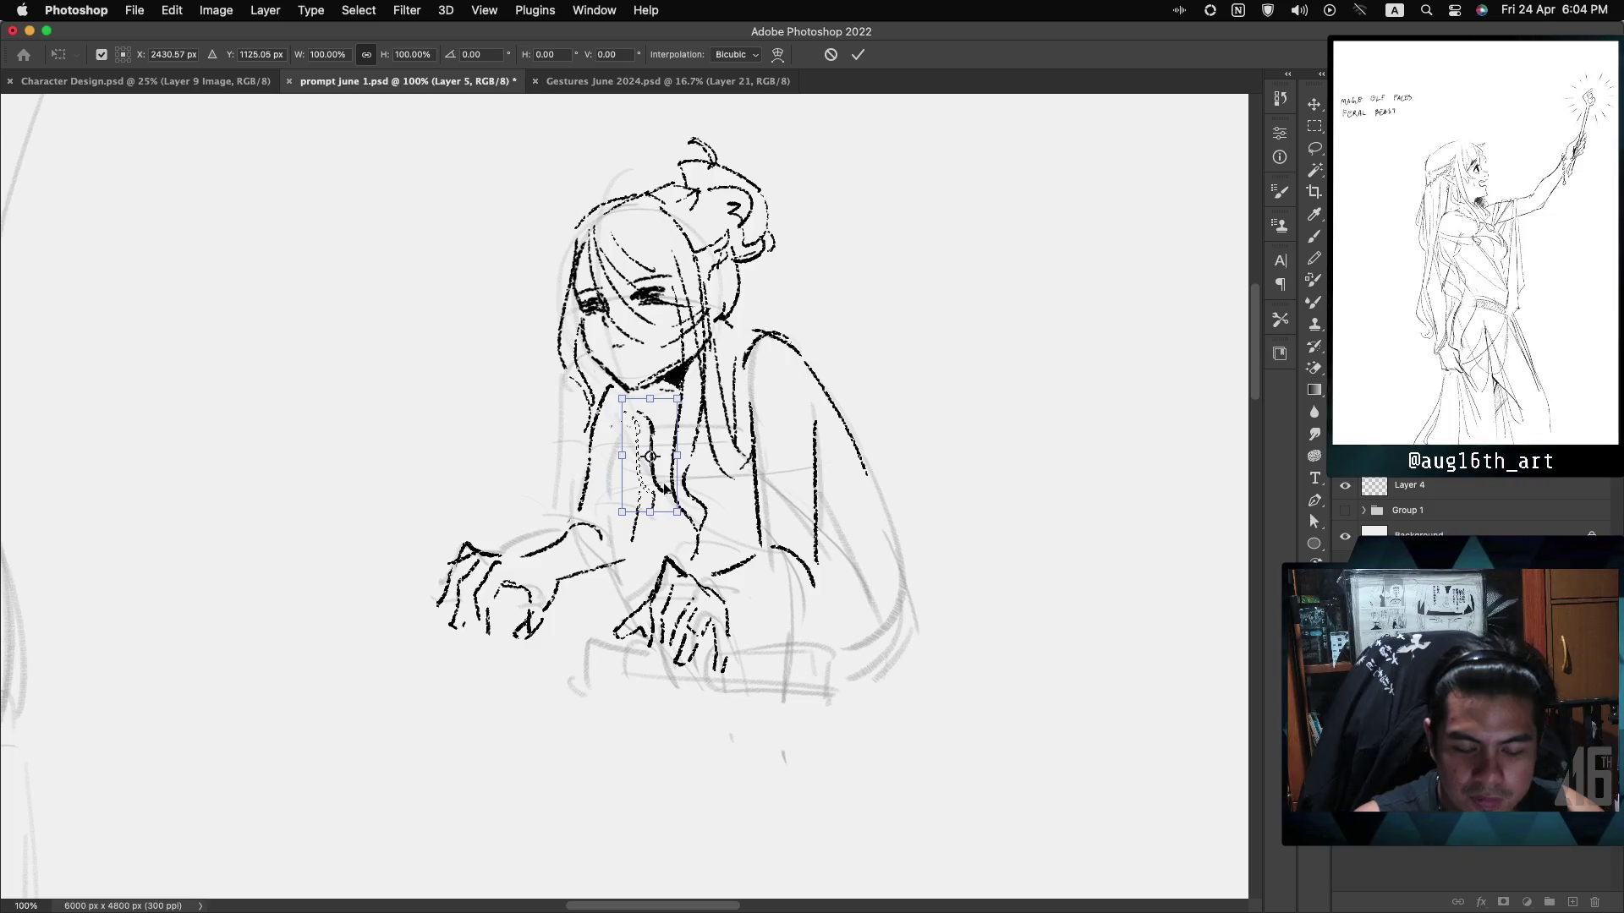
Revert the chest strokes' nudge, commit the transform, and remove zigzag teeth drawn on the face.
drag(666, 488, 661, 481)
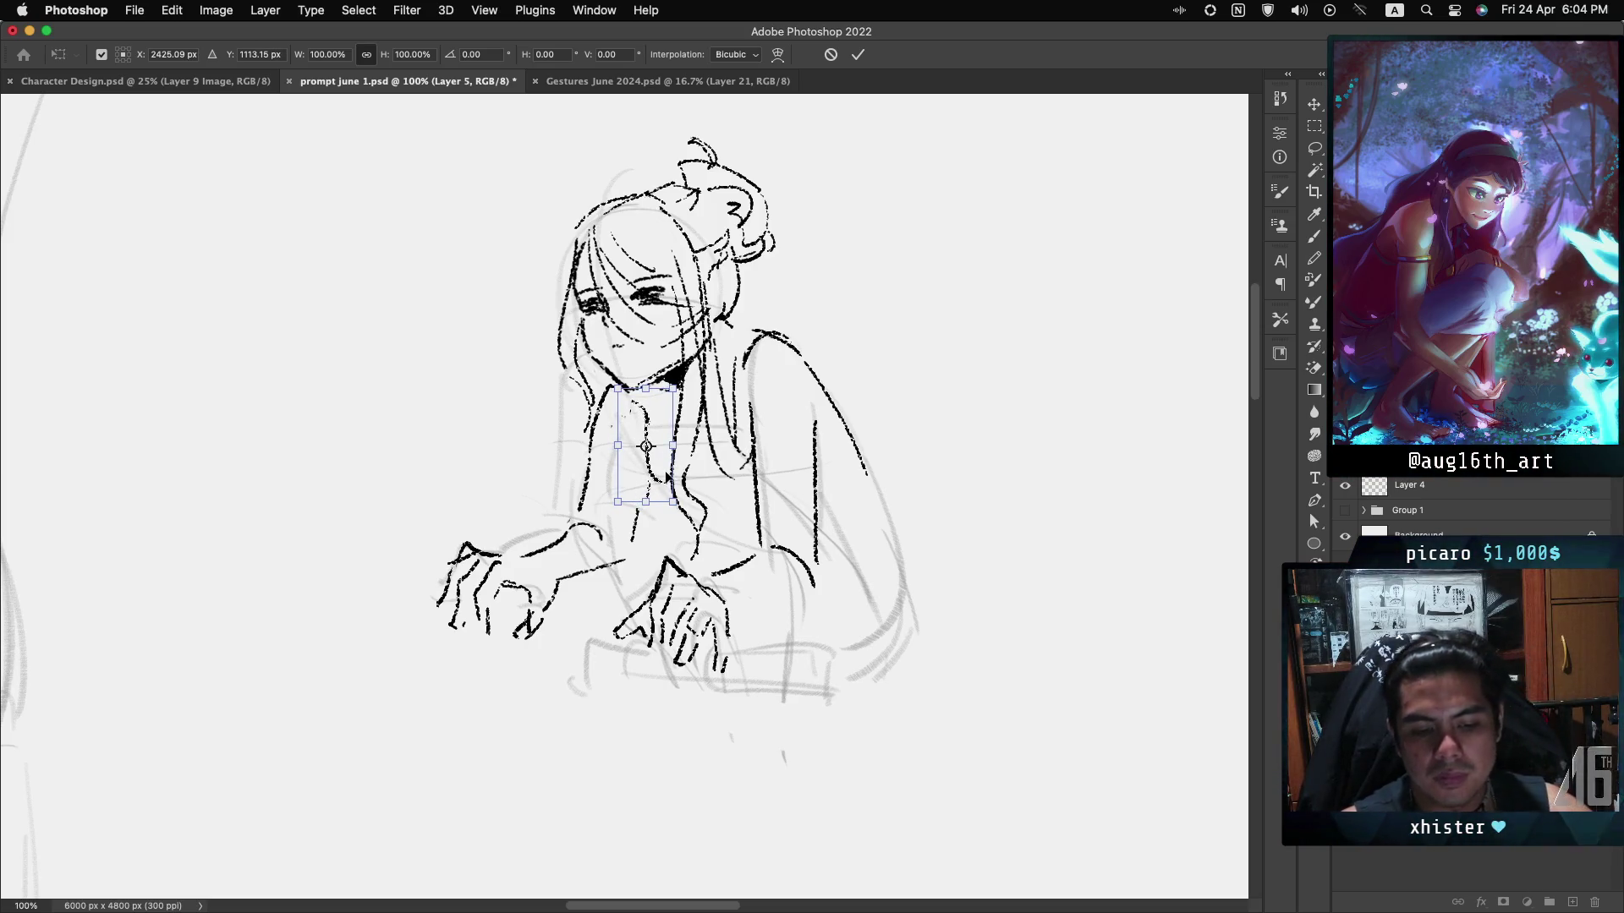
key(super+z)
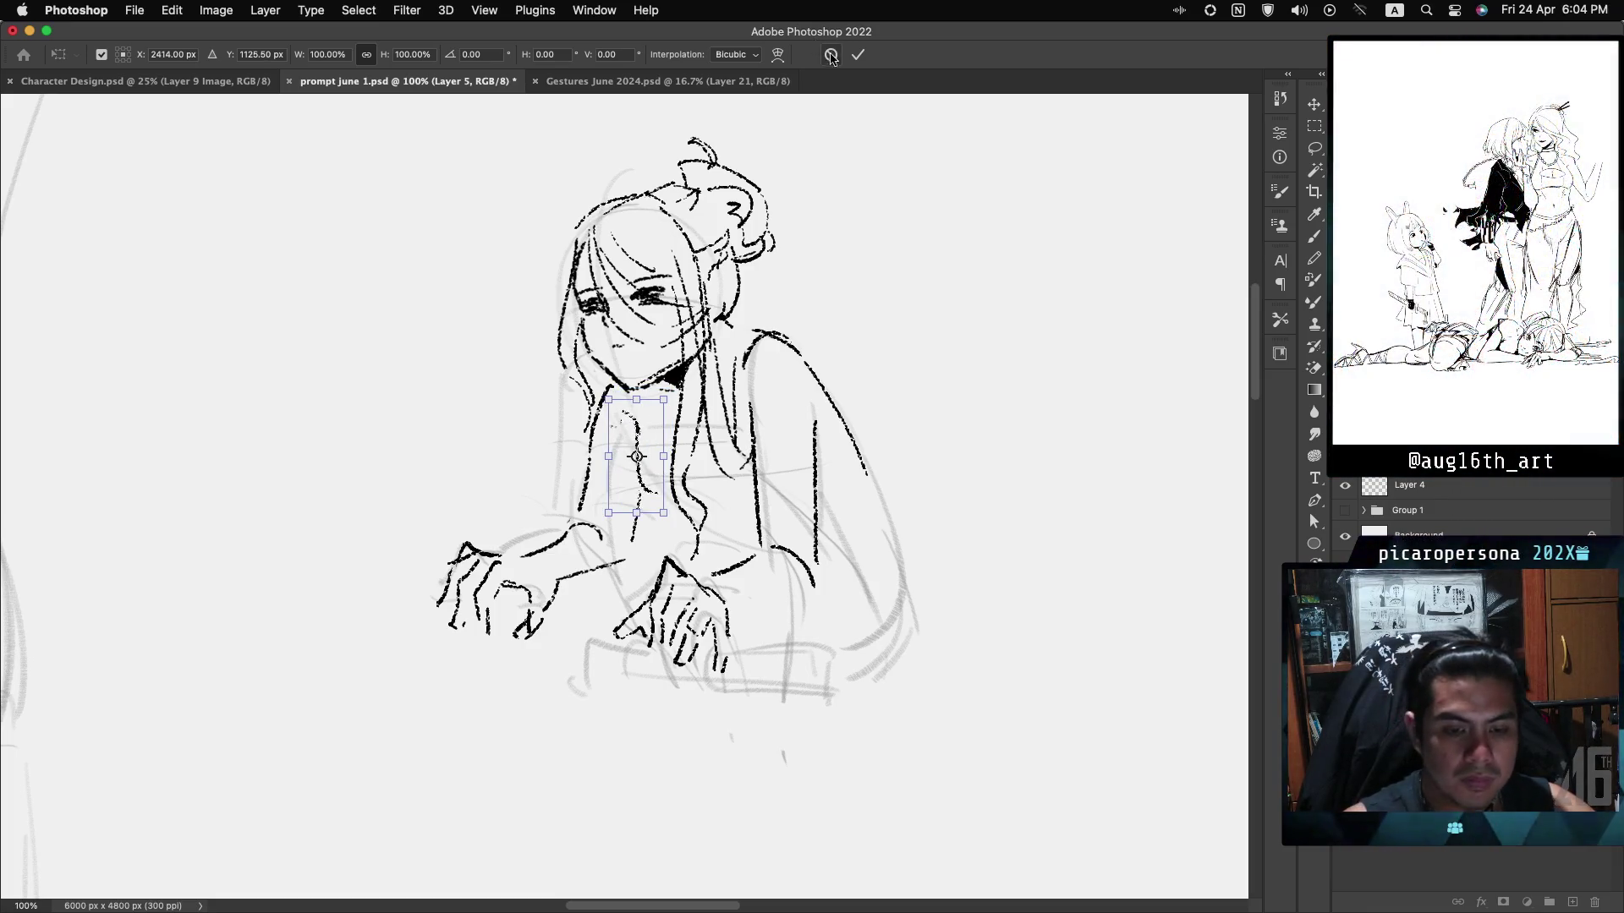
click(859, 56)
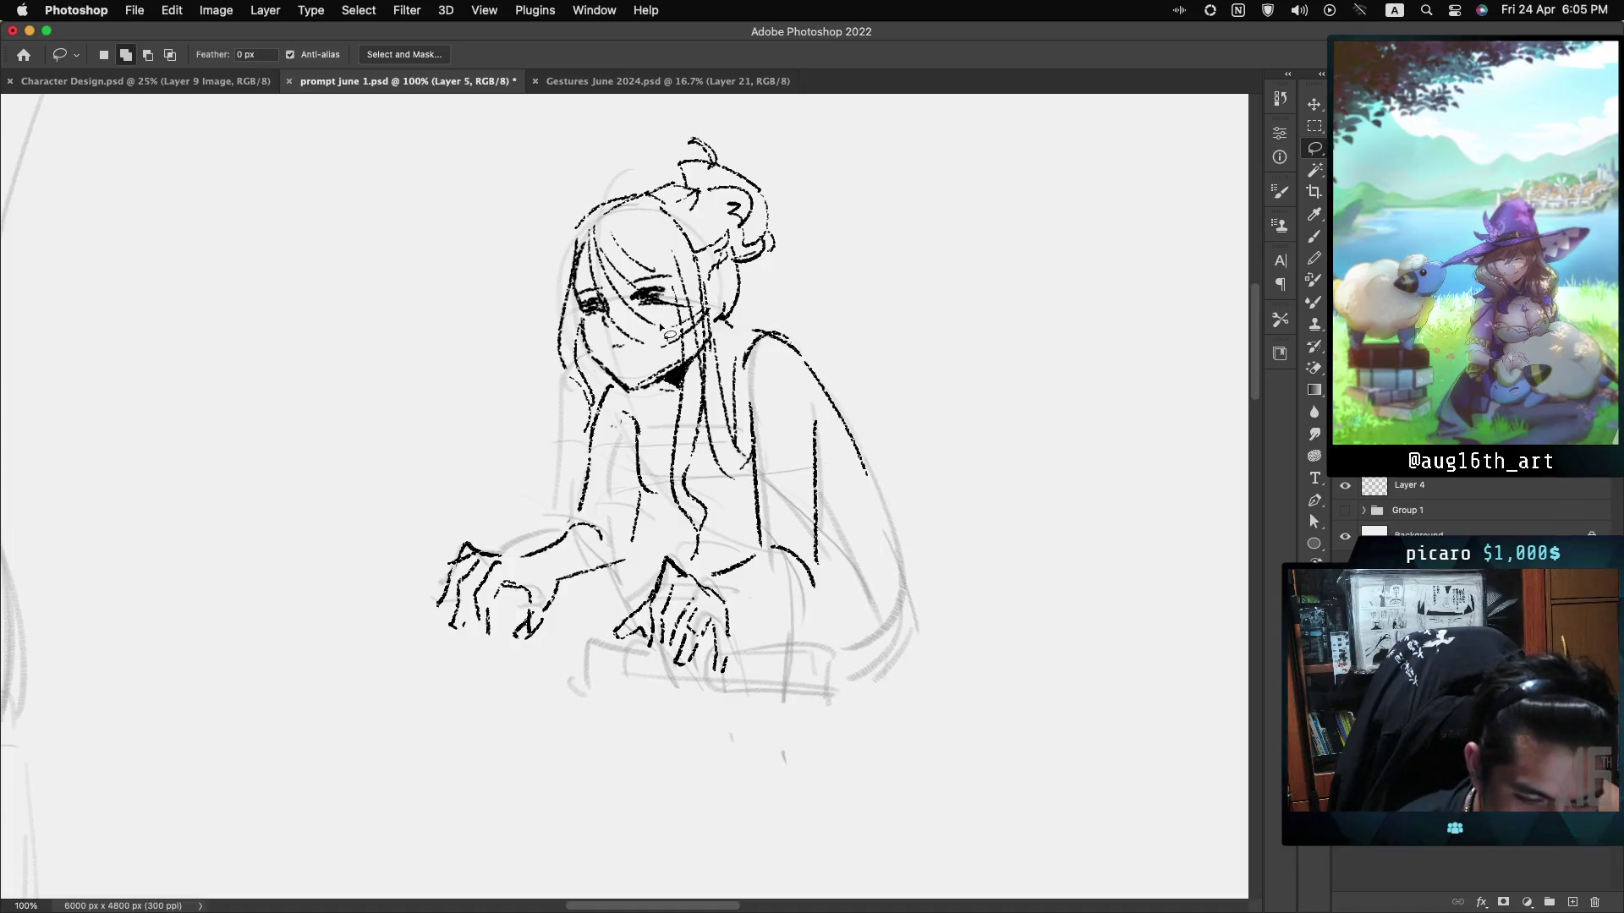
key(b)
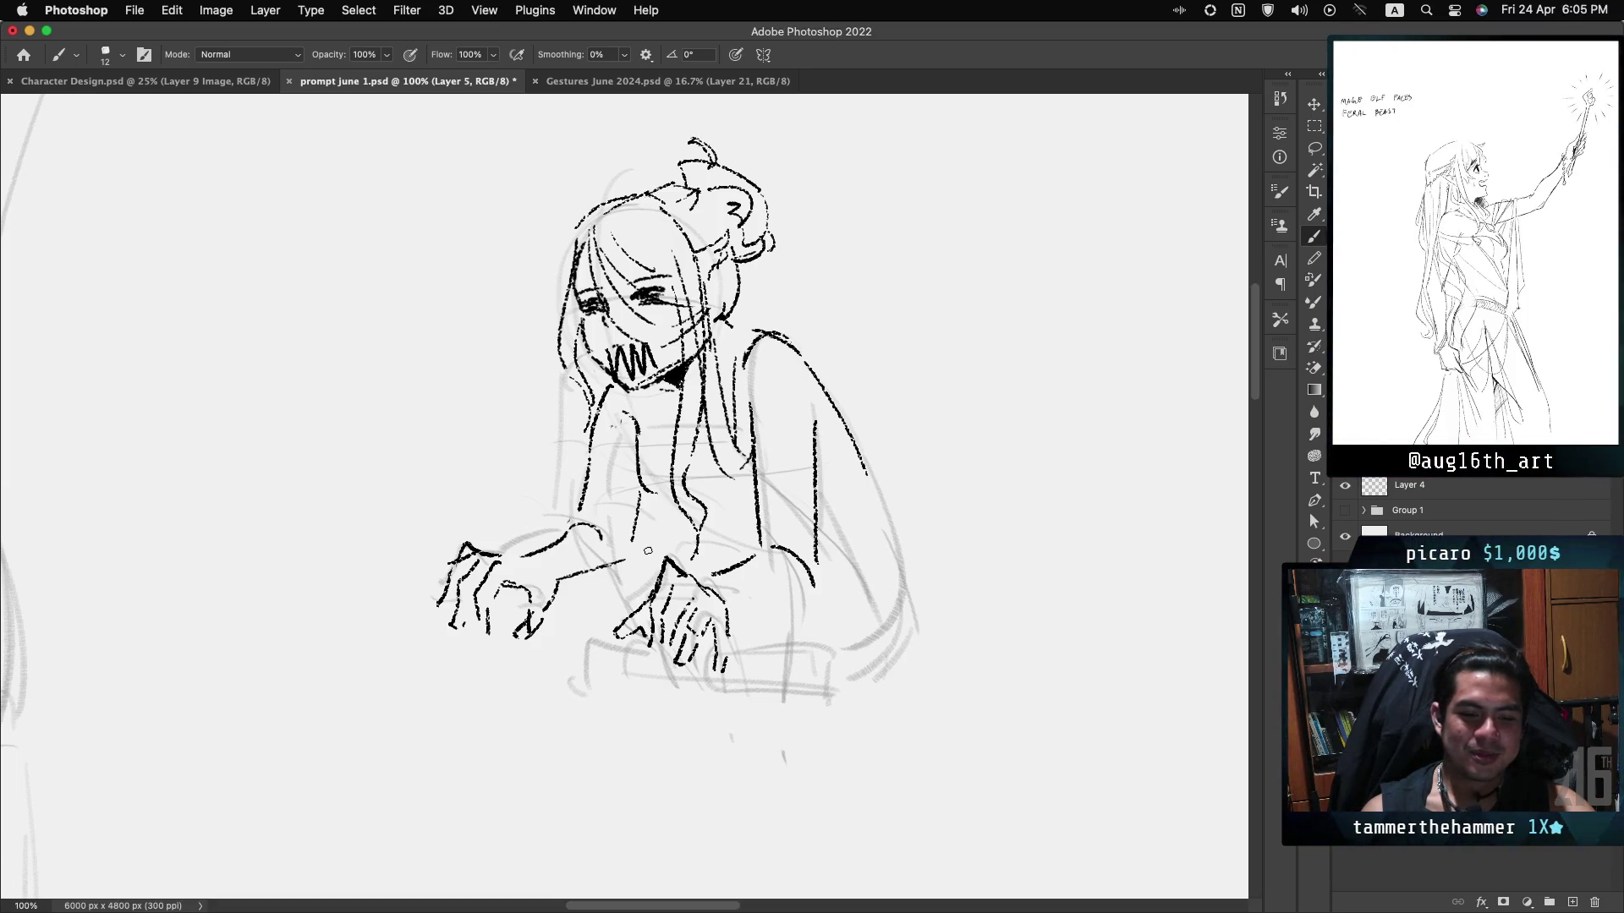
key(ctrl+z)
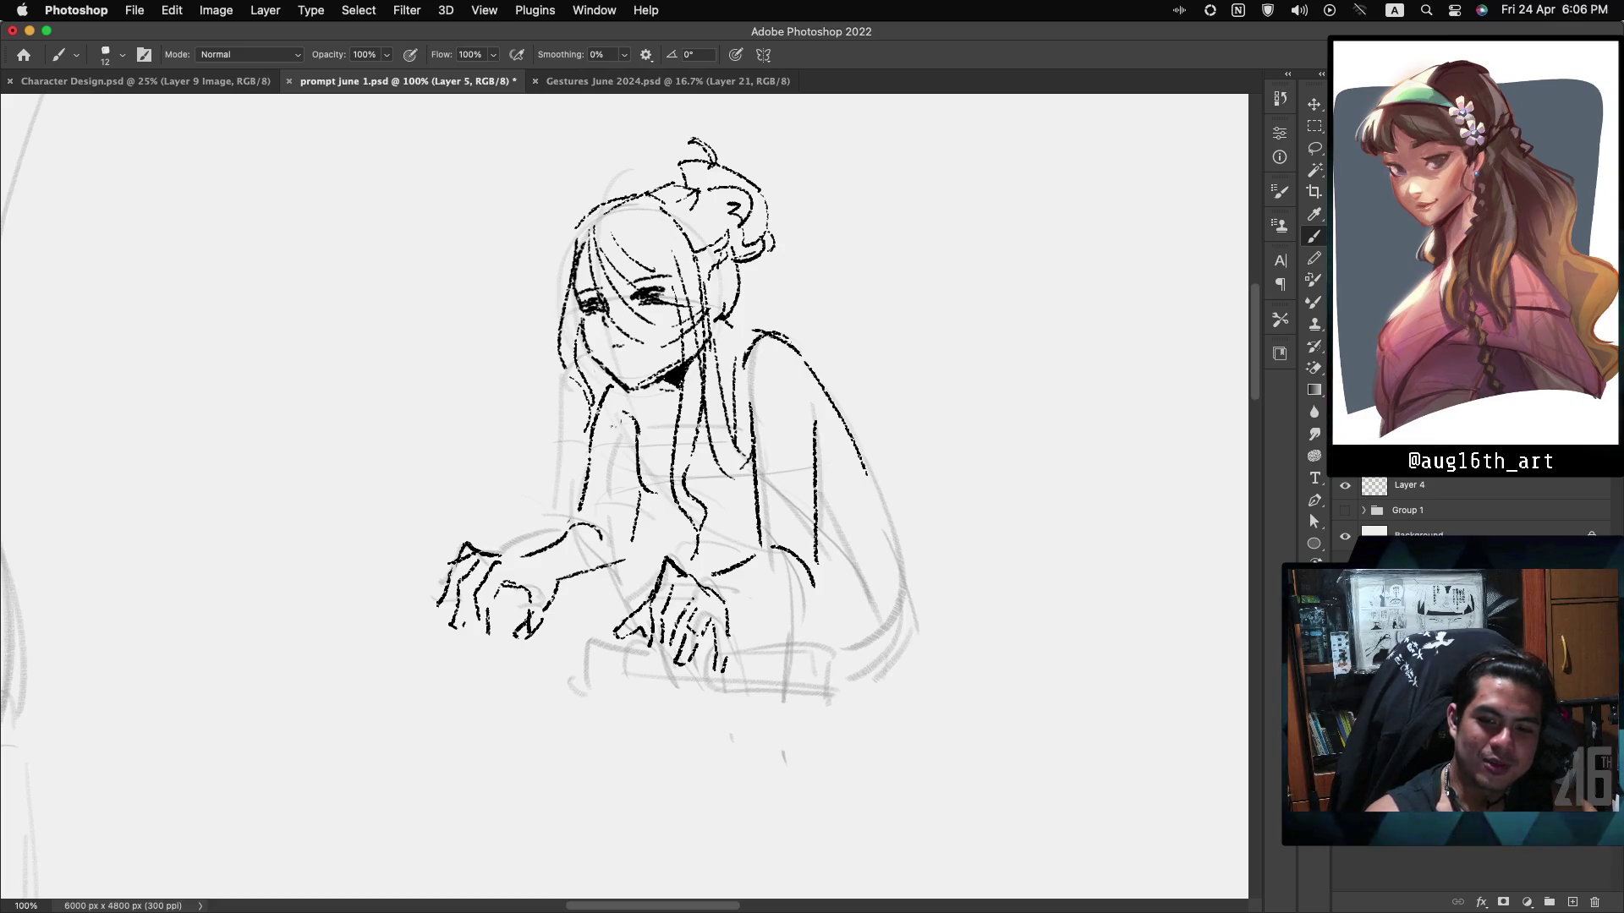
Pan to the blank area right of the figure and draw the box snout's top and bottom edges.
scroll(625, 436, right, 5)
scroll(625, 436, up, 4)
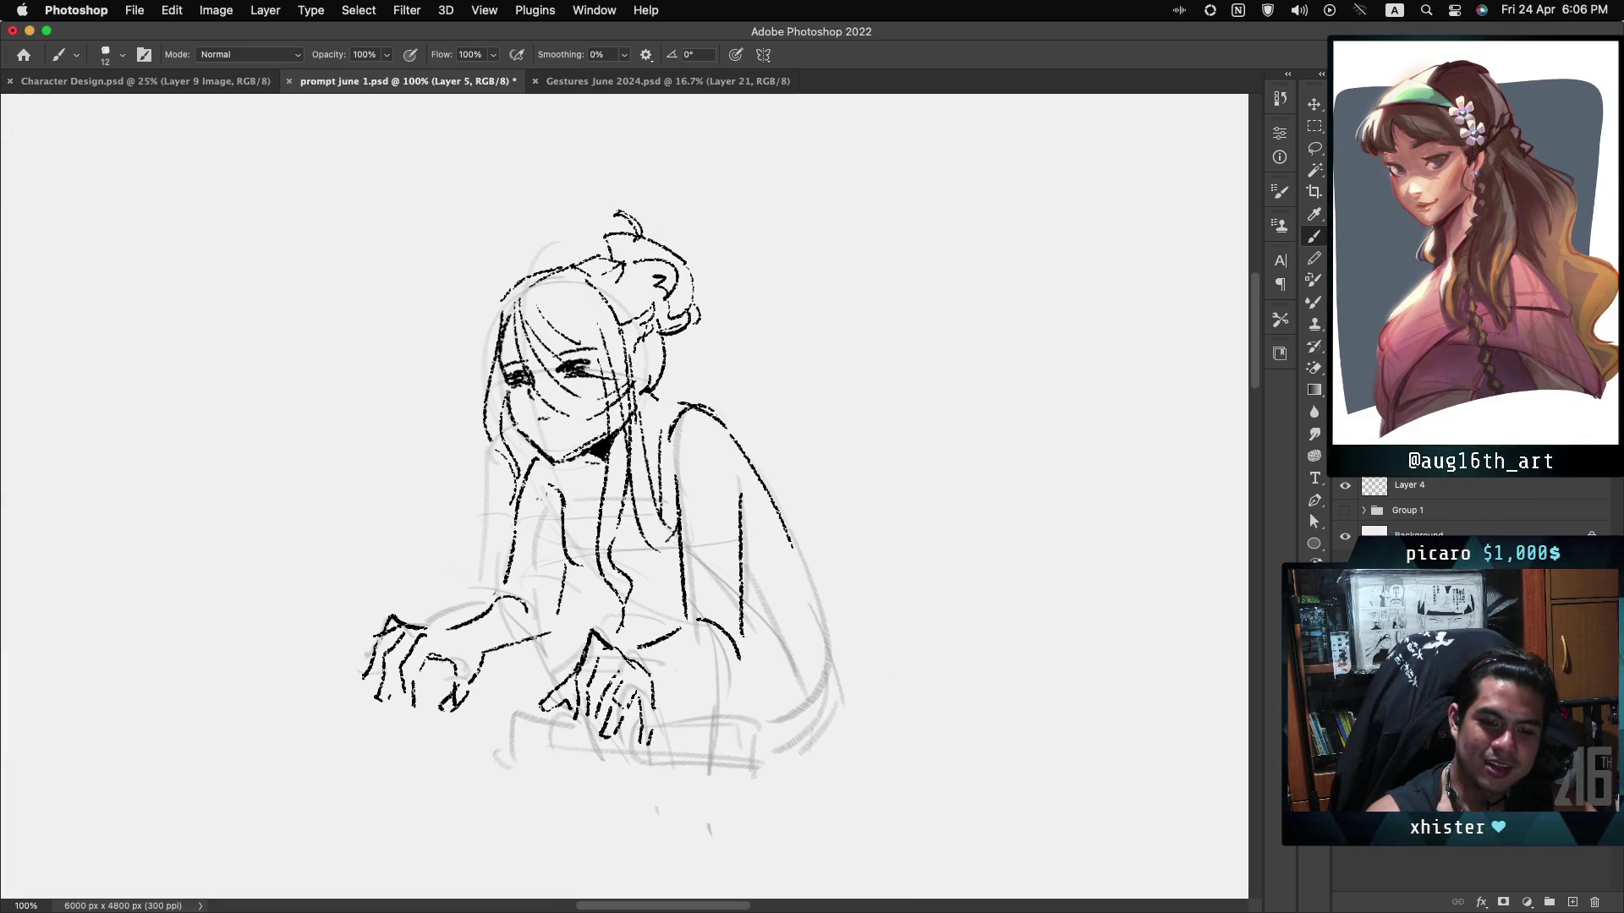
scroll(626, 436, right, 15)
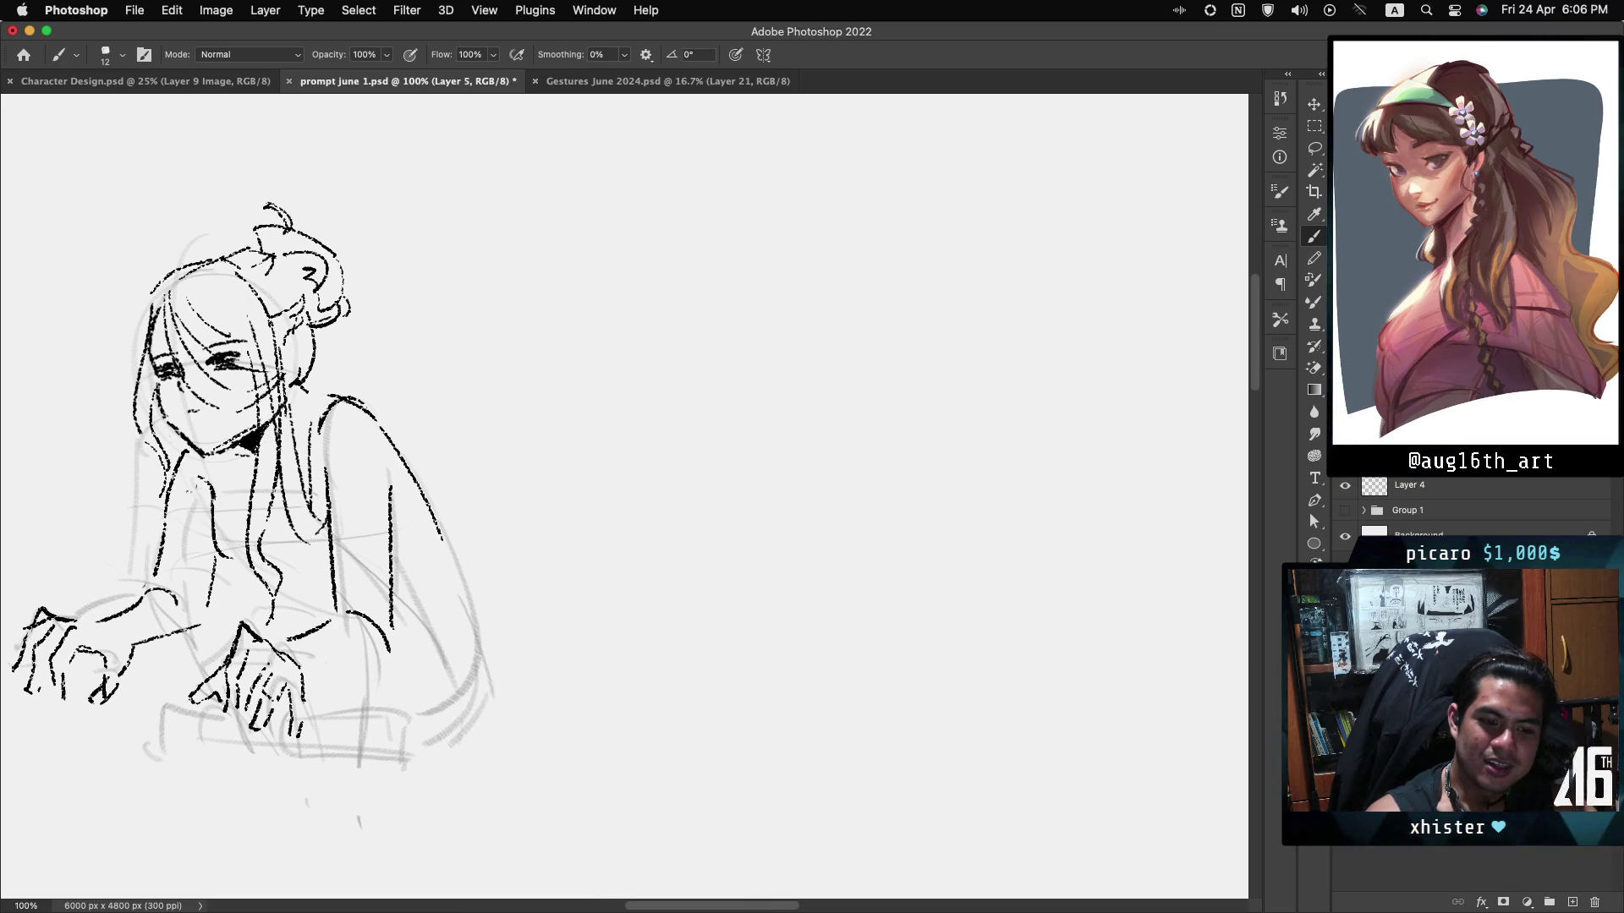
scroll(626, 435, right, 7)
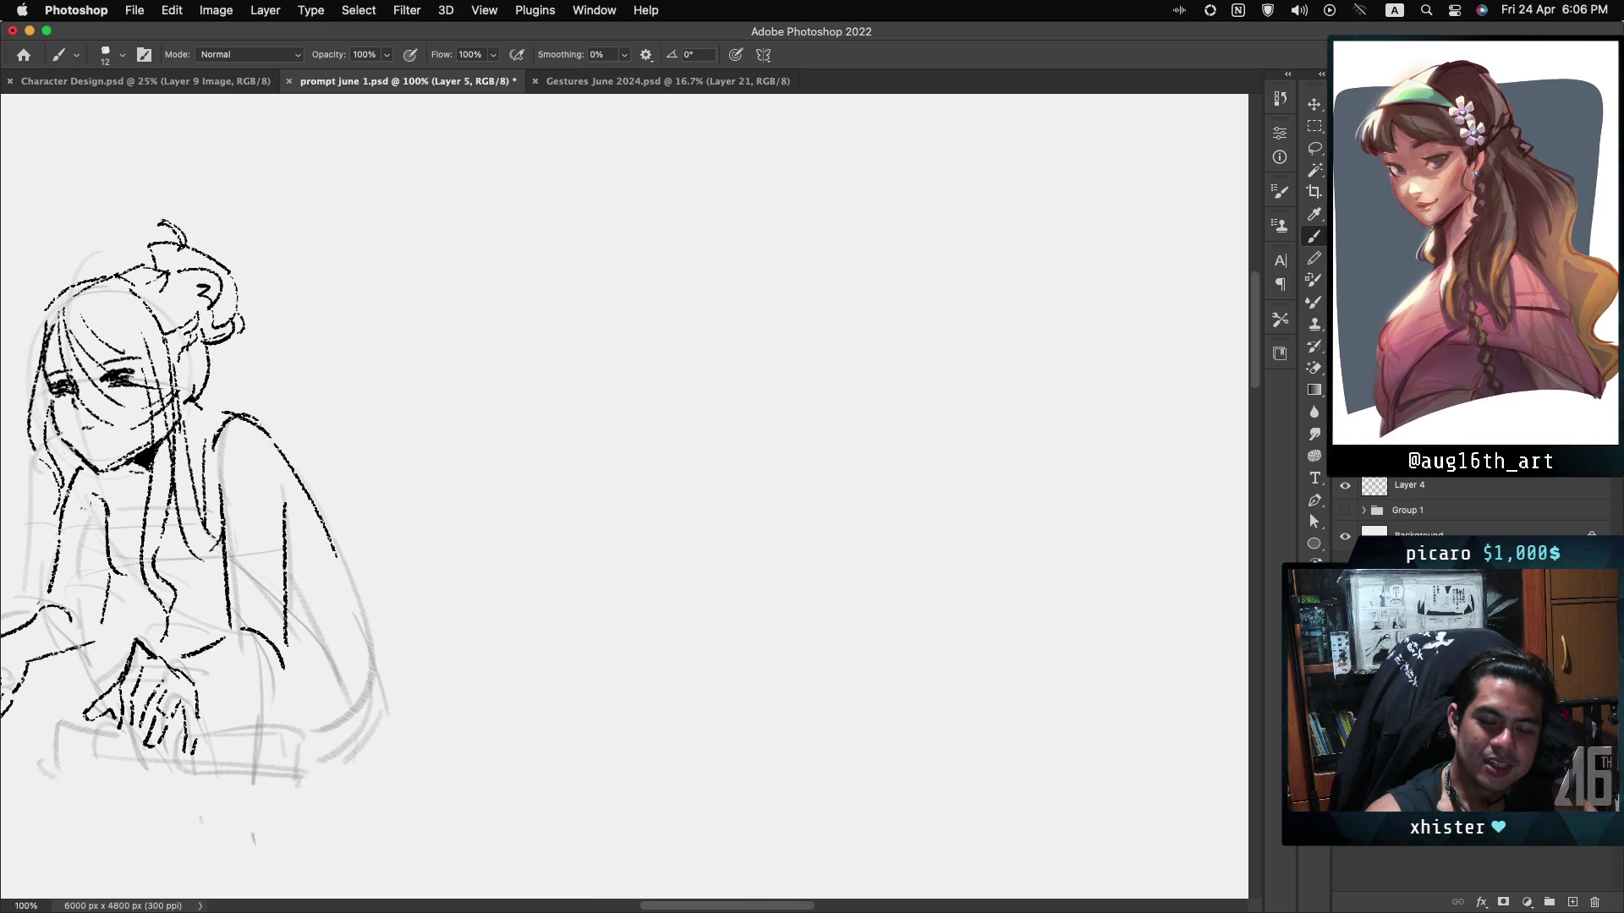
scroll(626, 435, right, 2)
scroll(625, 436, up, 1)
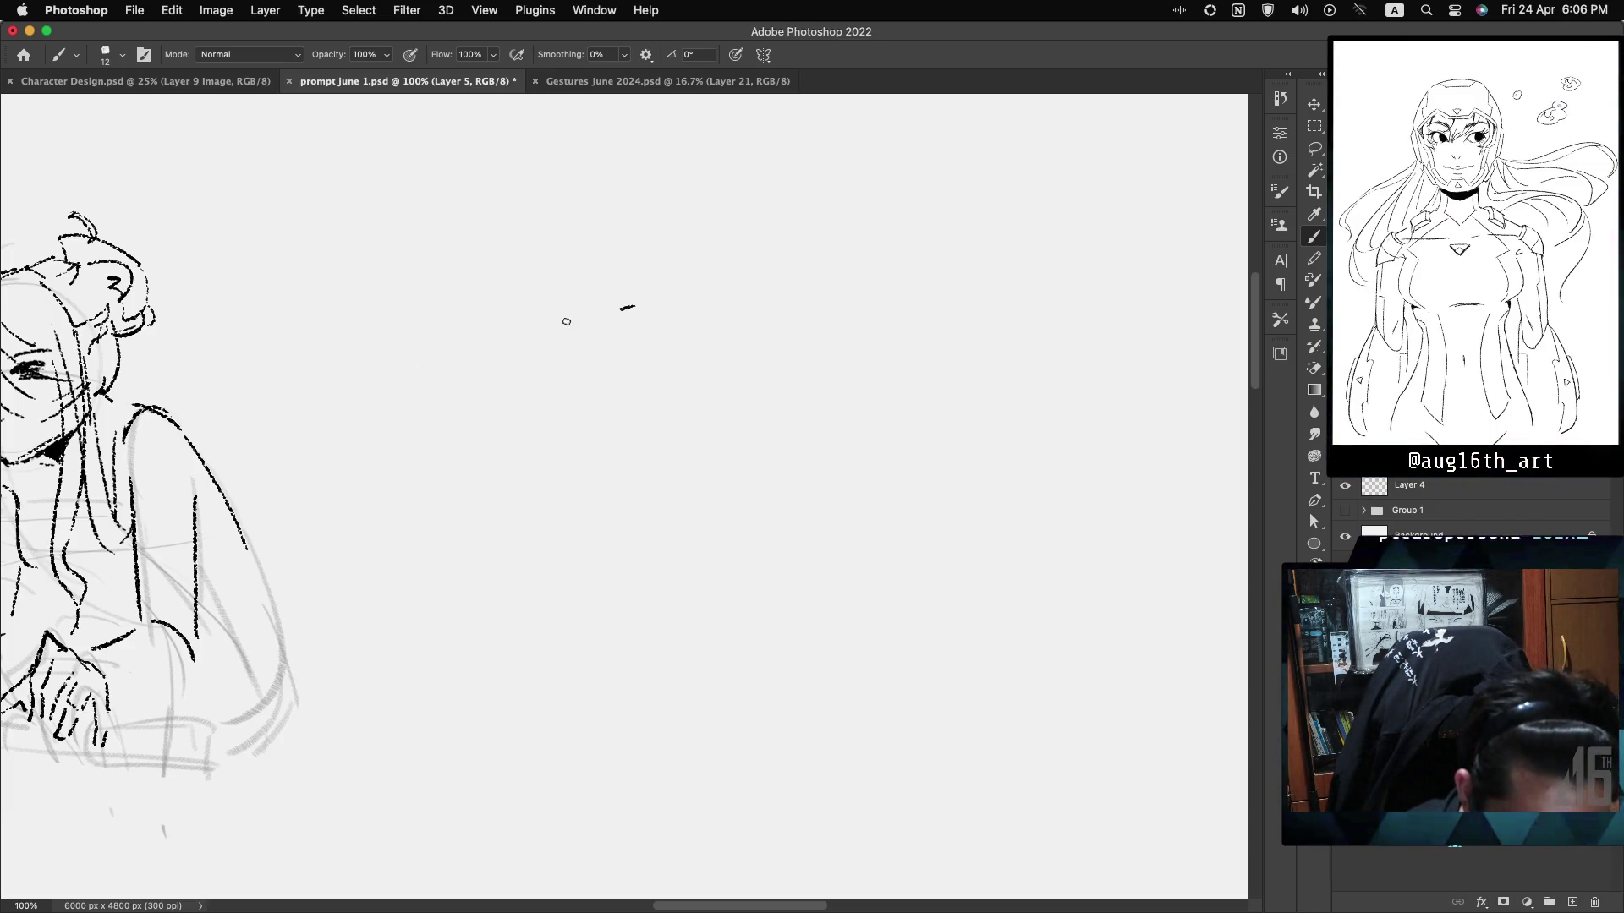
drag(566, 322, 533, 319)
key(ctrl+z)
mouse_move(634, 311)
mouse_down()
mouse_move(537, 319)
mouse_move(528, 352)
mouse_up()
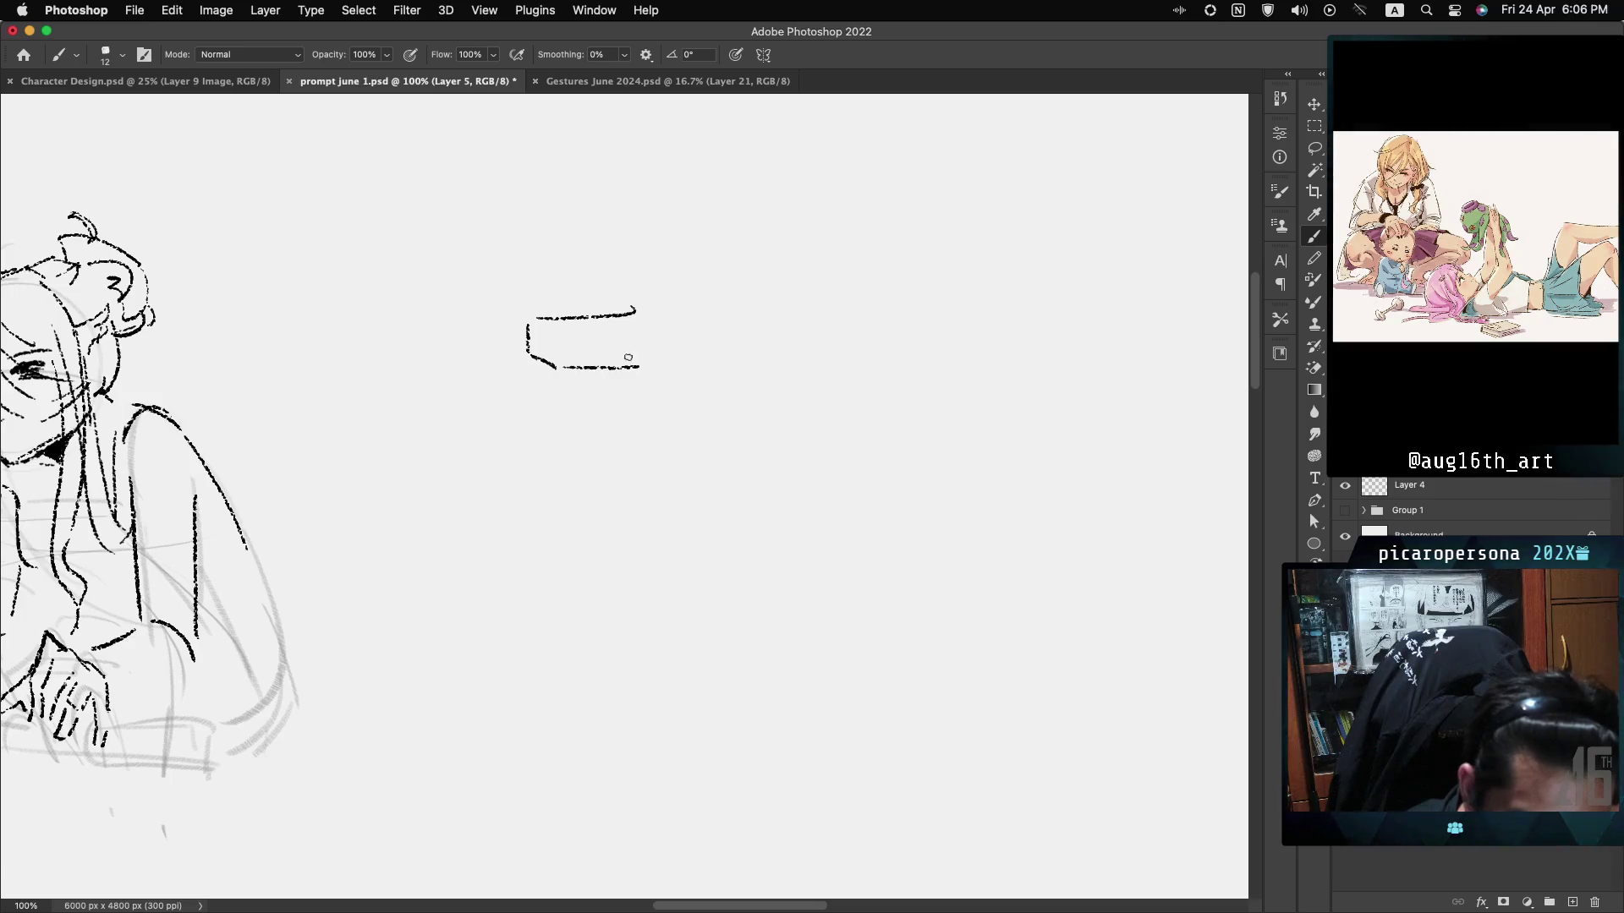
mouse_move(564, 333)
mouse_down()
mouse_move(640, 331)
mouse_move(562, 335)
mouse_up()
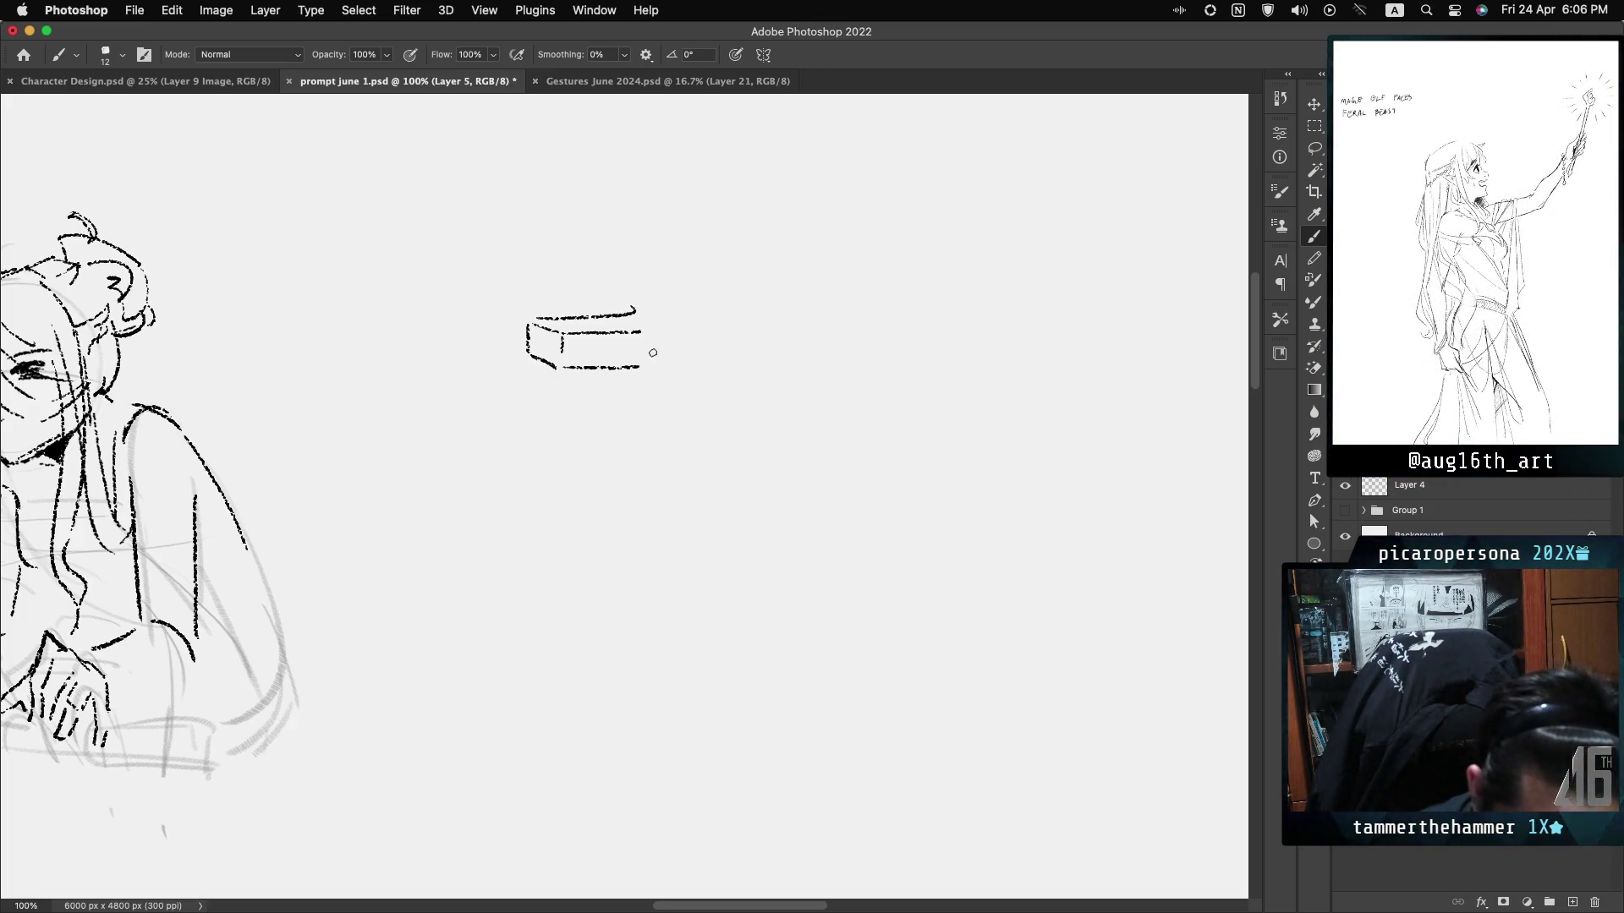
Add a rounded arch beside the box and a small spike above it, then lasso the rounded square.
mouse_move(651, 361)
mouse_down()
mouse_move(656, 337)
mouse_move(681, 336)
mouse_move(690, 359)
mouse_move(652, 368)
mouse_up()
key(cmd+z)
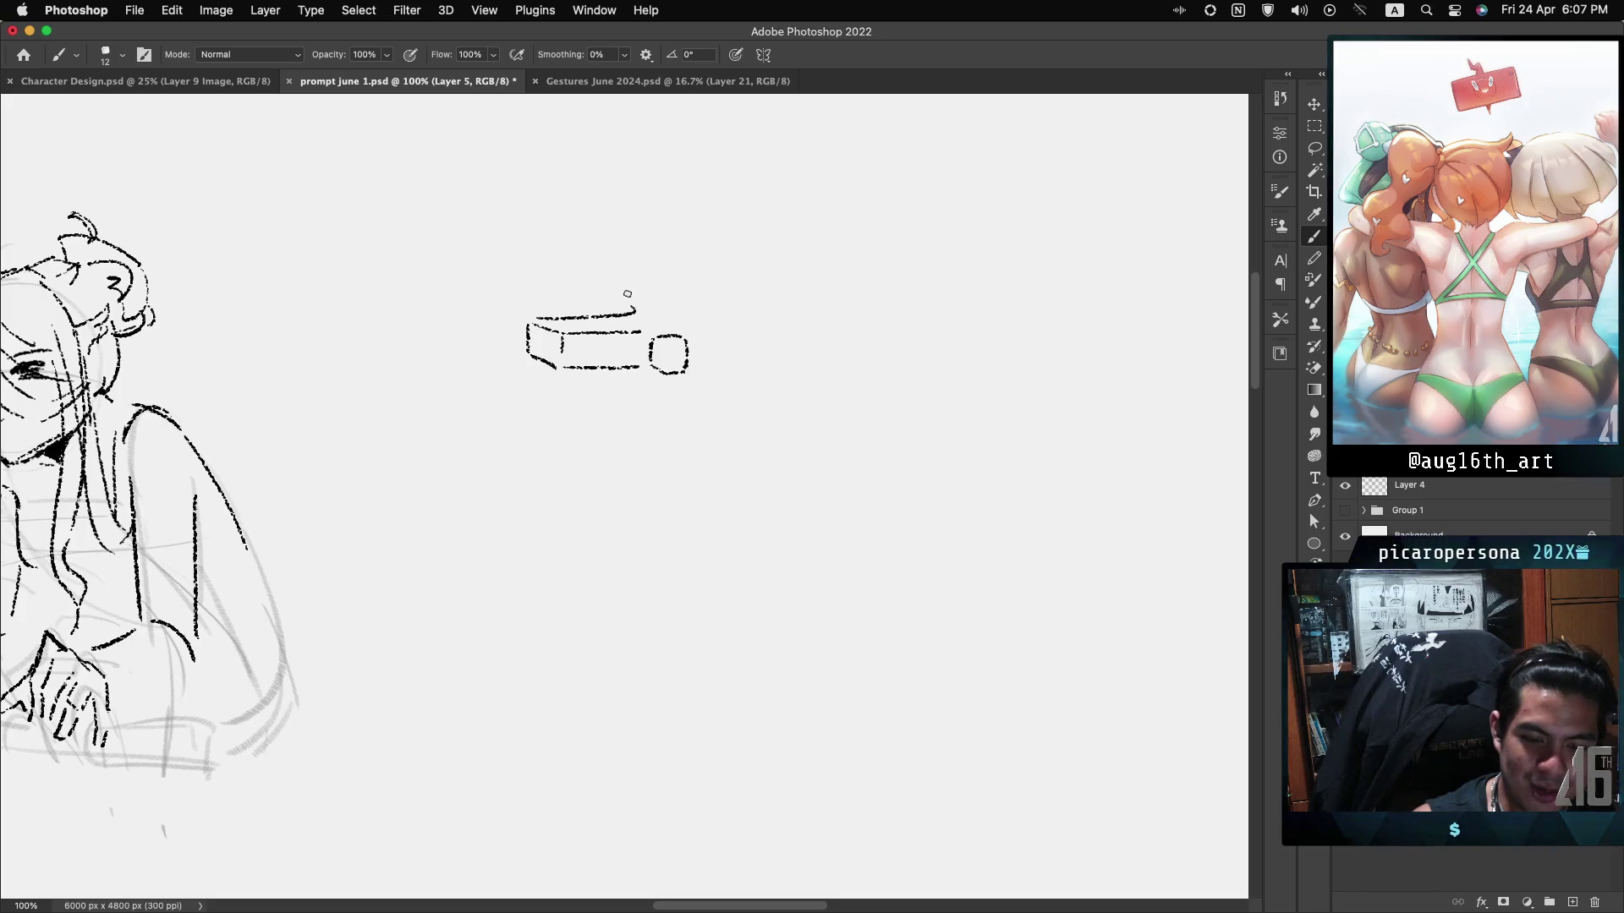
mouse_move(616, 280)
mouse_down()
mouse_move(631, 301)
mouse_move(617, 315)
mouse_up()
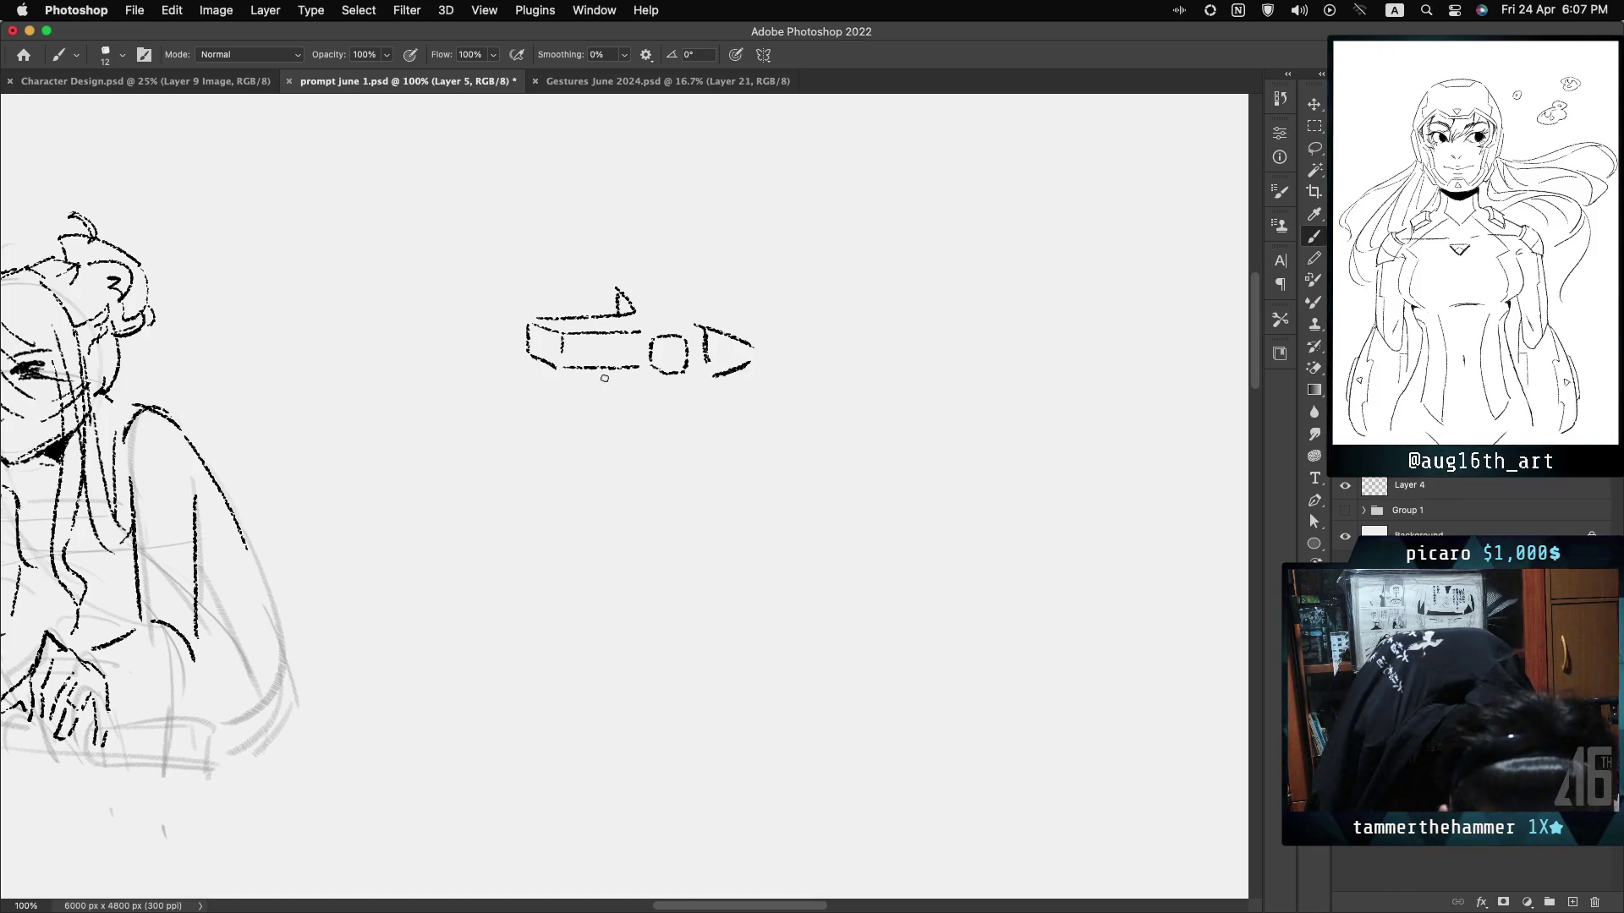
drag(606, 383, 608, 444)
key(cmd+z)
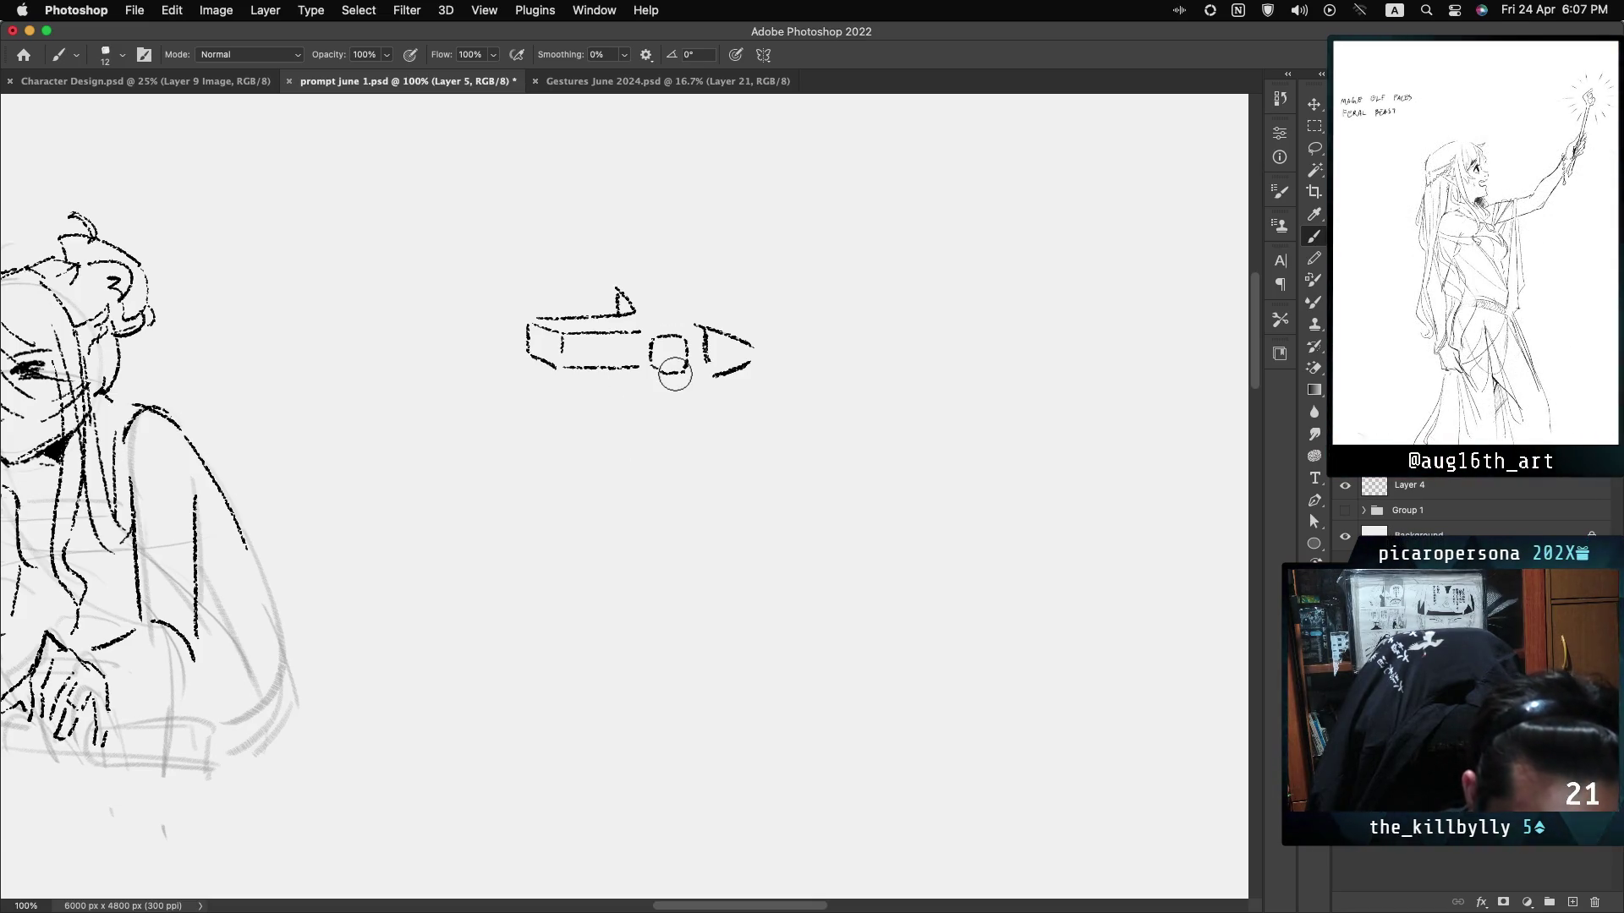
key(l)
mouse_move(646, 380)
mouse_down()
mouse_move(682, 322)
mouse_move(706, 359)
mouse_move(646, 380)
mouse_move(674, 391)
mouse_up()
Move the rounded square down and right, then fill the triangular eye solid black.
key(cmd+t)
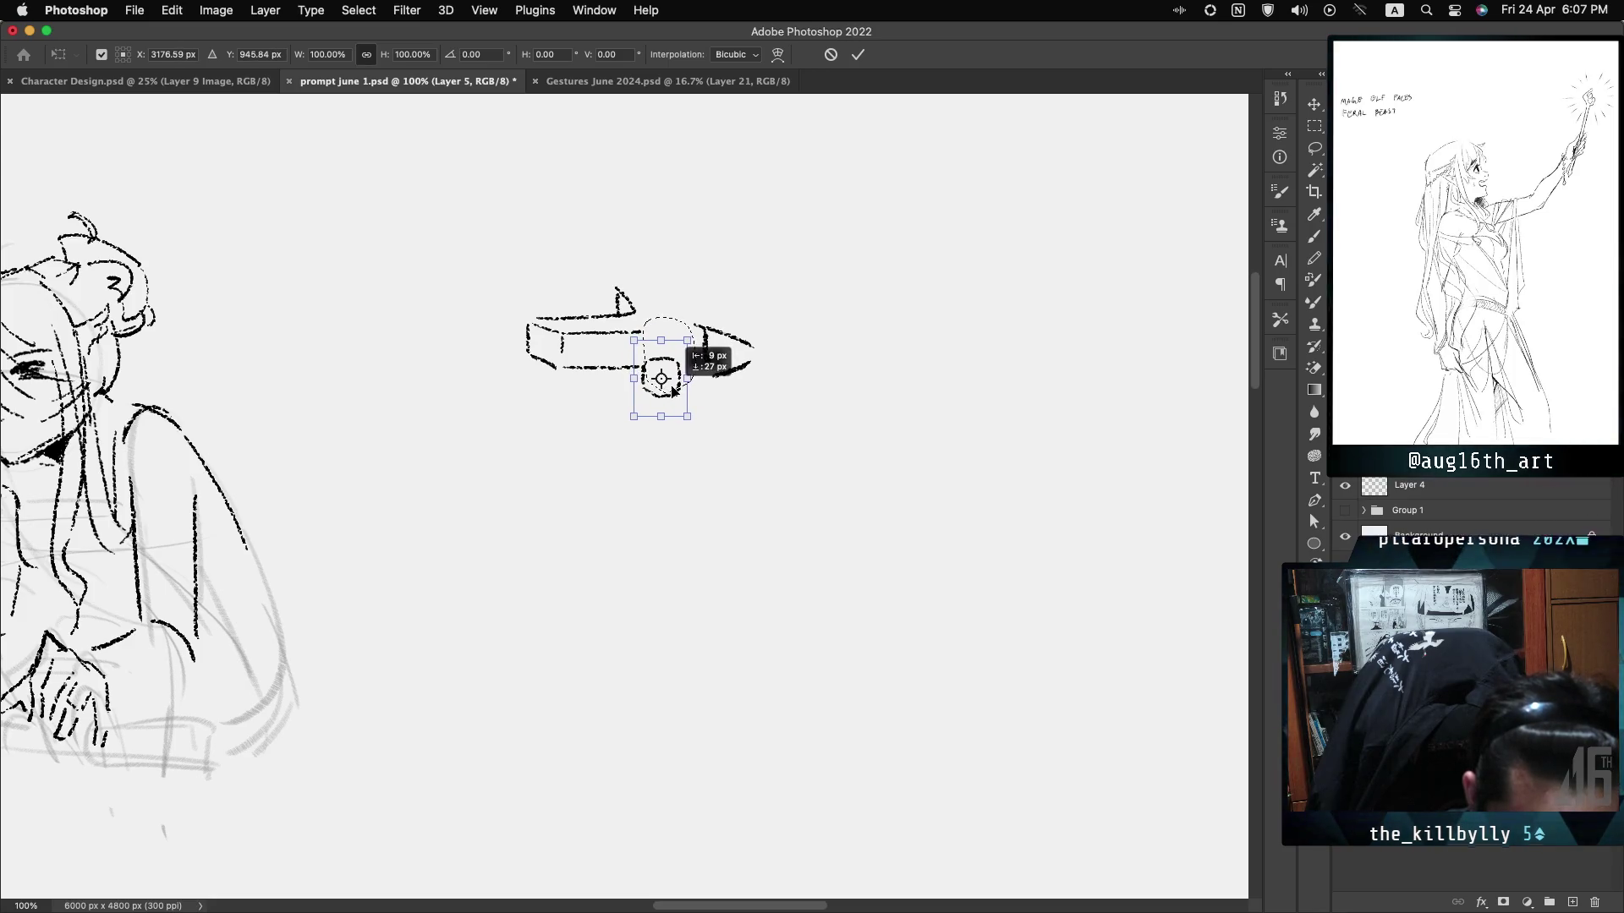
key(Return)
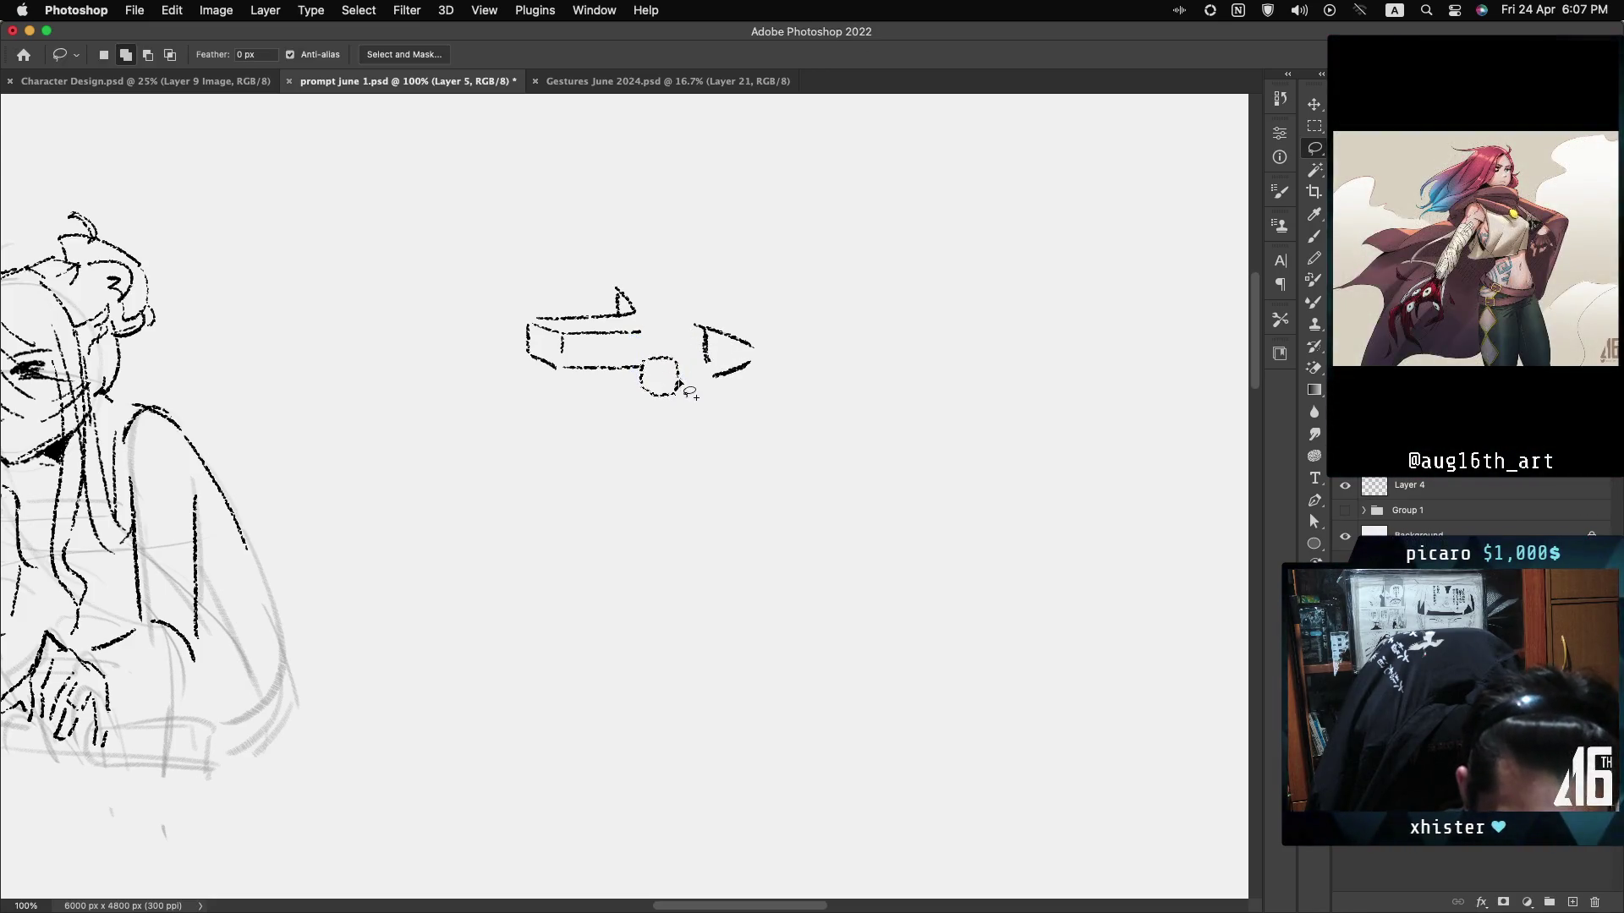
key(b)
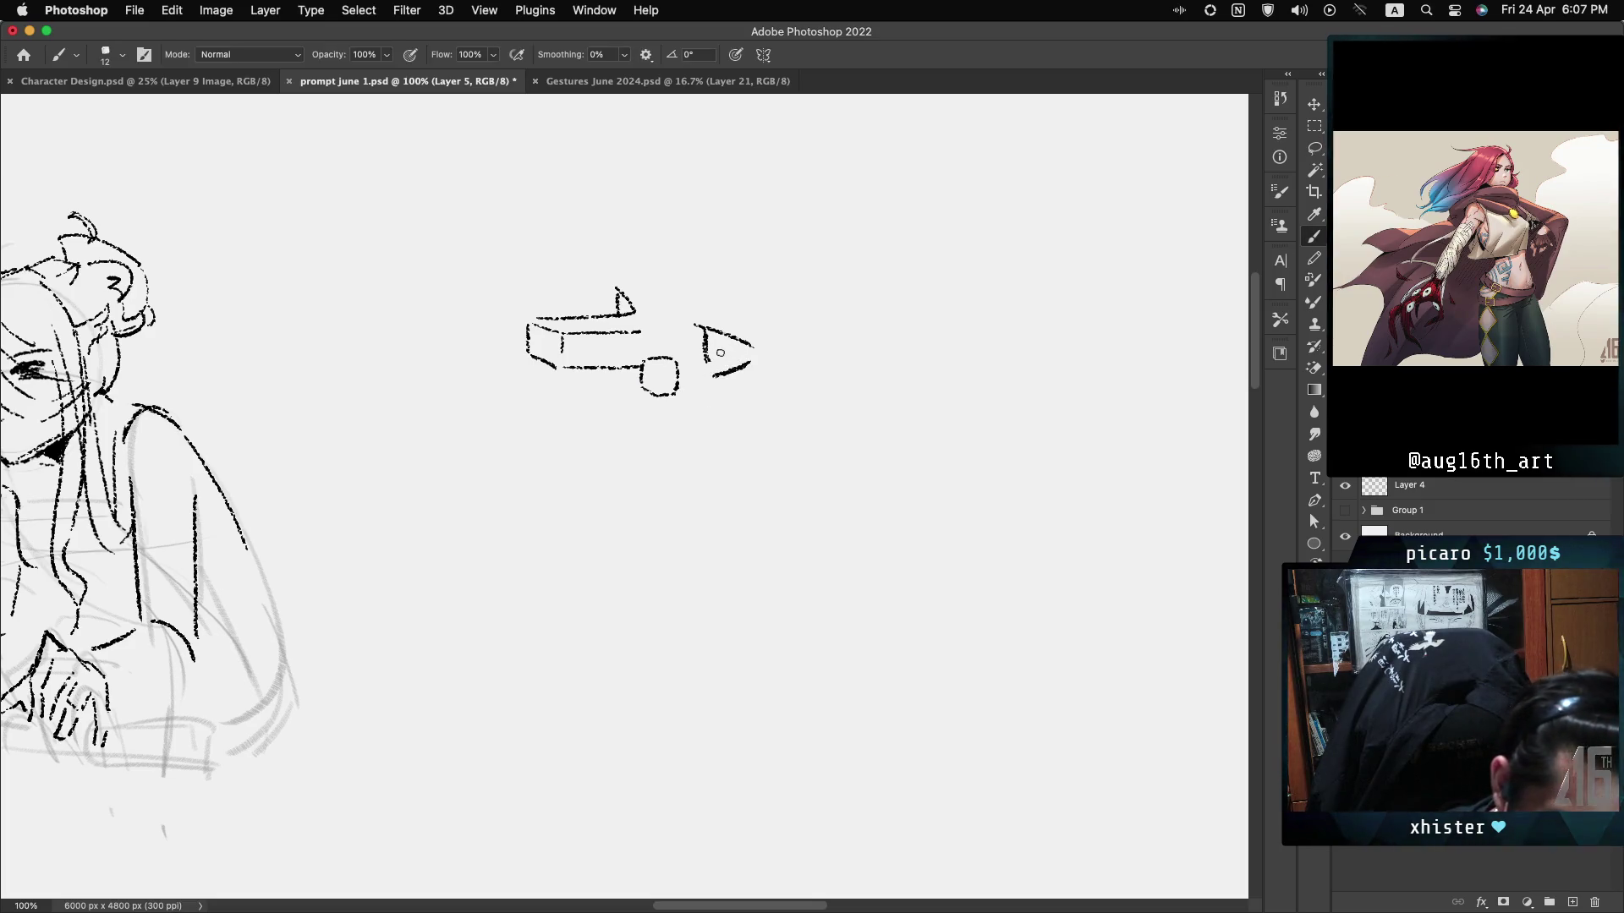
drag(722, 337, 722, 360)
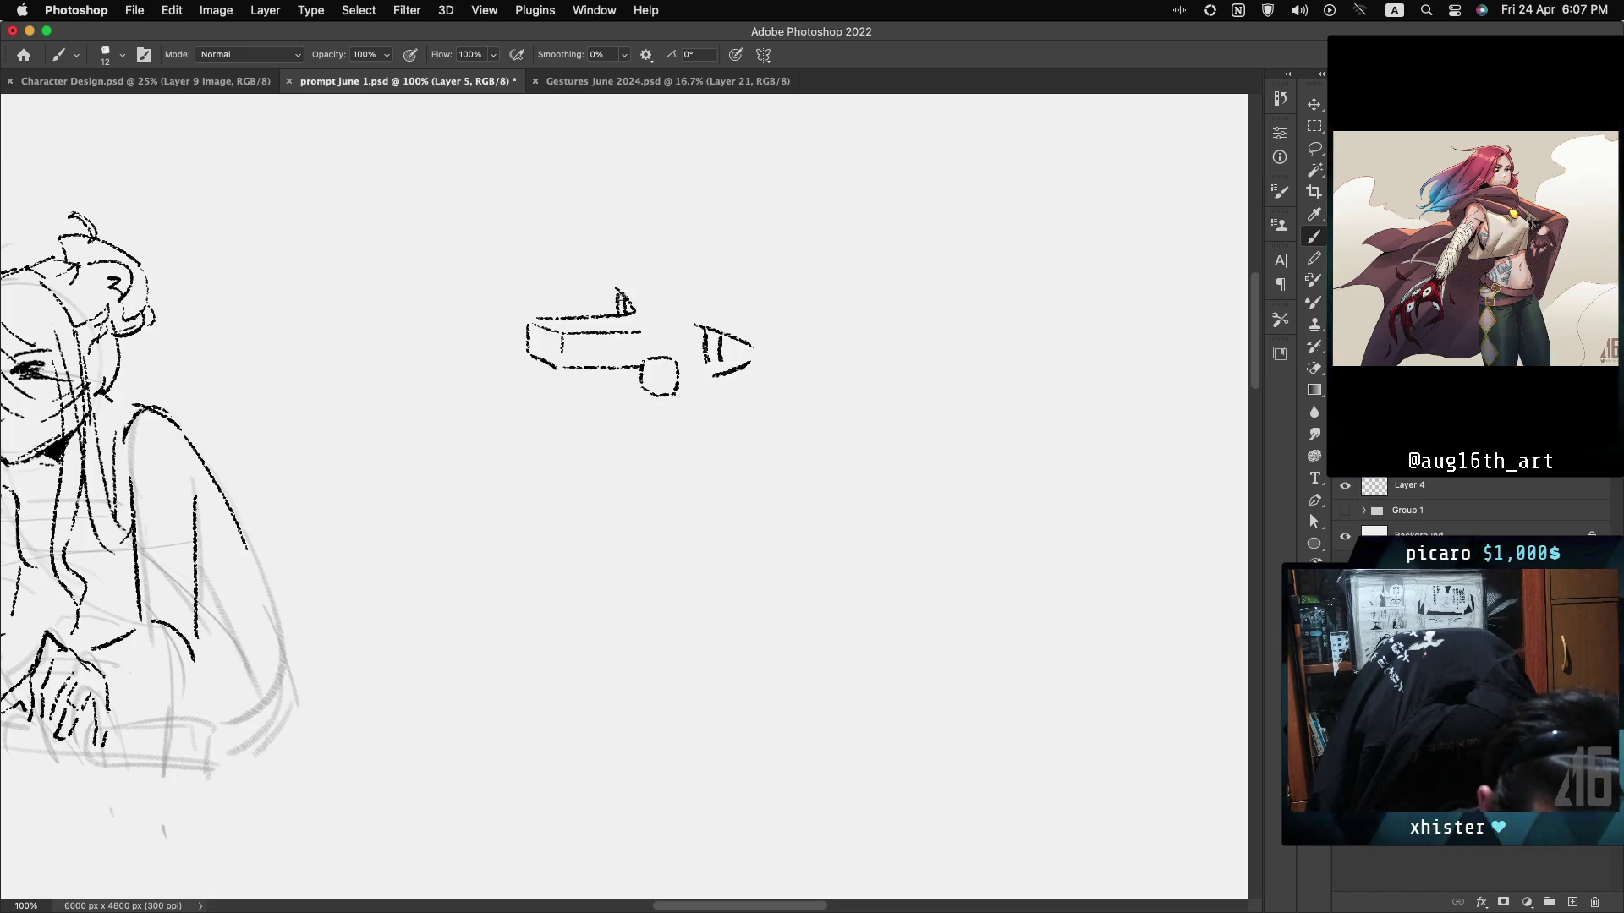
drag(707, 334, 712, 361)
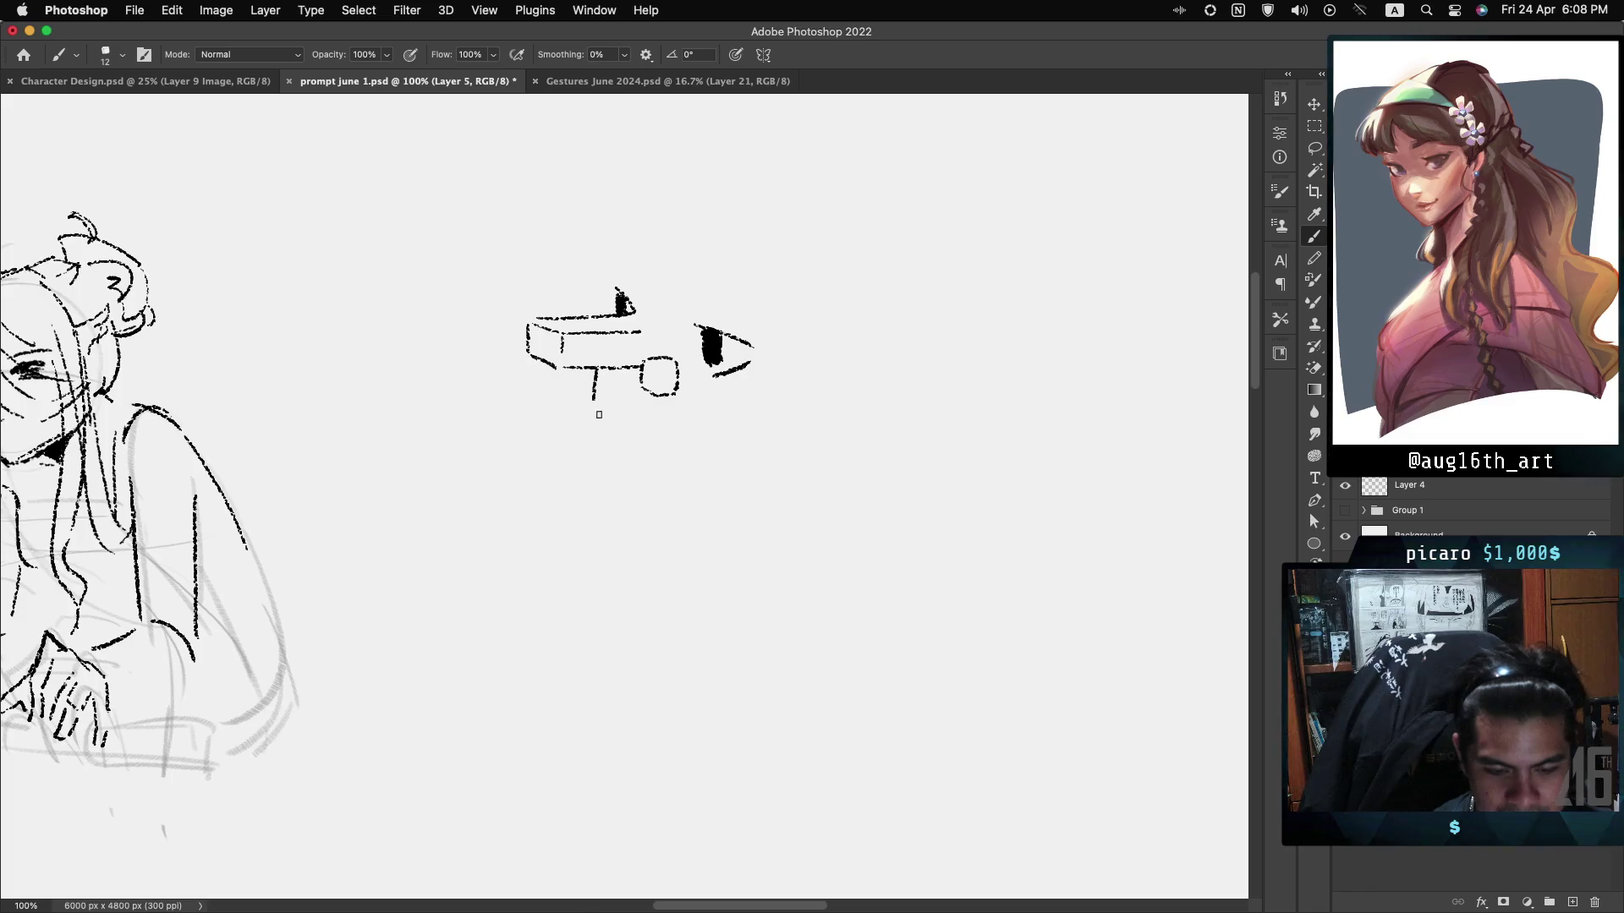
Draw the curved jaw line down from the snout and the top edge of the toothy mouth.
drag(592, 378, 637, 503)
key(ctrl+z)
mouse_move(611, 446)
mouse_down()
mouse_move(626, 503)
mouse_move(662, 541)
mouse_up()
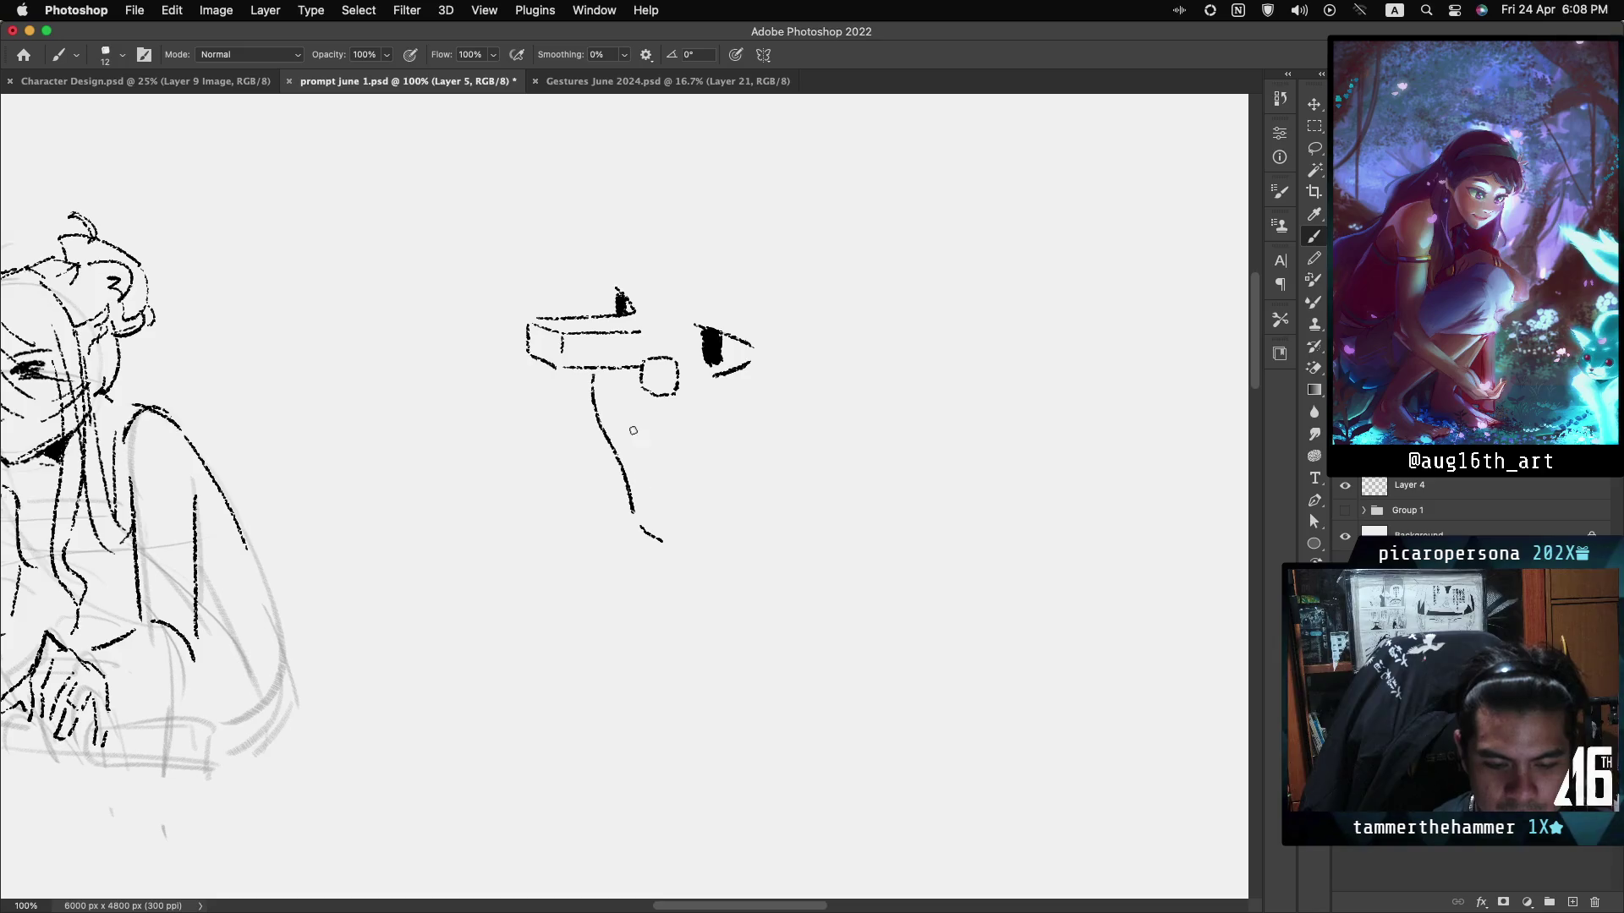
key(ctrl+z)
mouse_move(615, 418)
mouse_down()
mouse_move(741, 437)
mouse_move(732, 451)
mouse_up()
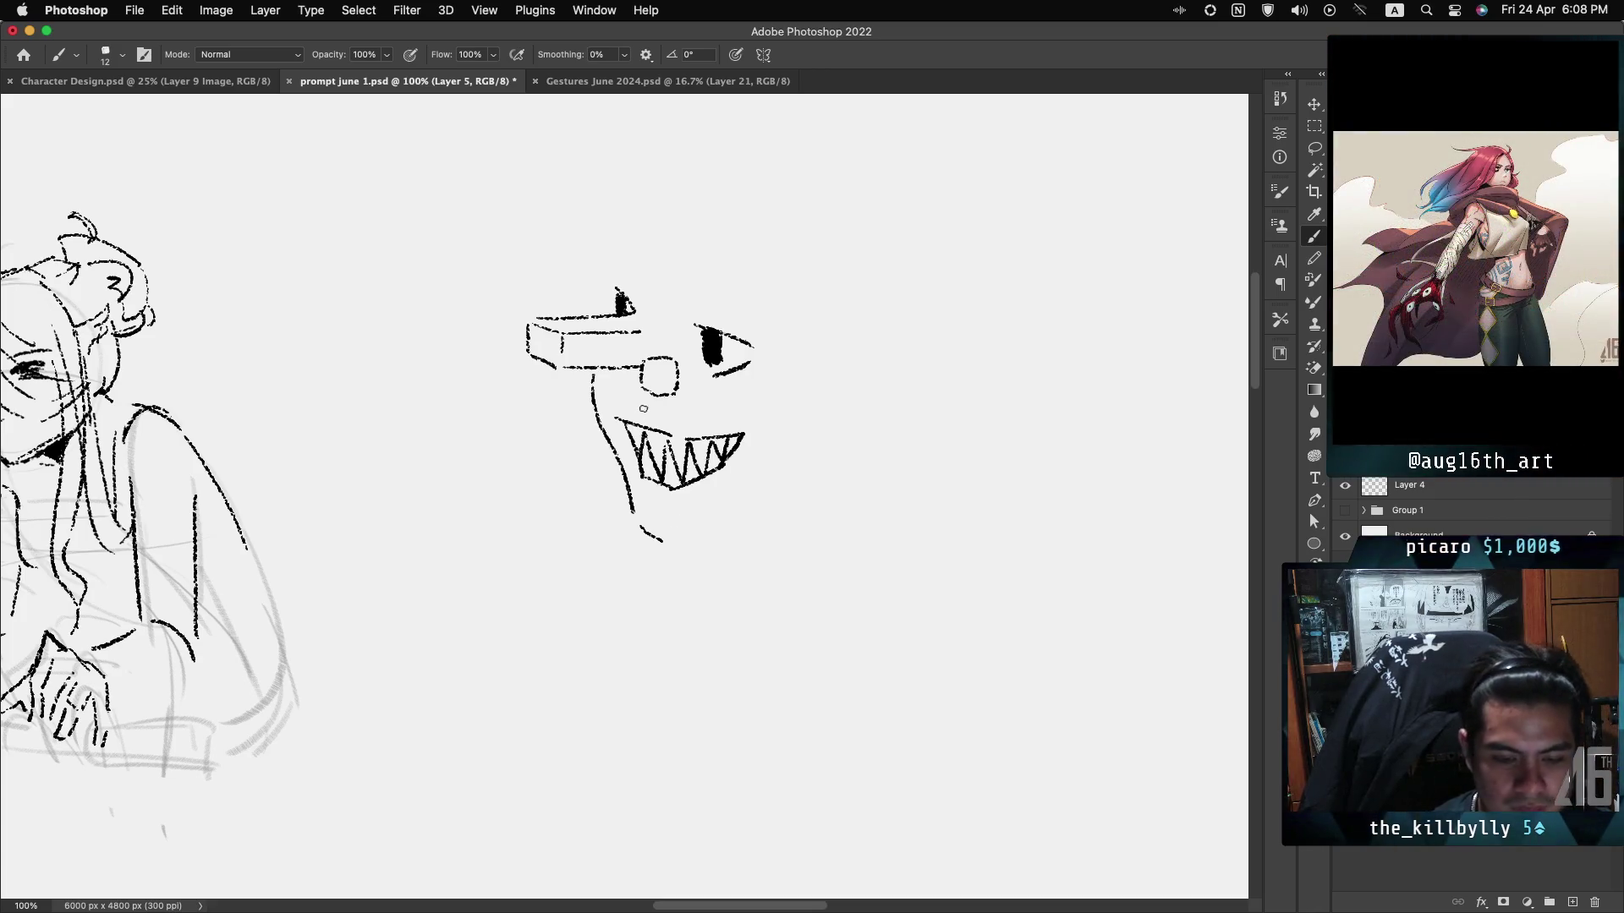
Lasso the toothy mouth, move it up under the snout, and deselect.
key(l)
drag(770, 433, 744, 389)
key(ctrl+t)
drag(714, 455, 713, 440)
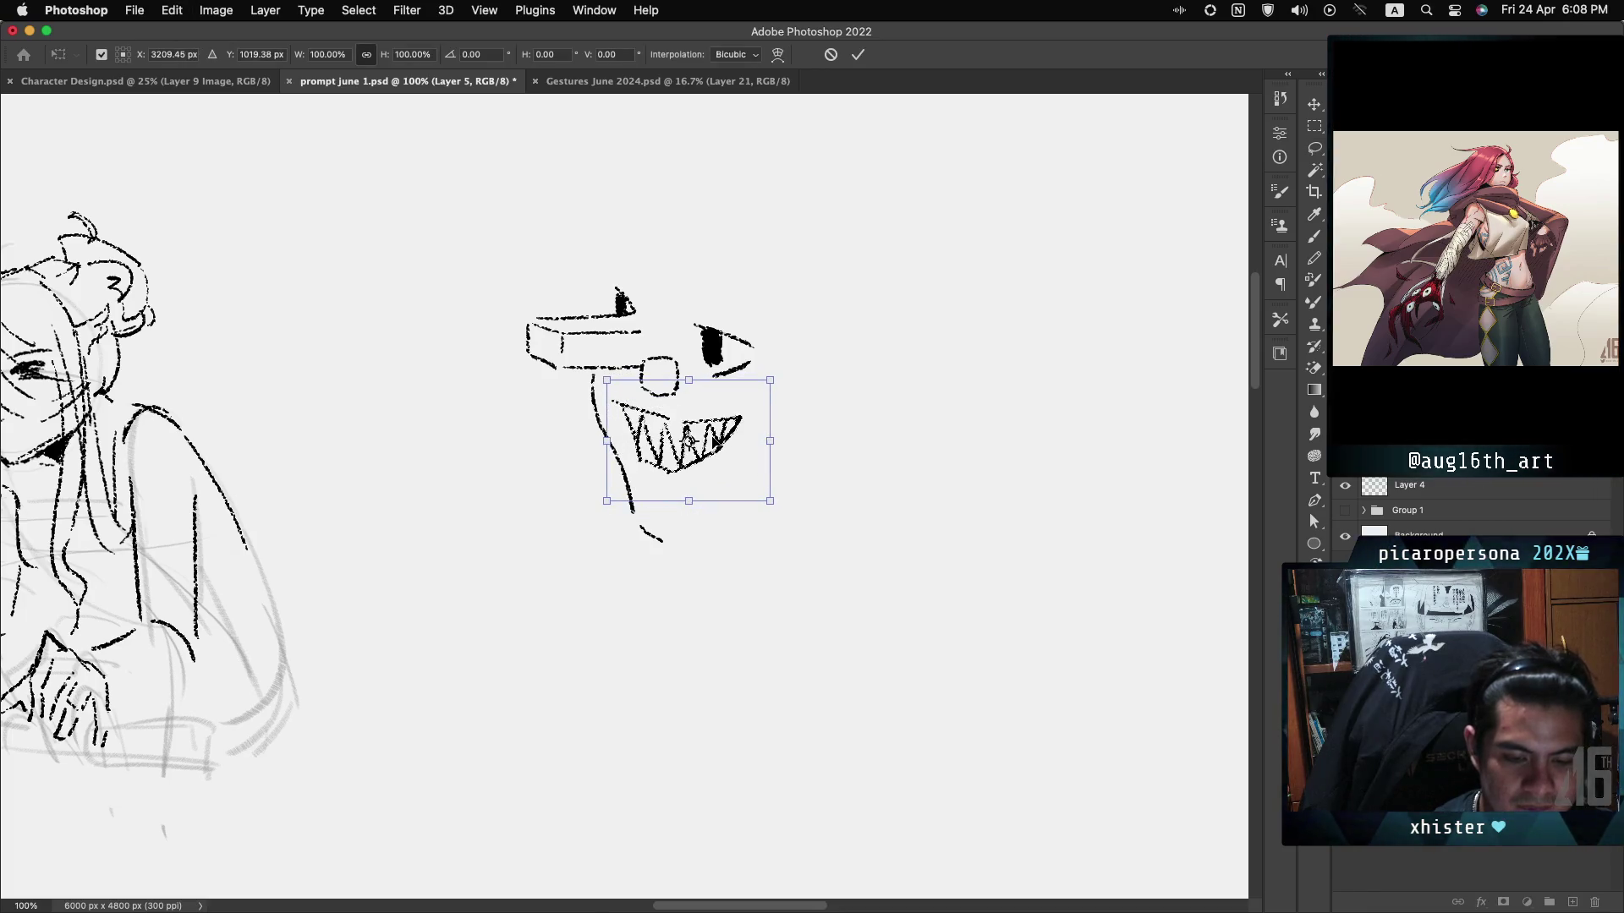
key(Return)
key(ctrl+d)
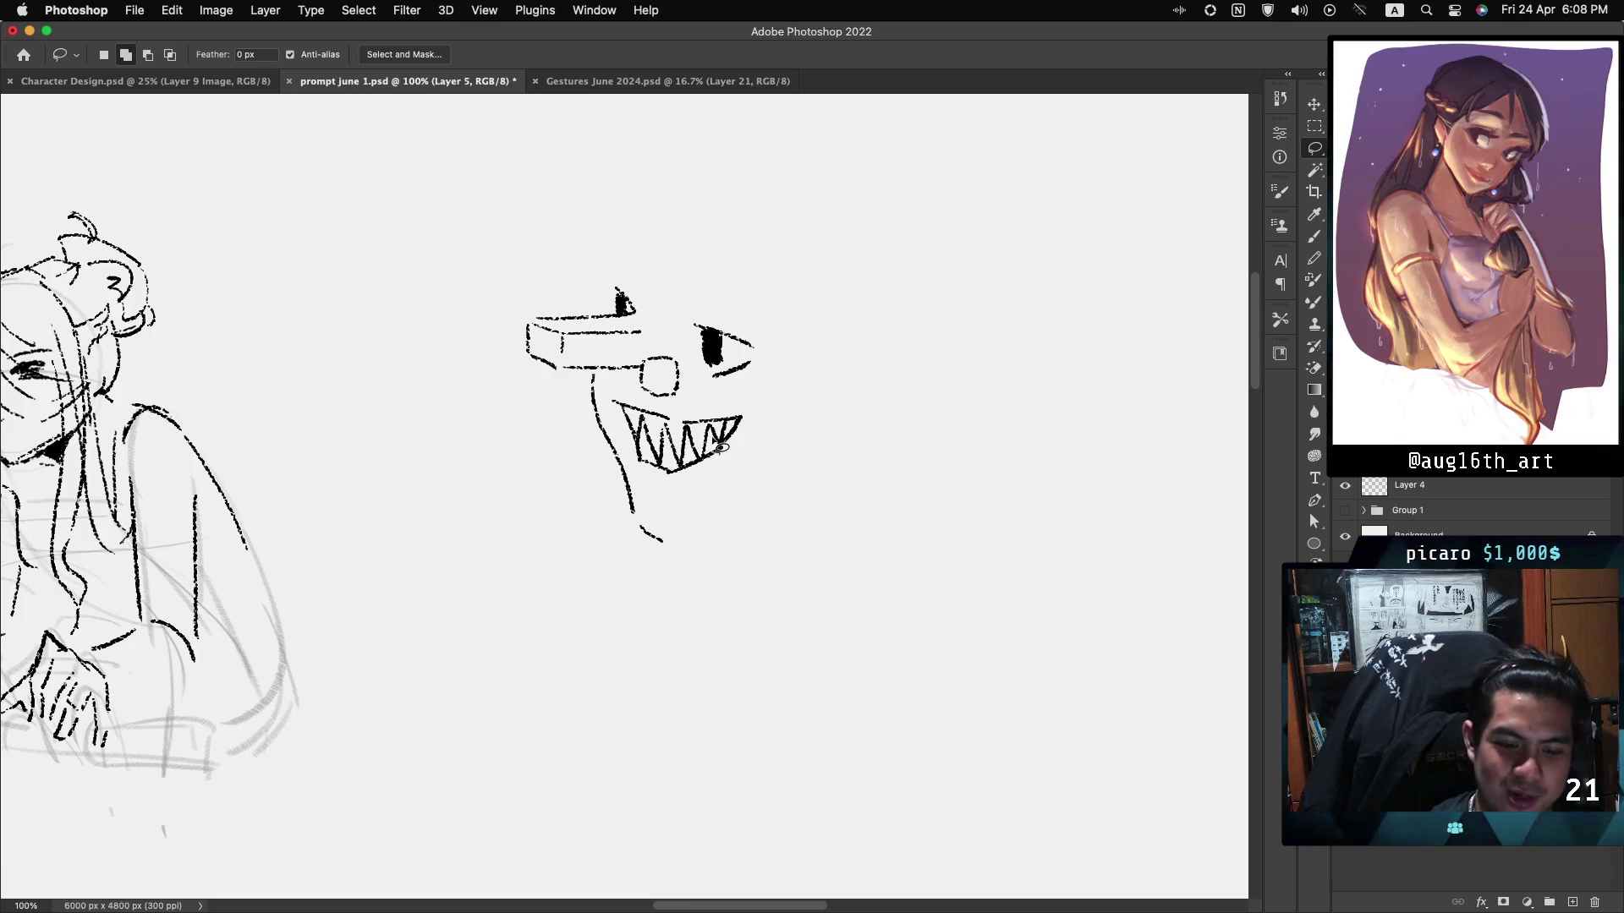
key(b)
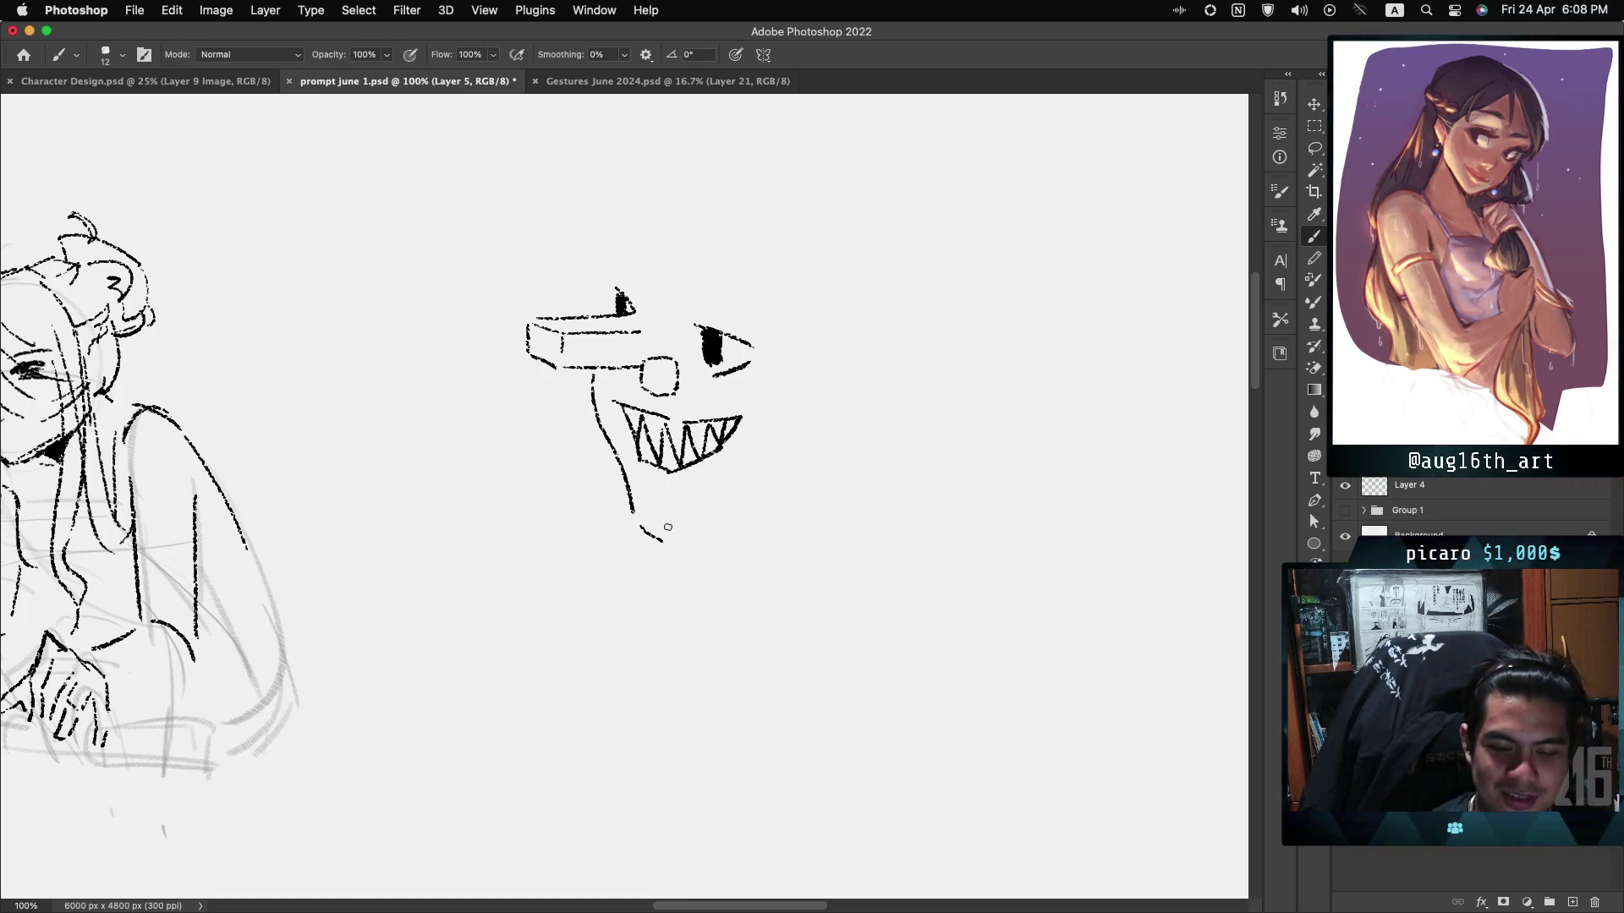
Redraw the lower jaw as one long continuous line.
key(ctrl+z)
drag(664, 540, 770, 483)
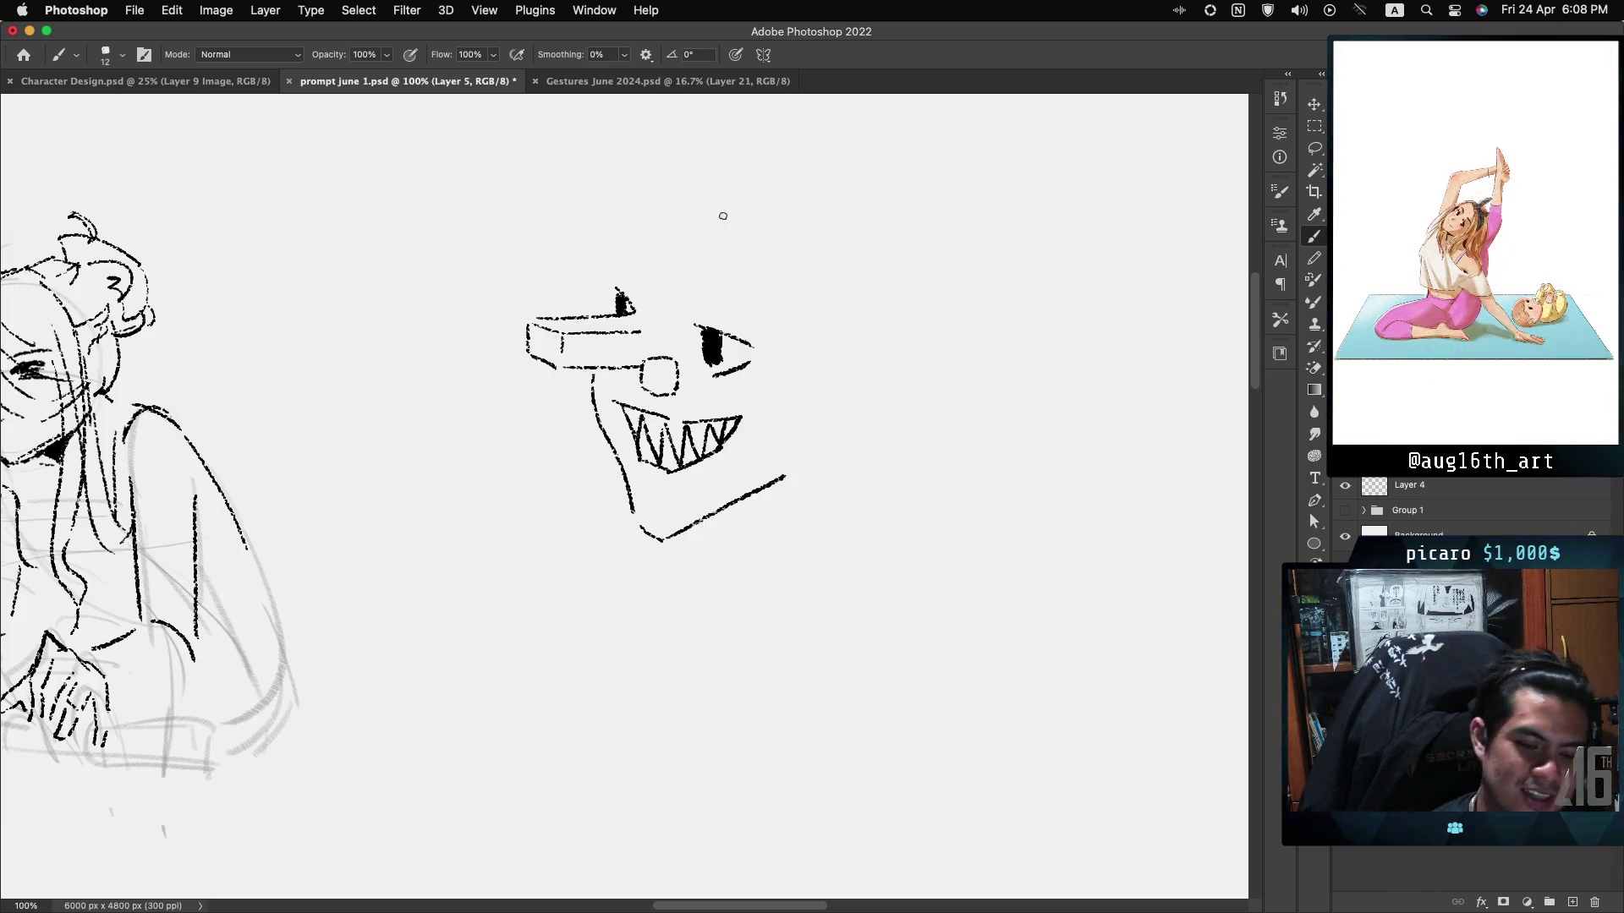
drag(604, 283, 605, 315)
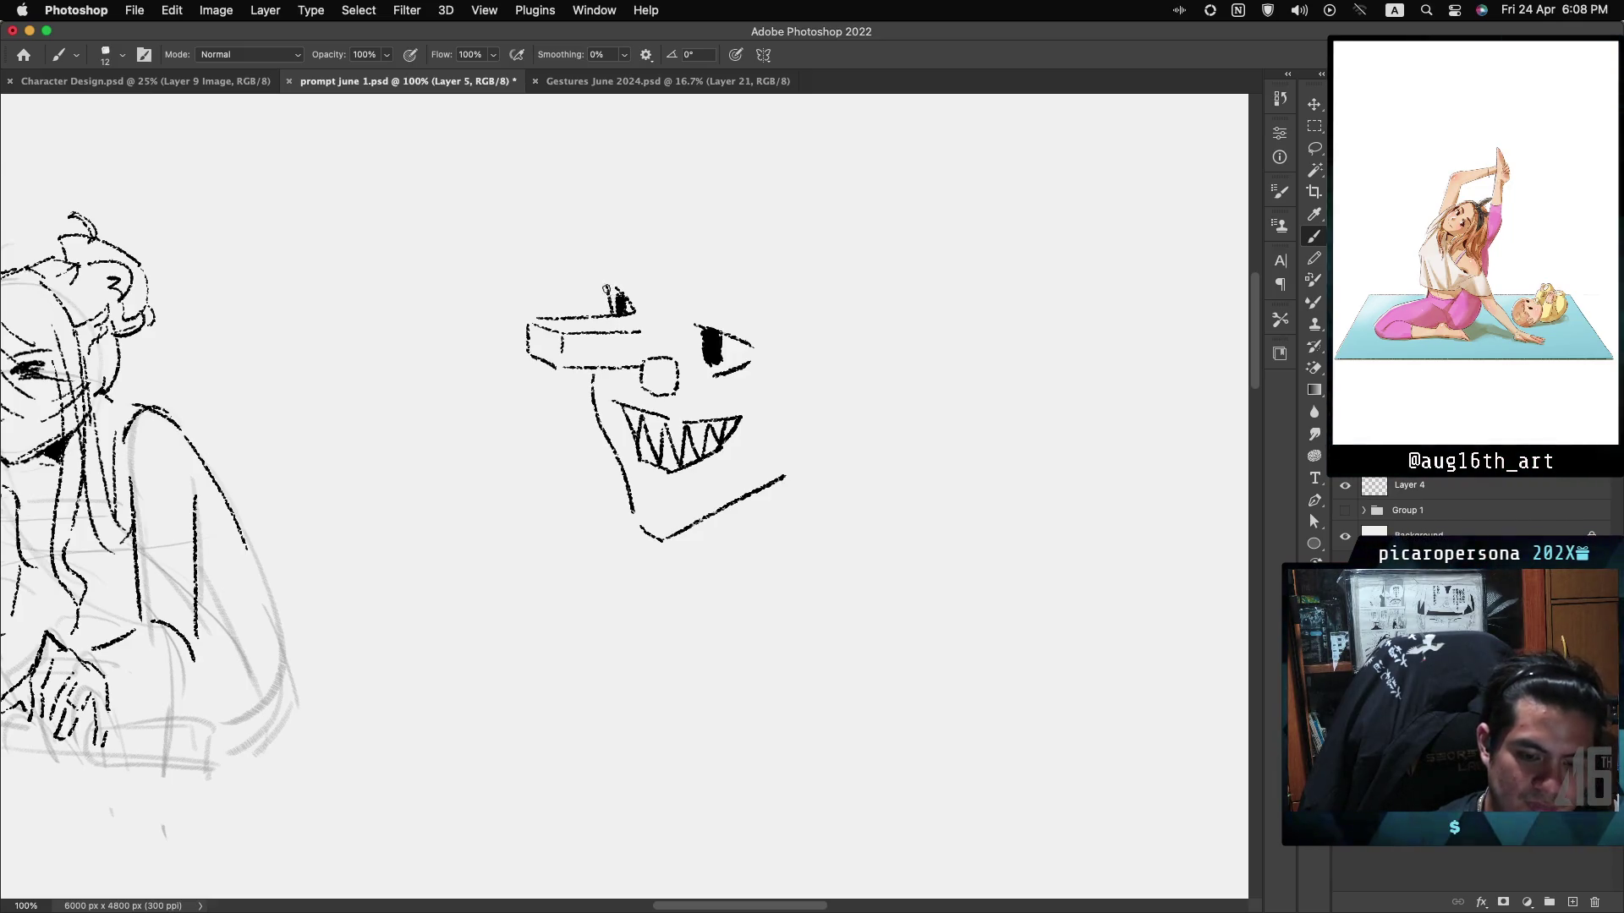
key(ctrl+z)
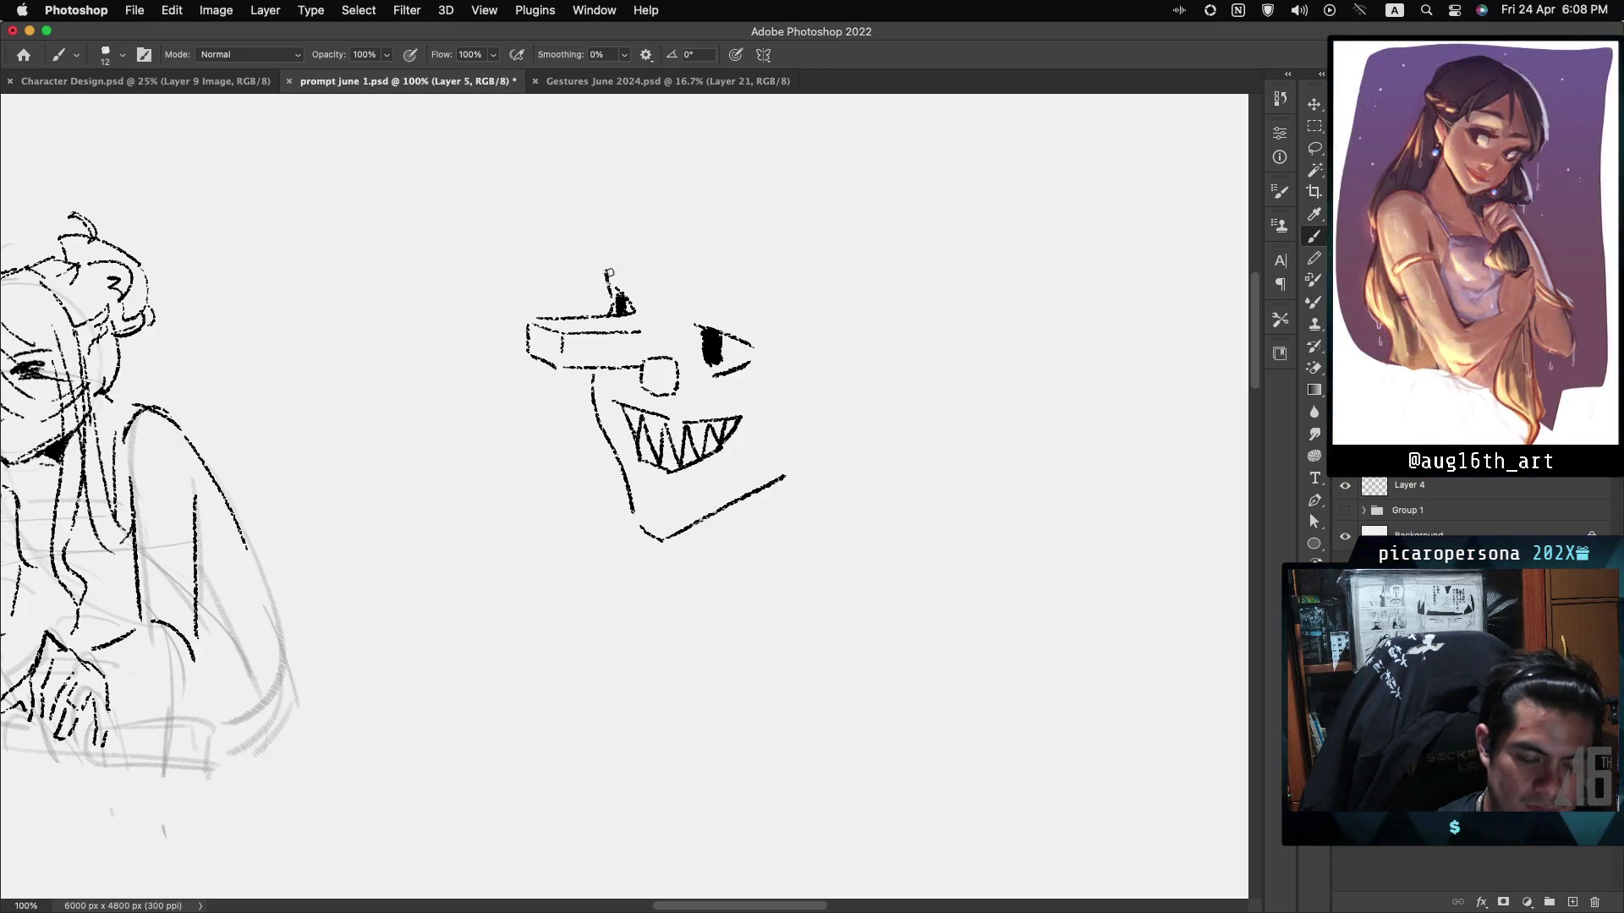
Draw the curved top of the head and a heavy brow extending right over the eye.
drag(611, 263, 673, 192)
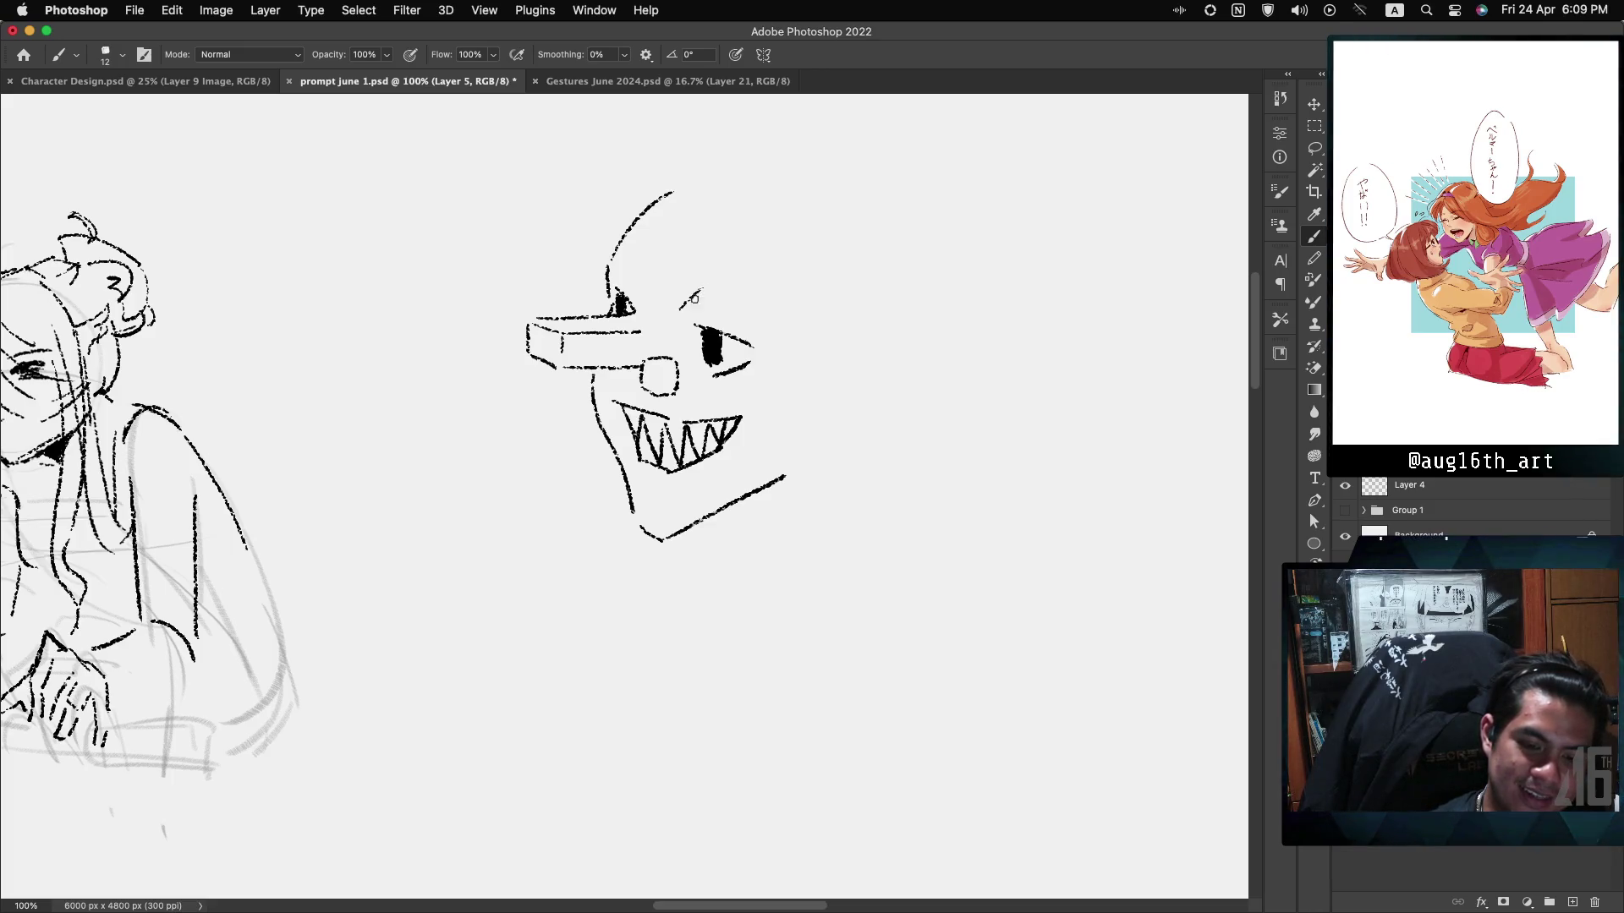
drag(685, 304, 765, 281)
key(cmd+z)
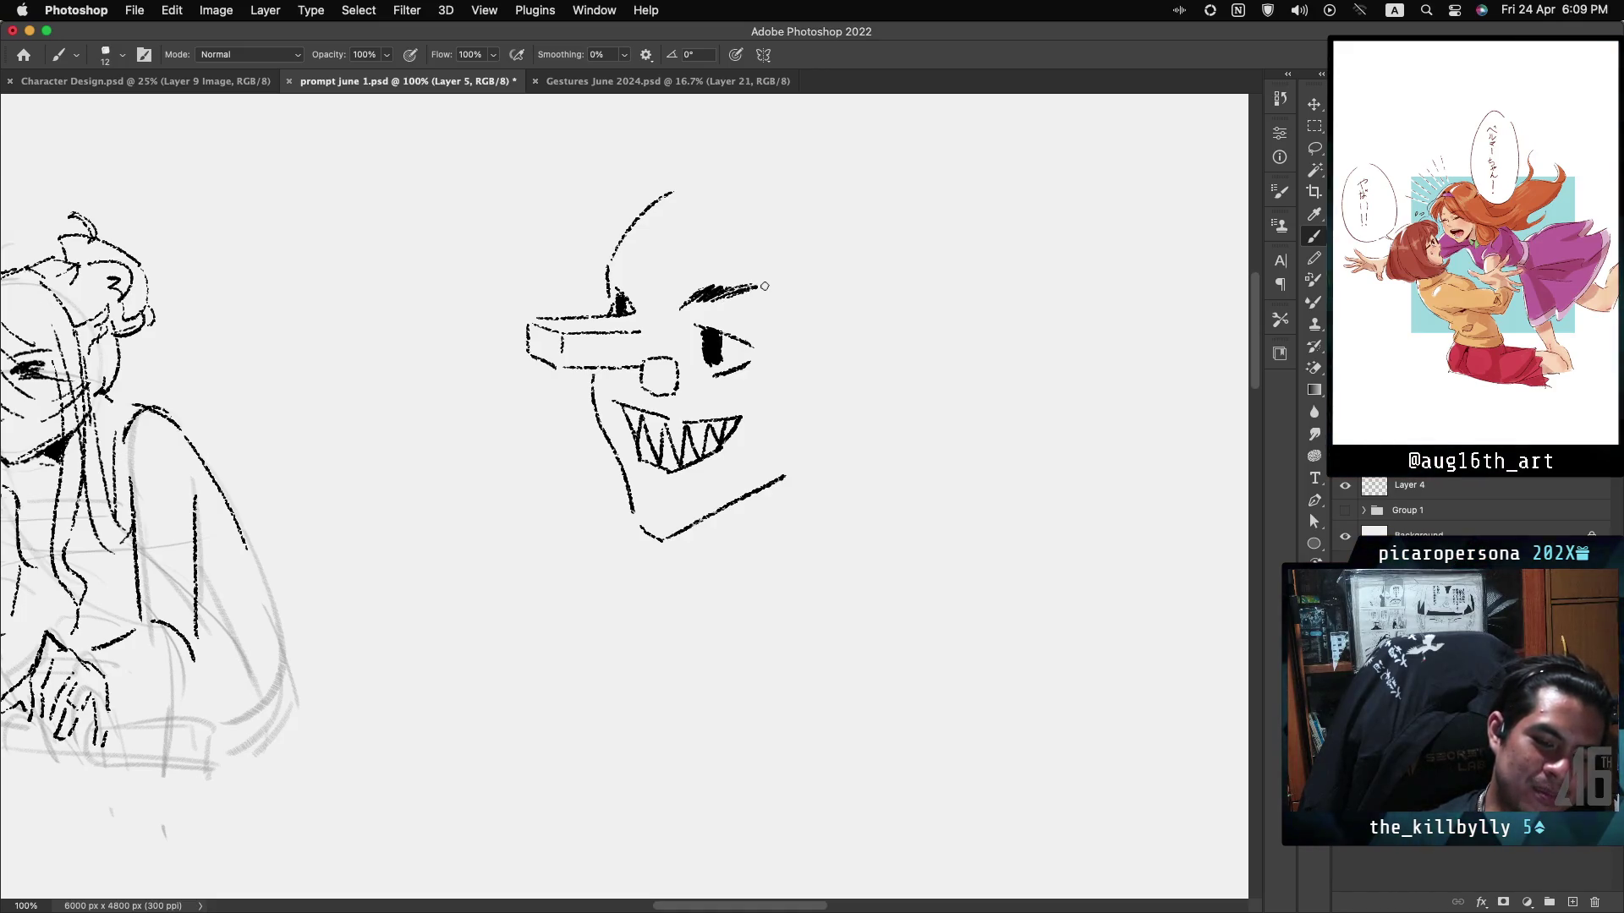
drag(729, 290, 791, 294)
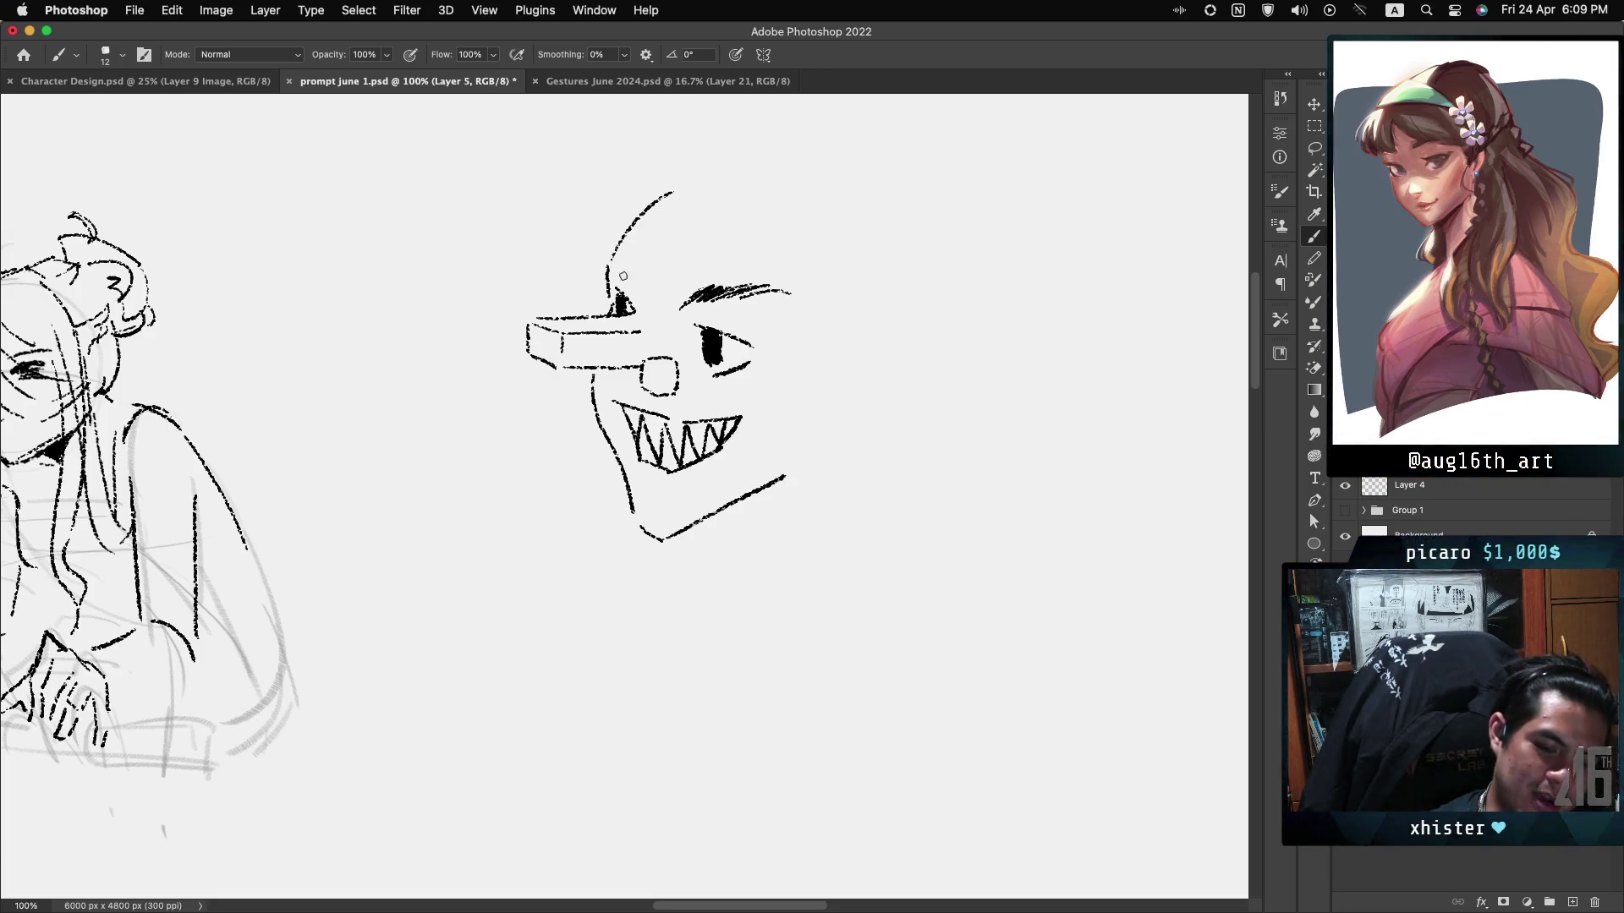
mouse_move(617, 269)
mouse_down()
mouse_move(635, 288)
mouse_move(630, 274)
mouse_up()
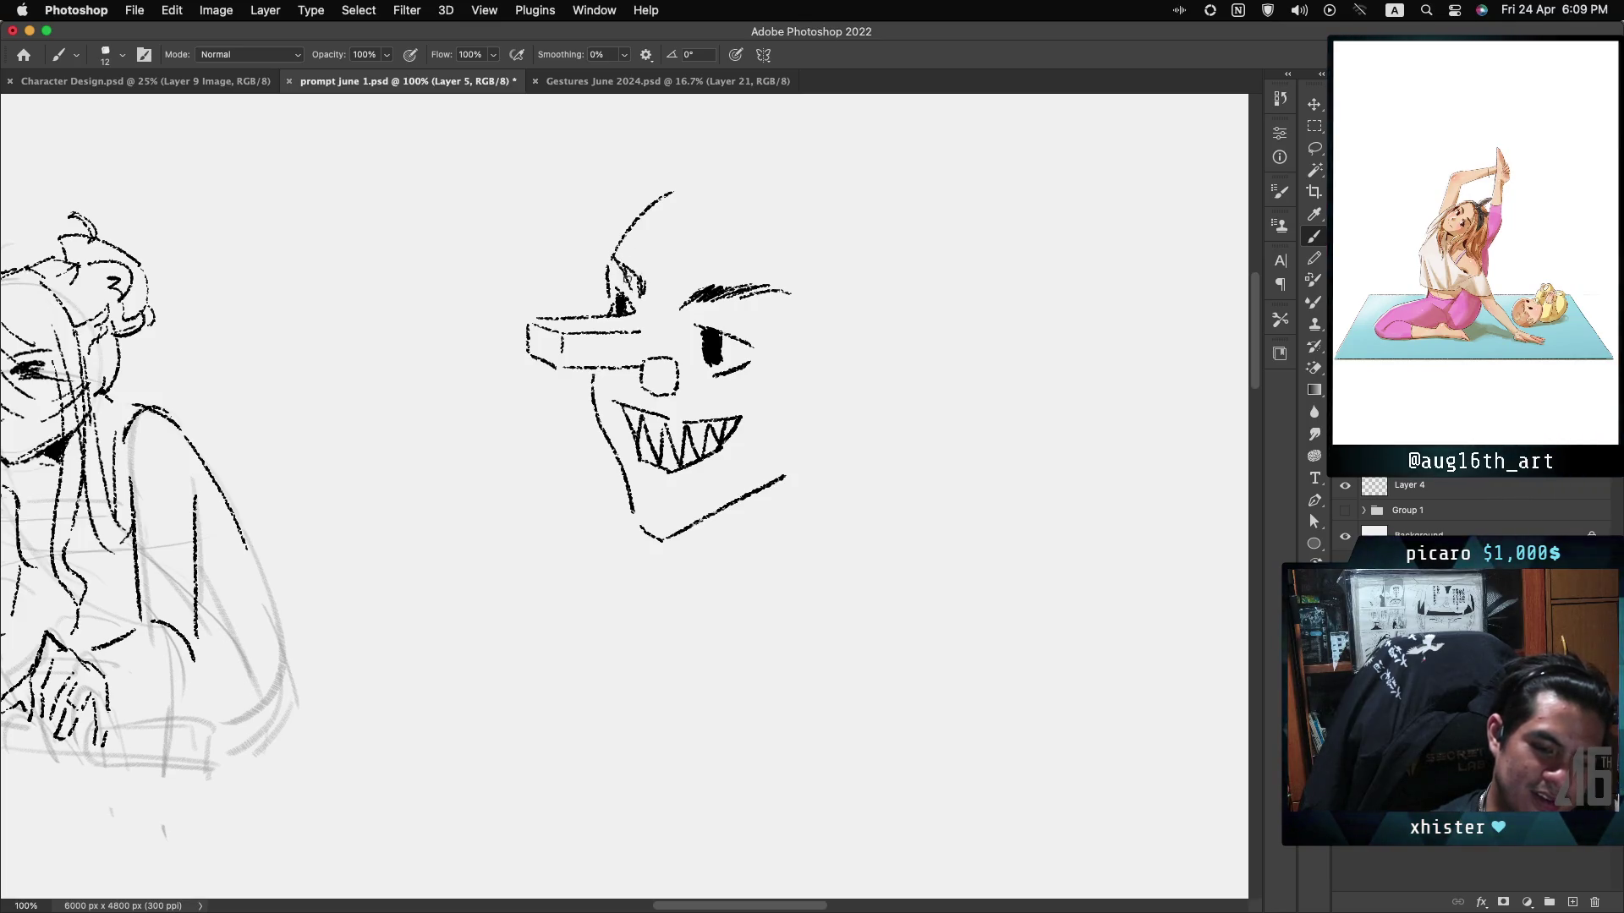
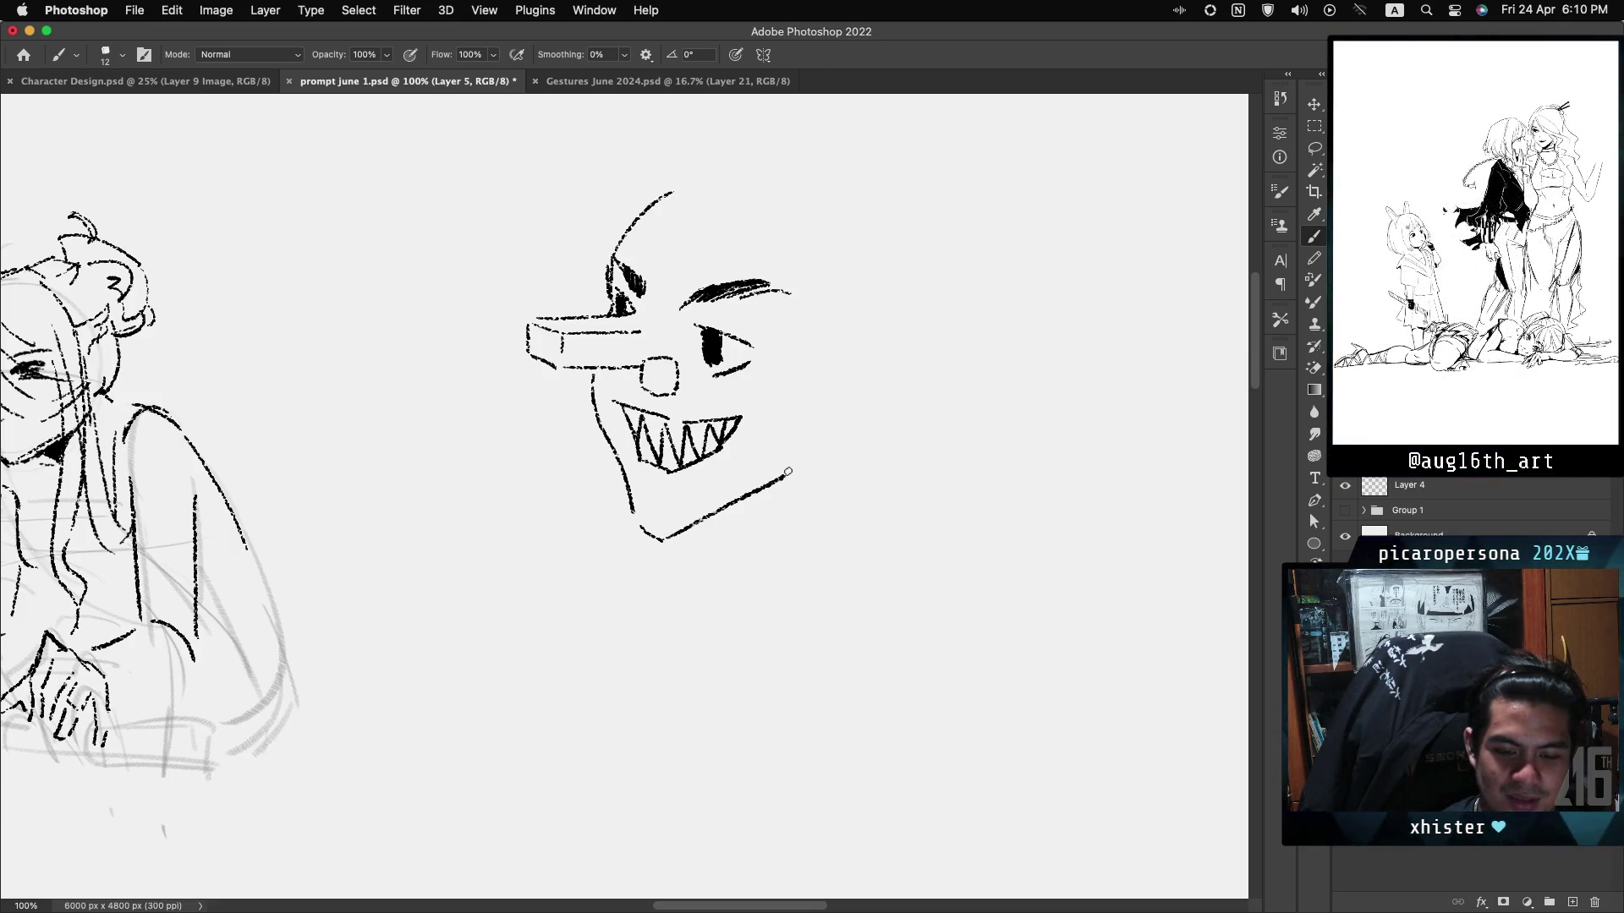
Extend the creature's jaw line up to the right and try curves below the face, undoing them.
drag(793, 467, 820, 439)
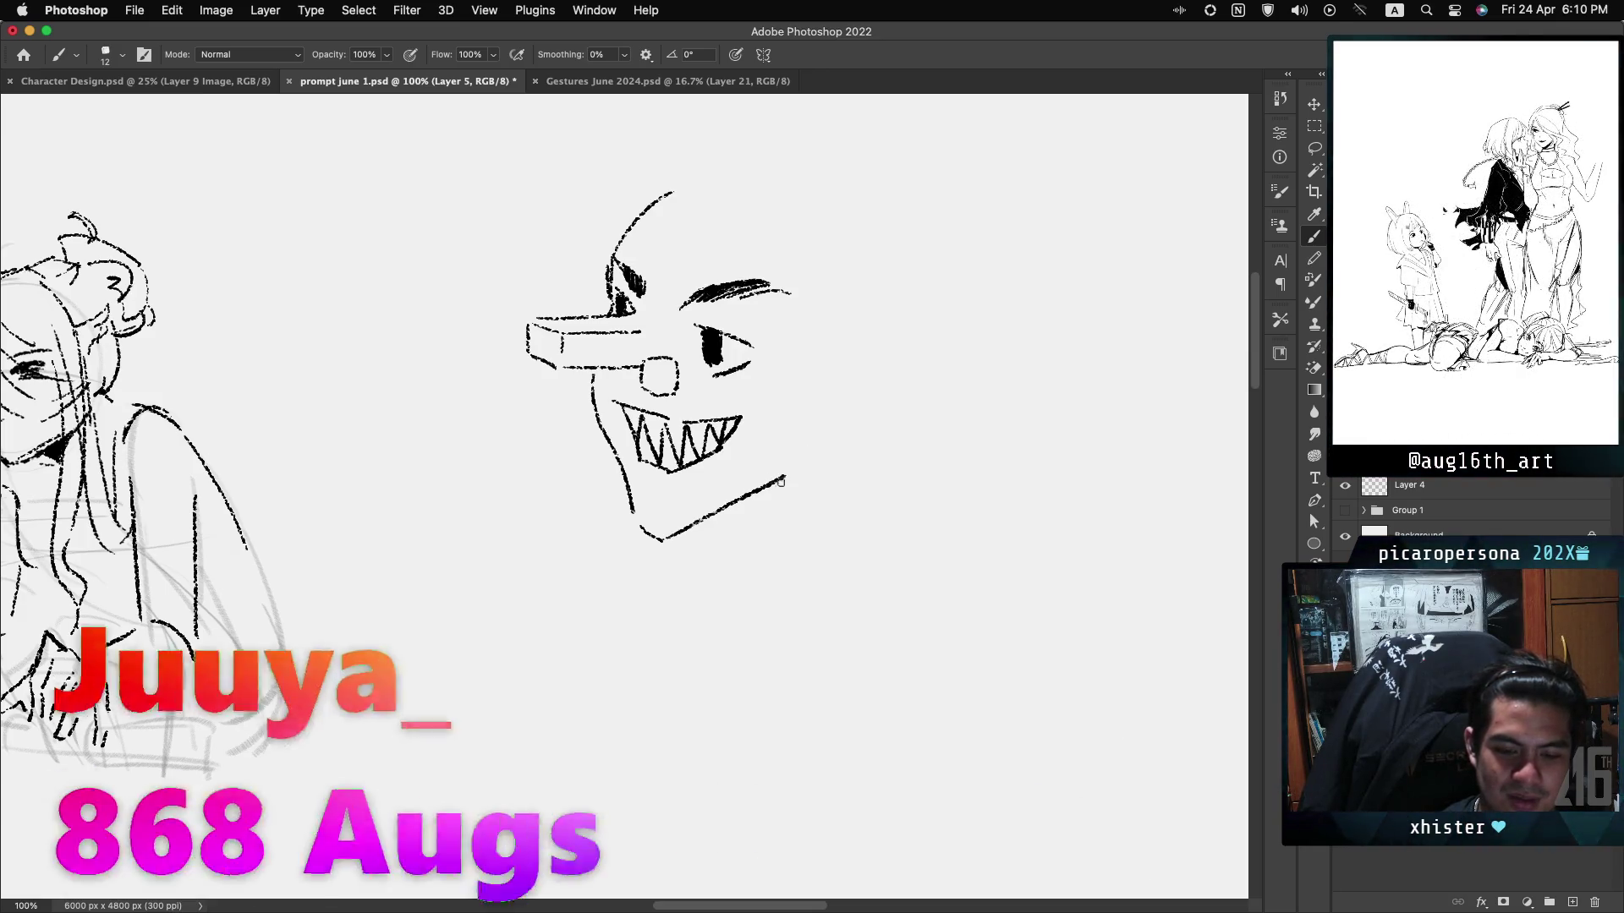
key(ctrl+z)
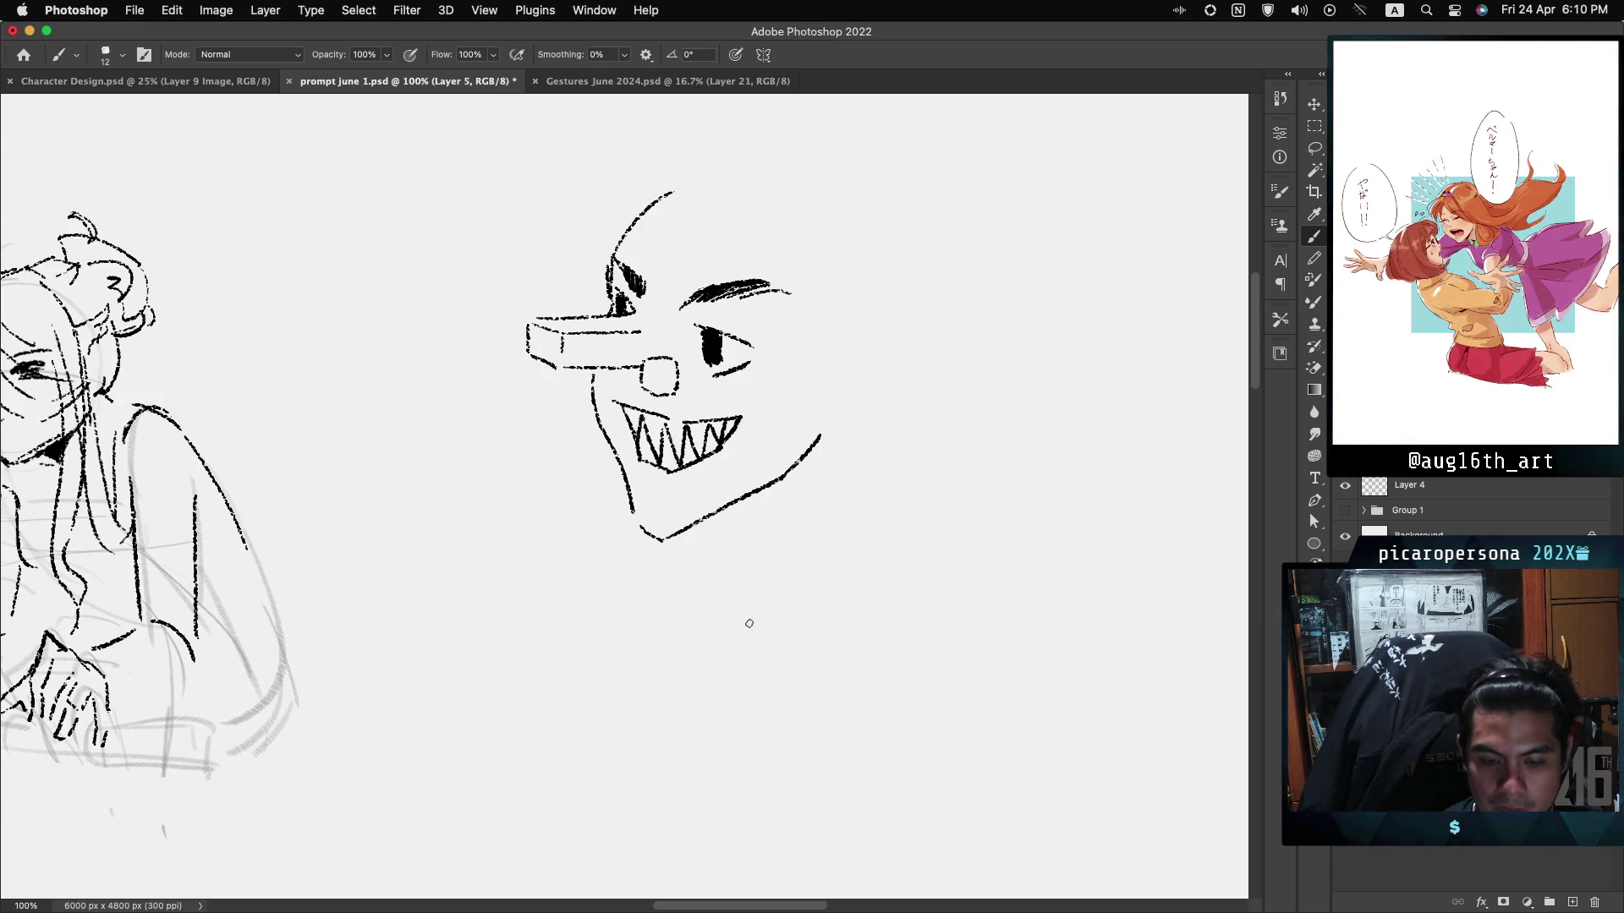
mouse_move(696, 681)
mouse_down()
mouse_move(741, 636)
mouse_move(725, 668)
mouse_up()
key(super+z)
key(super+z)
drag(519, 770, 730, 634)
key(super+z)
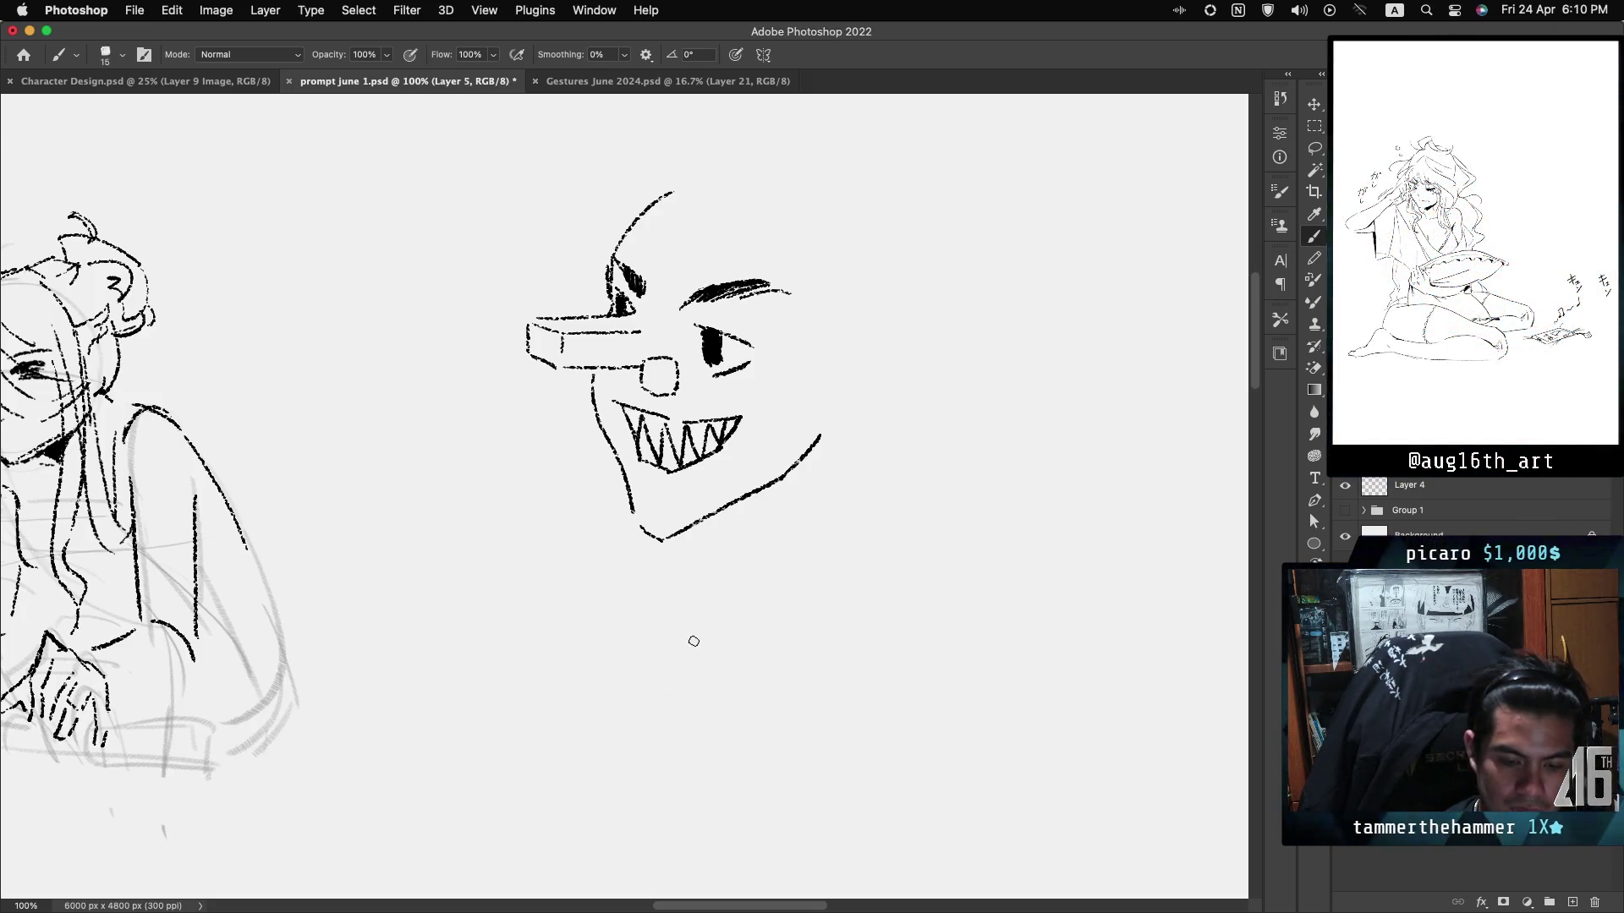
With a finer brush, draw a thin arc below the creature's face.
key(bracketleft)
key(bracketleft)
key(bracketleft)
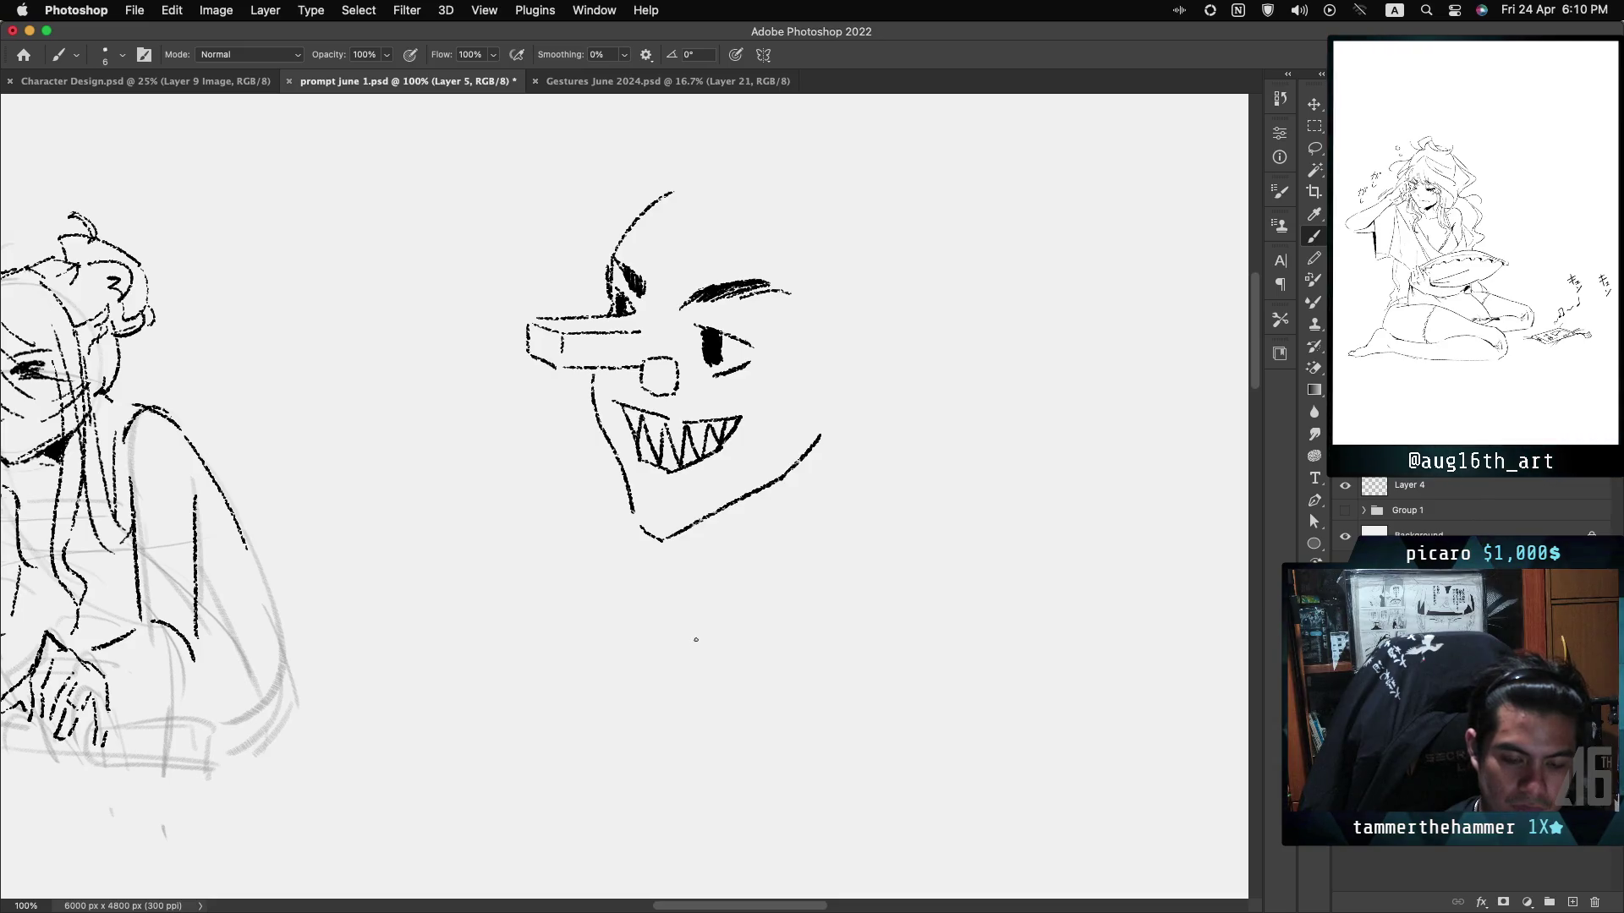
drag(569, 709, 732, 623)
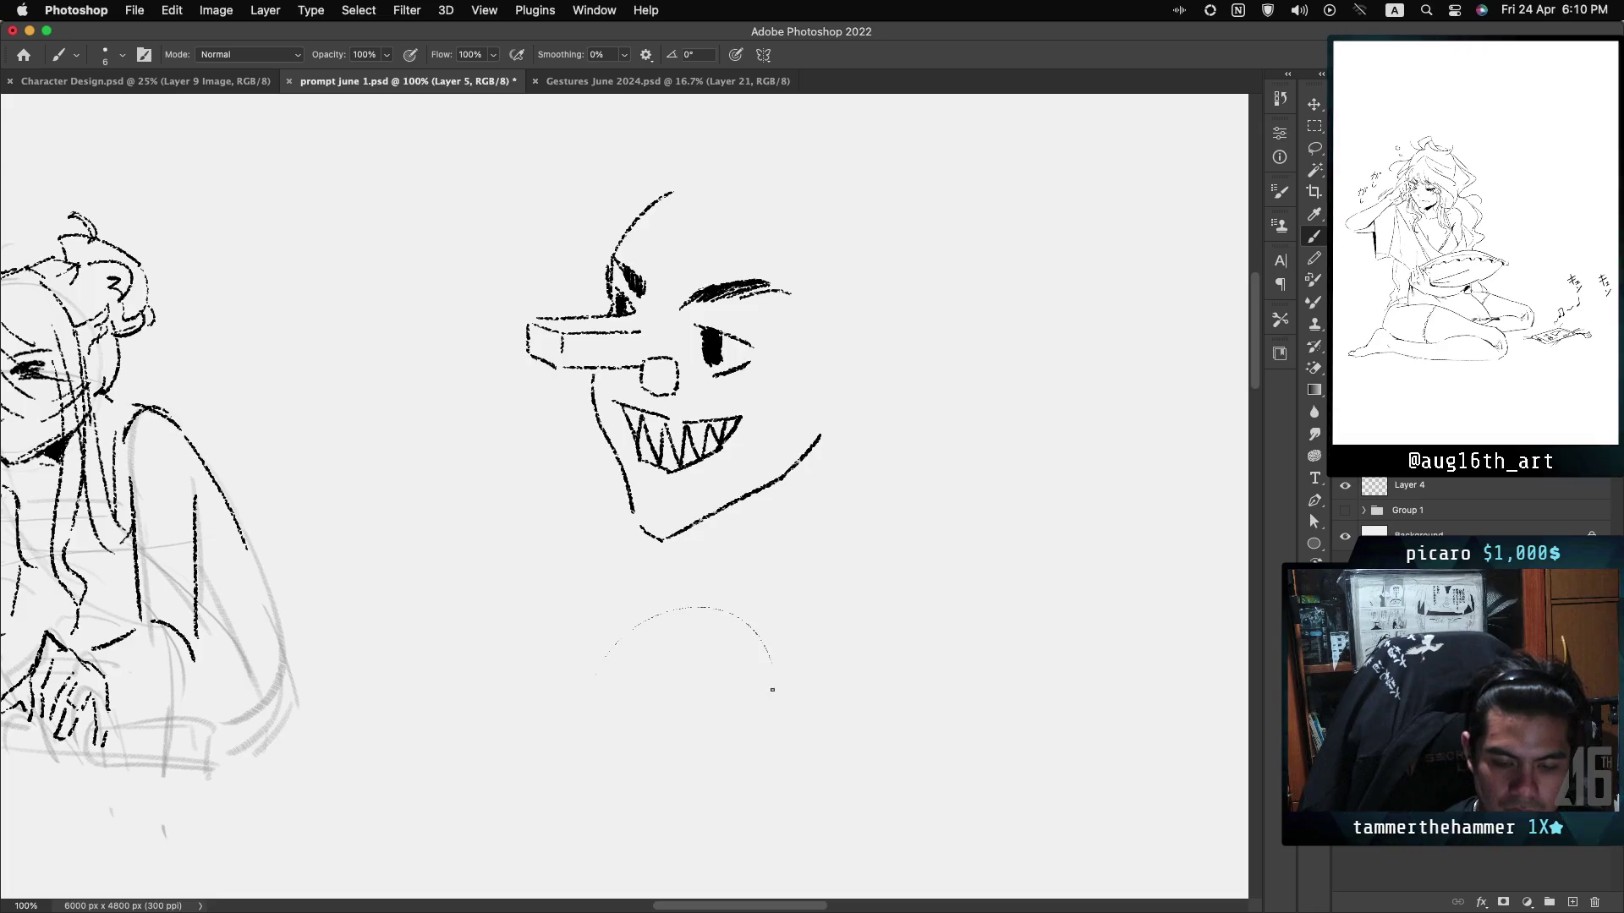
drag(598, 677, 772, 624)
key(super+z)
drag(598, 676, 773, 624)
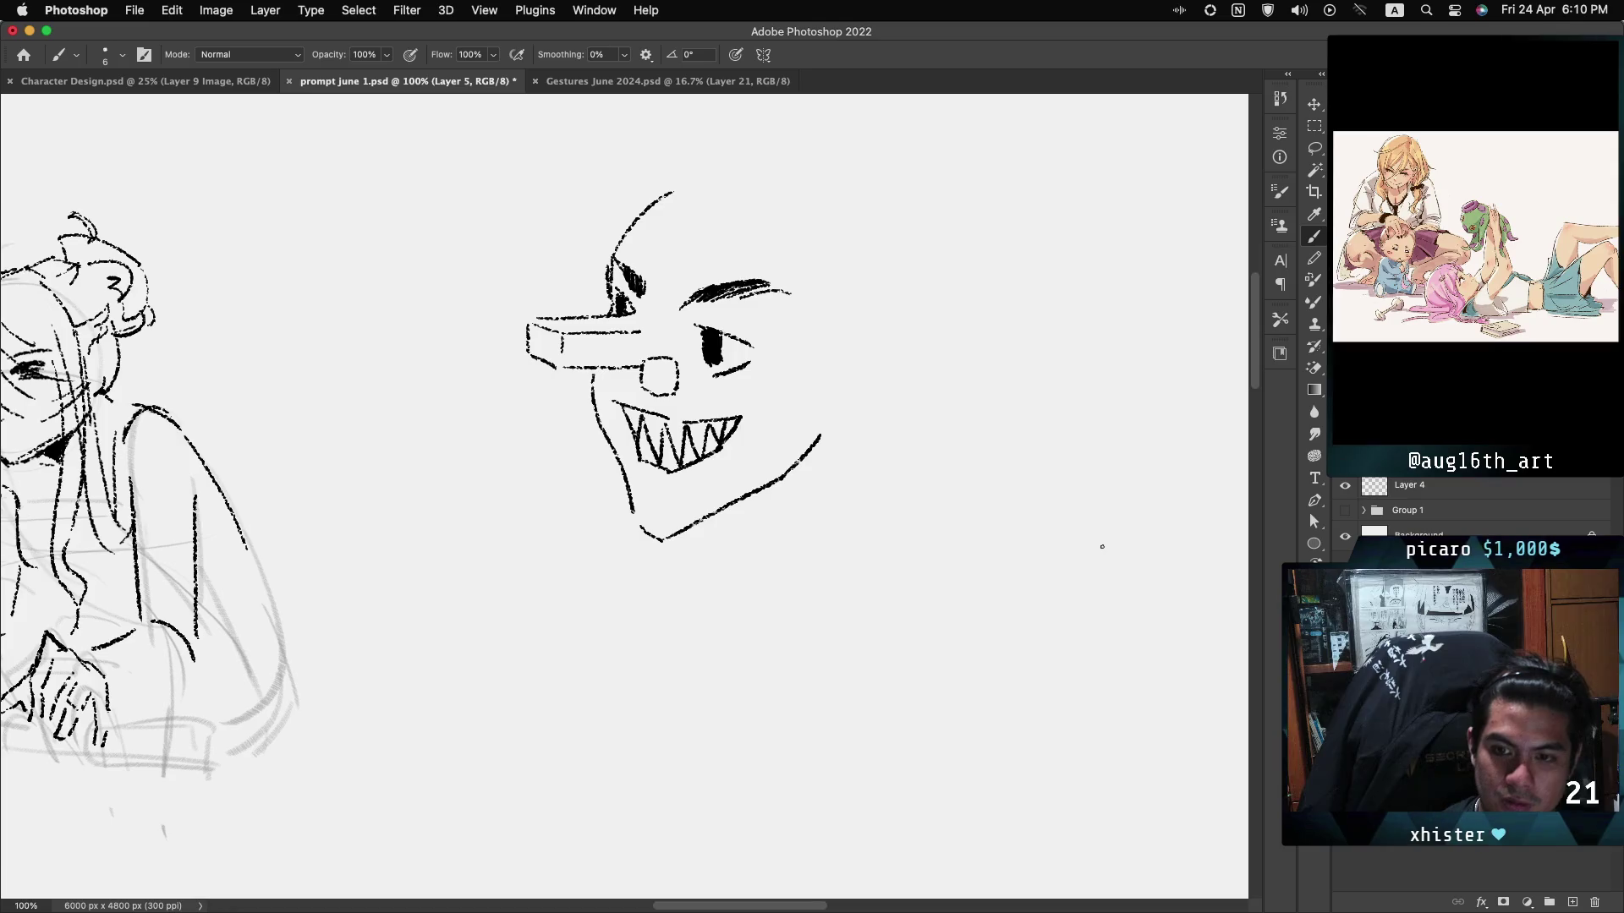
scroll(624, 496, down, 10)
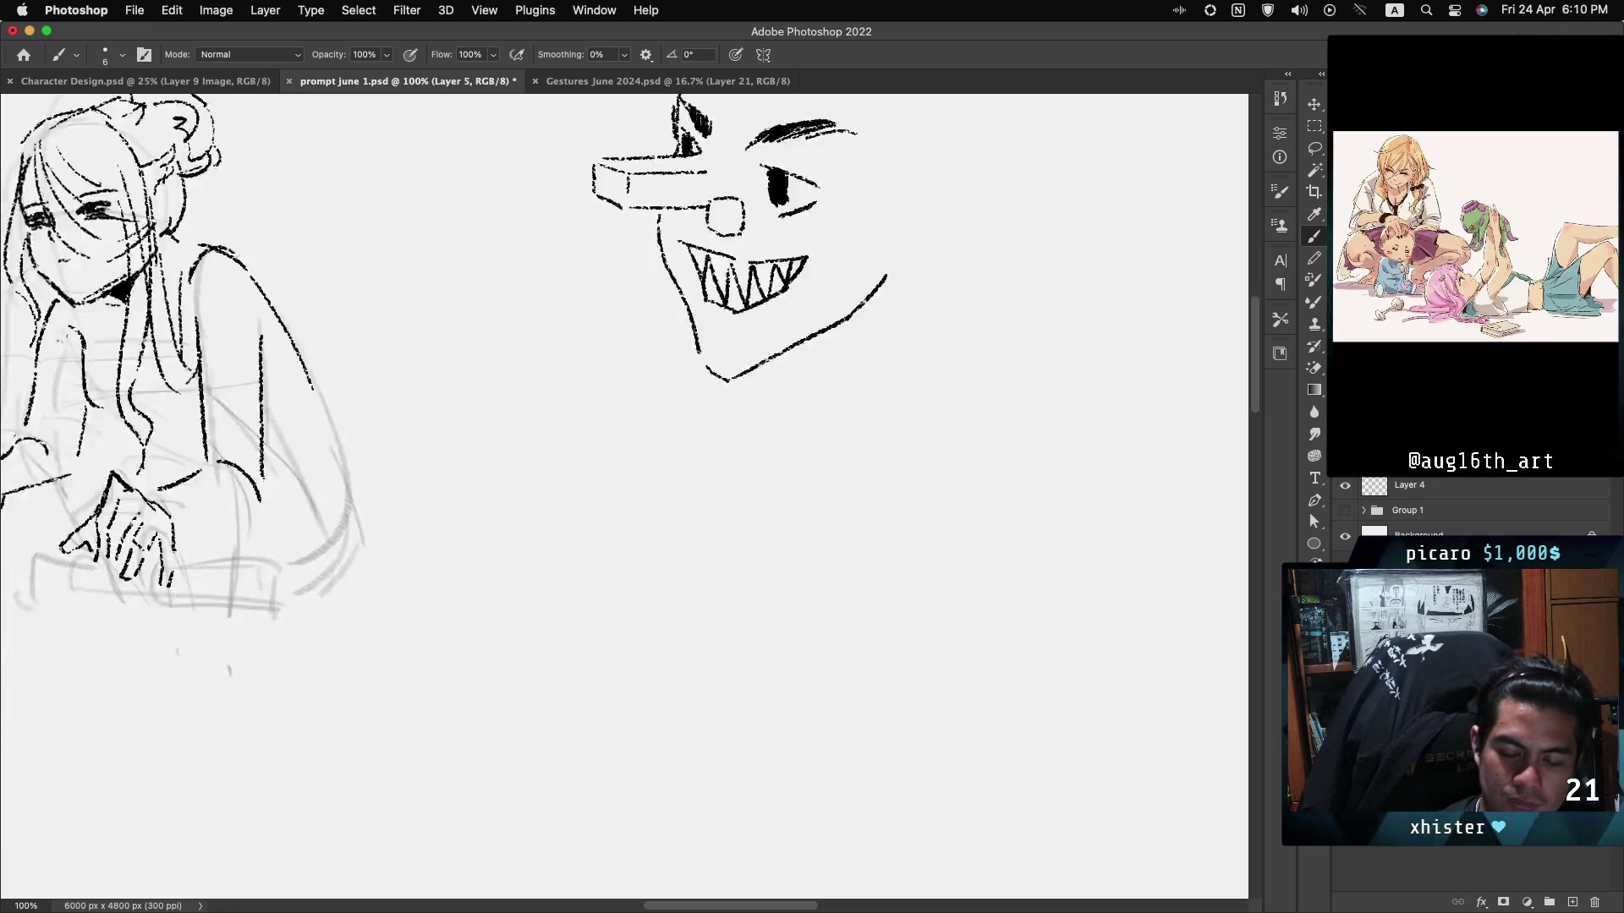
Pan the canvas to the blank area beneath the girl sketch's hands.
scroll(624, 496, up, 15)
scroll(624, 496, left, 10)
scroll(624, 496, left, 2)
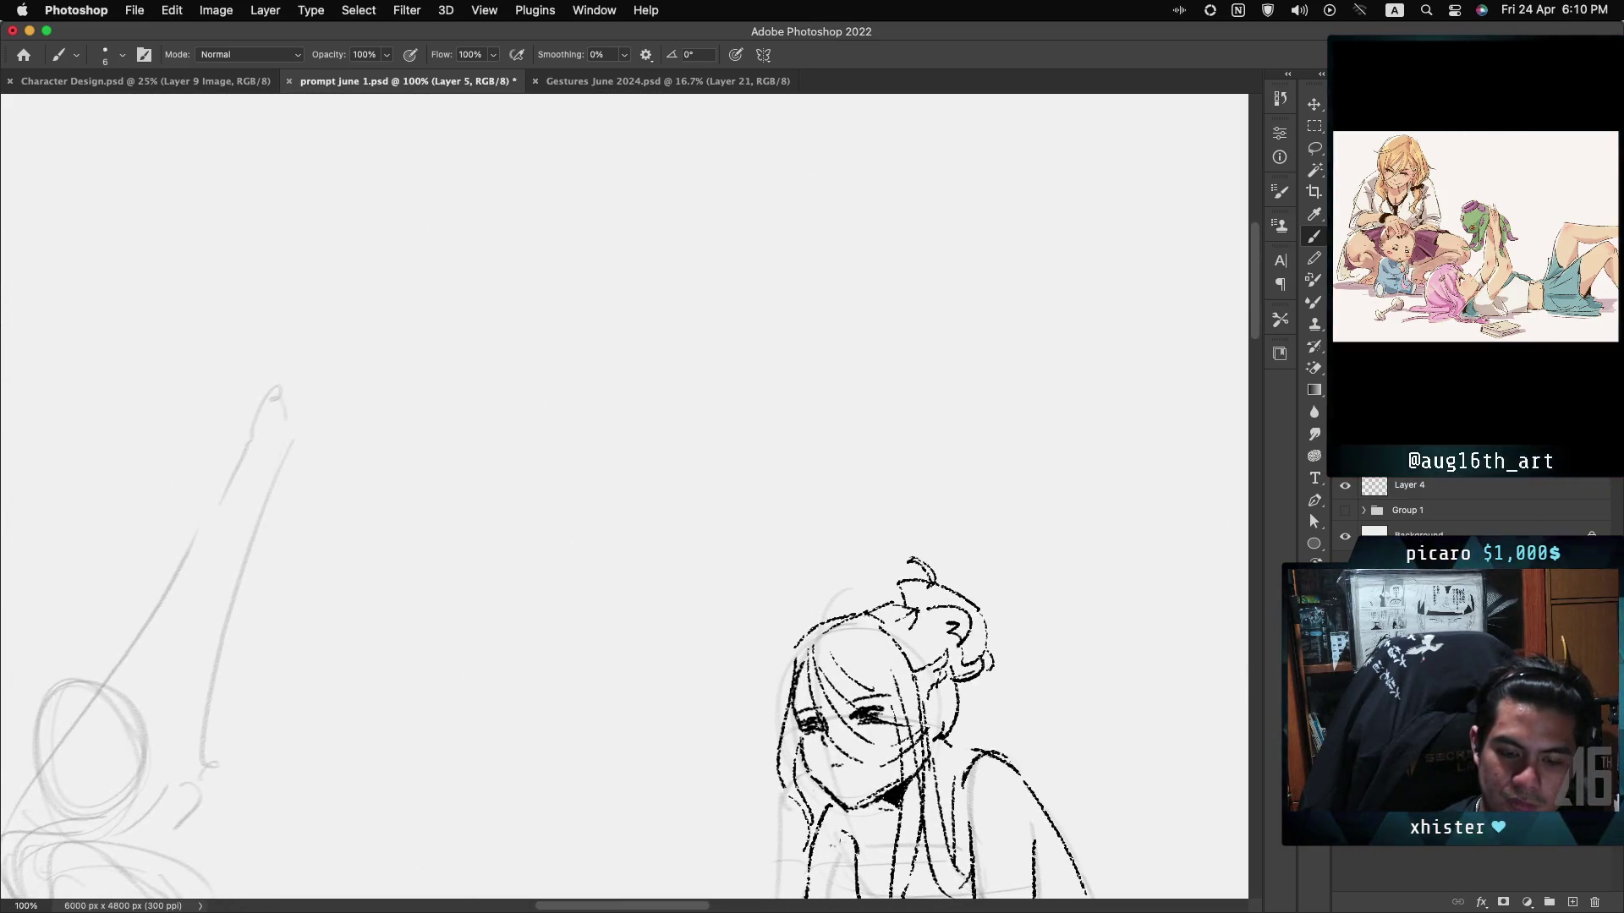
scroll(624, 496, right, 10)
scroll(624, 497, down, 5)
scroll(625, 497, left, 3)
scroll(624, 496, up, 3)
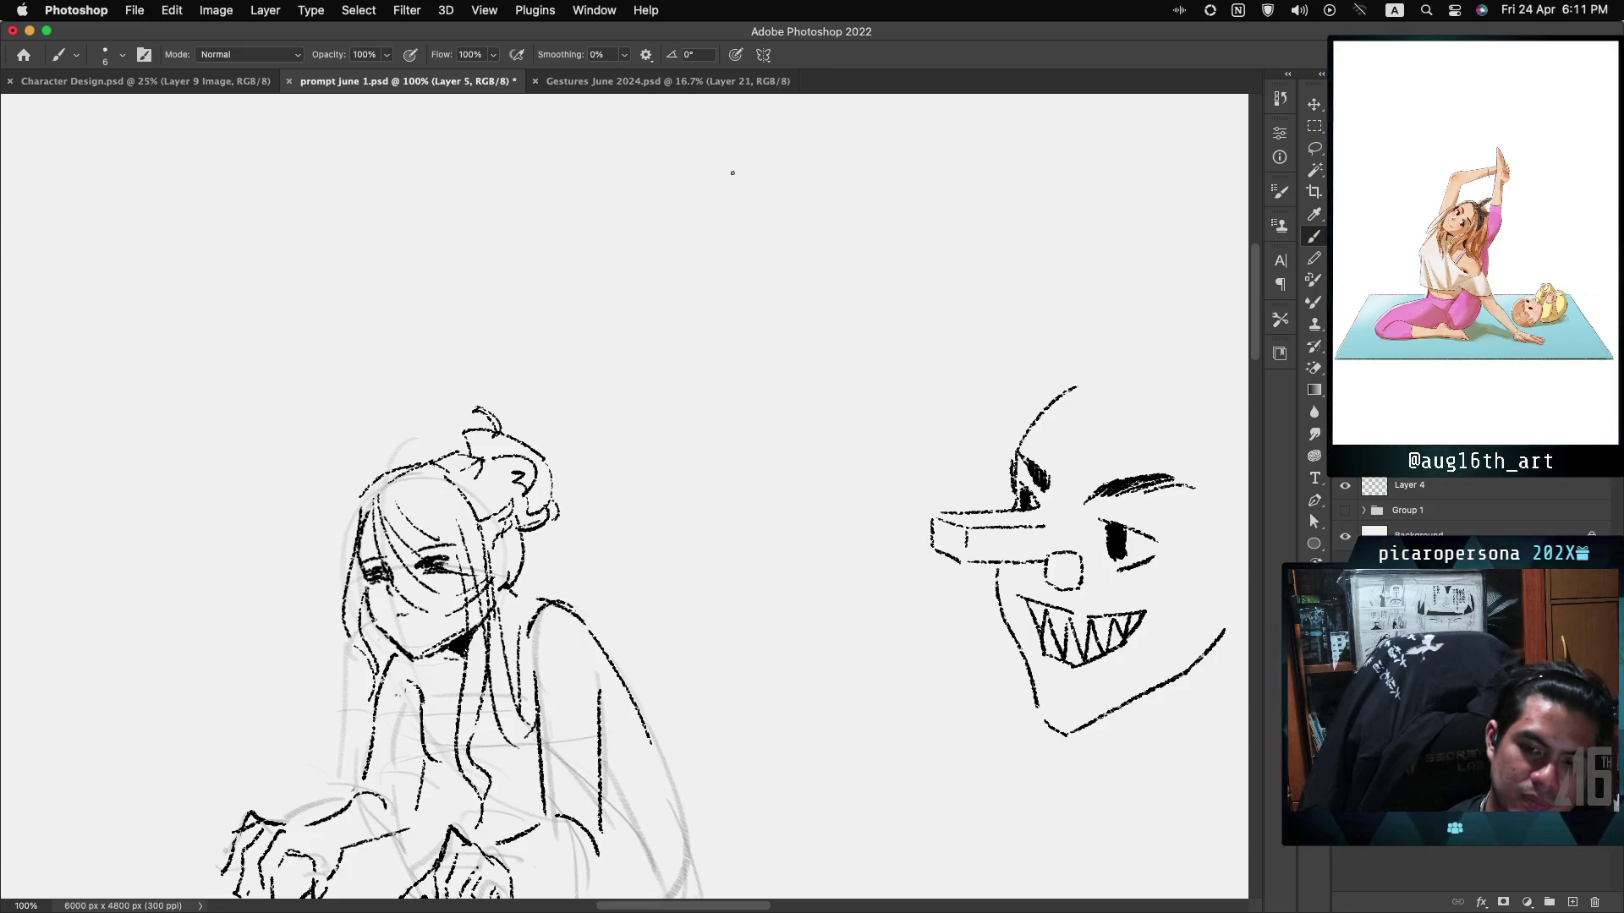
scroll(595, 250, down, 10)
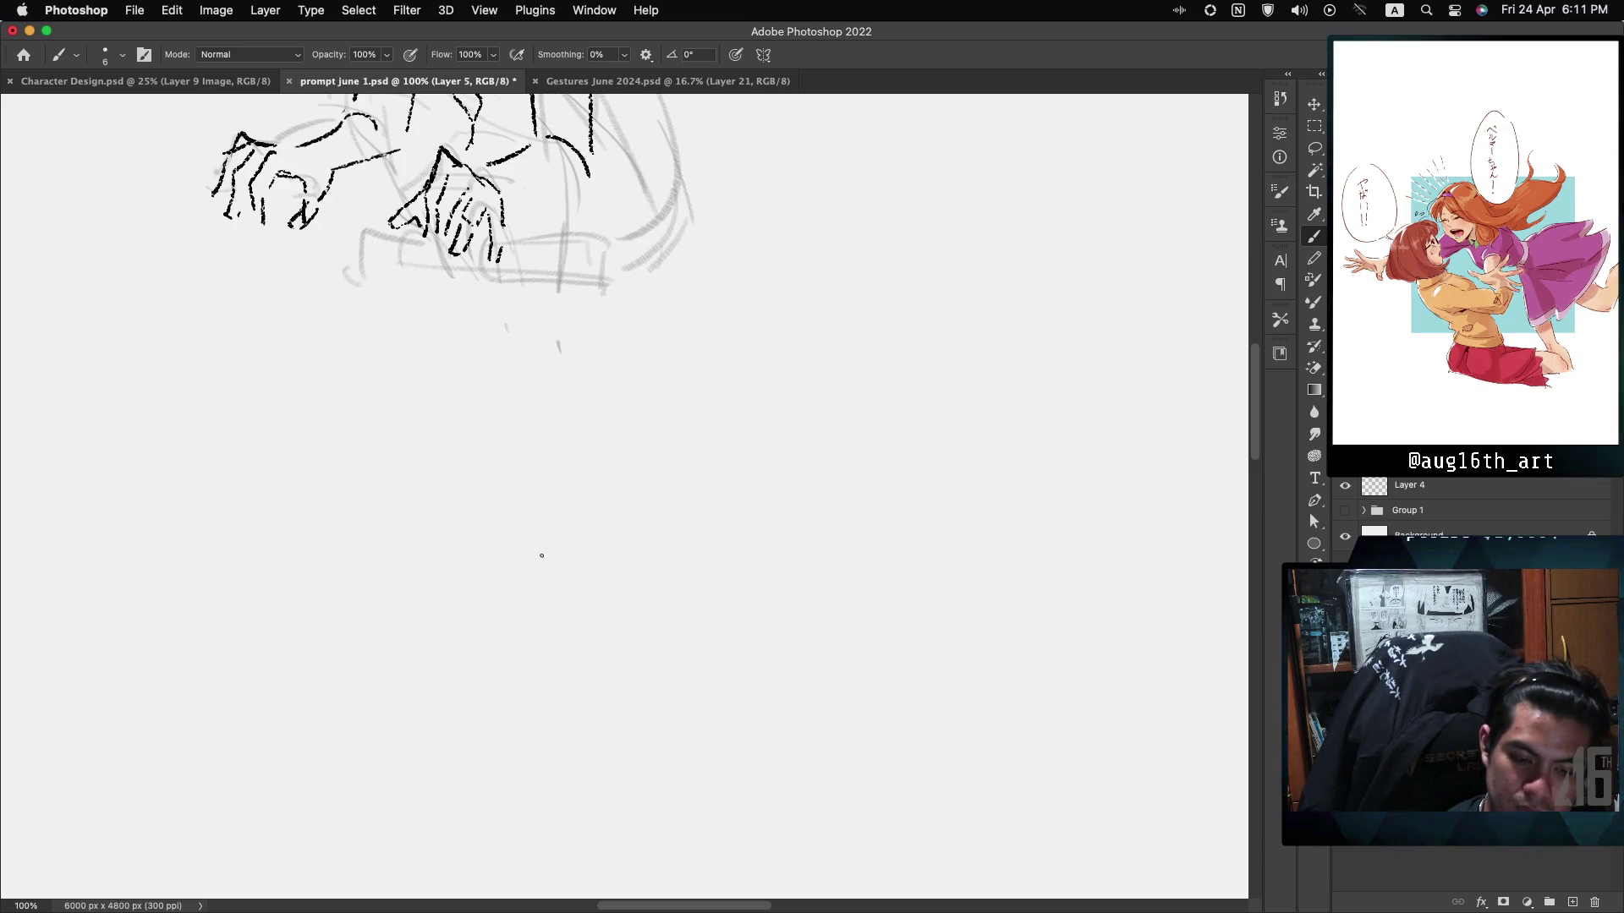
Start a small eye shape in the blank area, undoing stray strokes.
drag(534, 569, 578, 536)
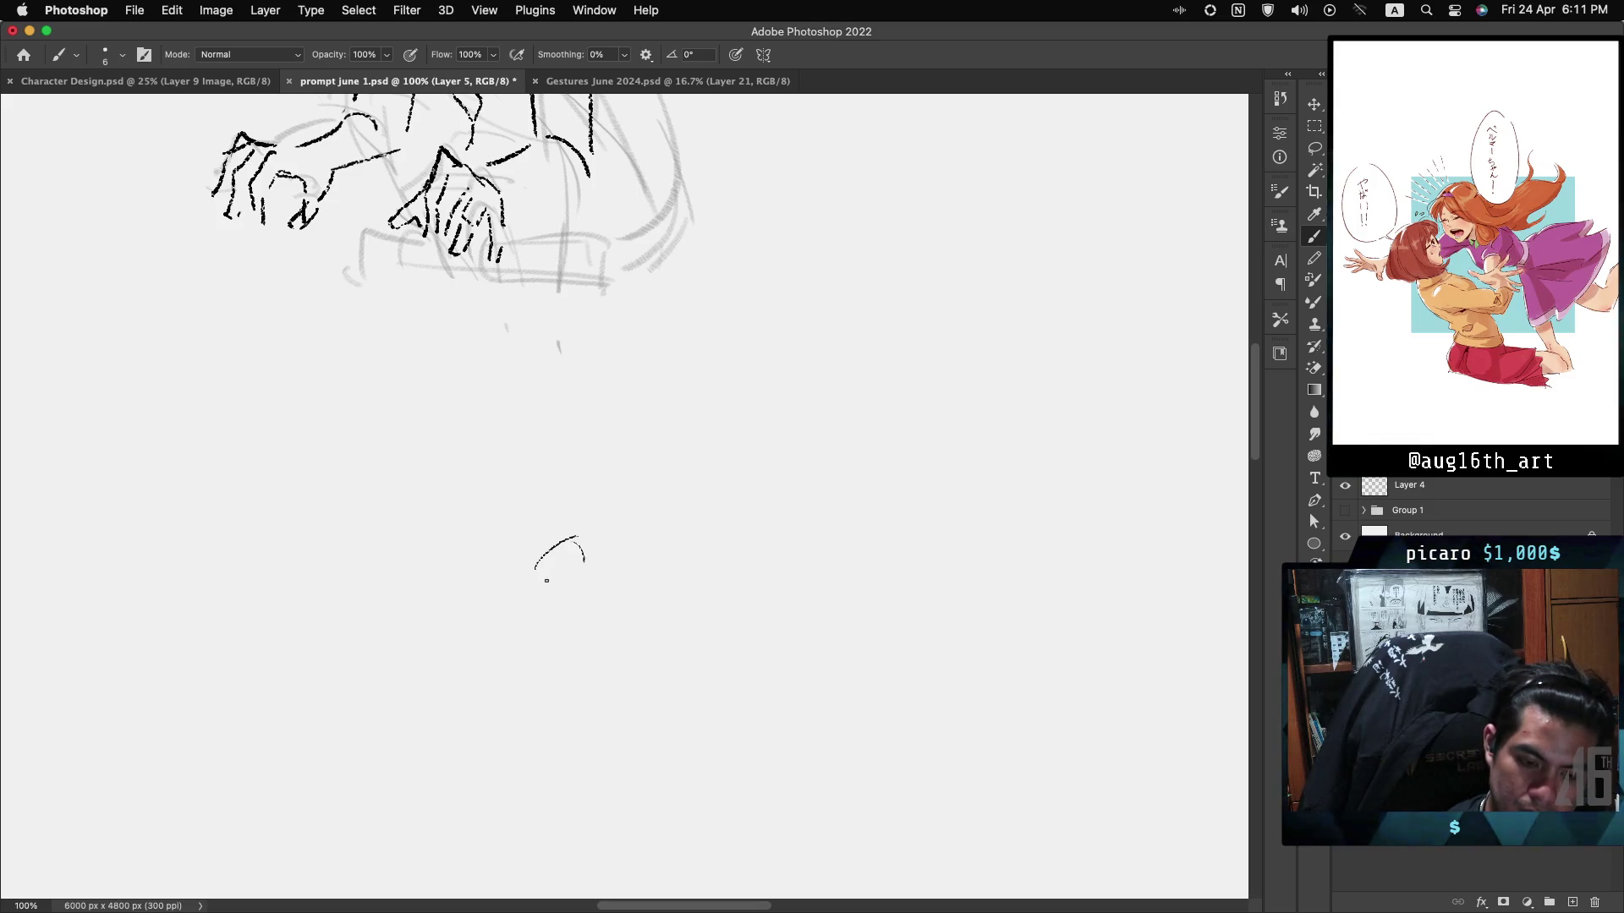
drag(545, 576, 580, 577)
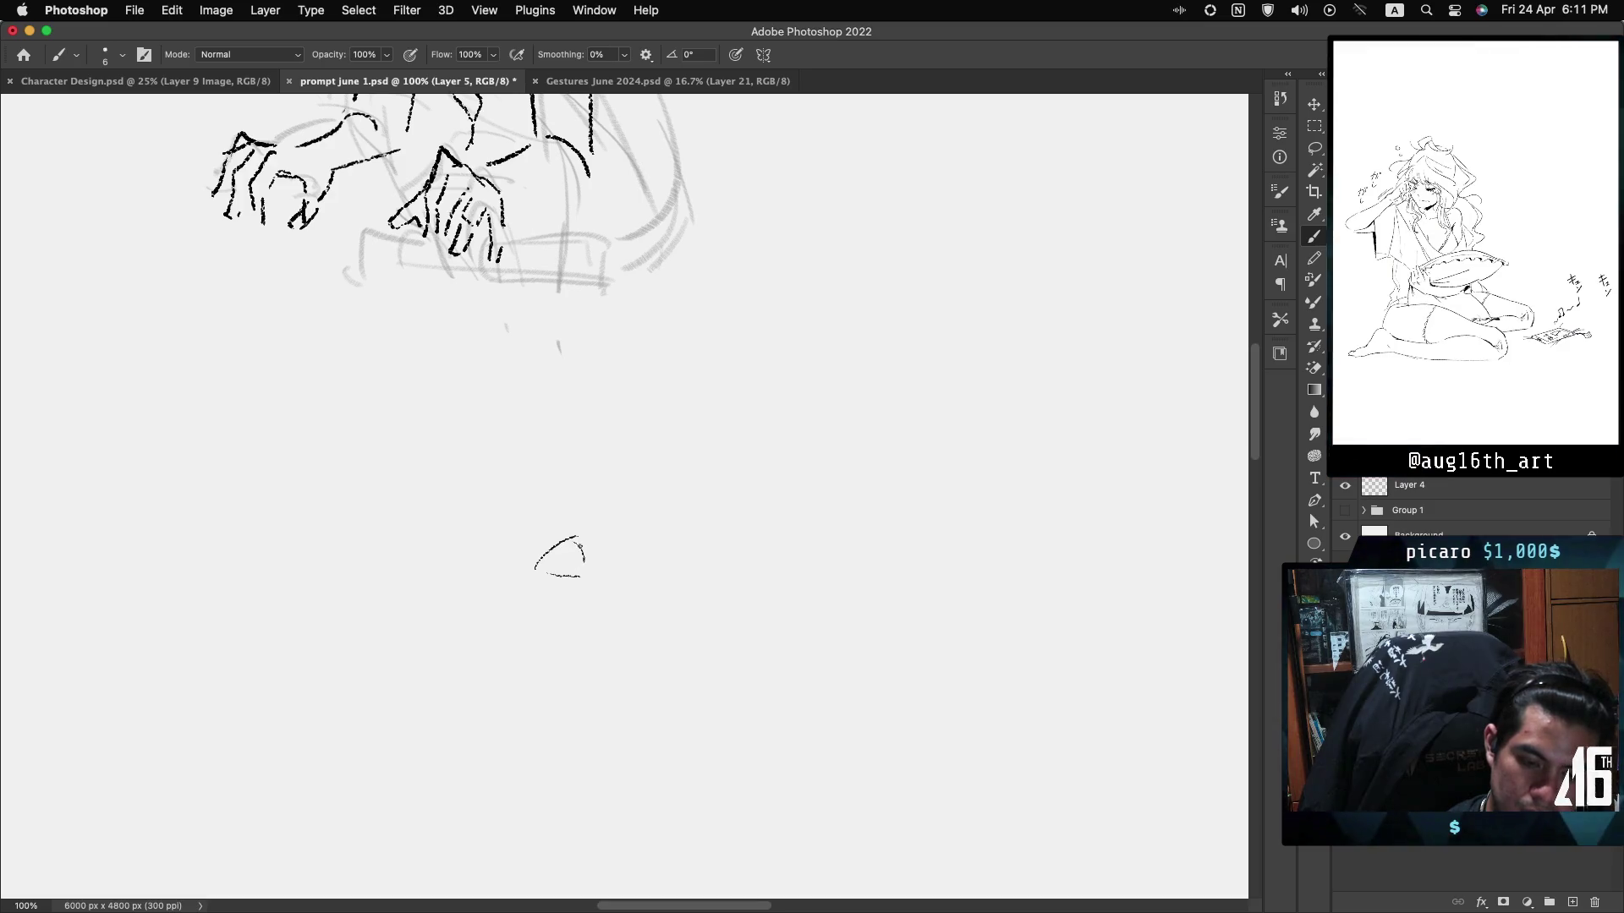
drag(575, 562, 581, 533)
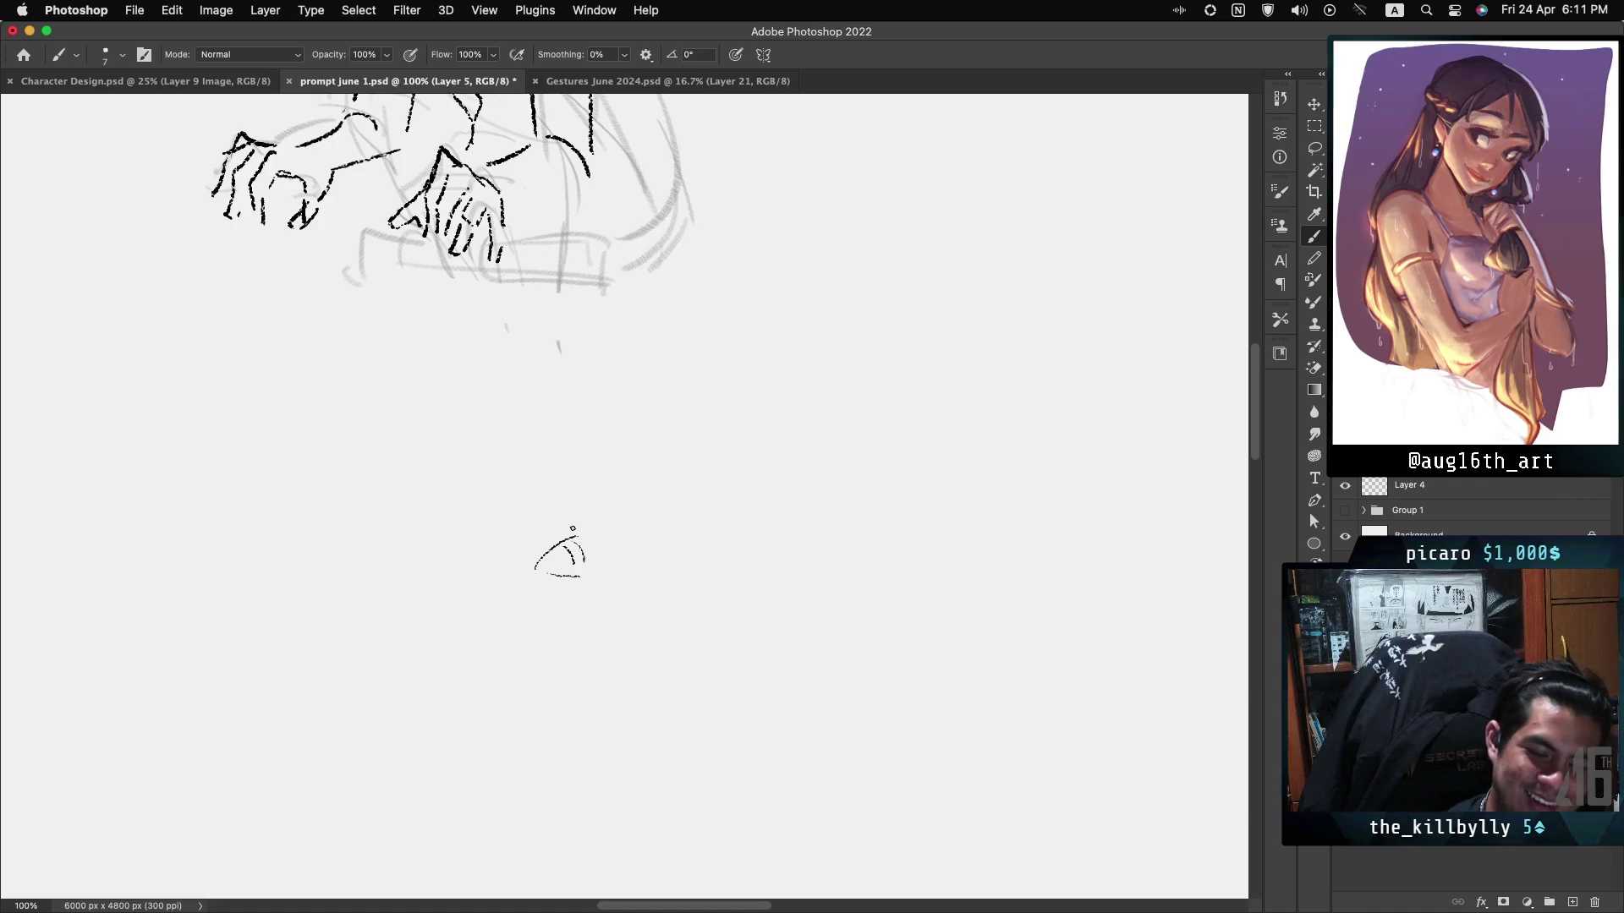
key(cmd+z)
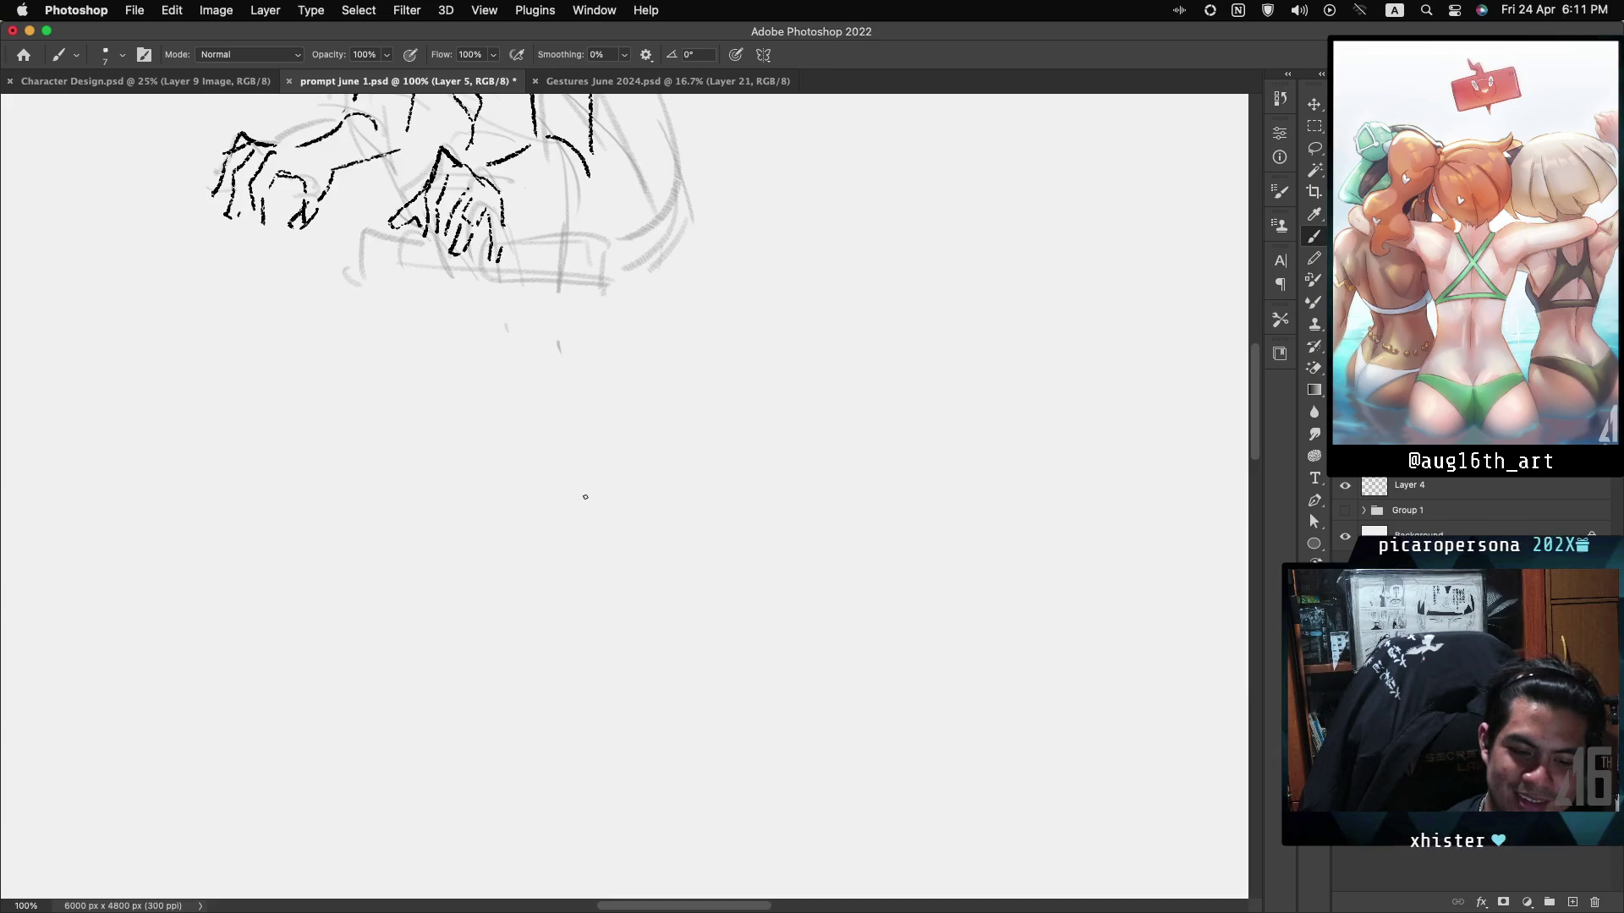
key(ctrl+z)
mouse_move(544, 598)
mouse_down()
mouse_move(598, 551)
mouse_move(595, 601)
mouse_up()
key(ctrl+z)
key(ctrl+z)
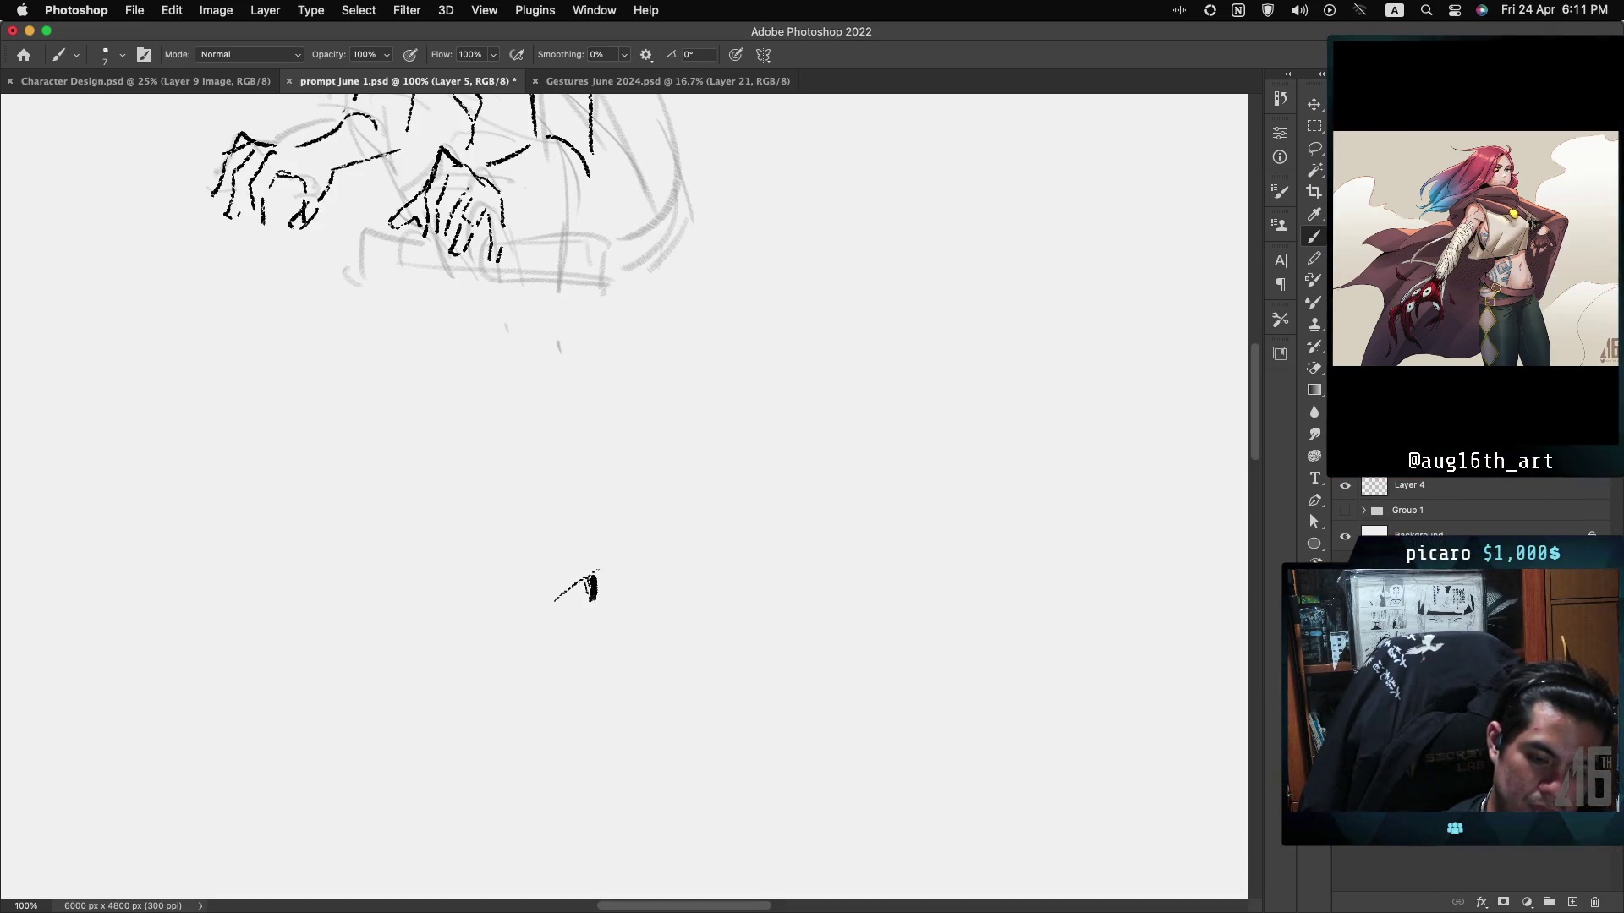
Fill in the eye, add a line under it and a cheek hook, then undo the latest strokes.
drag(592, 577, 589, 599)
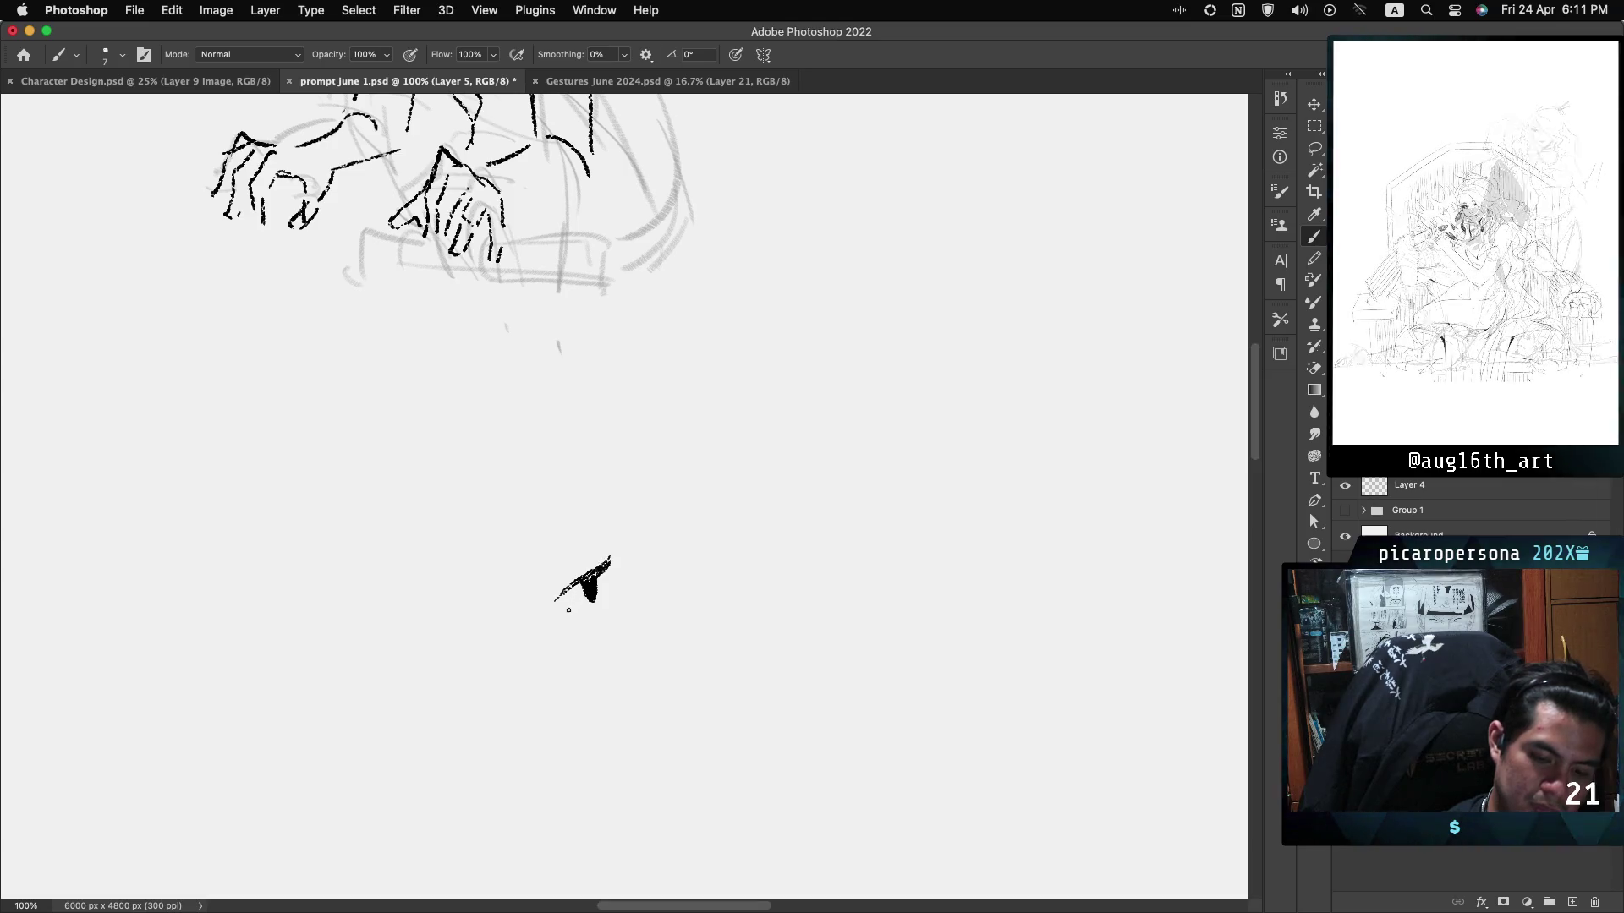
drag(570, 604, 601, 614)
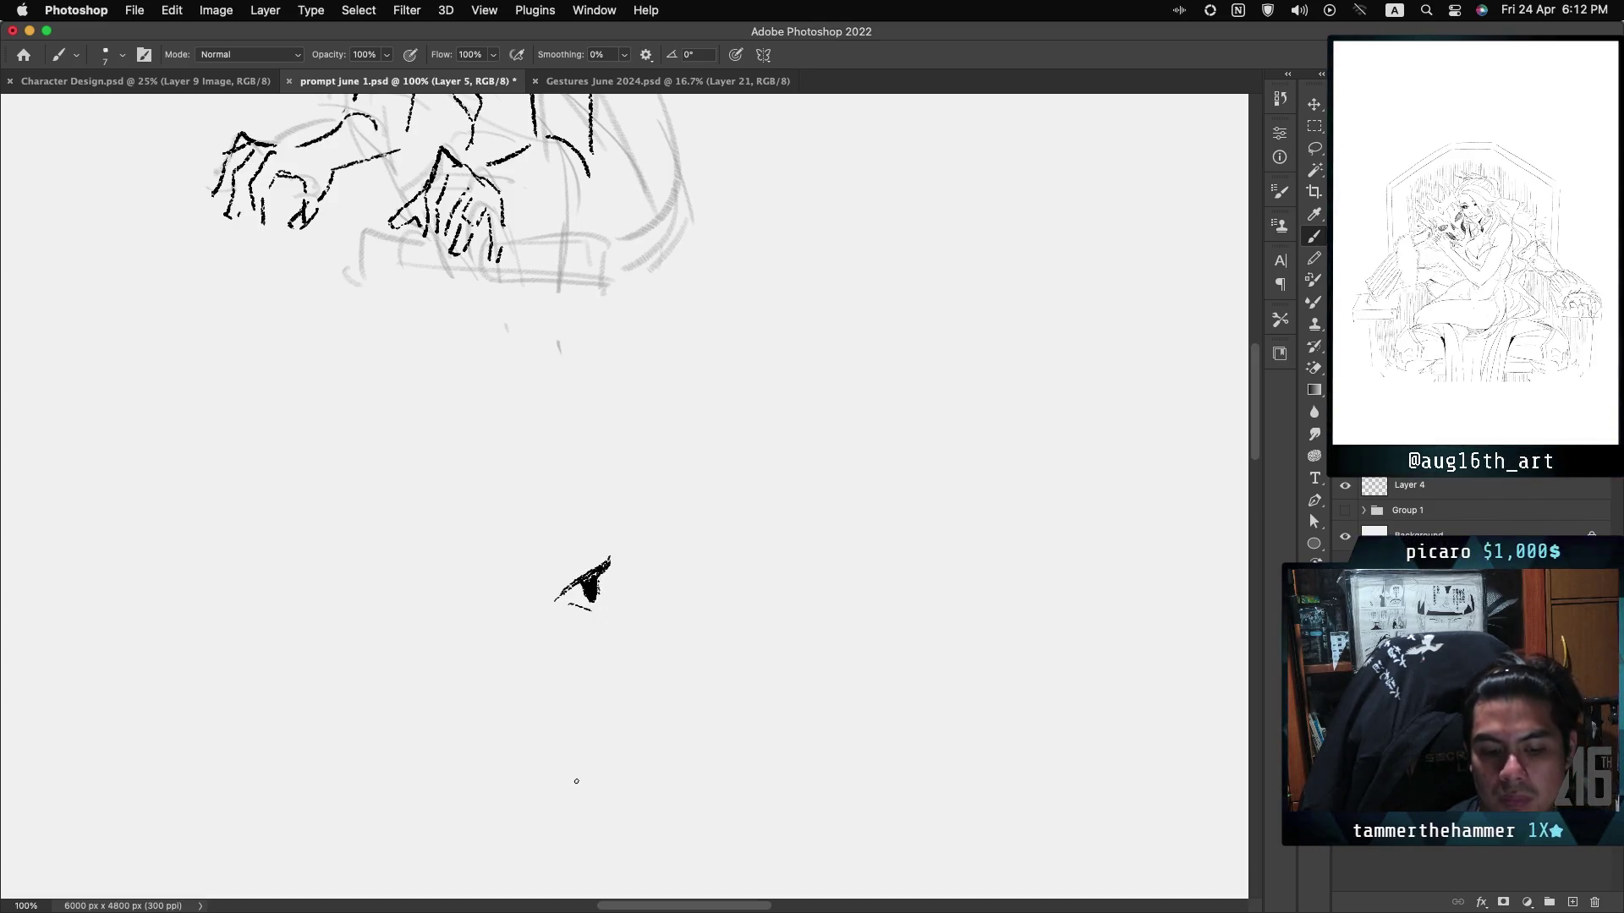
drag(620, 541, 640, 609)
key(super+z)
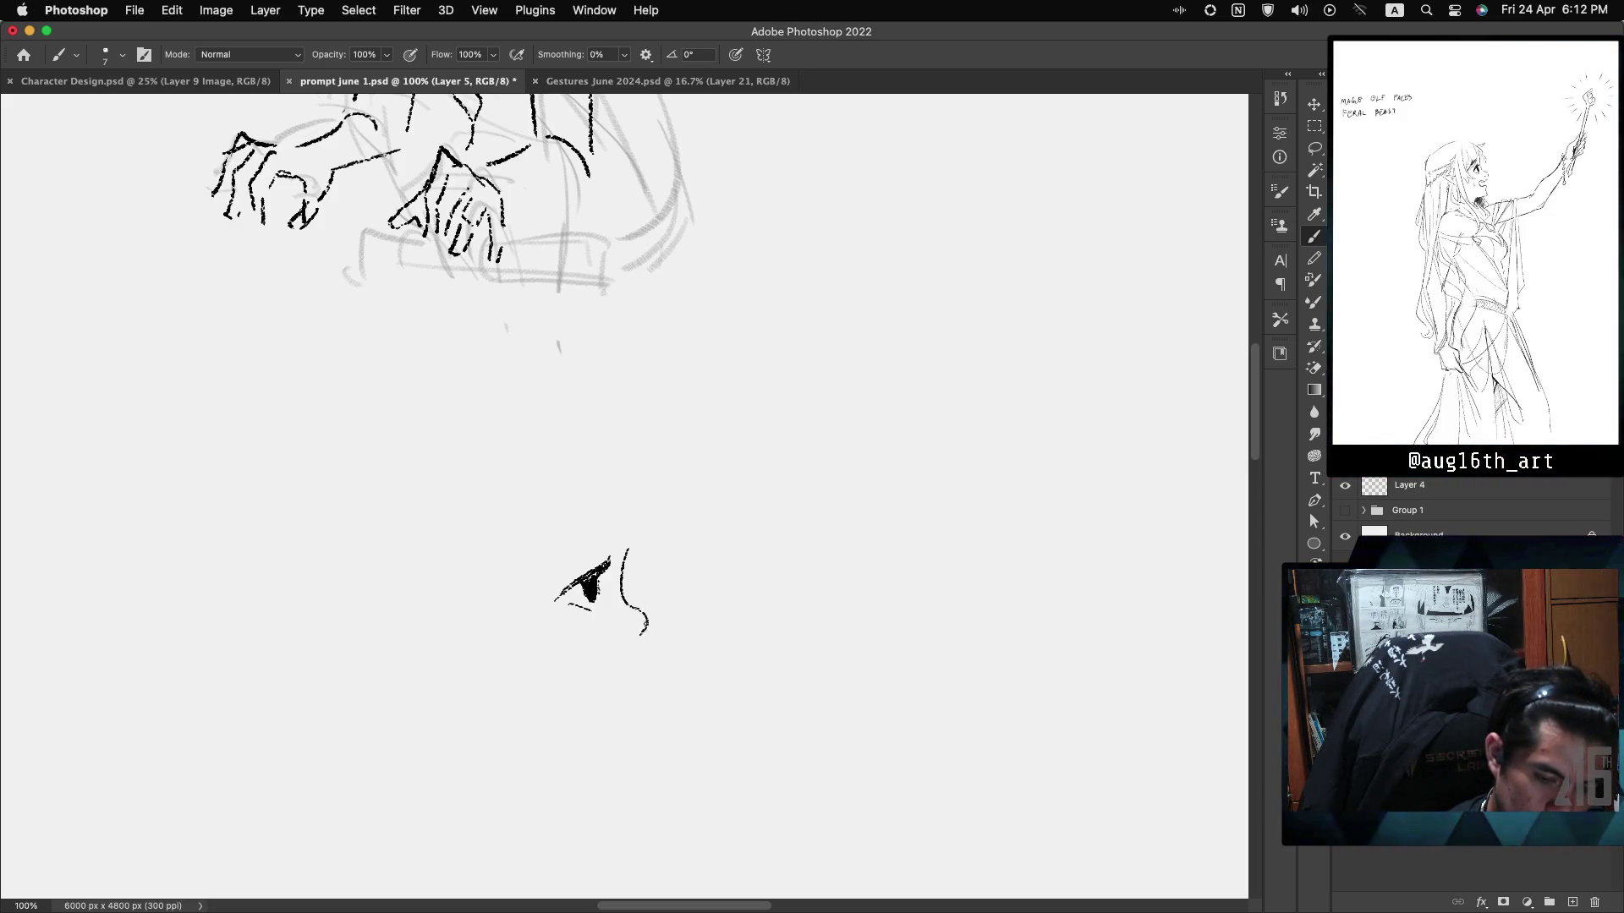
key(super+z)
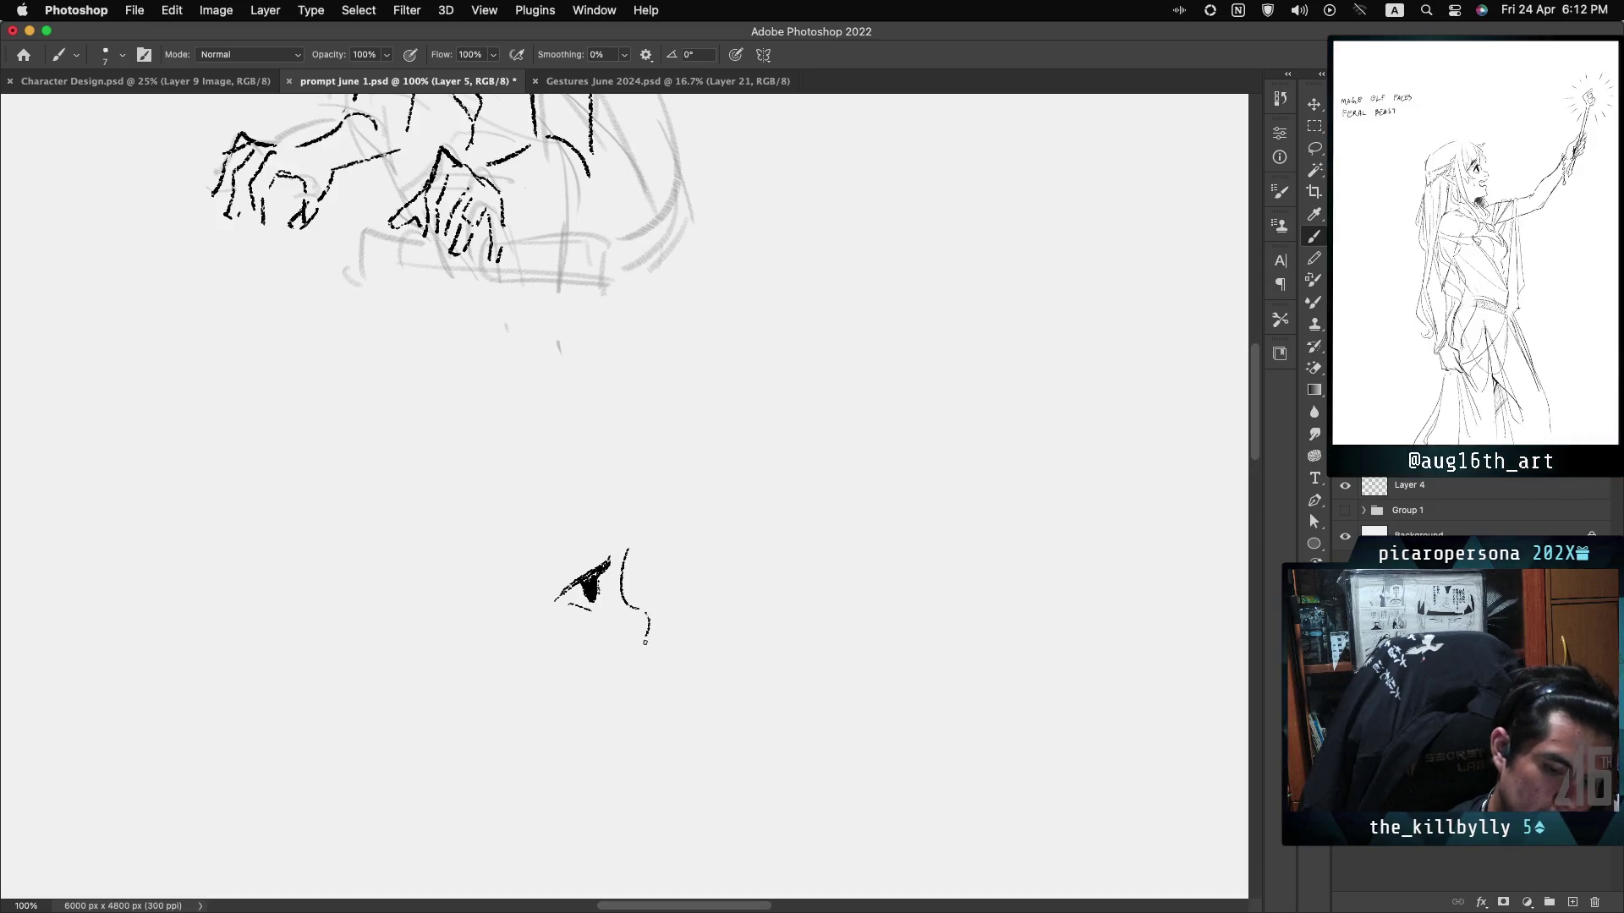
drag(641, 610, 637, 642)
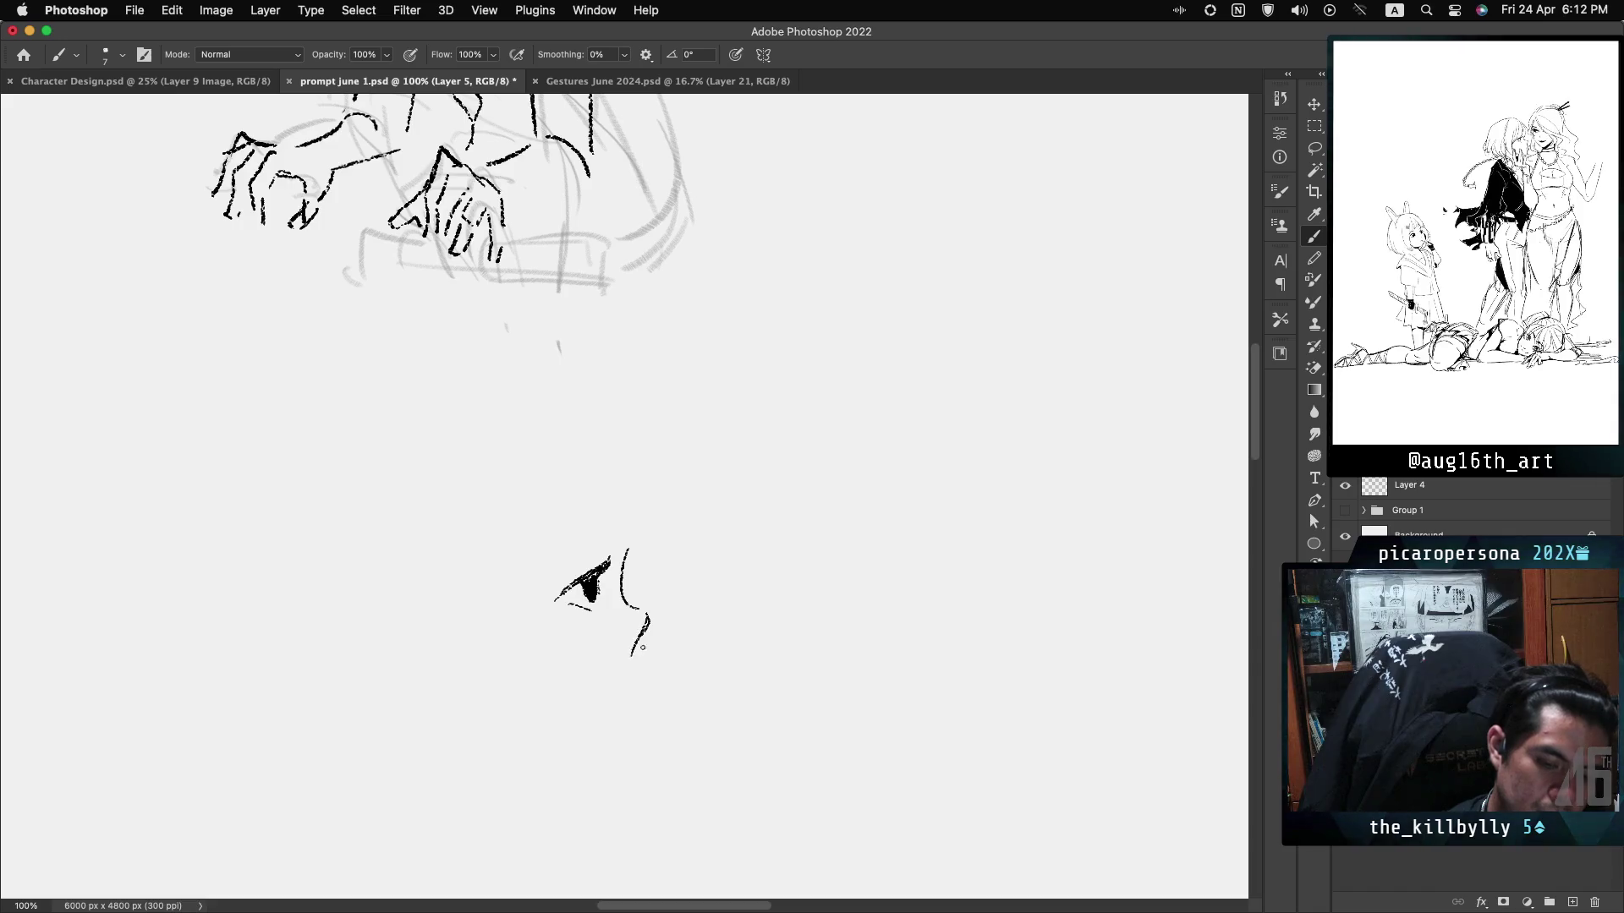
key(super+z)
drag(647, 616, 628, 647)
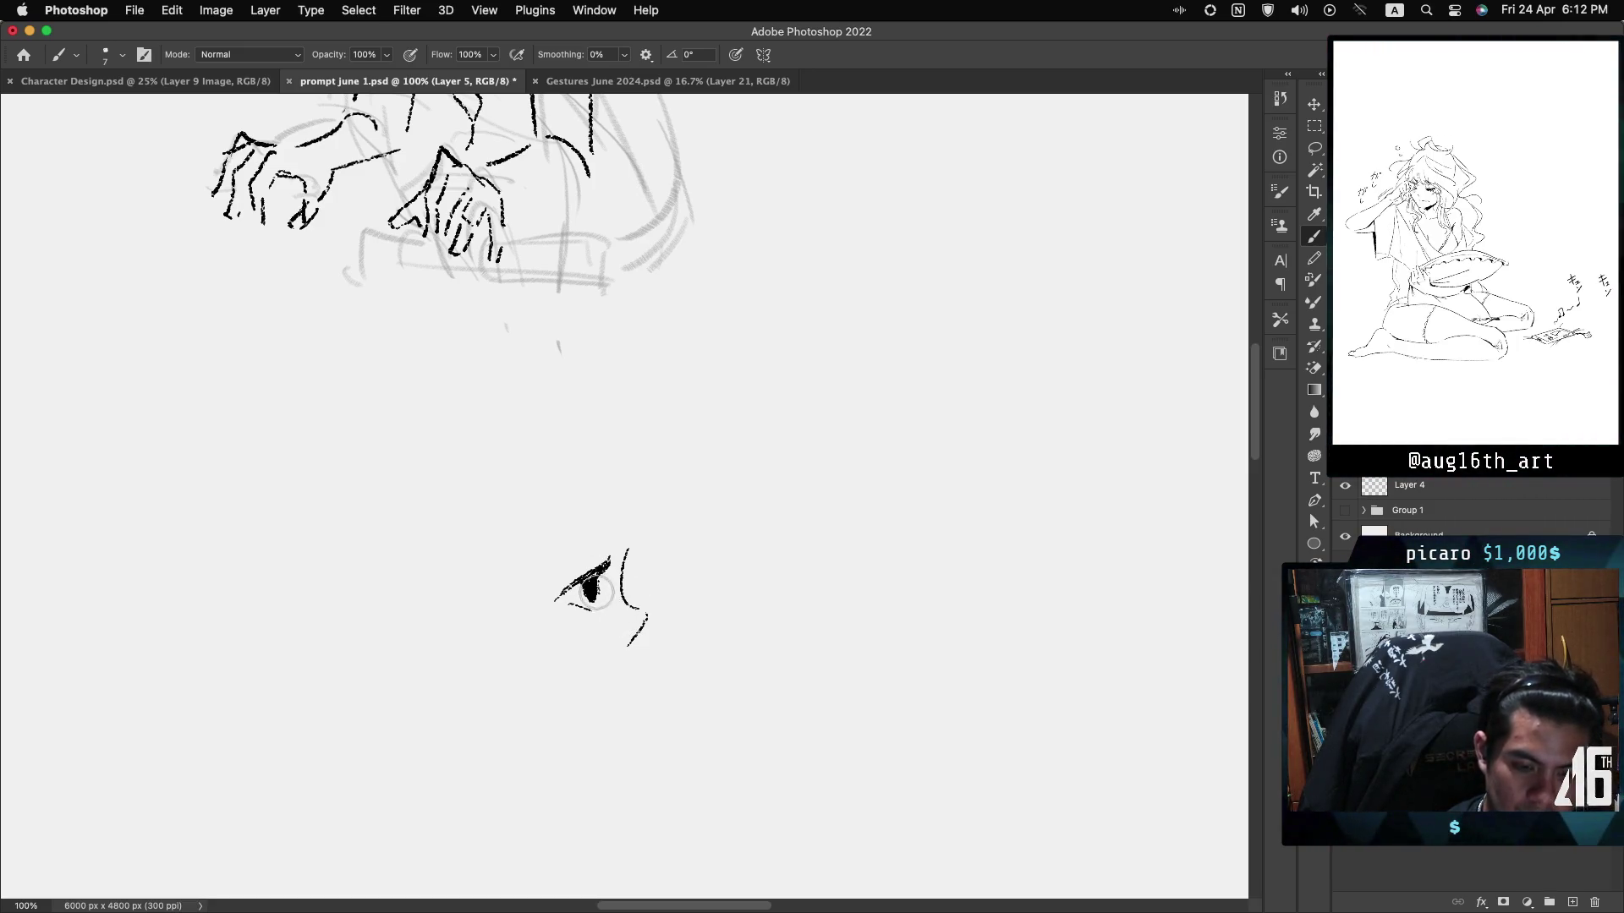
key(super+z)
key(super+z)
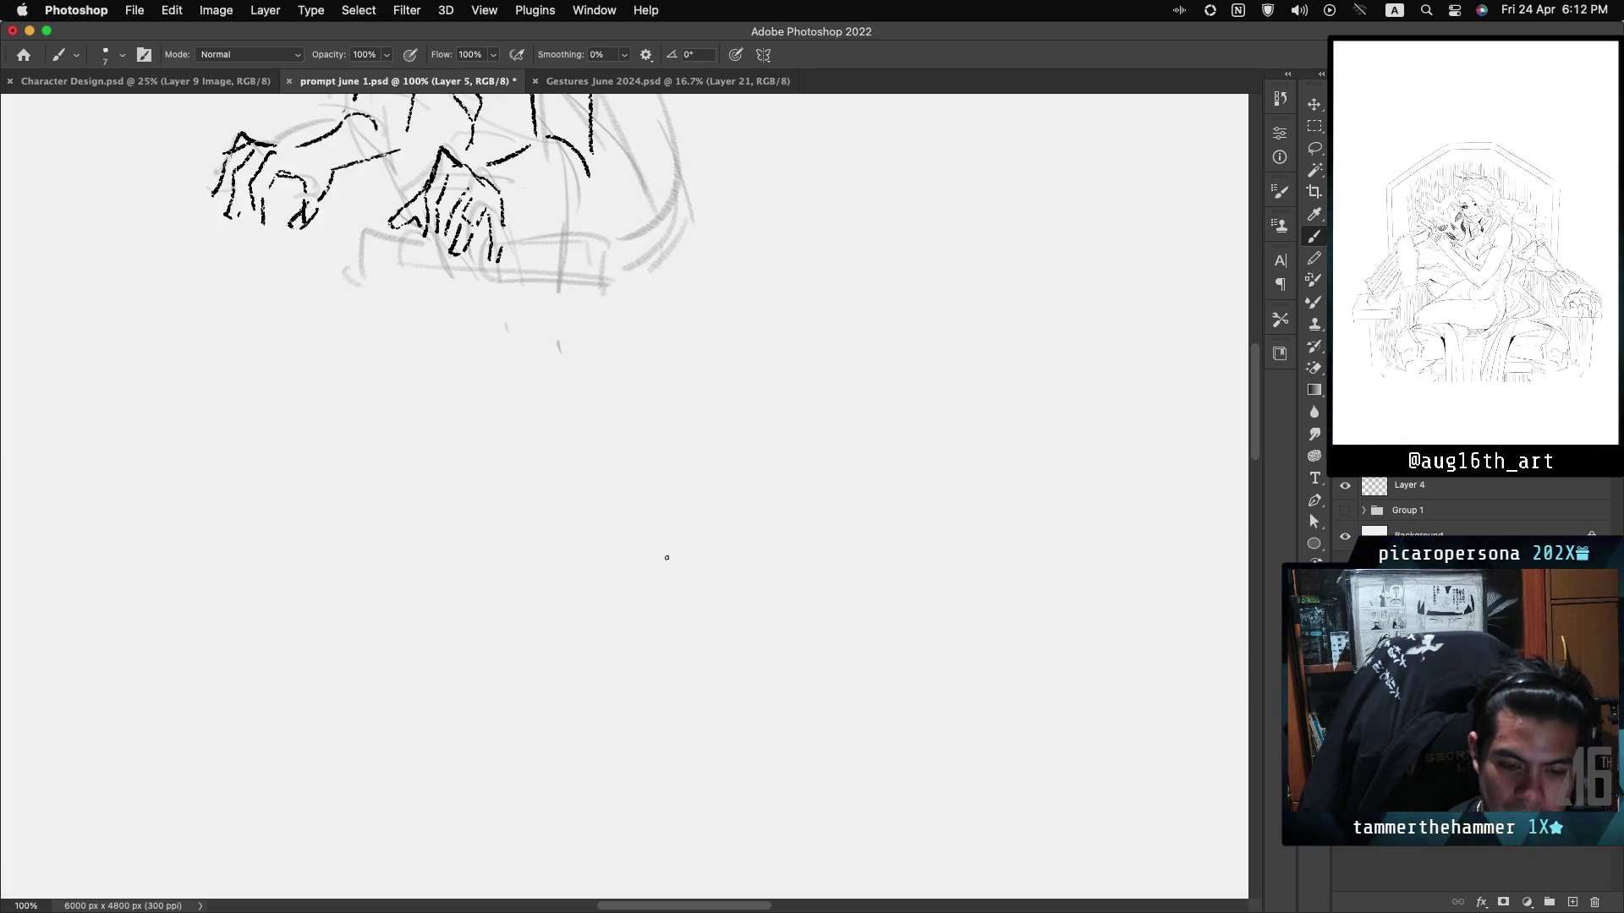
Sketch a curved stroke below the inked hands, removing a stray vertical mark.
mouse_move(582, 596)
mouse_down()
mouse_move(605, 565)
mouse_move(716, 583)
mouse_up()
key(super+z)
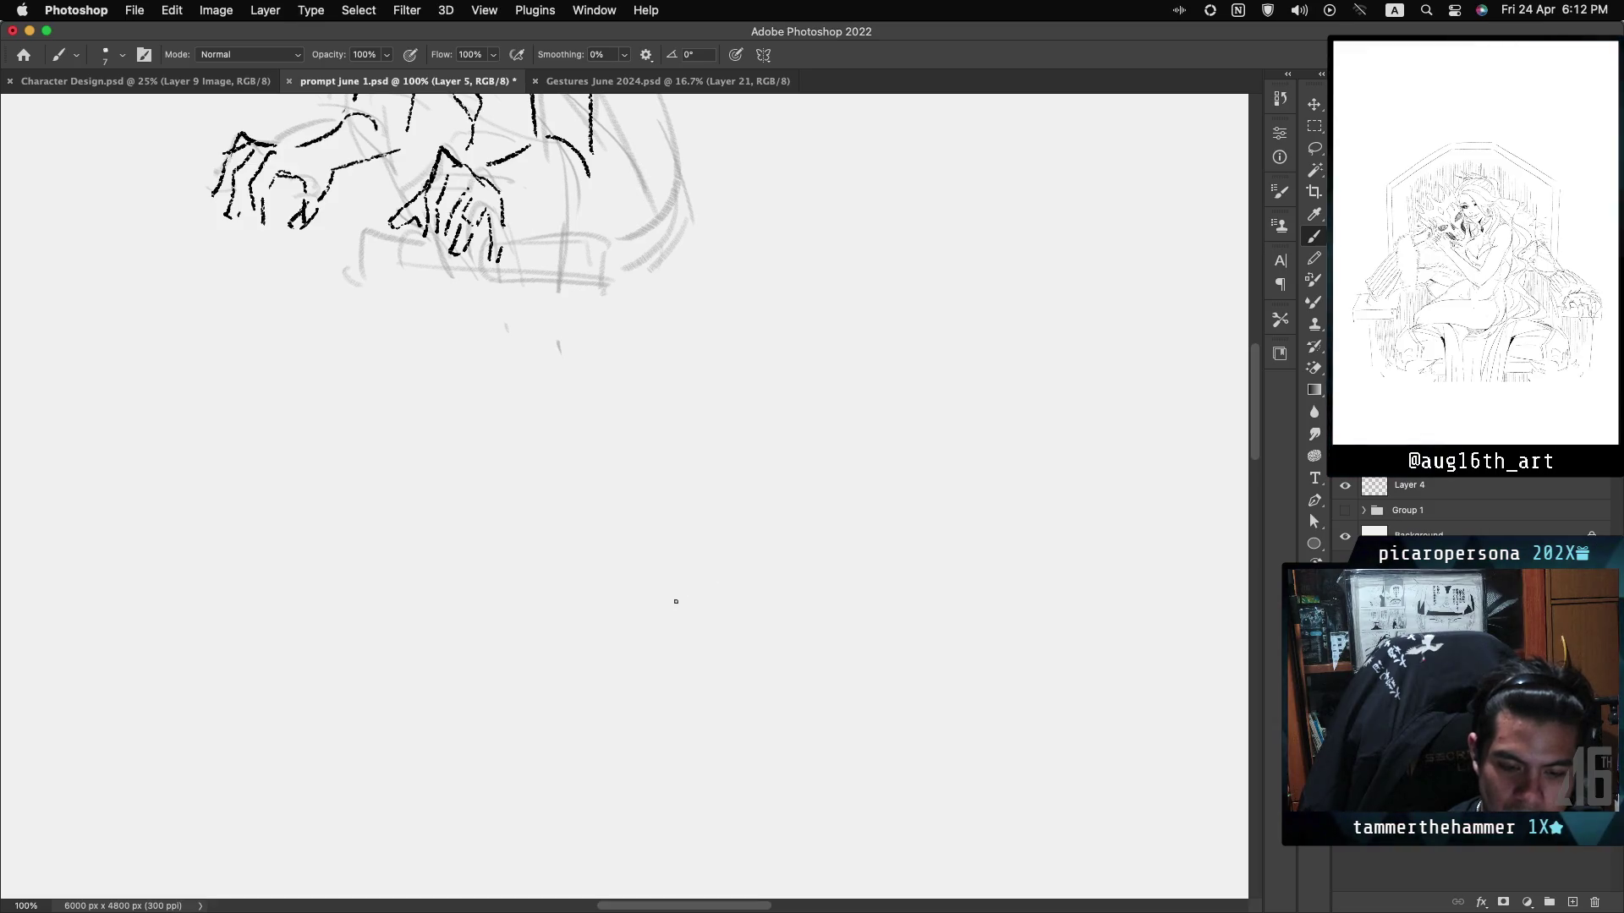
drag(671, 600, 730, 569)
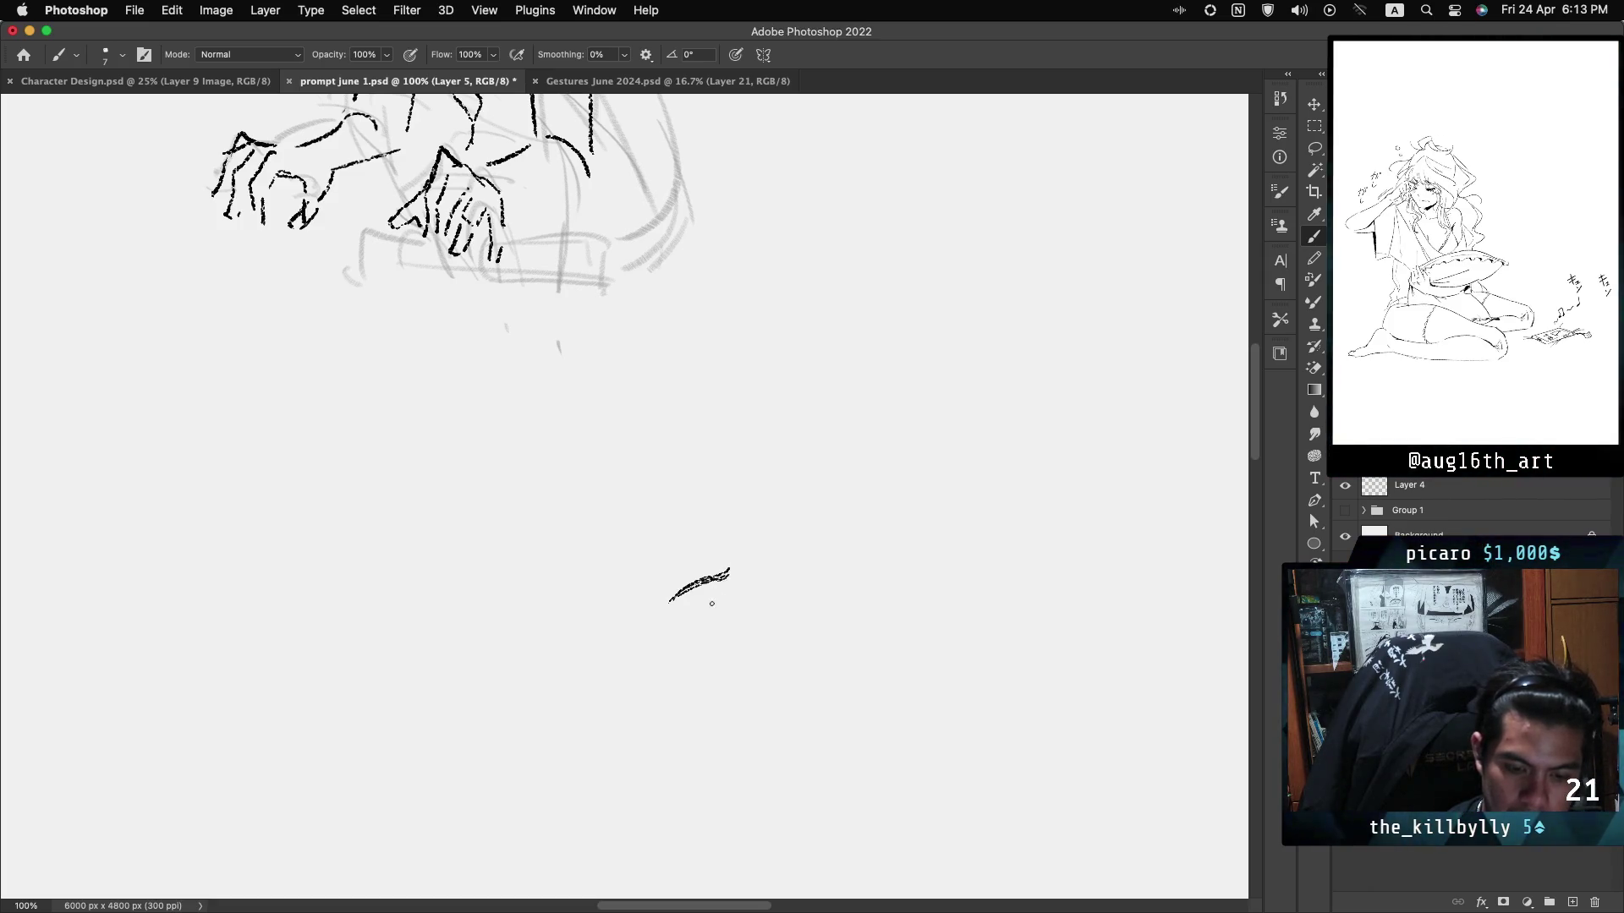
drag(709, 592, 714, 615)
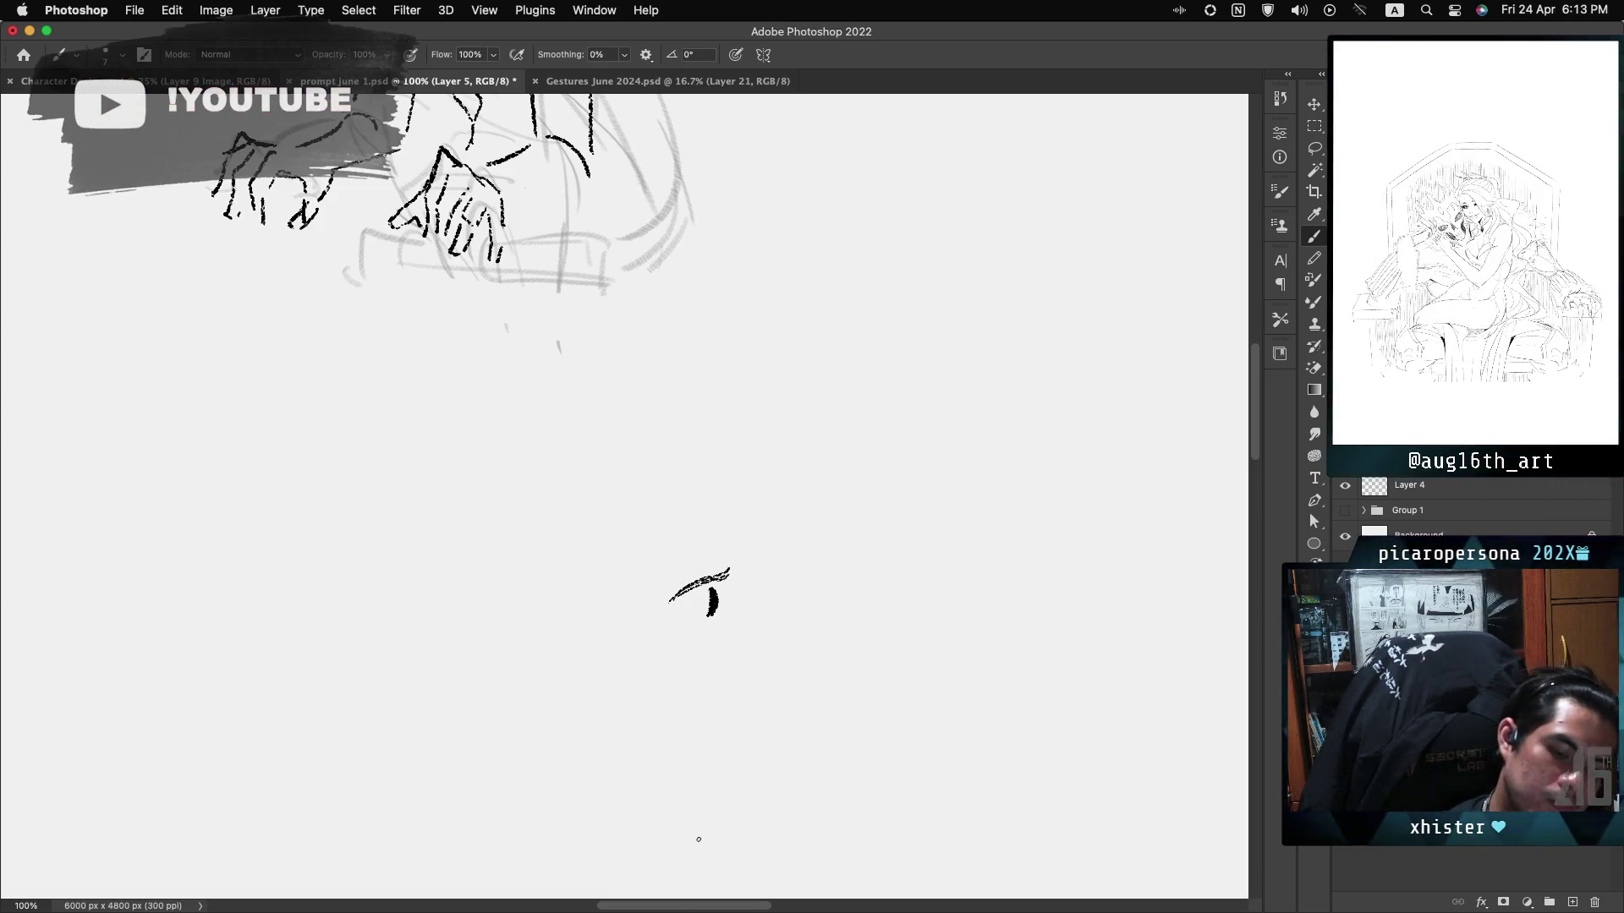
key(ctrl+z)
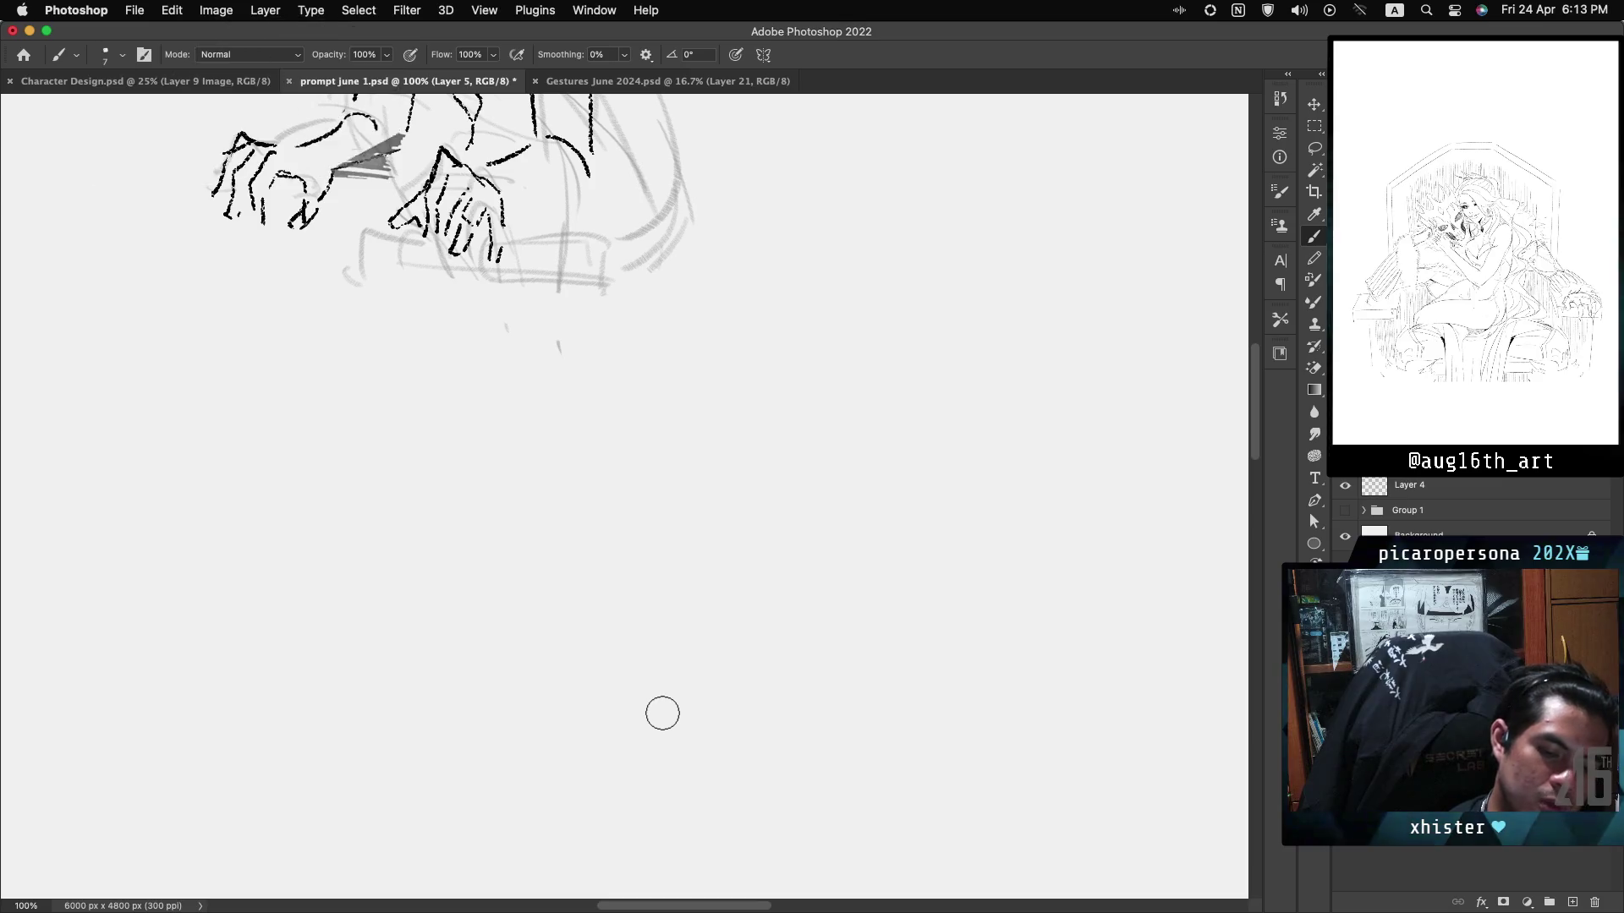
With a much smaller brush, draw the round head circle, retrying arcs until satisfied.
key(bracketleft)
key(bracketleft)
key(bracketleft)
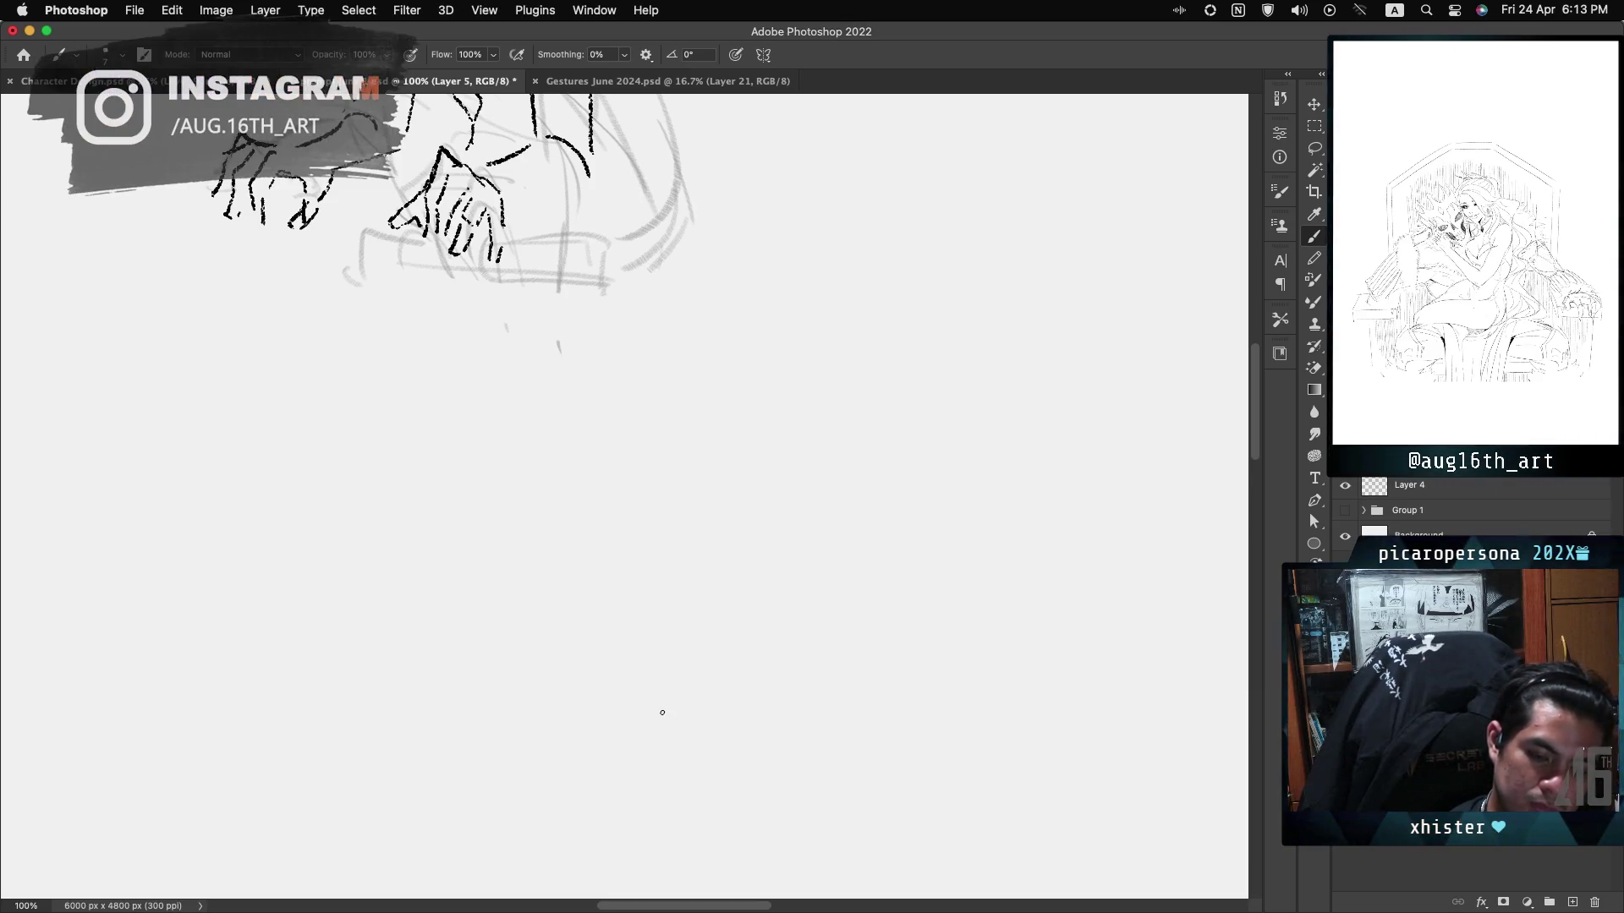
drag(623, 538, 710, 591)
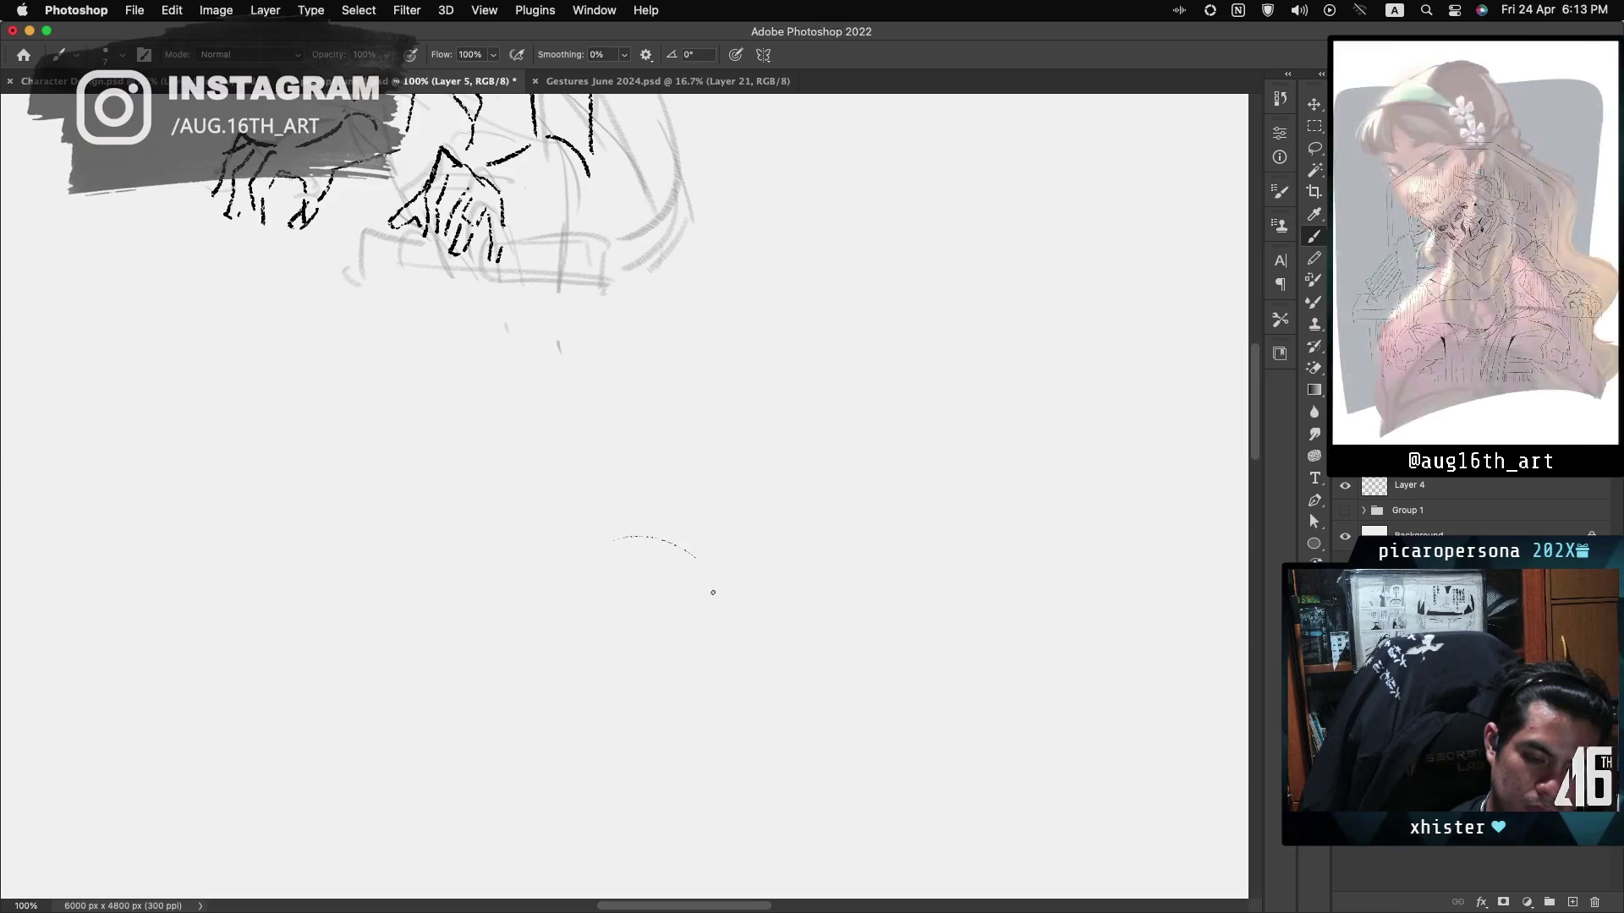
key(cmd+z)
drag(637, 514, 743, 622)
key(cmd+z)
mouse_move(730, 532)
mouse_down()
mouse_move(736, 598)
mouse_move(637, 519)
mouse_move(747, 565)
mouse_move(751, 645)
mouse_up()
key(super+z)
key(super+z)
key(super+z)
mouse_move(762, 553)
mouse_down()
mouse_move(779, 592)
mouse_move(757, 655)
mouse_up()
key(super+z)
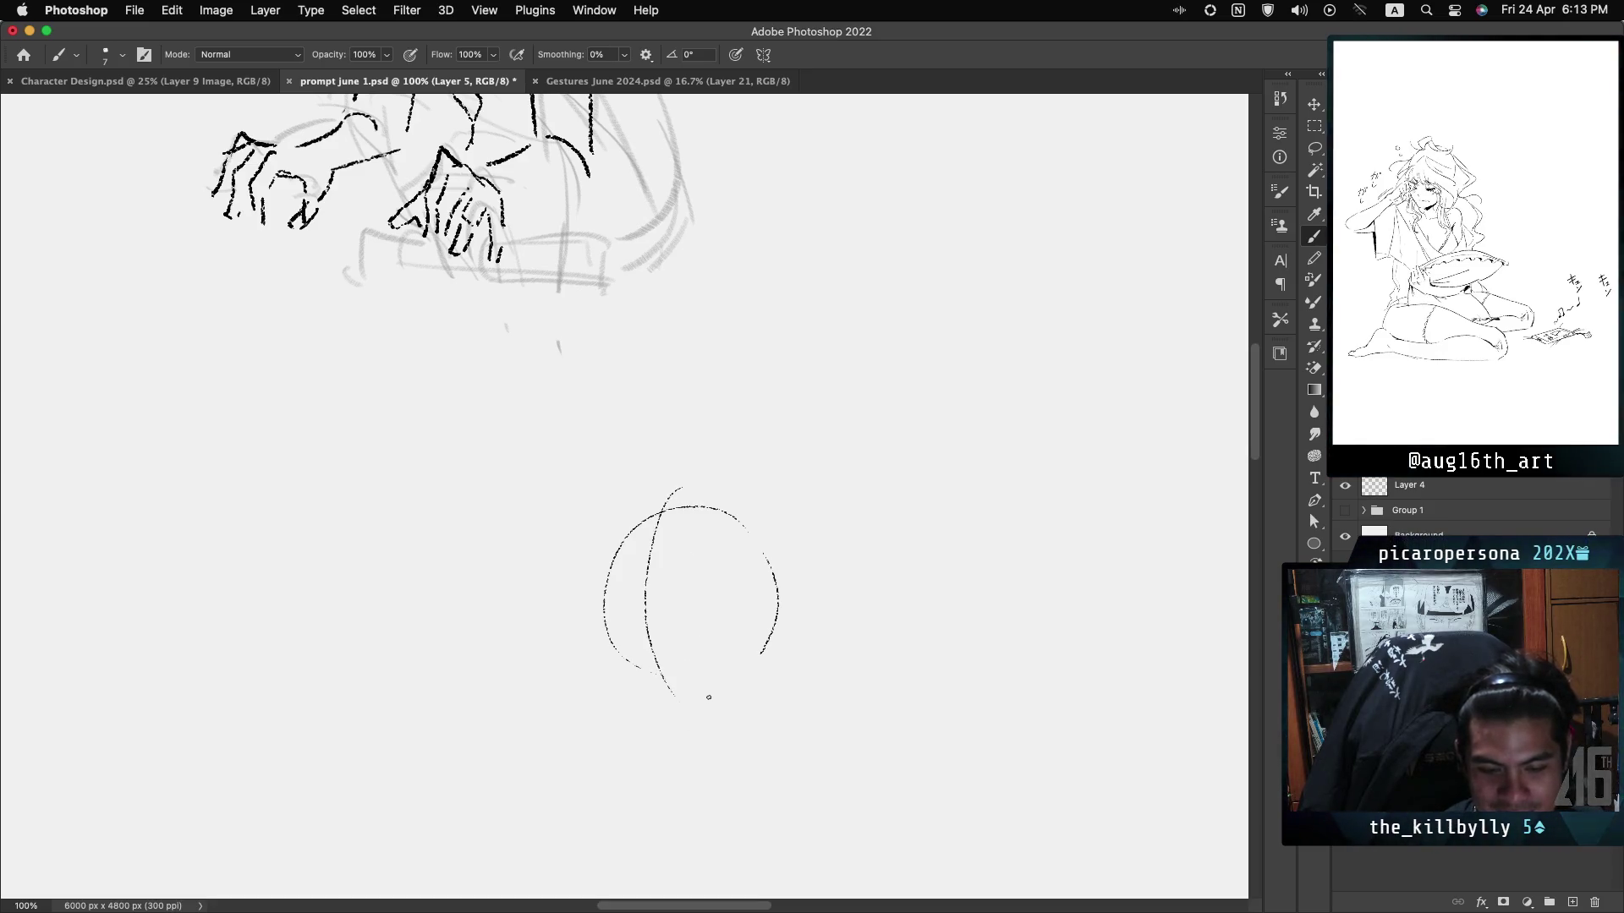
Try a horizontal guide across the head circle, then clear it to leave only the circle.
drag(615, 636, 762, 641)
key(cmd+z)
drag(616, 645, 766, 625)
key(super+z)
key(super+z)
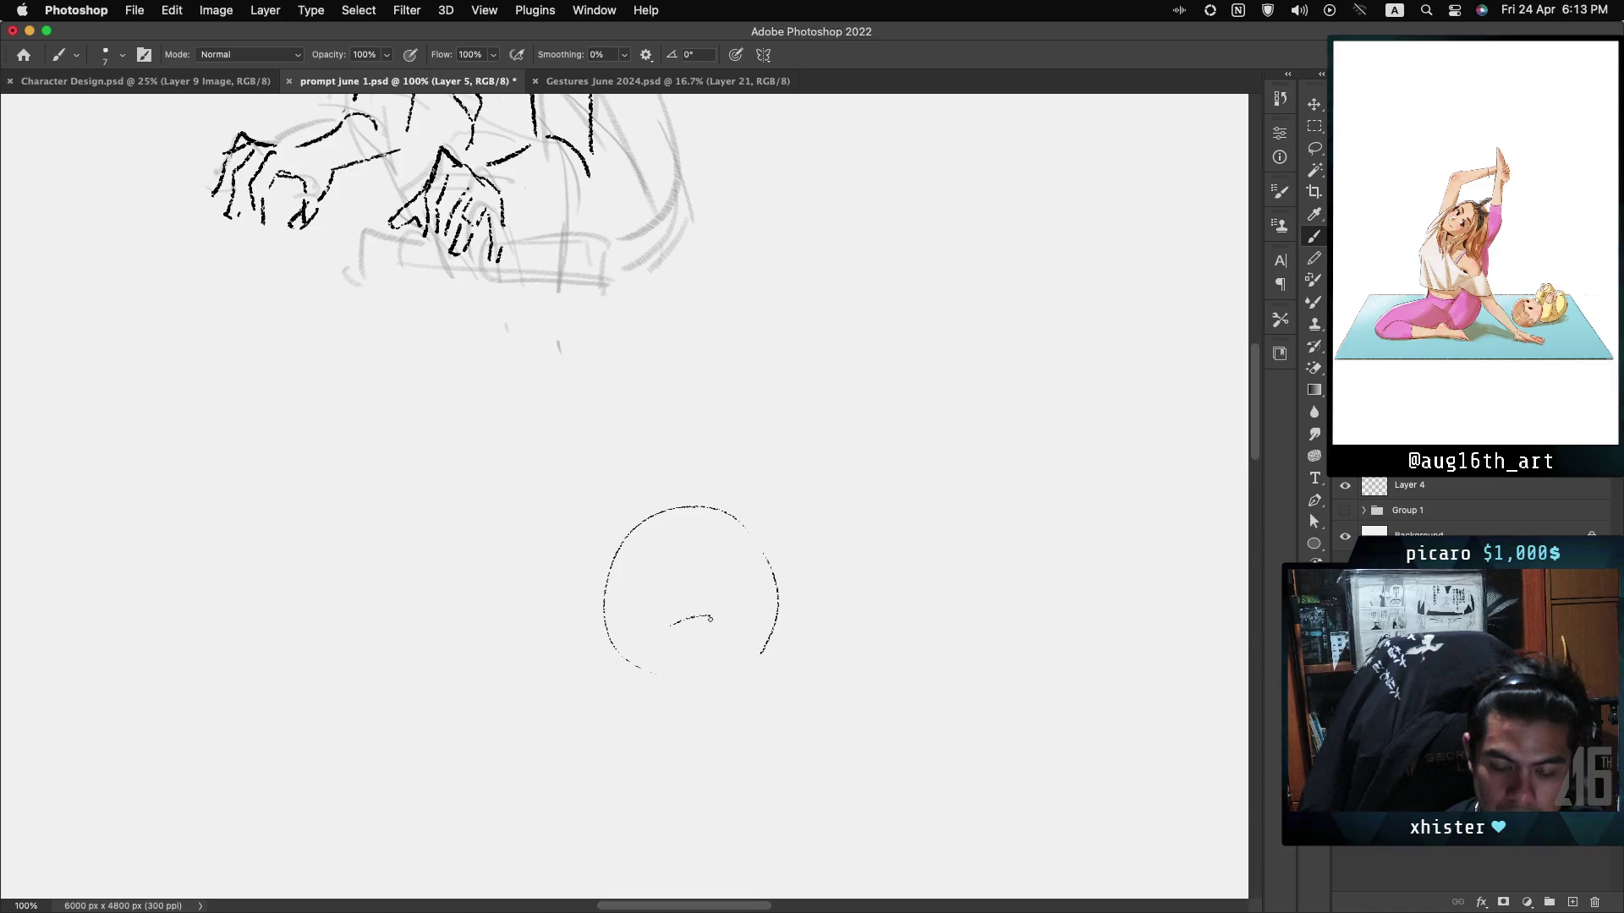
Add an eye-line hook, an ear at the lower right and a jaw stroke, undoing misfires.
drag(711, 618, 706, 636)
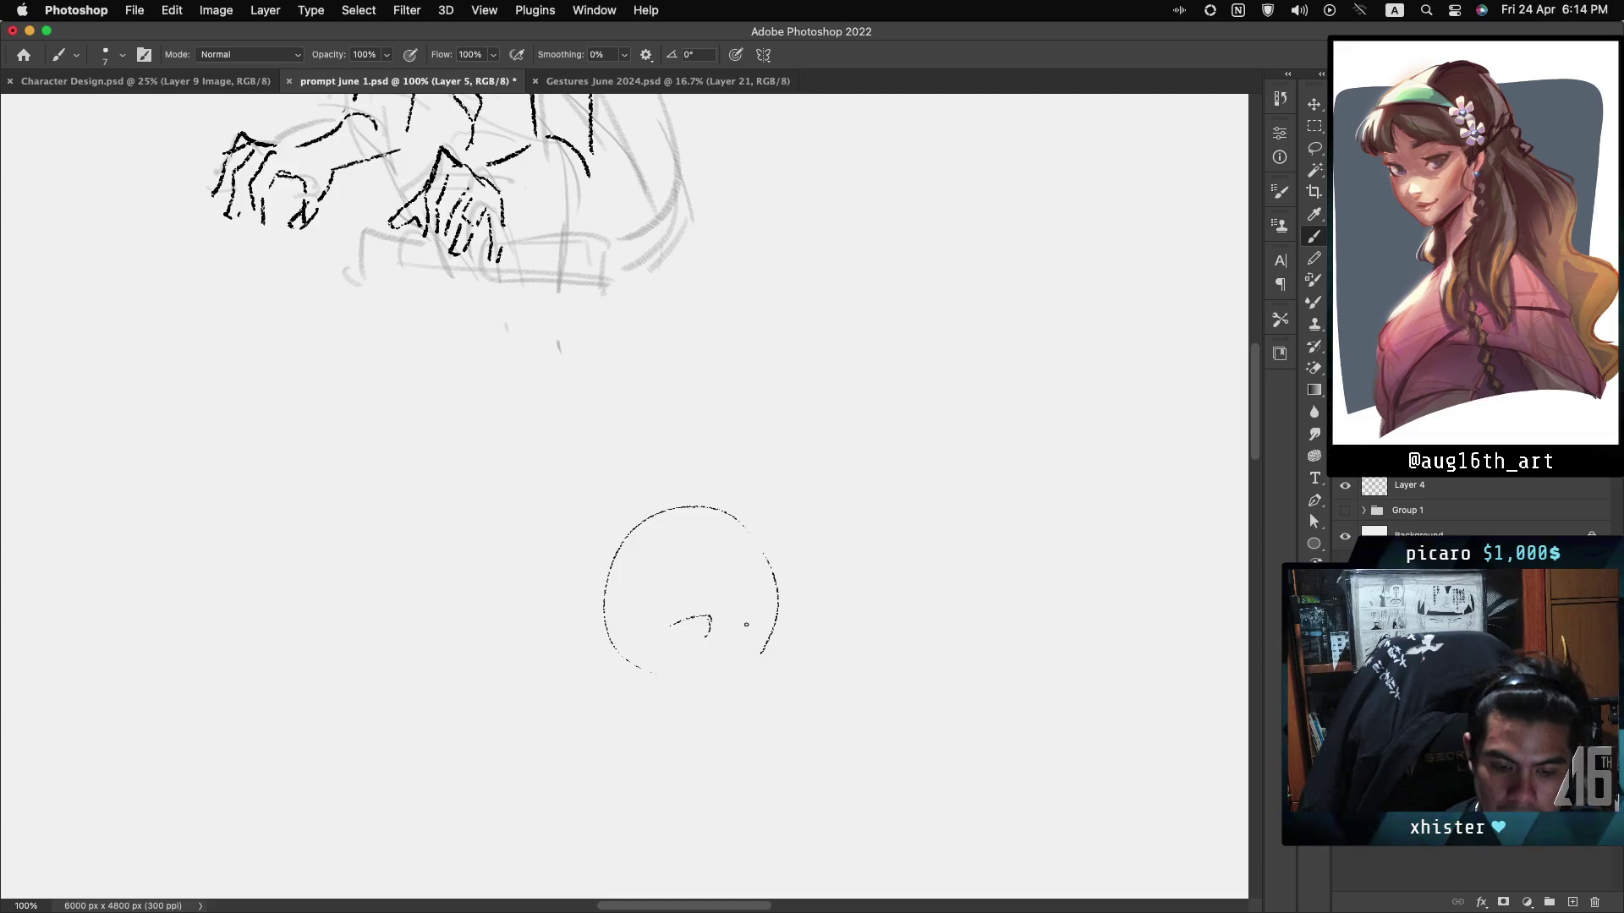
drag(747, 622, 766, 629)
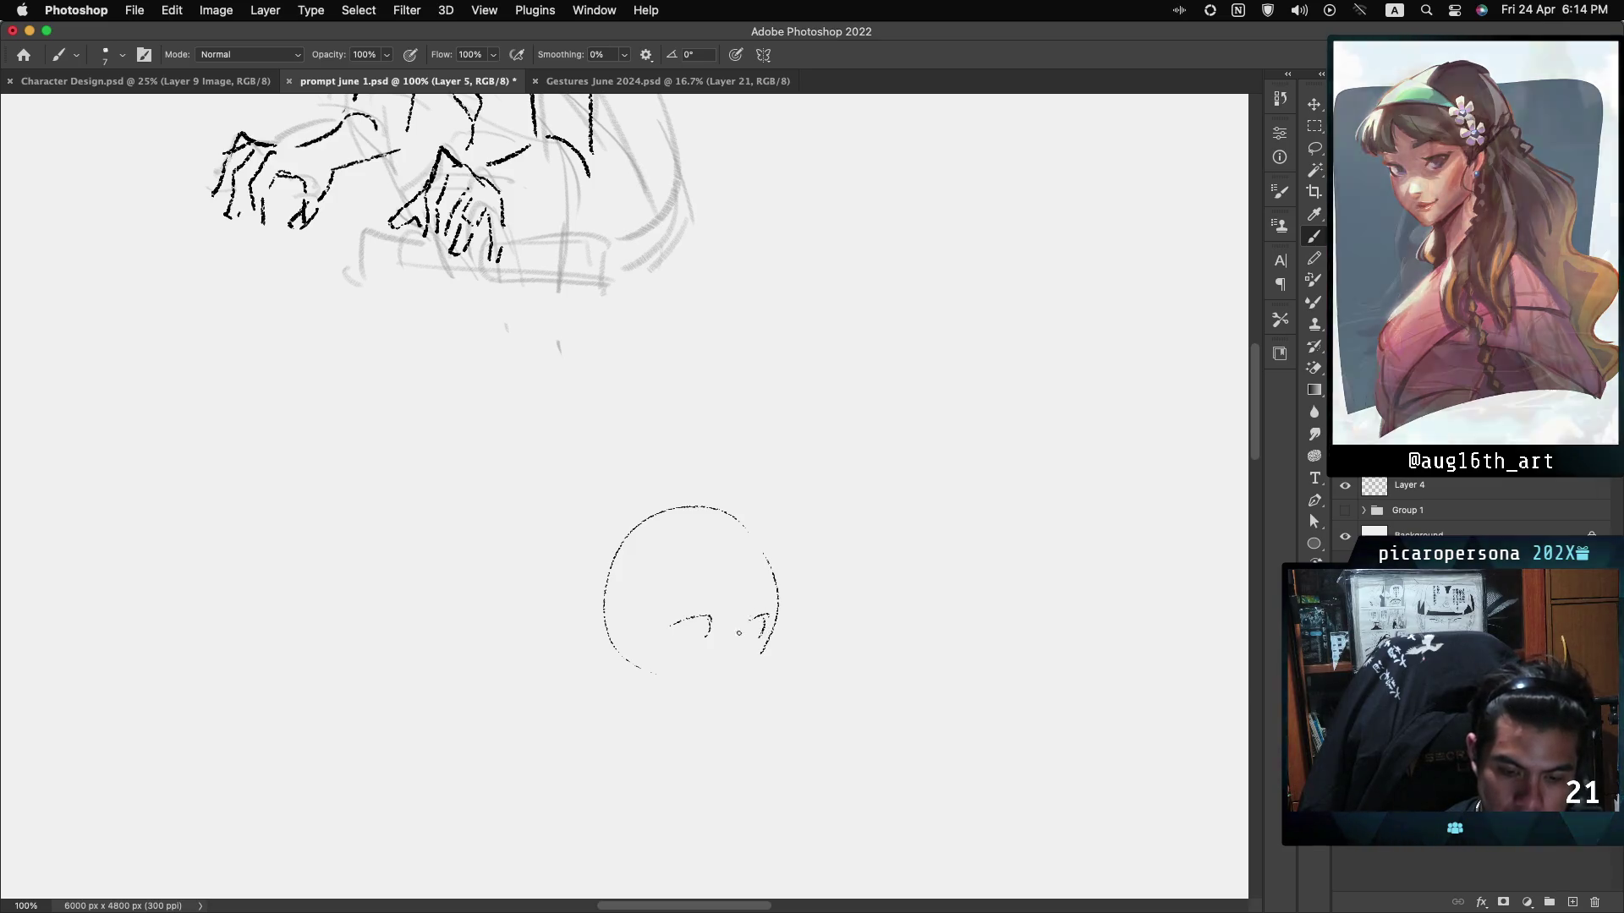
drag(755, 609, 759, 651)
key(cmd+z)
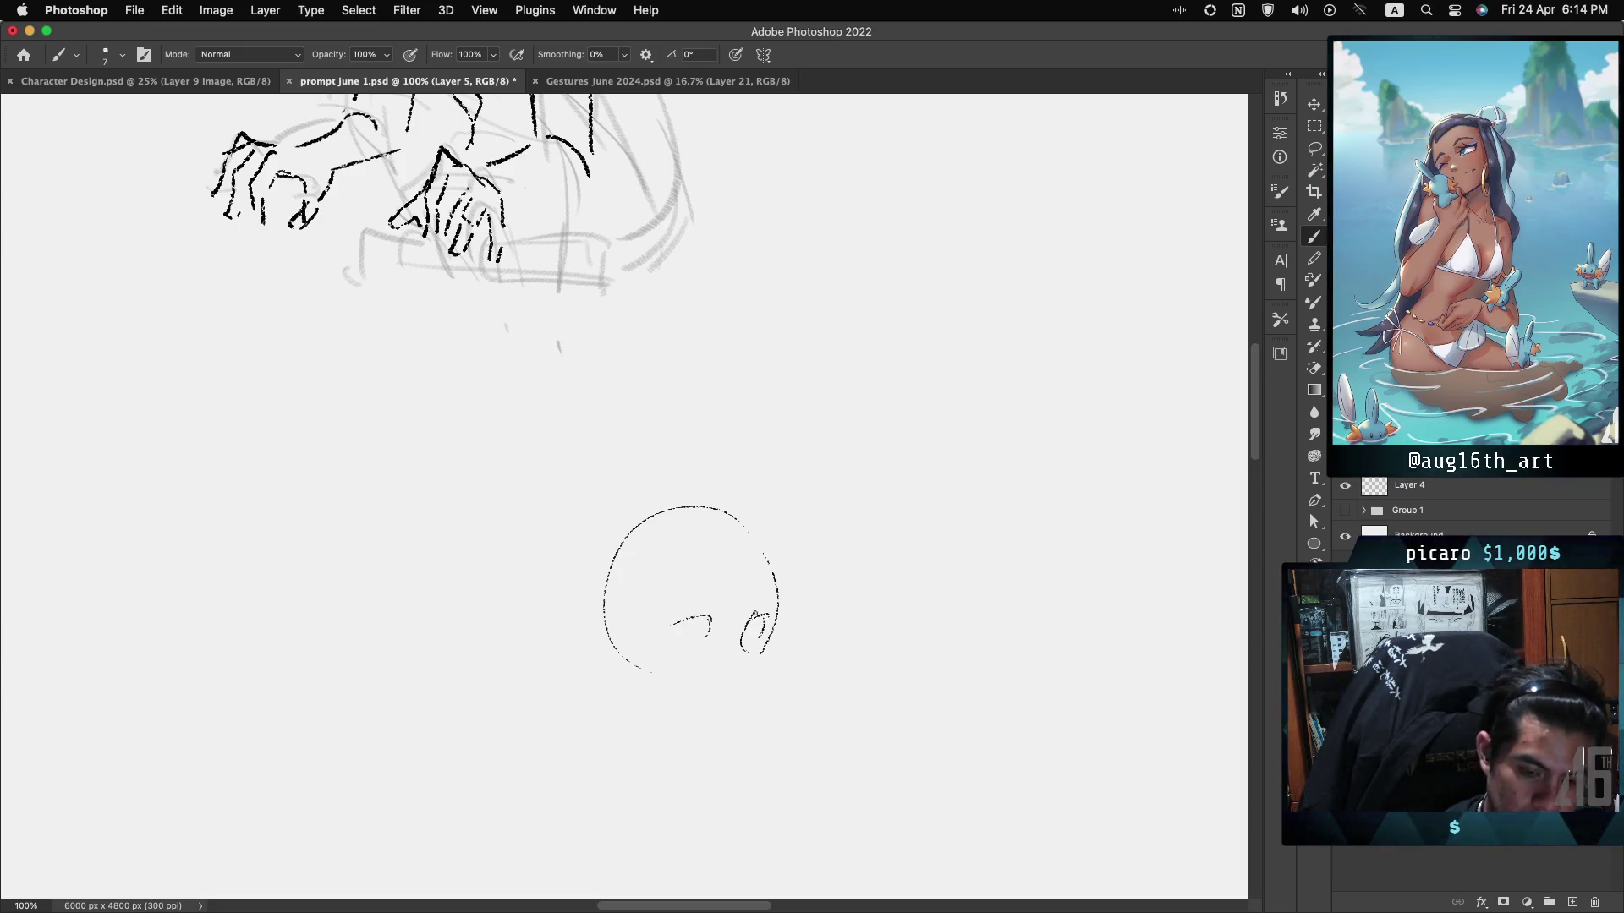
key(super+z)
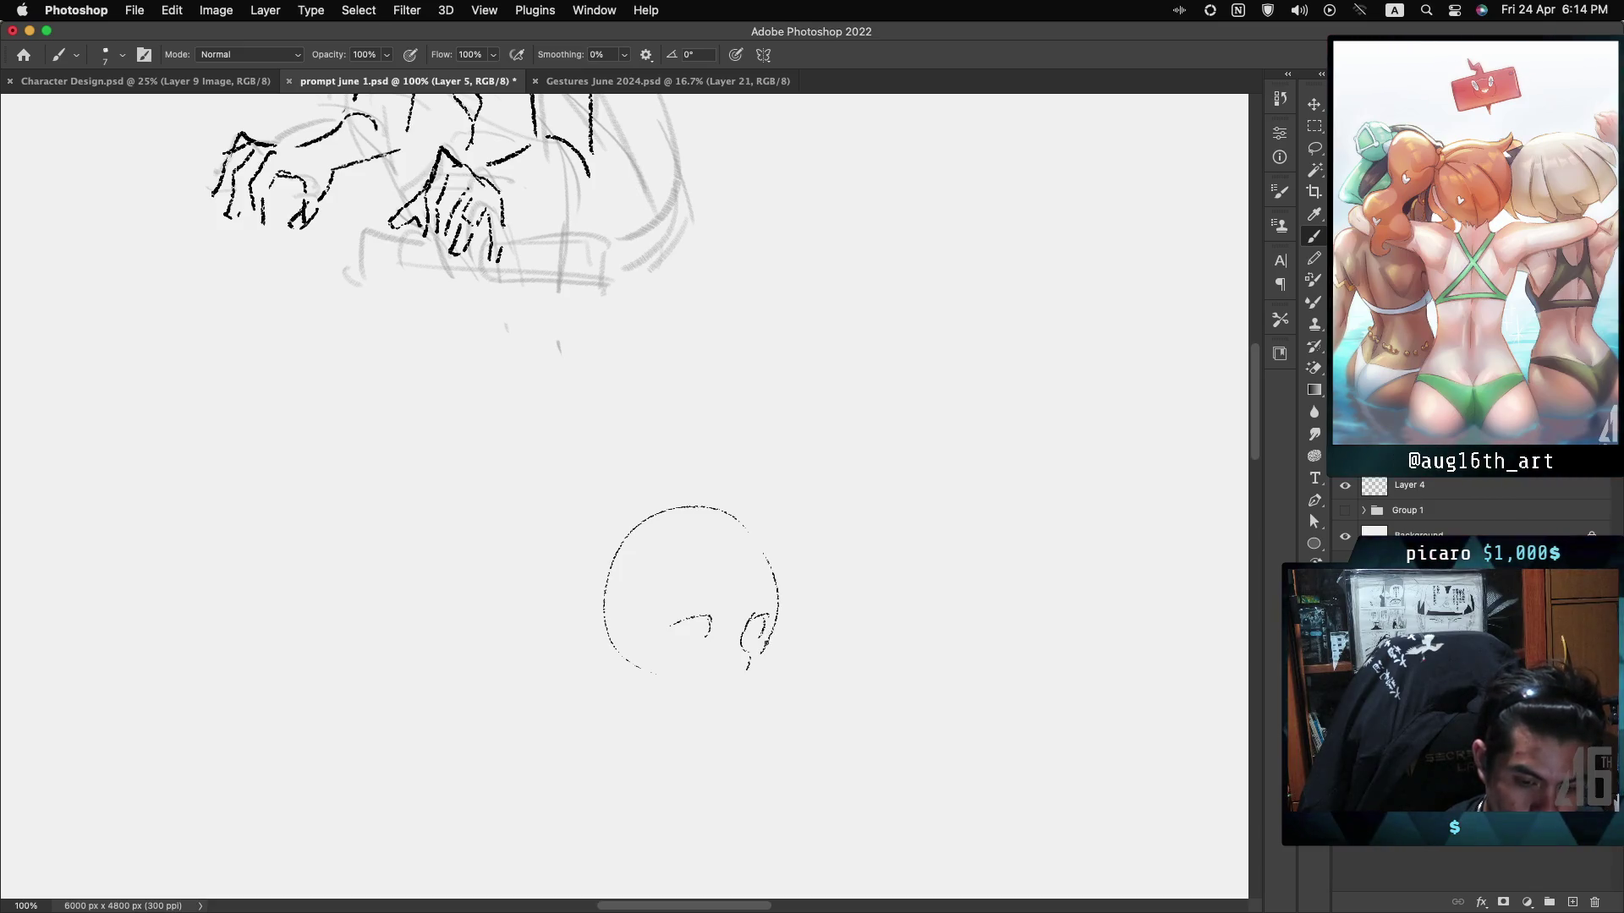
drag(767, 641, 709, 724)
key(super+z)
key(super+z)
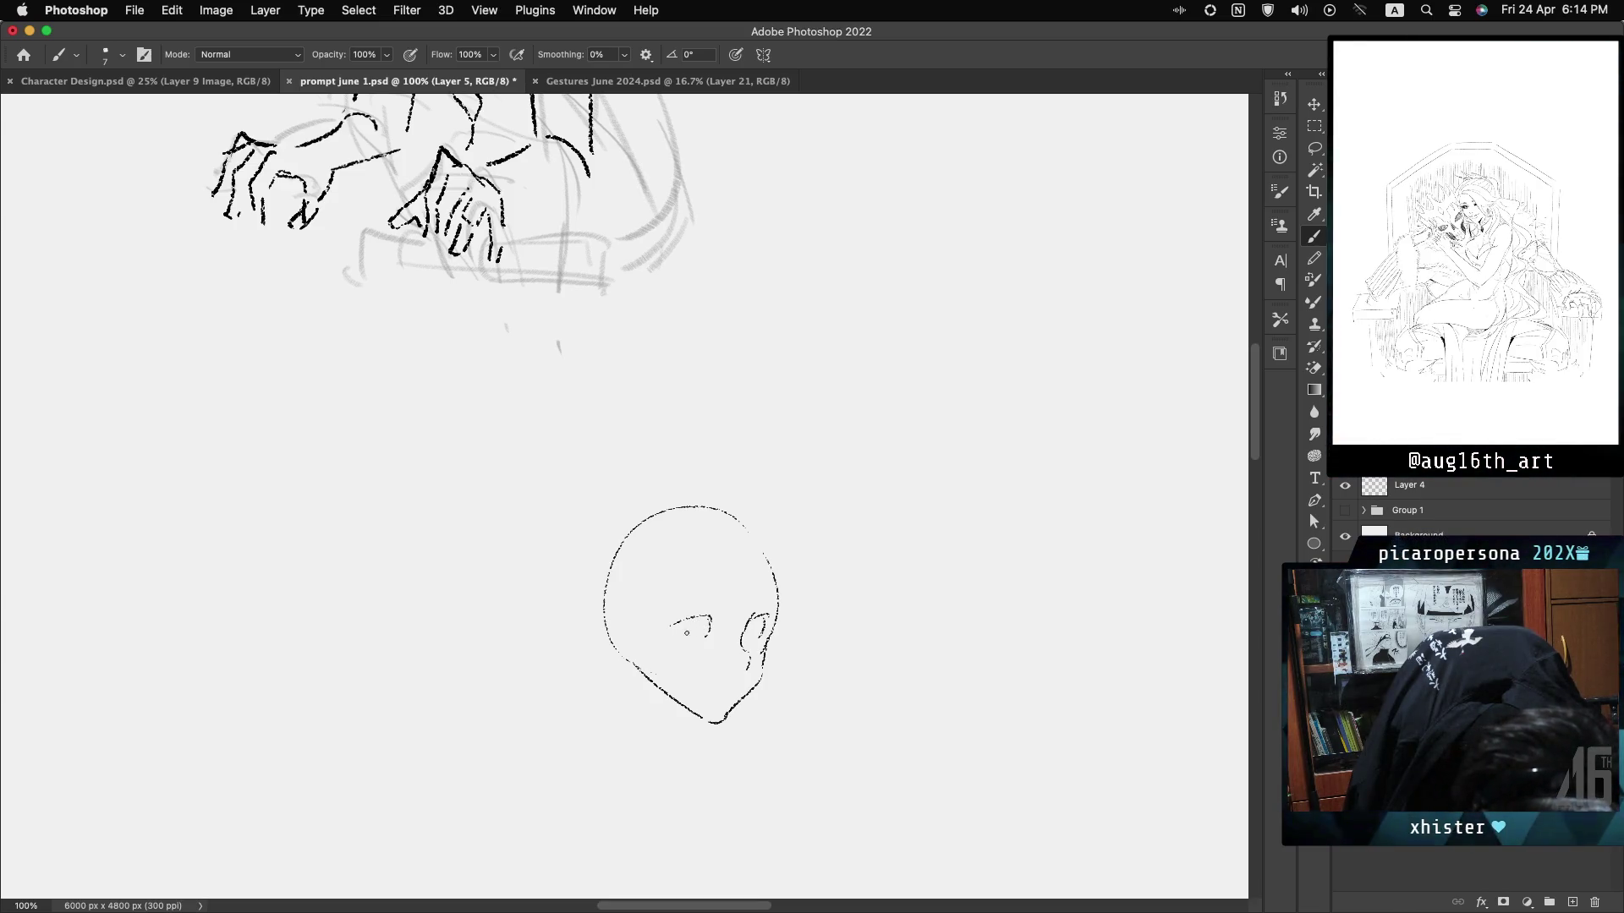
Paint both filled dark eyes and an eyebrow above each.
drag(700, 624, 696, 634)
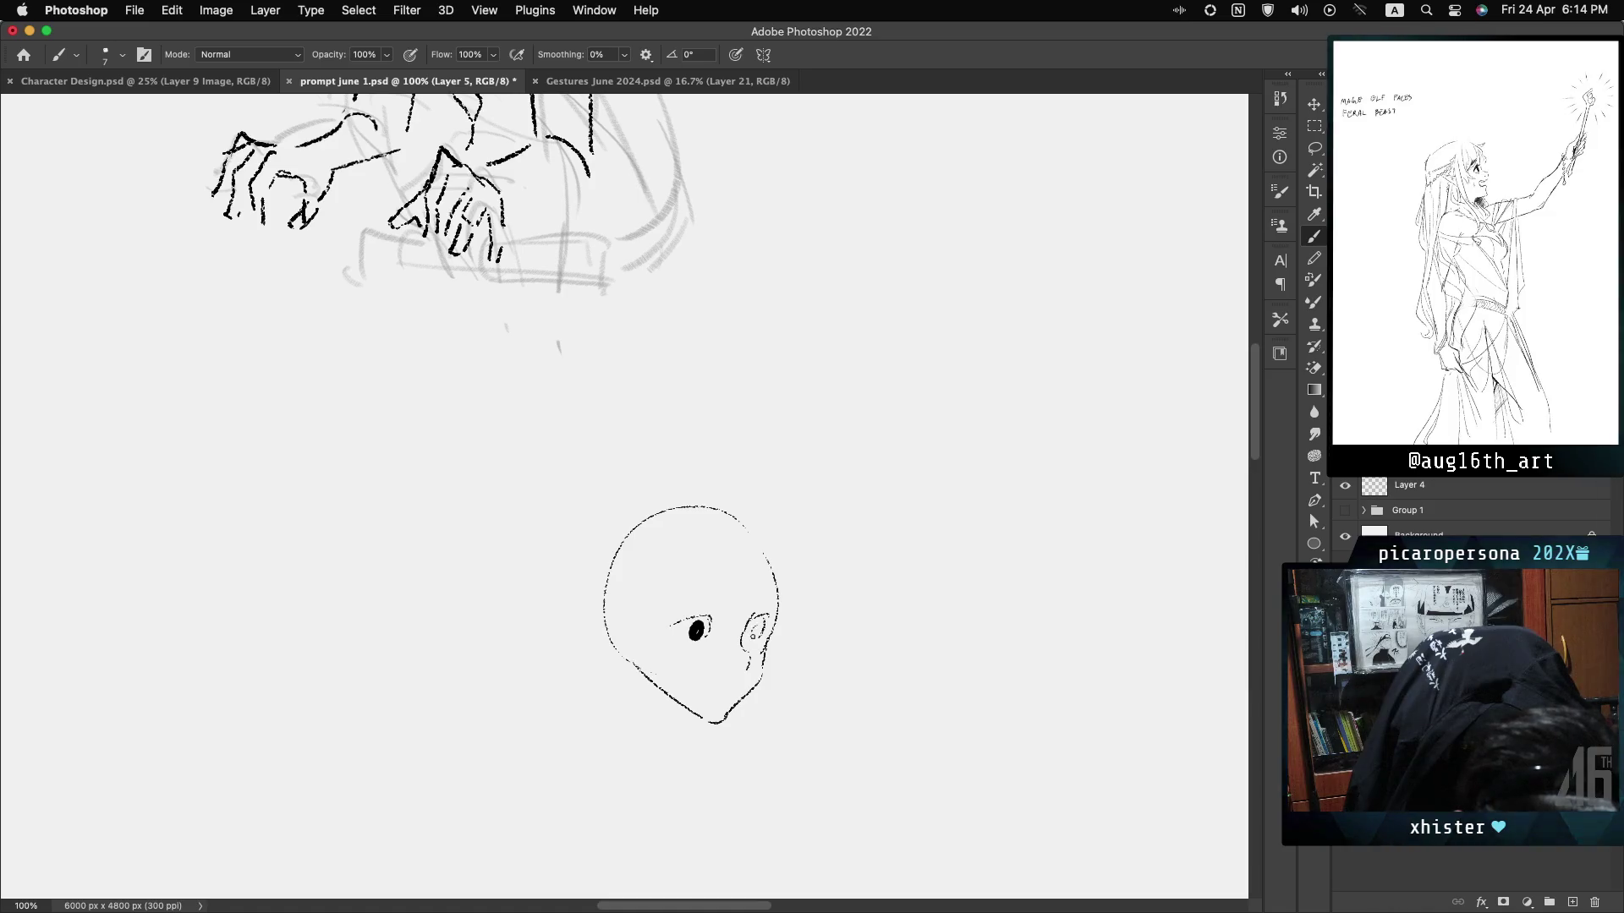
drag(753, 625, 755, 634)
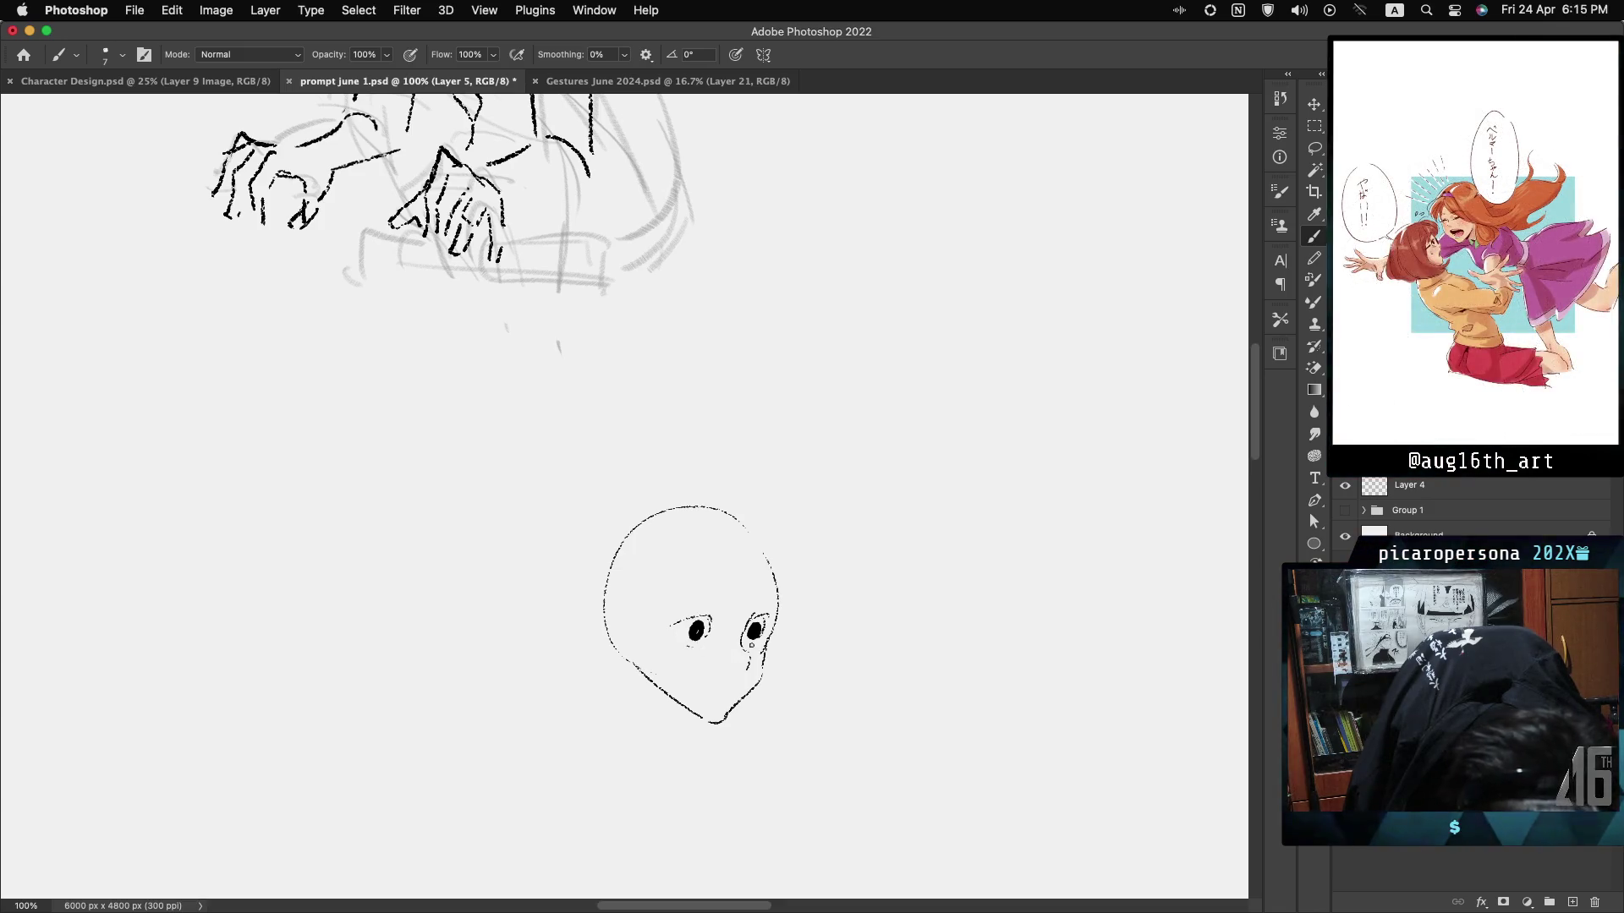
drag(668, 608, 708, 595)
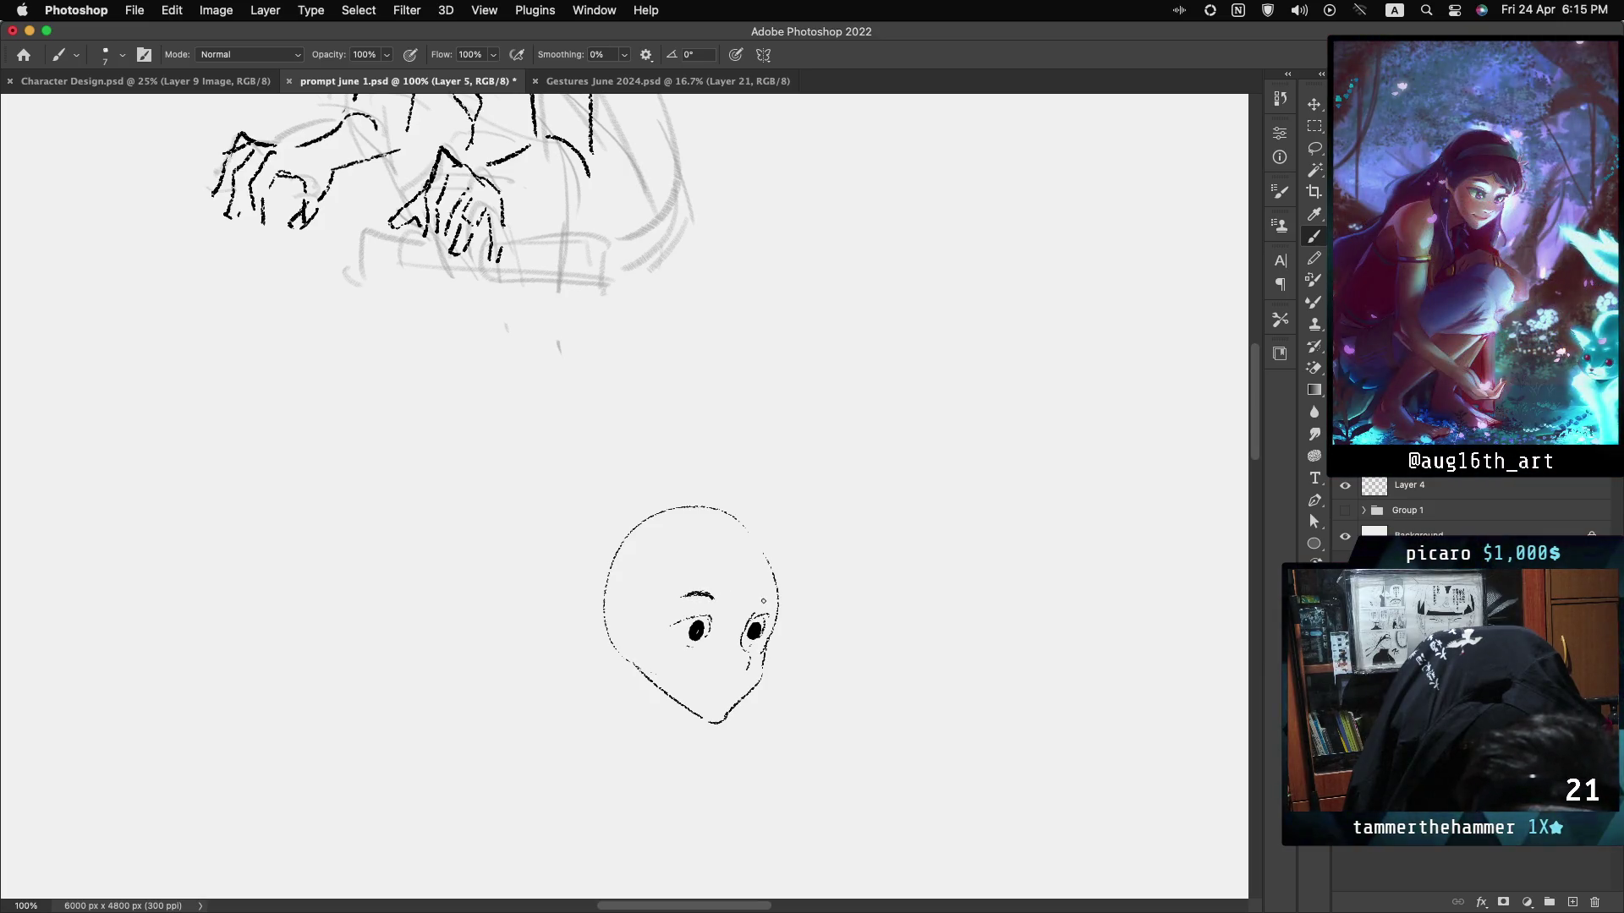
drag(757, 599, 769, 596)
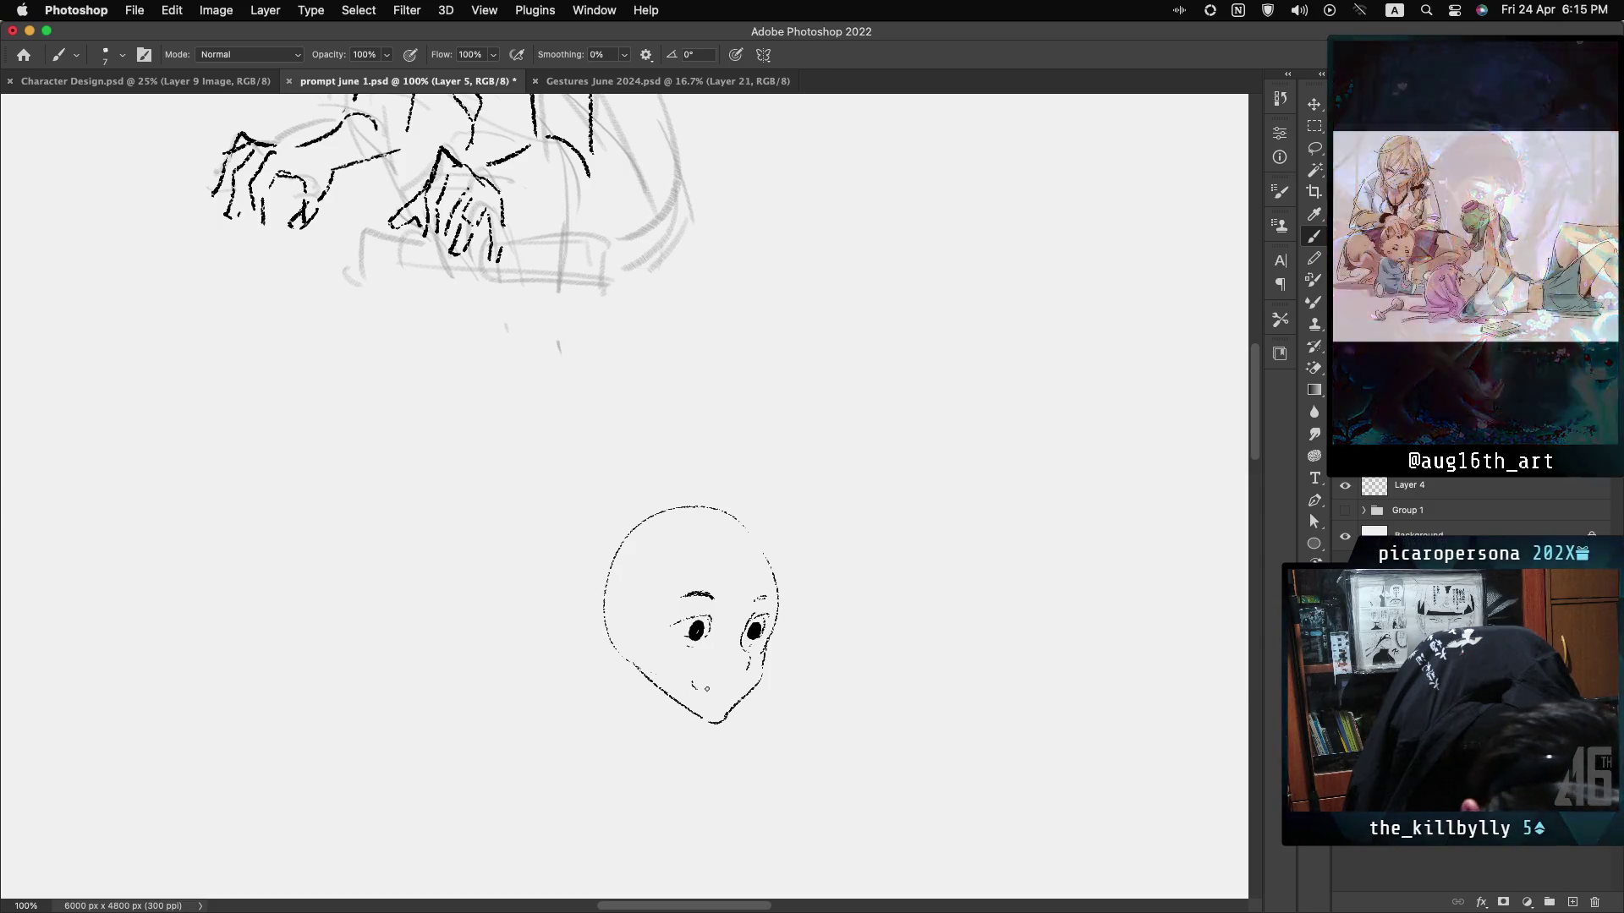
Add a short nose line and a small mouth stroke below it.
drag(699, 679, 725, 679)
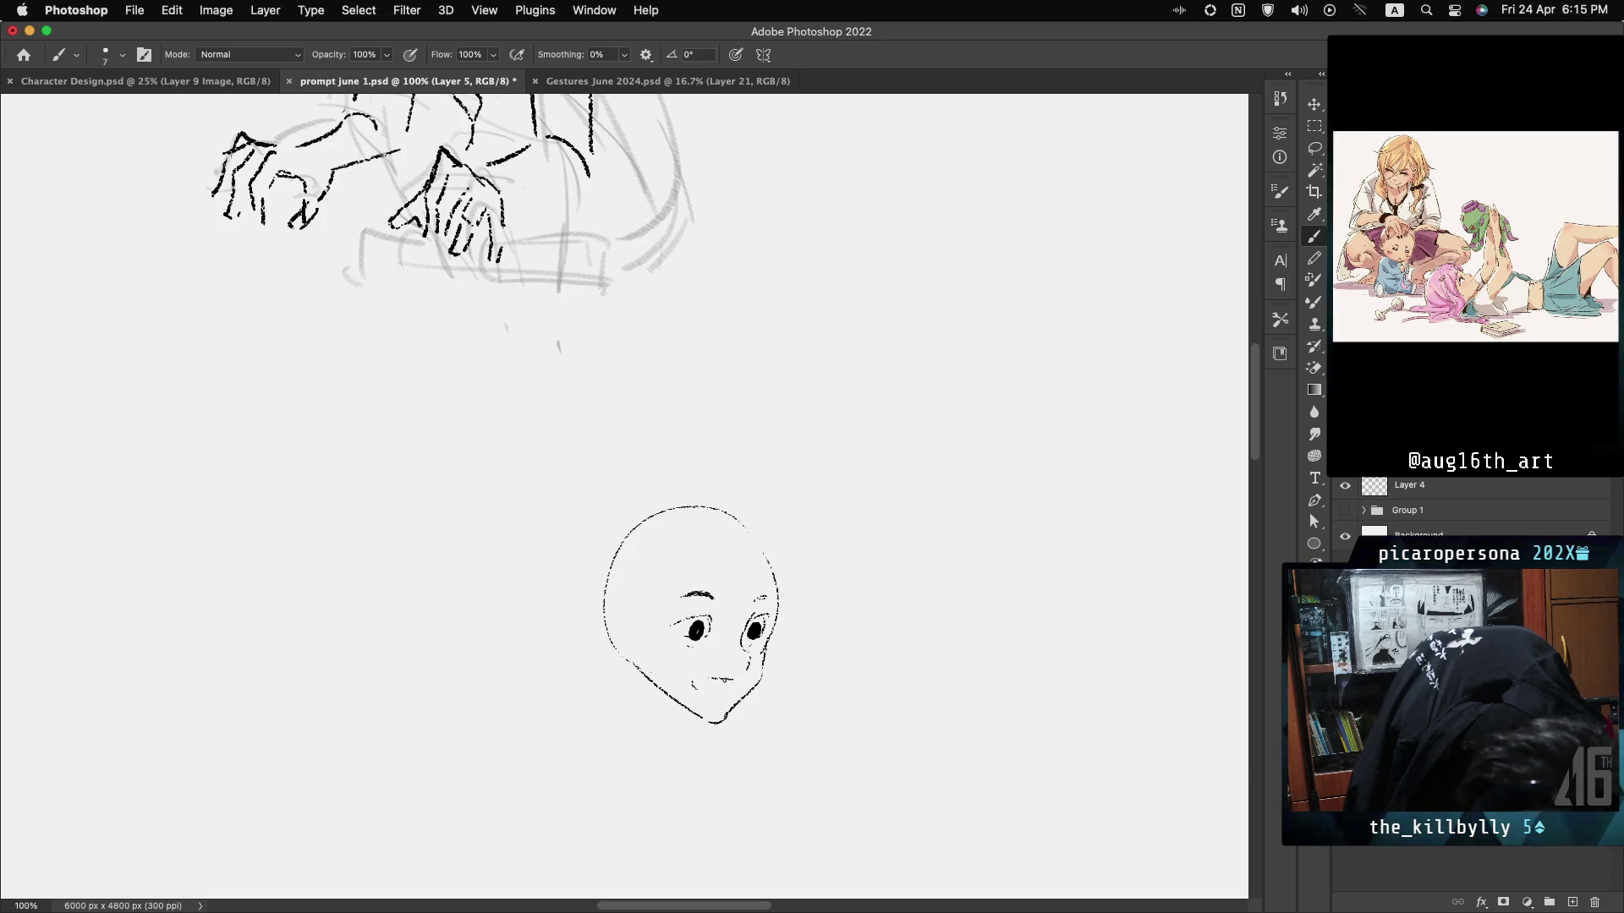
drag(738, 681, 726, 697)
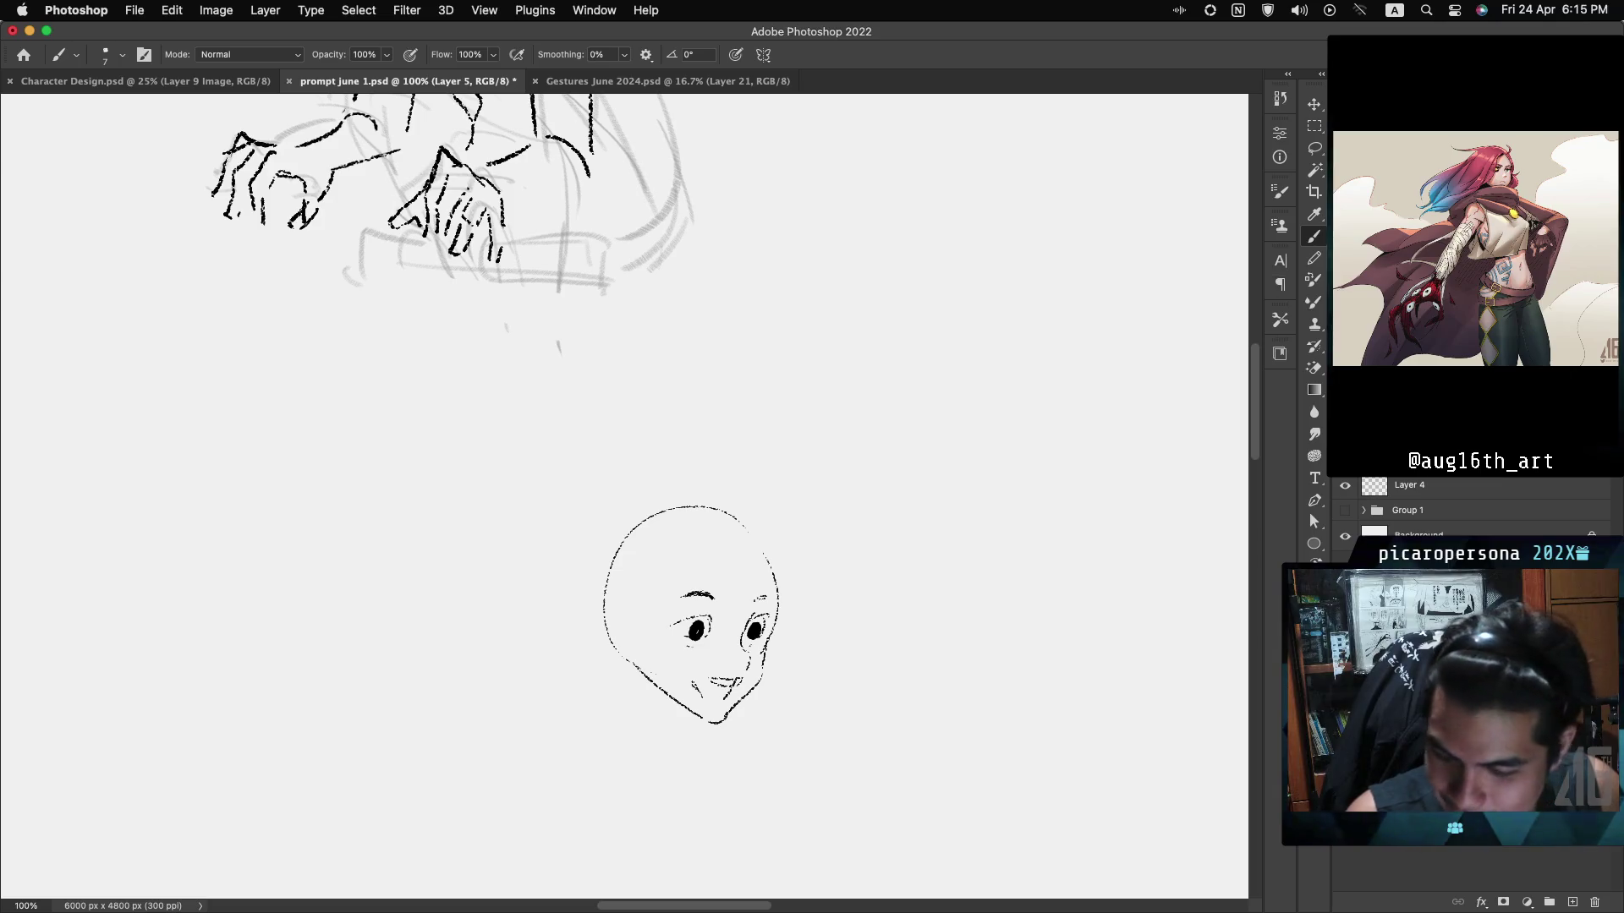
key(super+plus)
scroll(624, 496, down, 5)
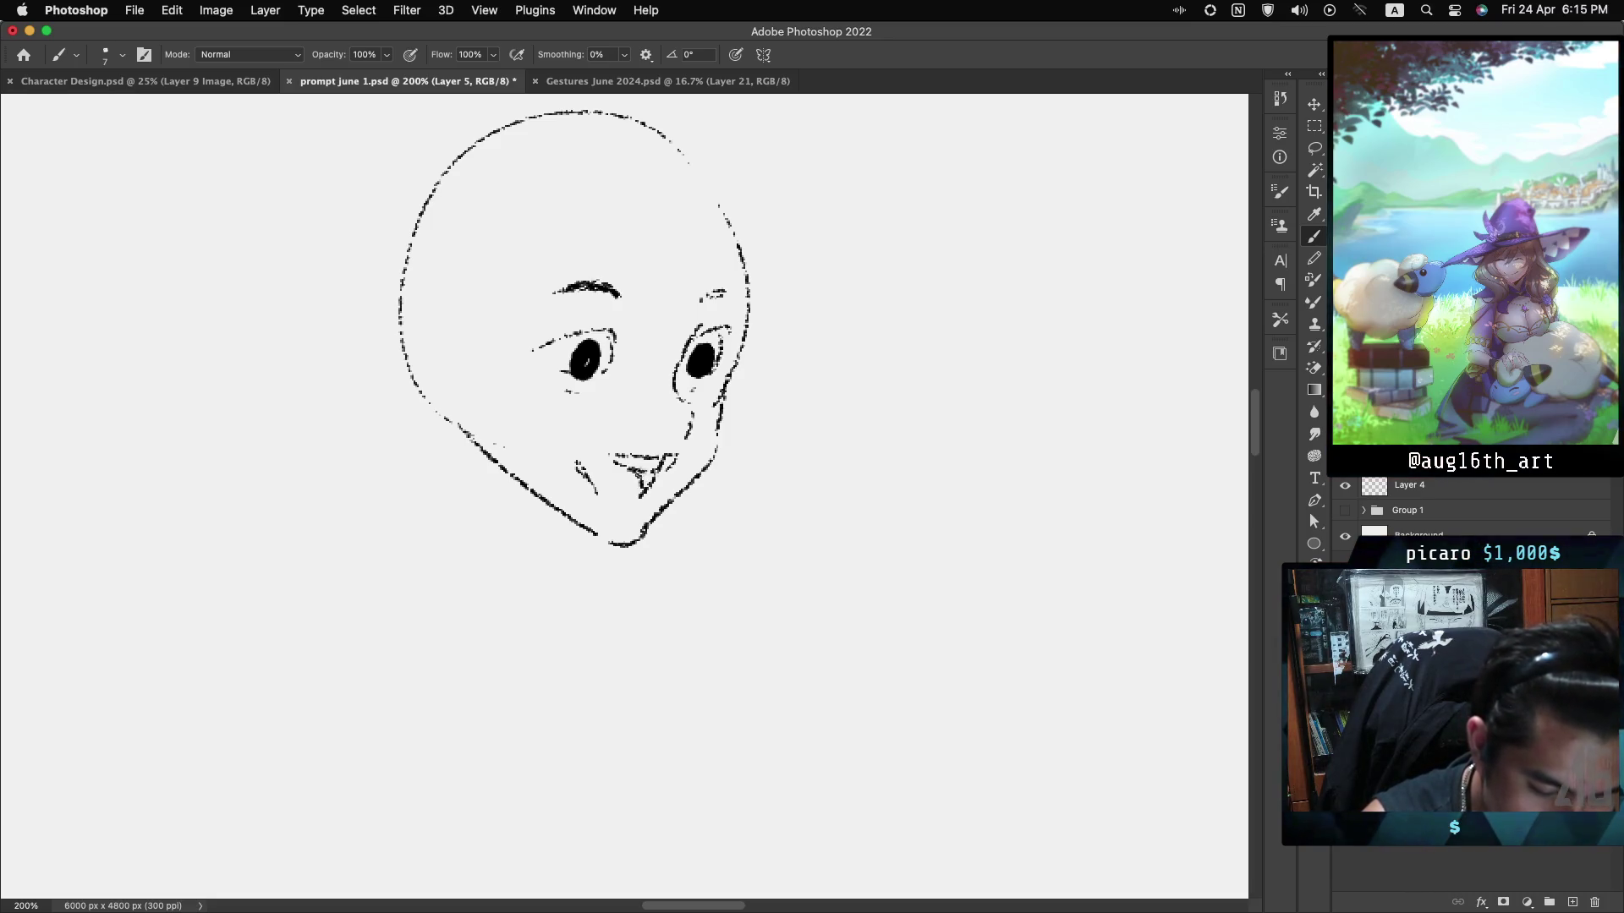
Fill the mouth with a dark triangle, add left-eye lashes, and draw a lower-lip line.
drag(639, 469, 647, 487)
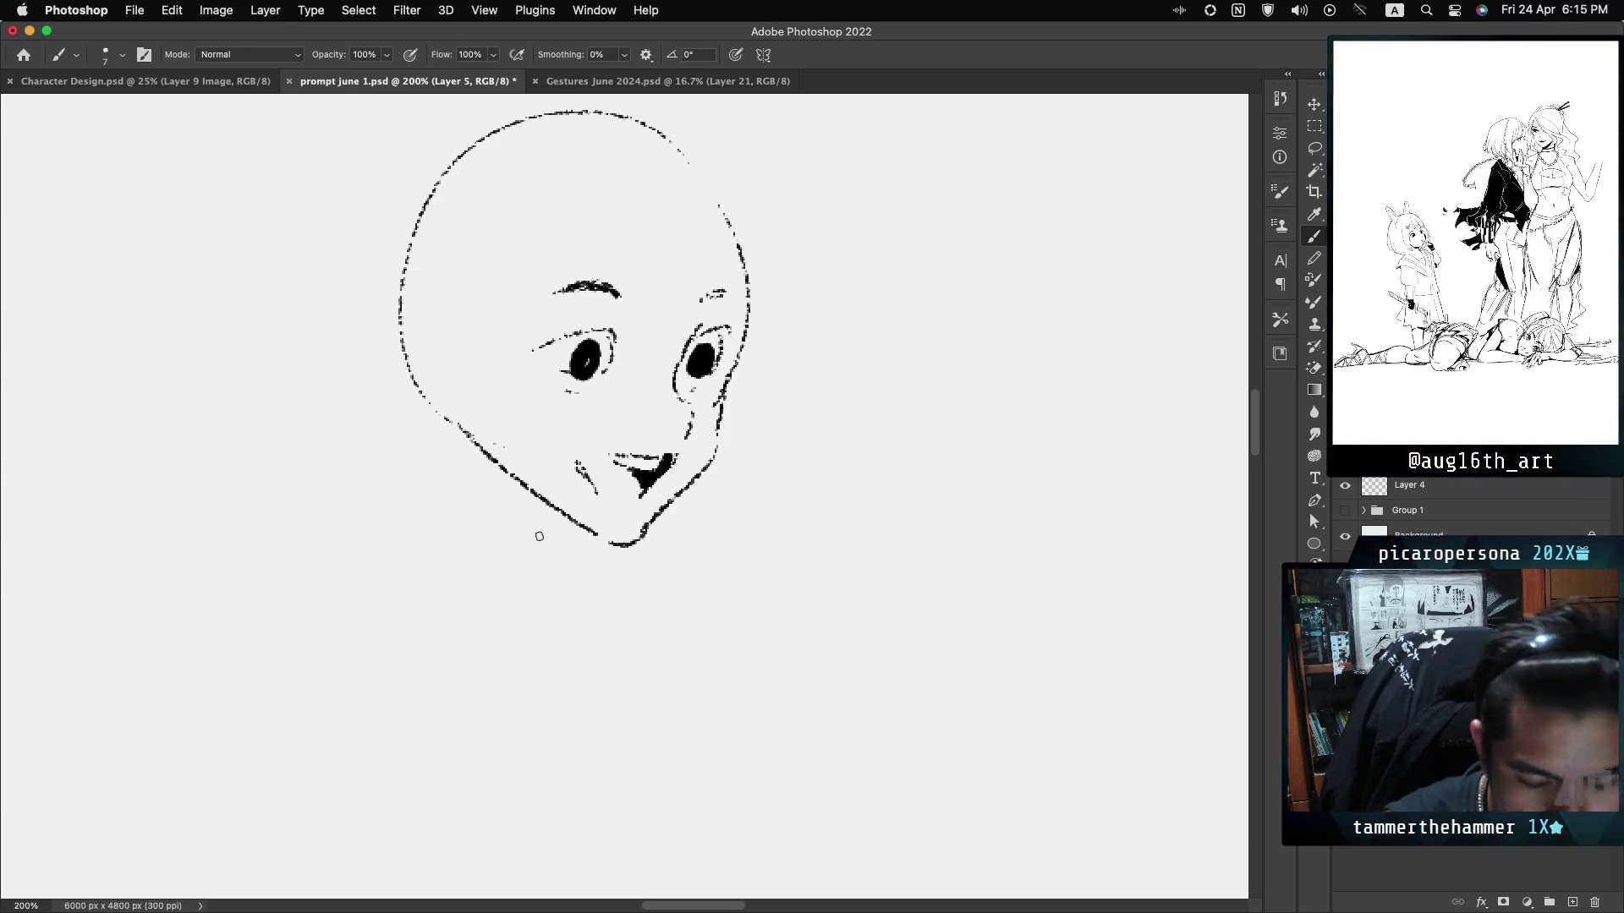
drag(700, 334, 728, 326)
key(cmd+z)
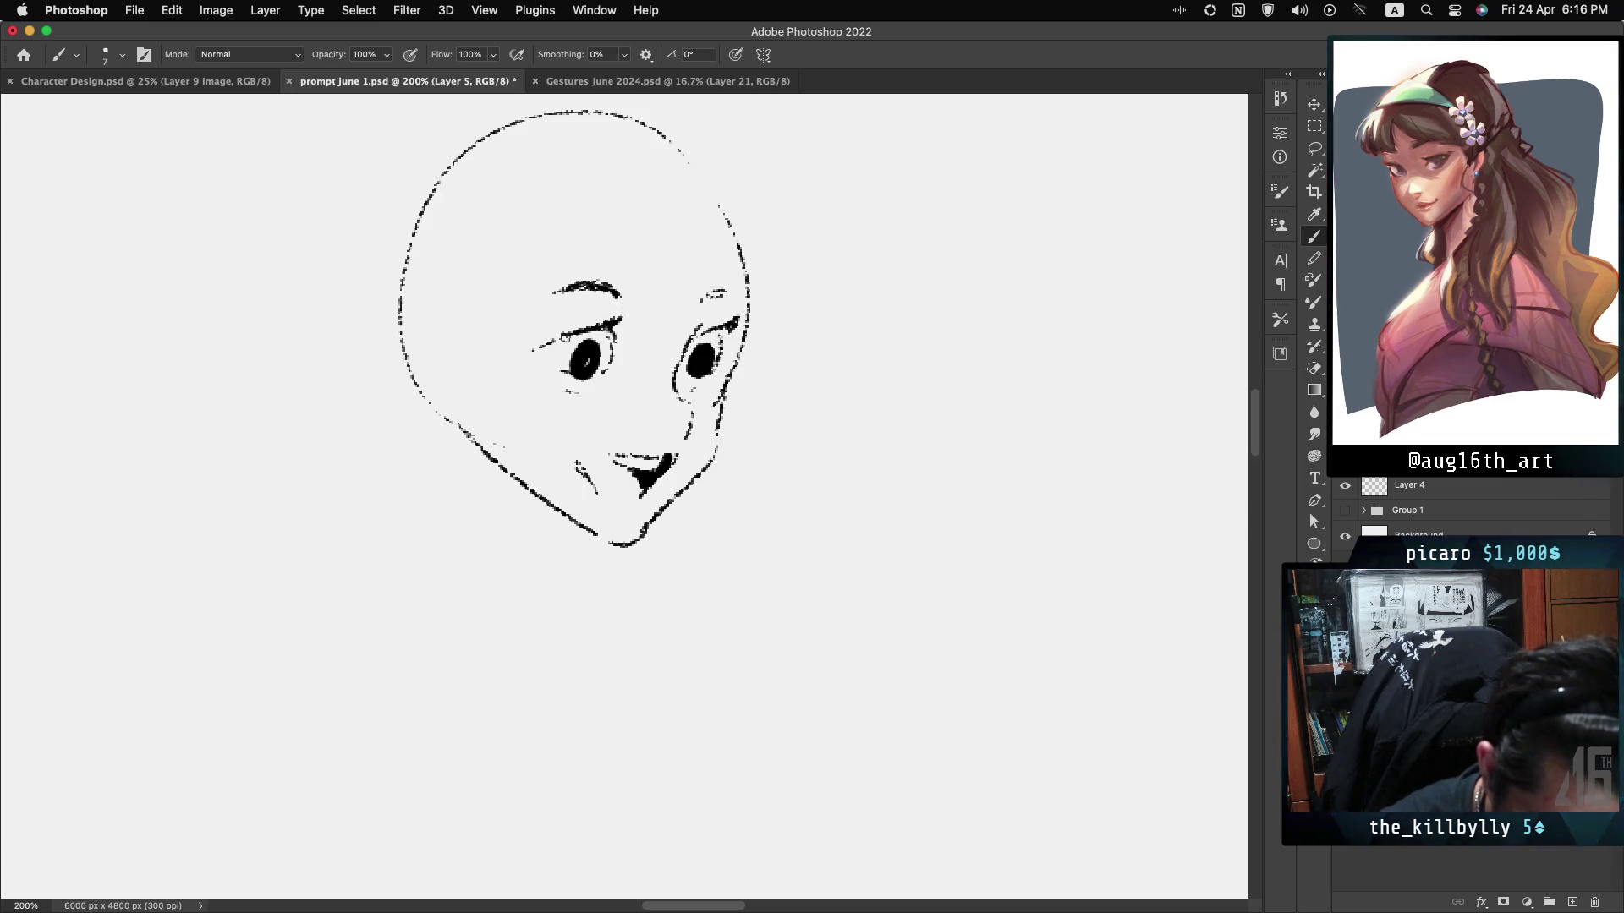
drag(632, 322, 624, 331)
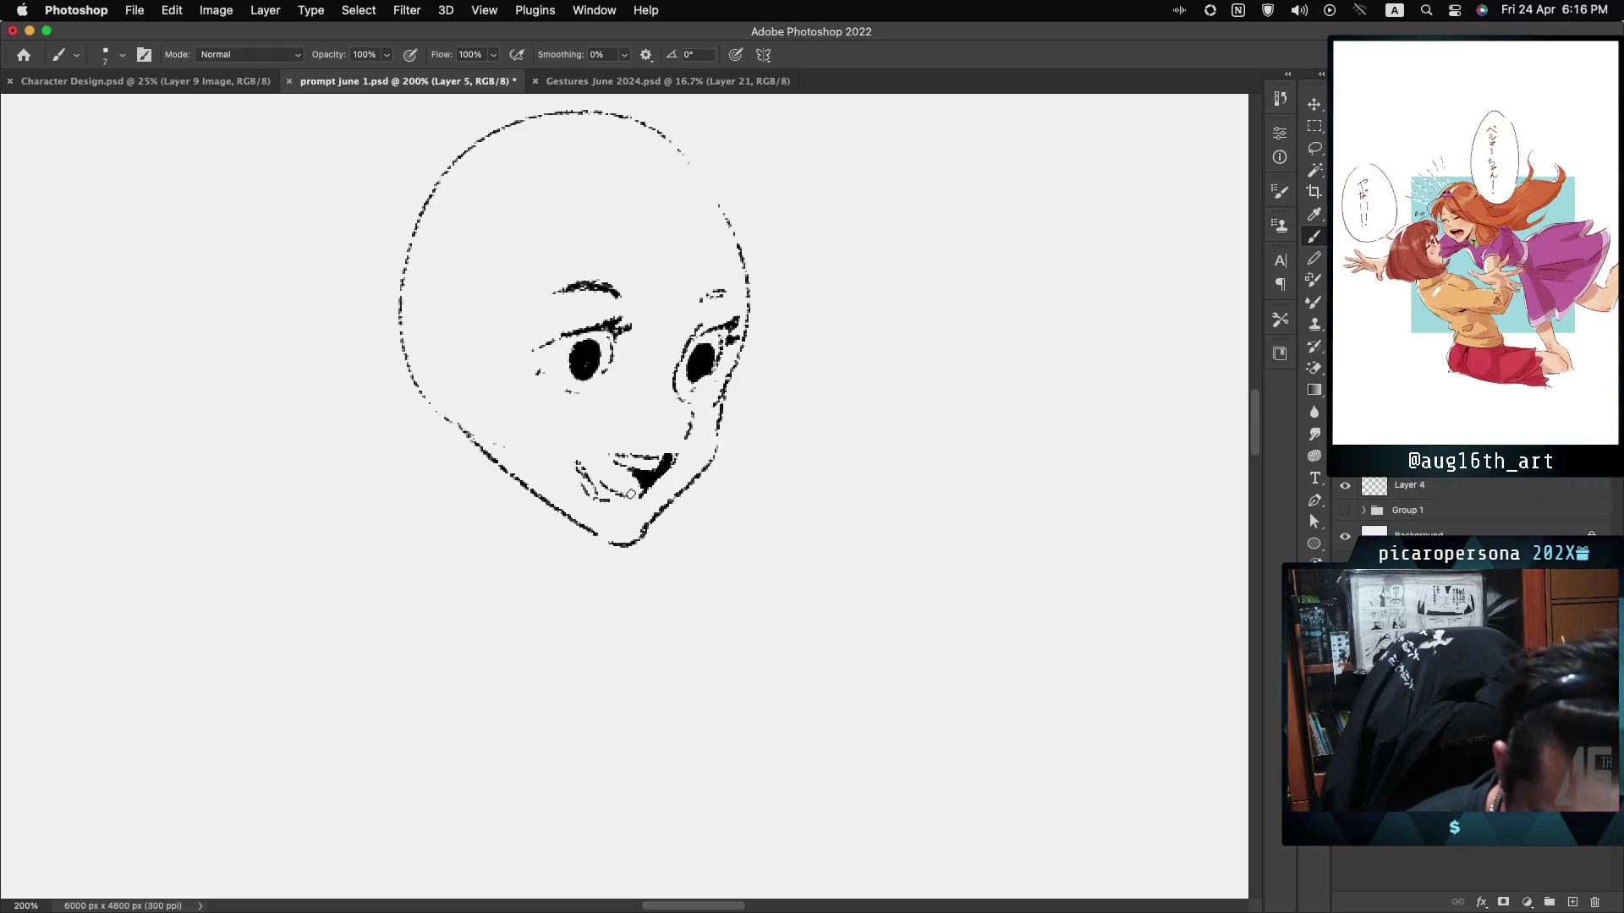
drag(601, 482, 617, 499)
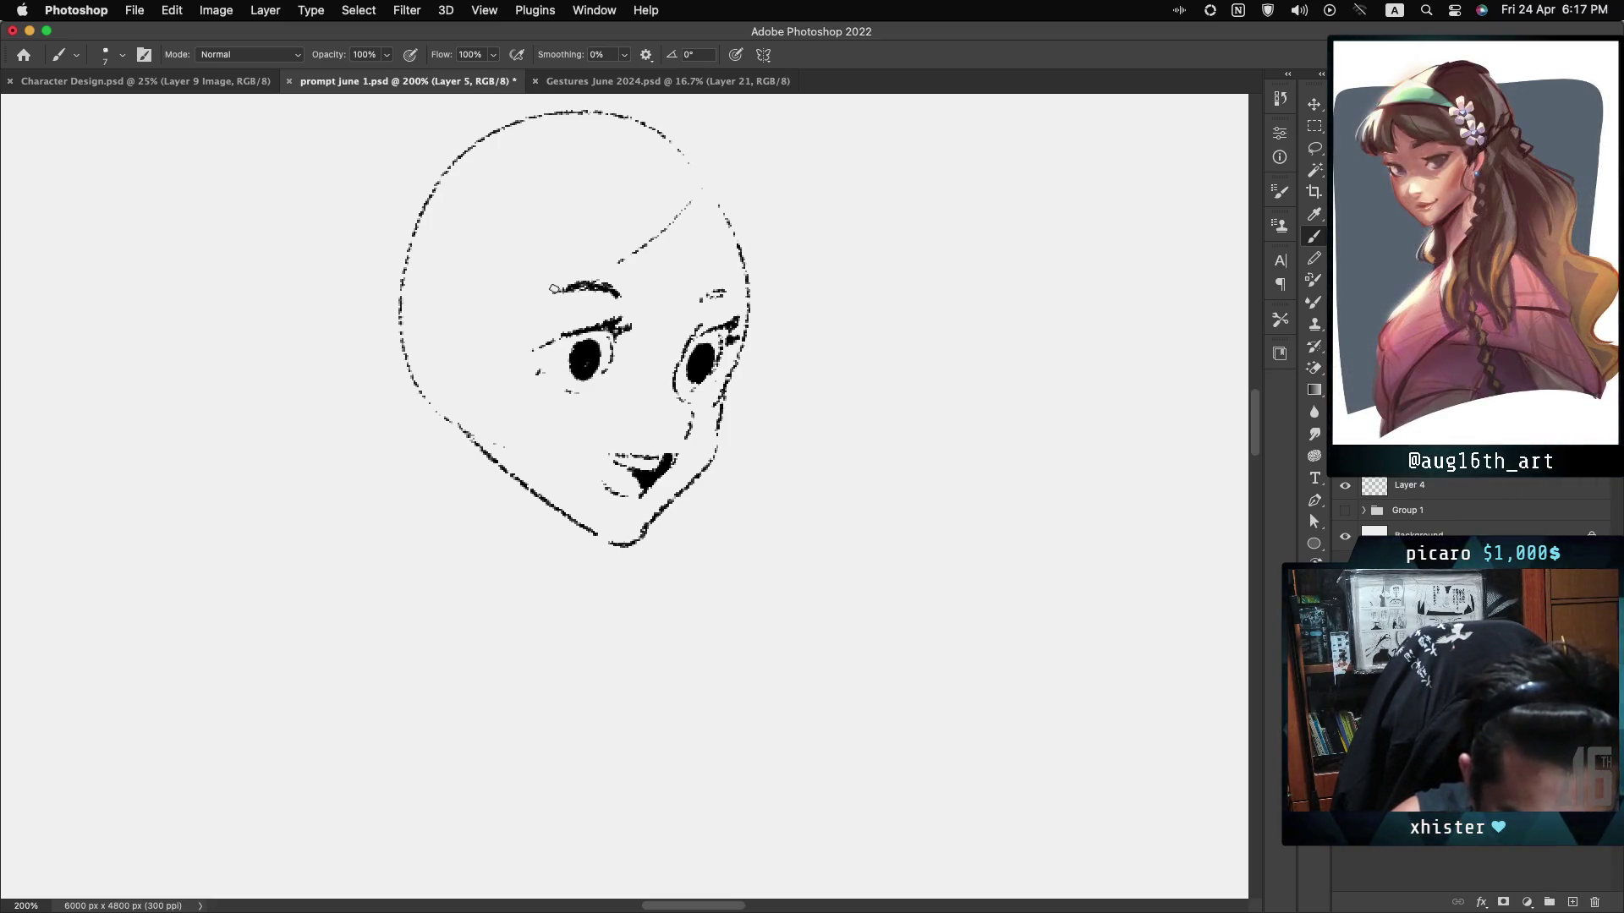
Draw two diagonal bang strands across the forehead, then flip the canvas horizontally.
drag(719, 176, 596, 325)
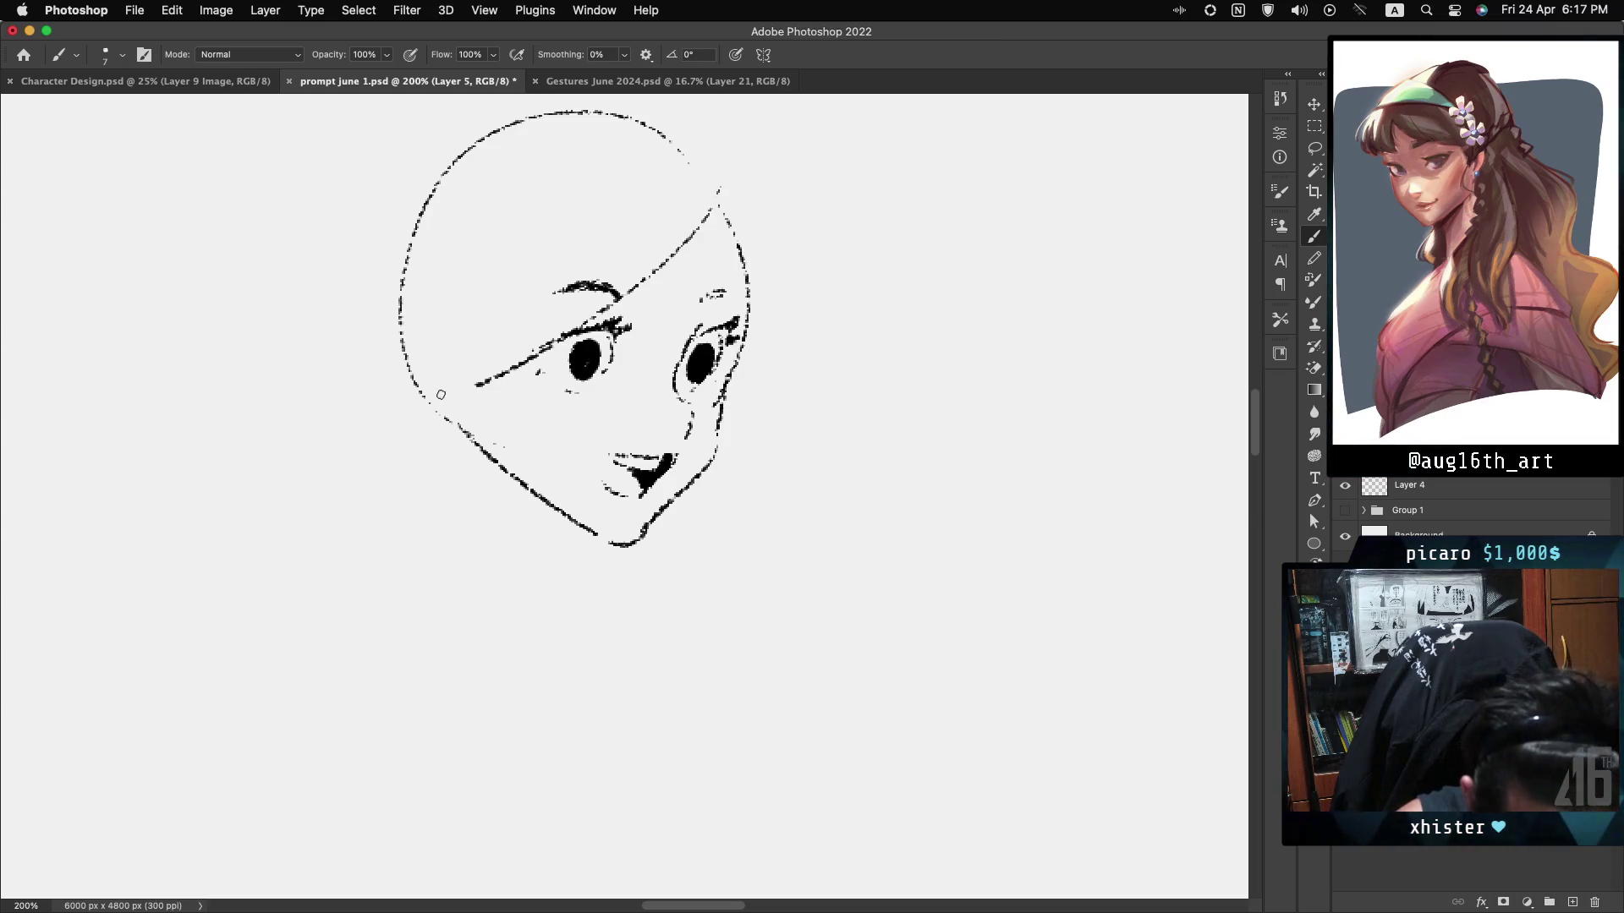
drag(725, 227, 623, 296)
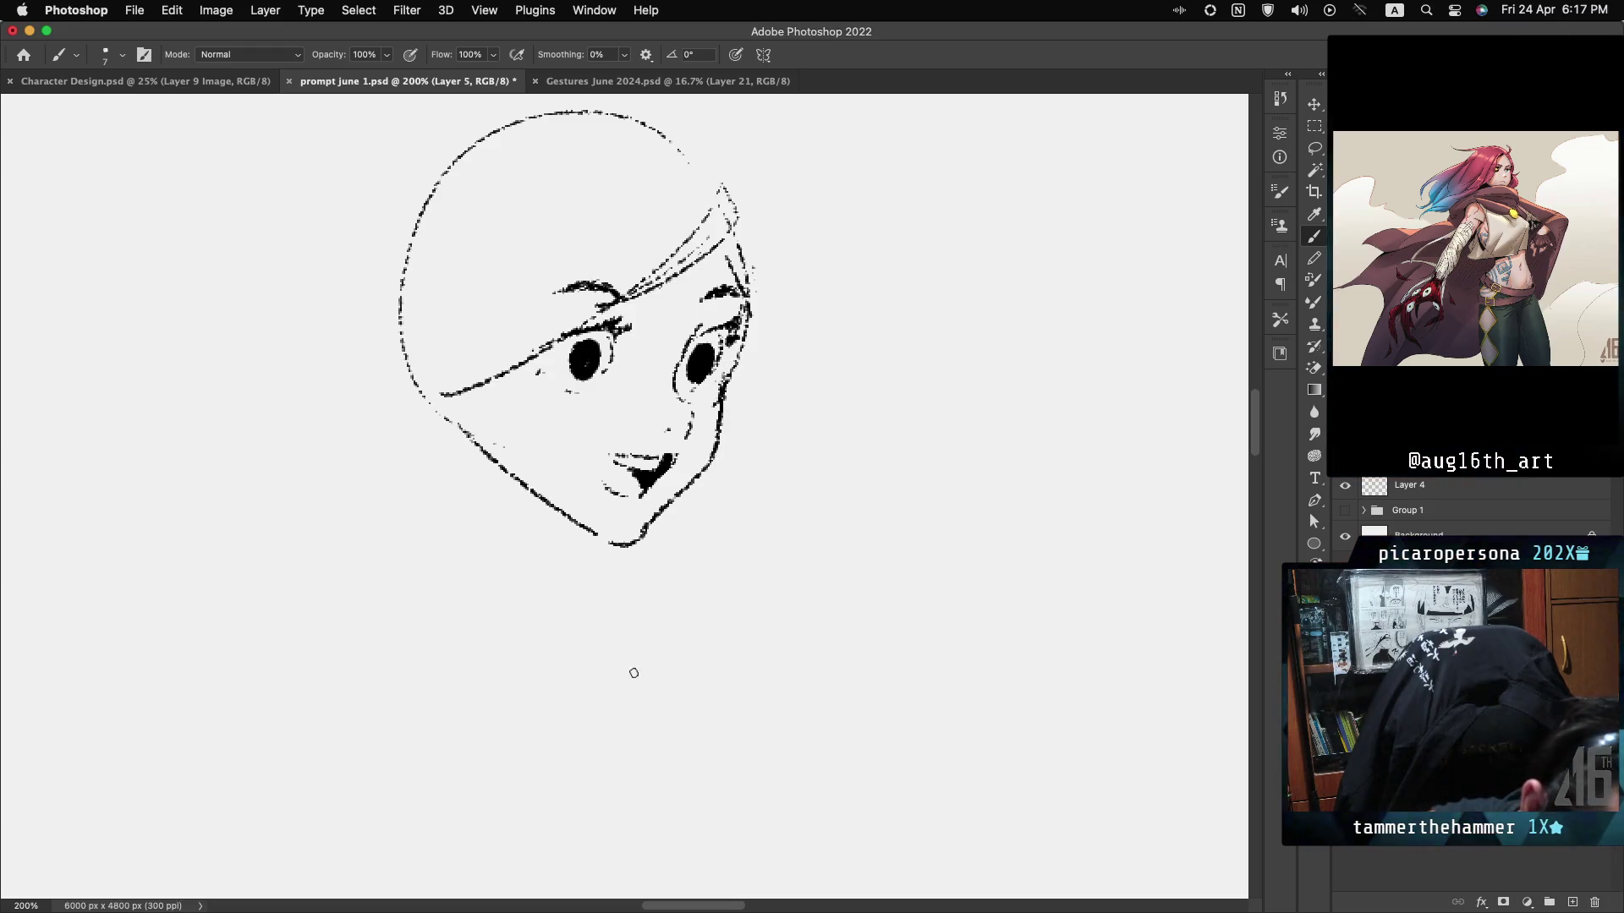
key(Delete)
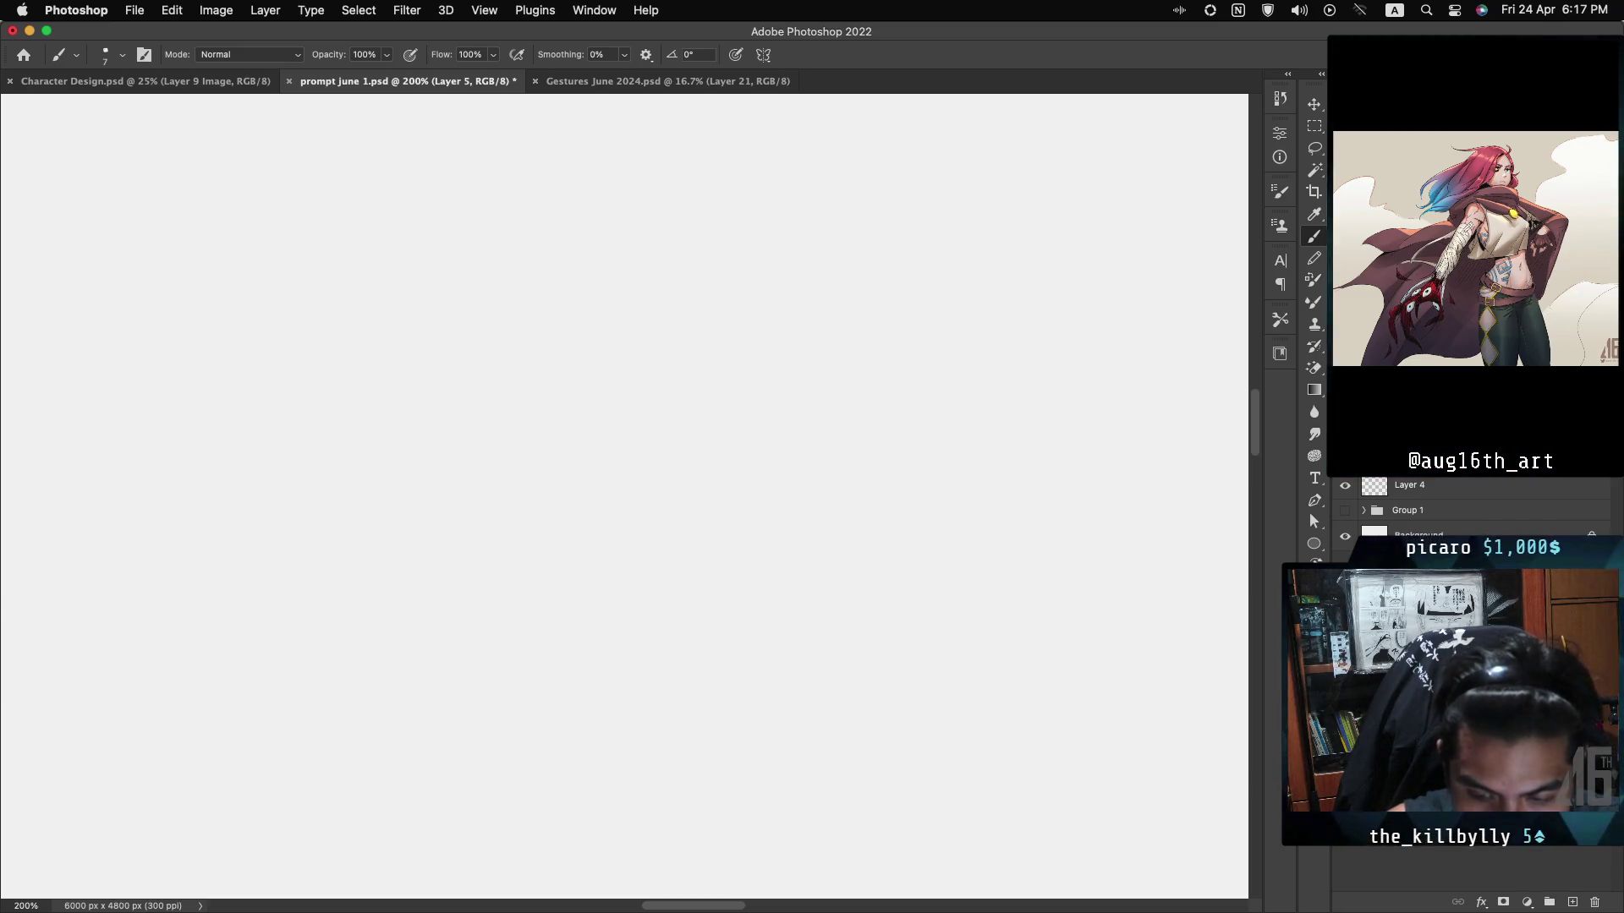
On the flipped canvas, enlarge the brush and draw a curved lip closing the mouth's open side.
key(ctrl+z)
scroll(1188, 243, down, 3)
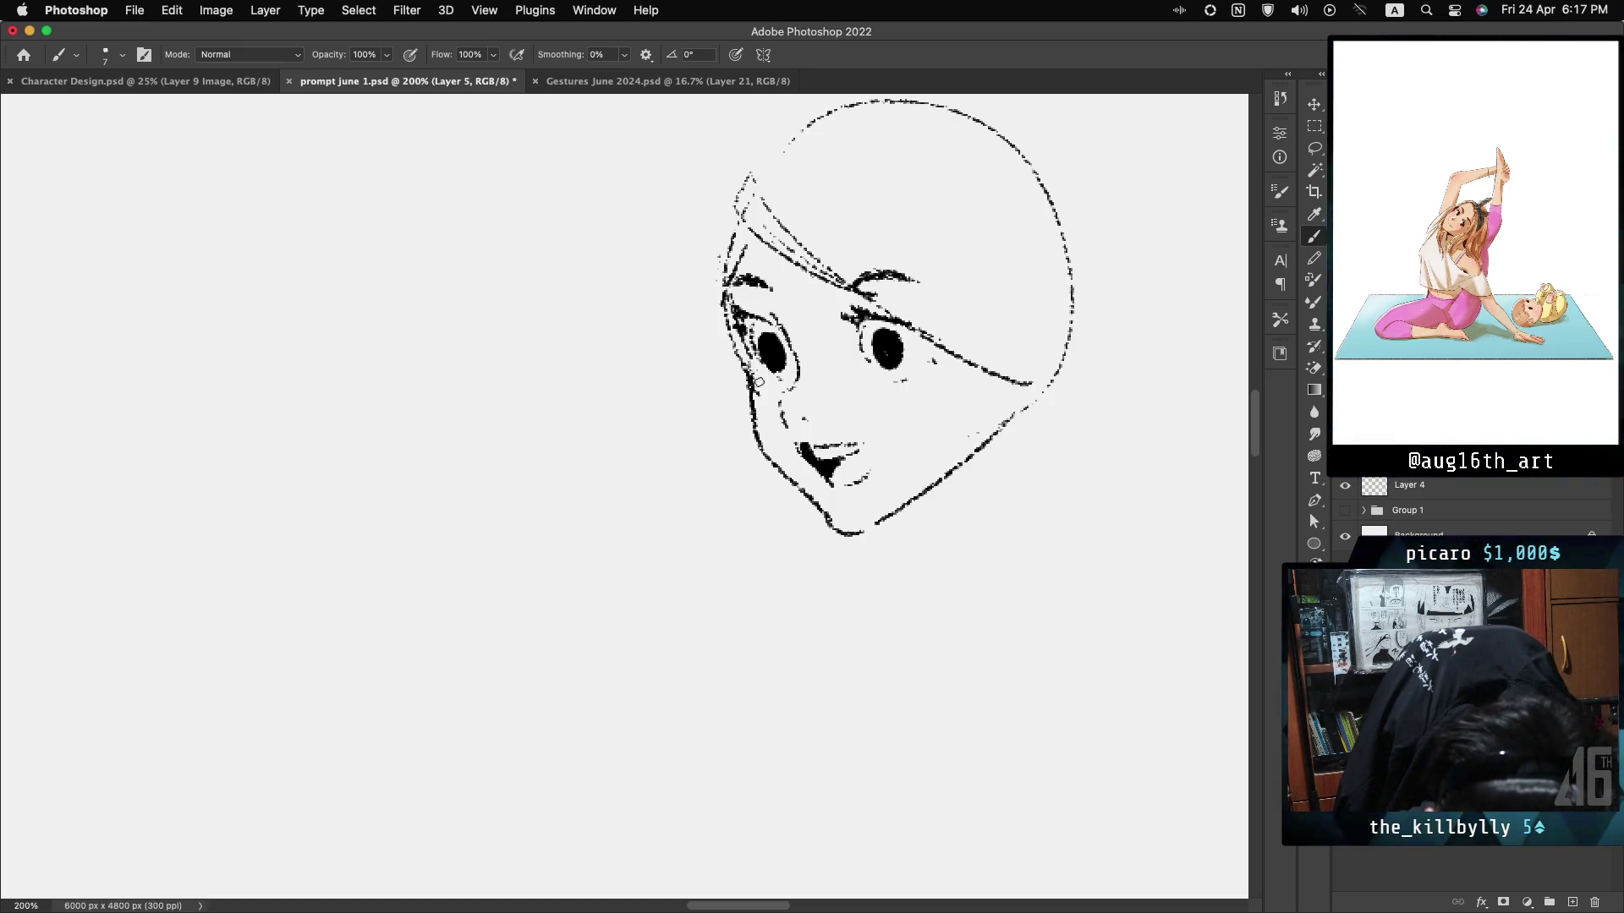
key(bracketright)
key(bracketright)
key(bracketright)
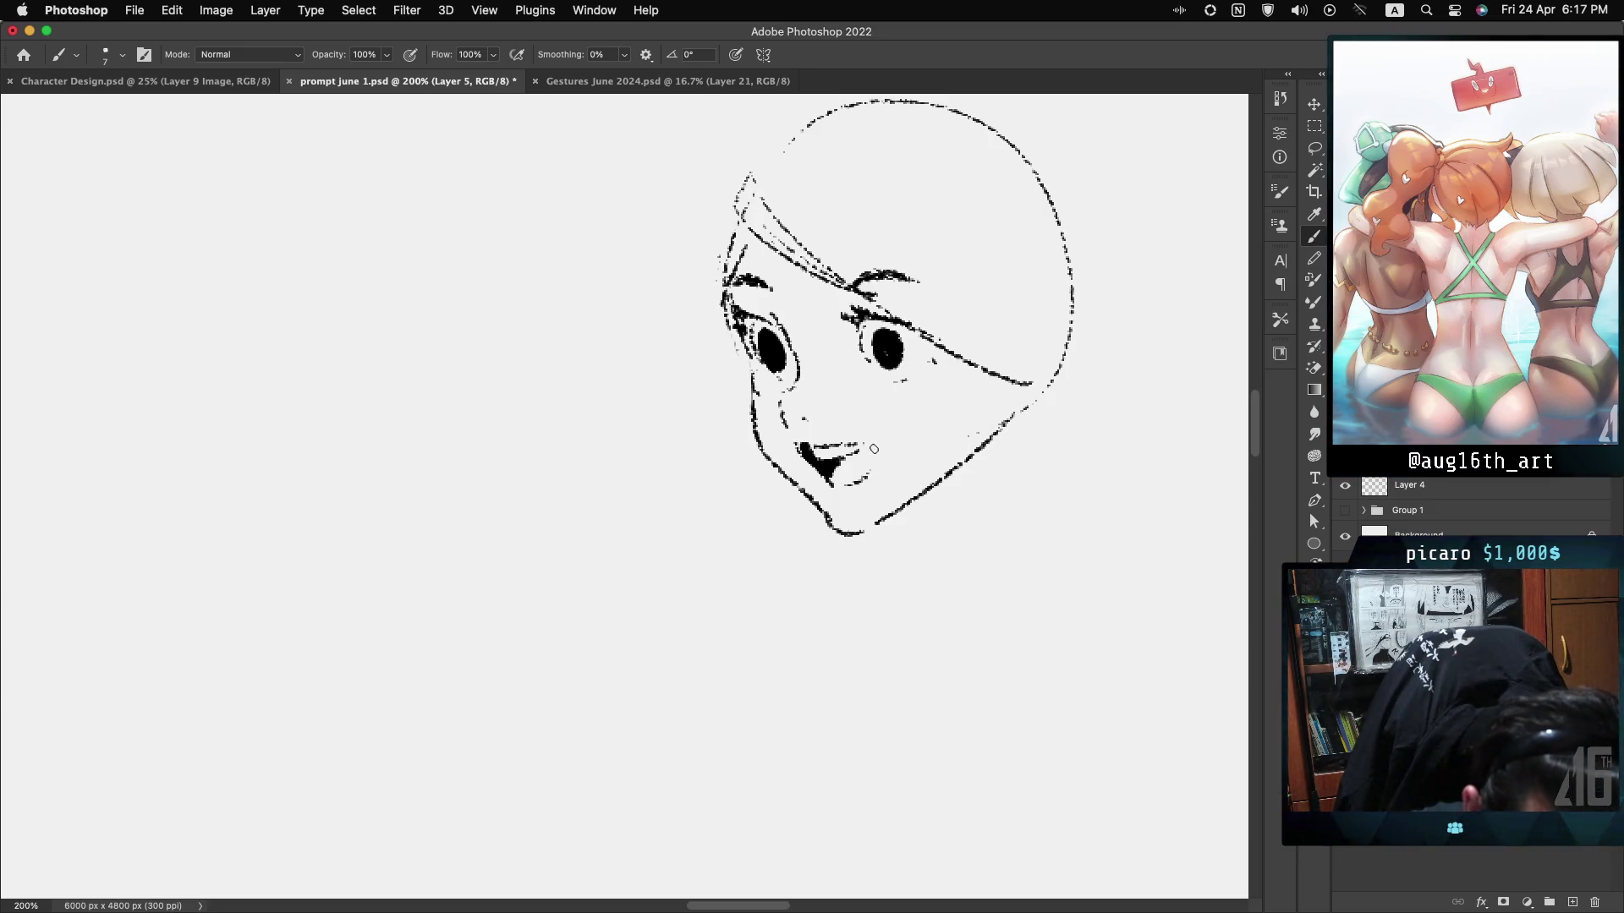
drag(874, 449, 860, 480)
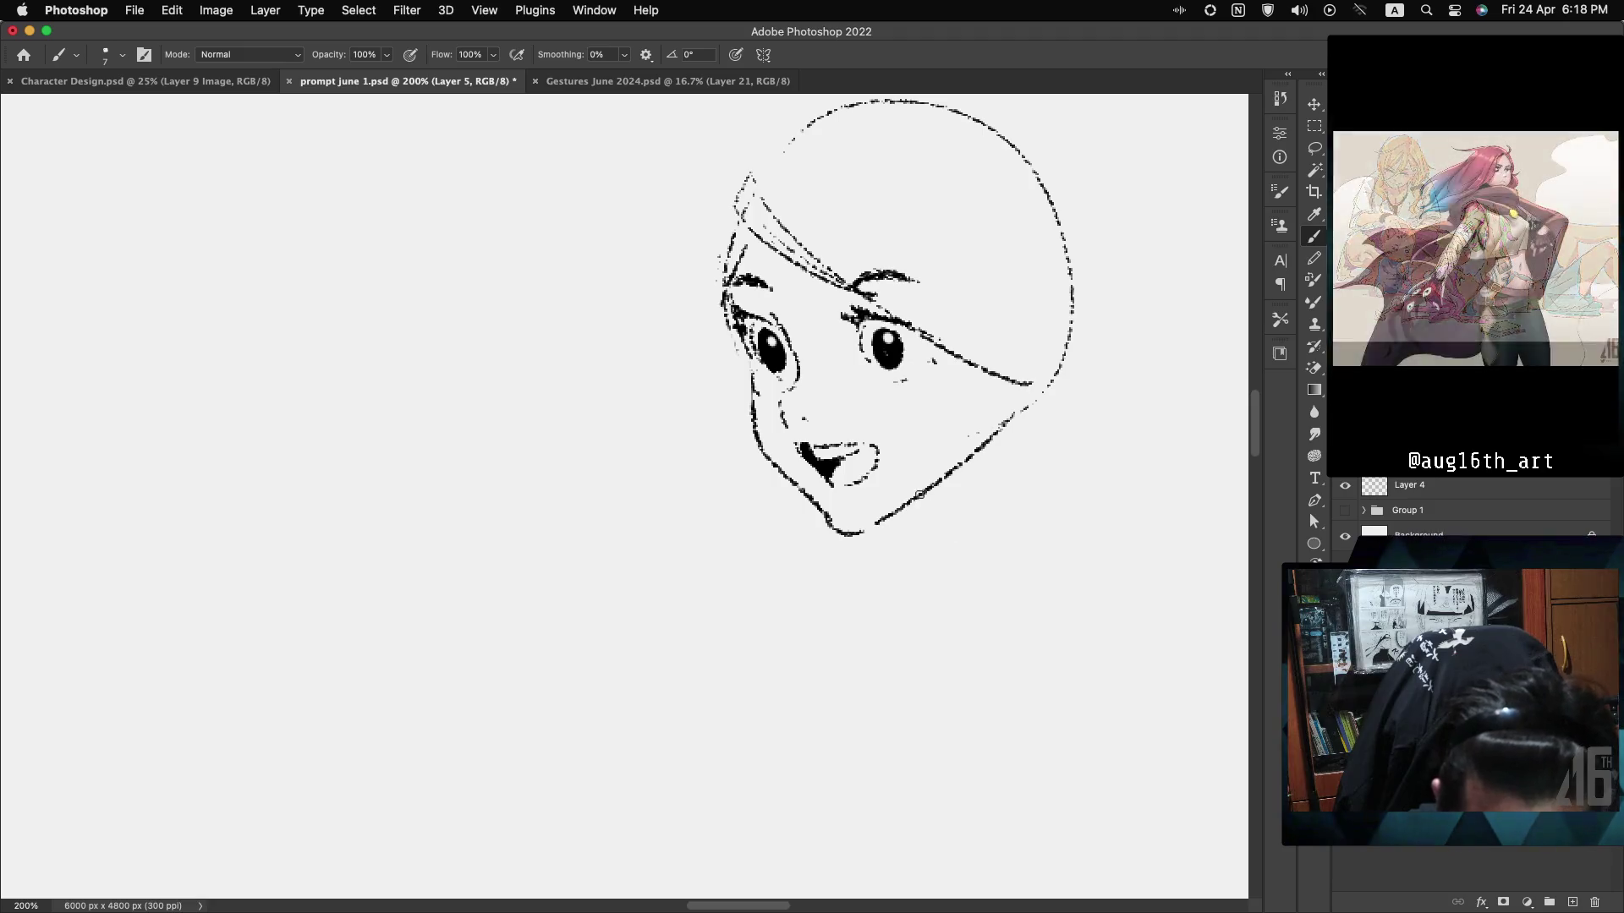
Flip the drawing back to normal orientation and pan to the area below the face.
key(h)
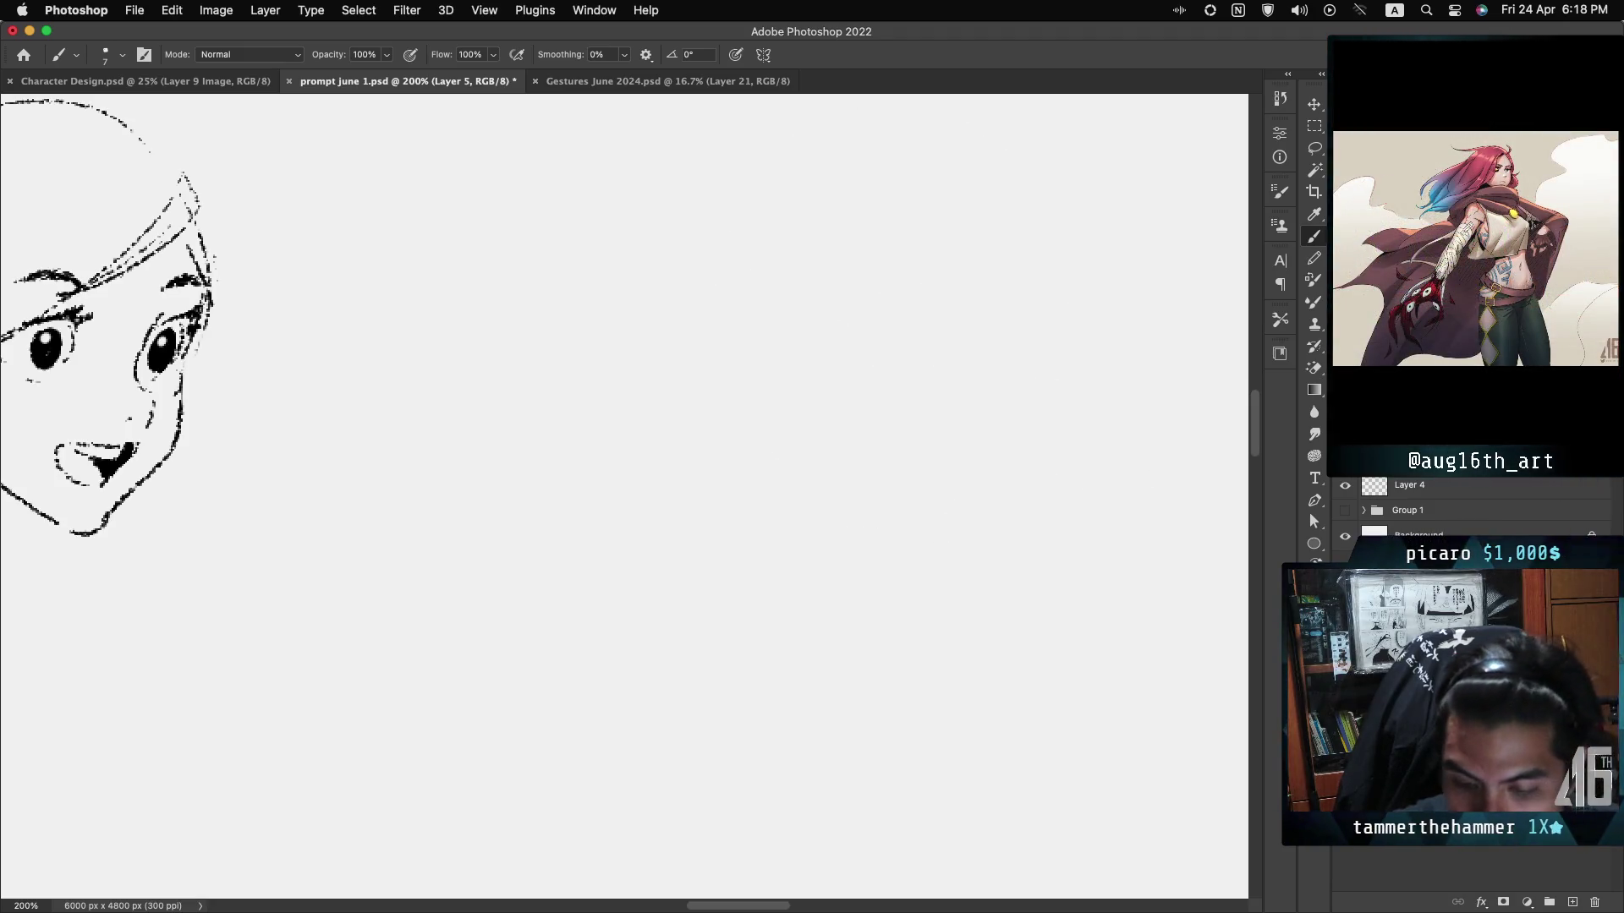
scroll(626, 490, left, 5)
scroll(473, 448, down, 3)
scroll(474, 398, left, 5)
scroll(708, 532, left, 2)
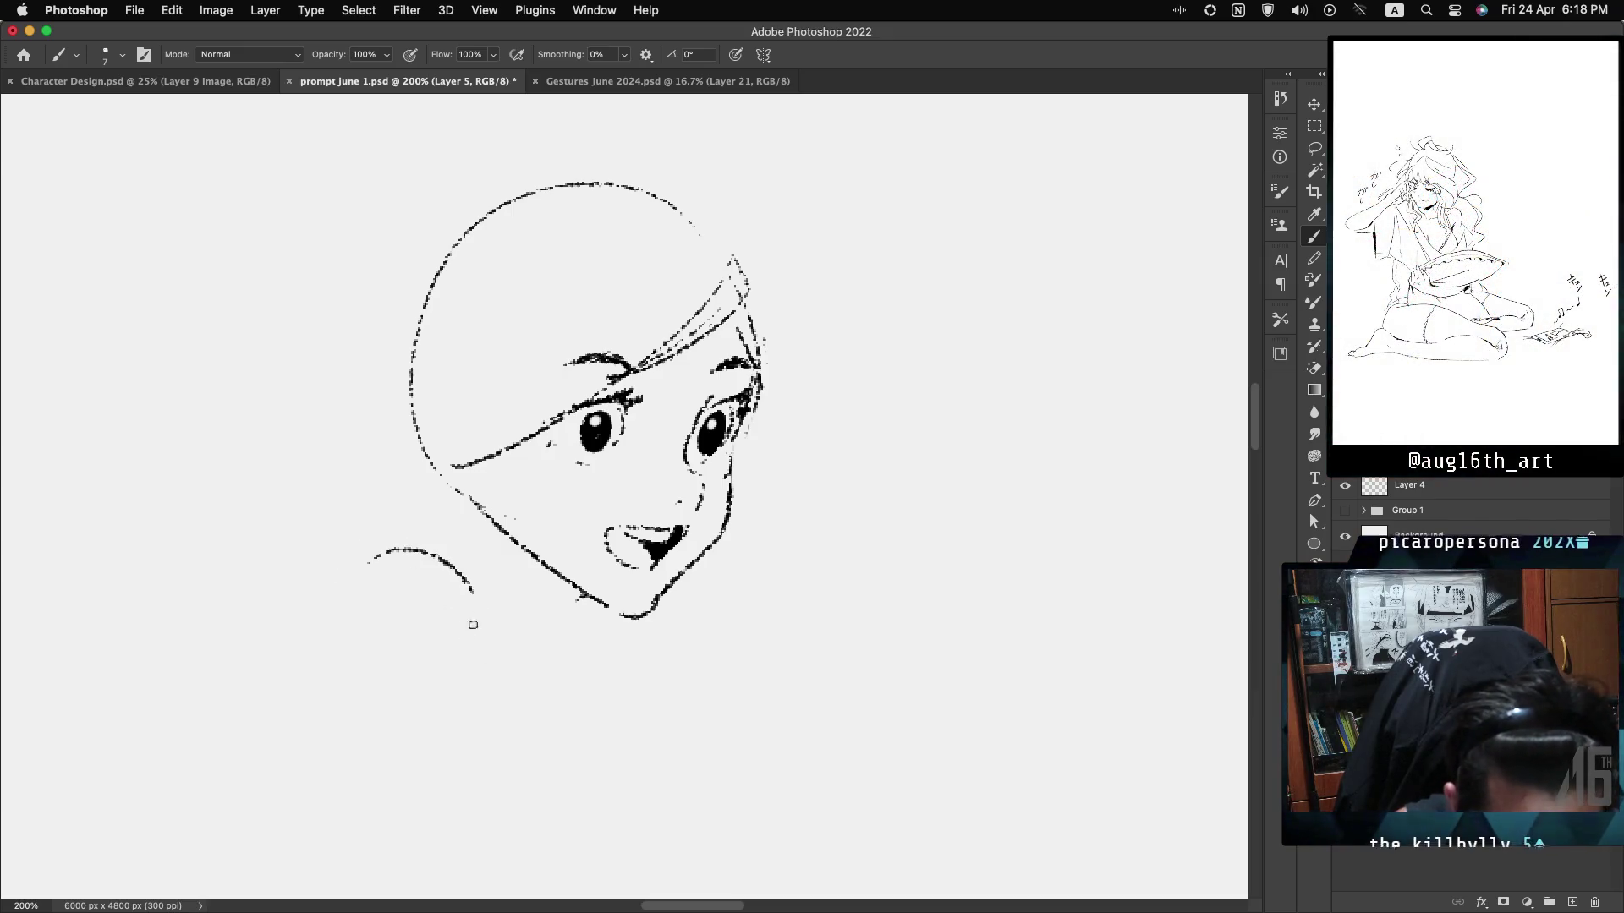
Draw the left shoulder curve, undo a stray right-side stroke, and zoom out.
key(ctrl+z)
drag(390, 560, 463, 640)
drag(706, 570, 734, 598)
key(ctrl+z)
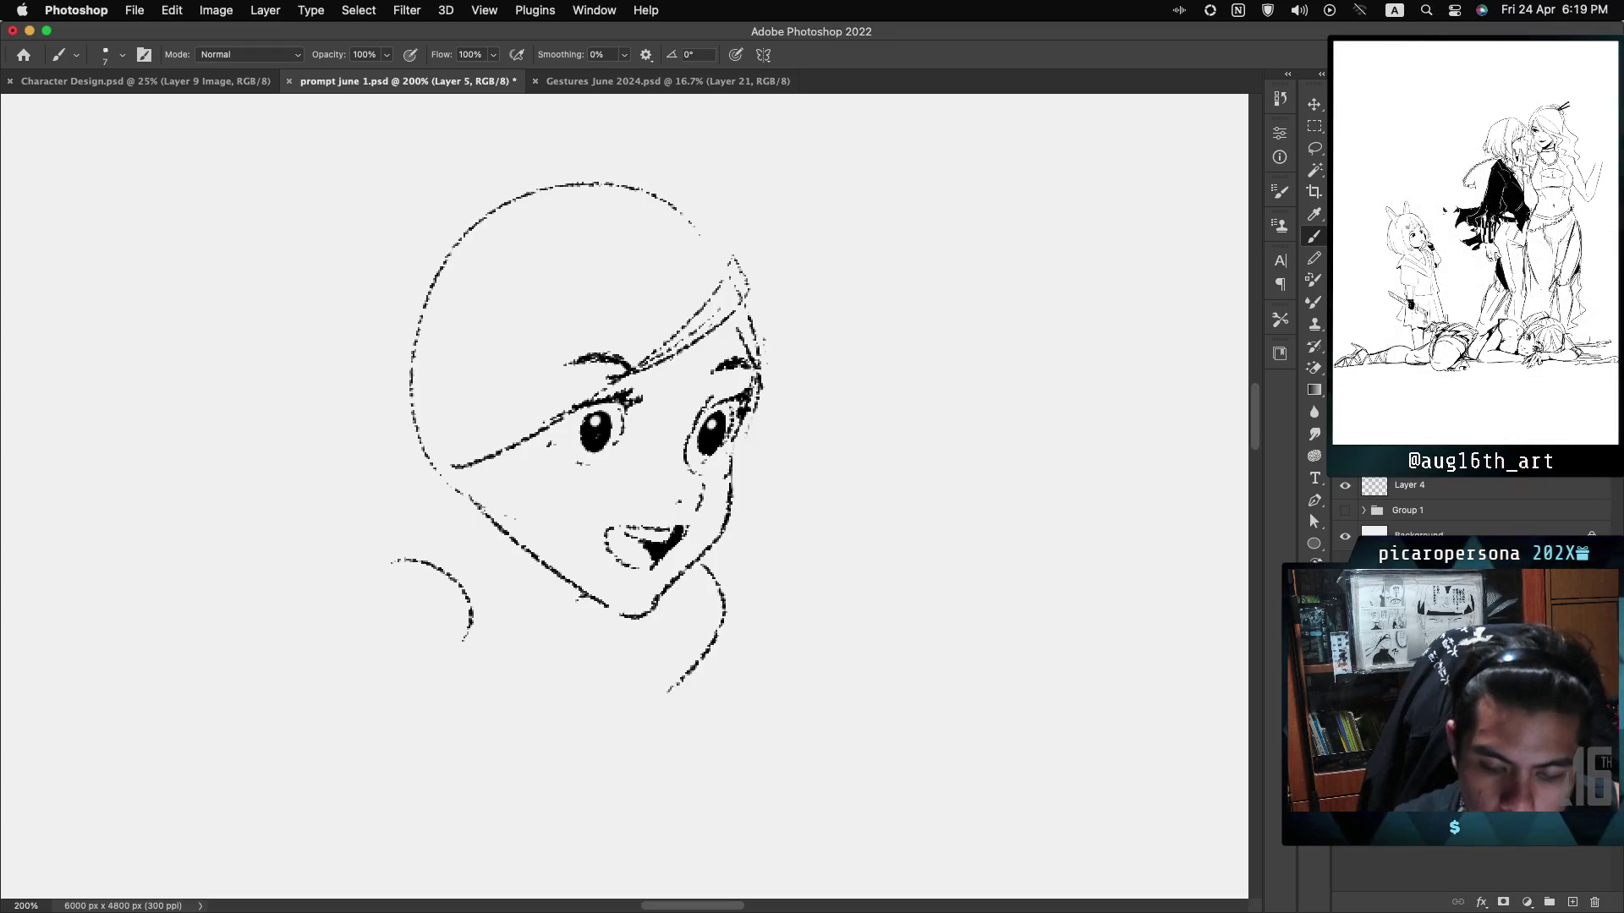
key(super+minus)
Add a neck line, then draw long hair strands from the forehead down both cheeks past the chin.
scroll(668, 415, up, 3)
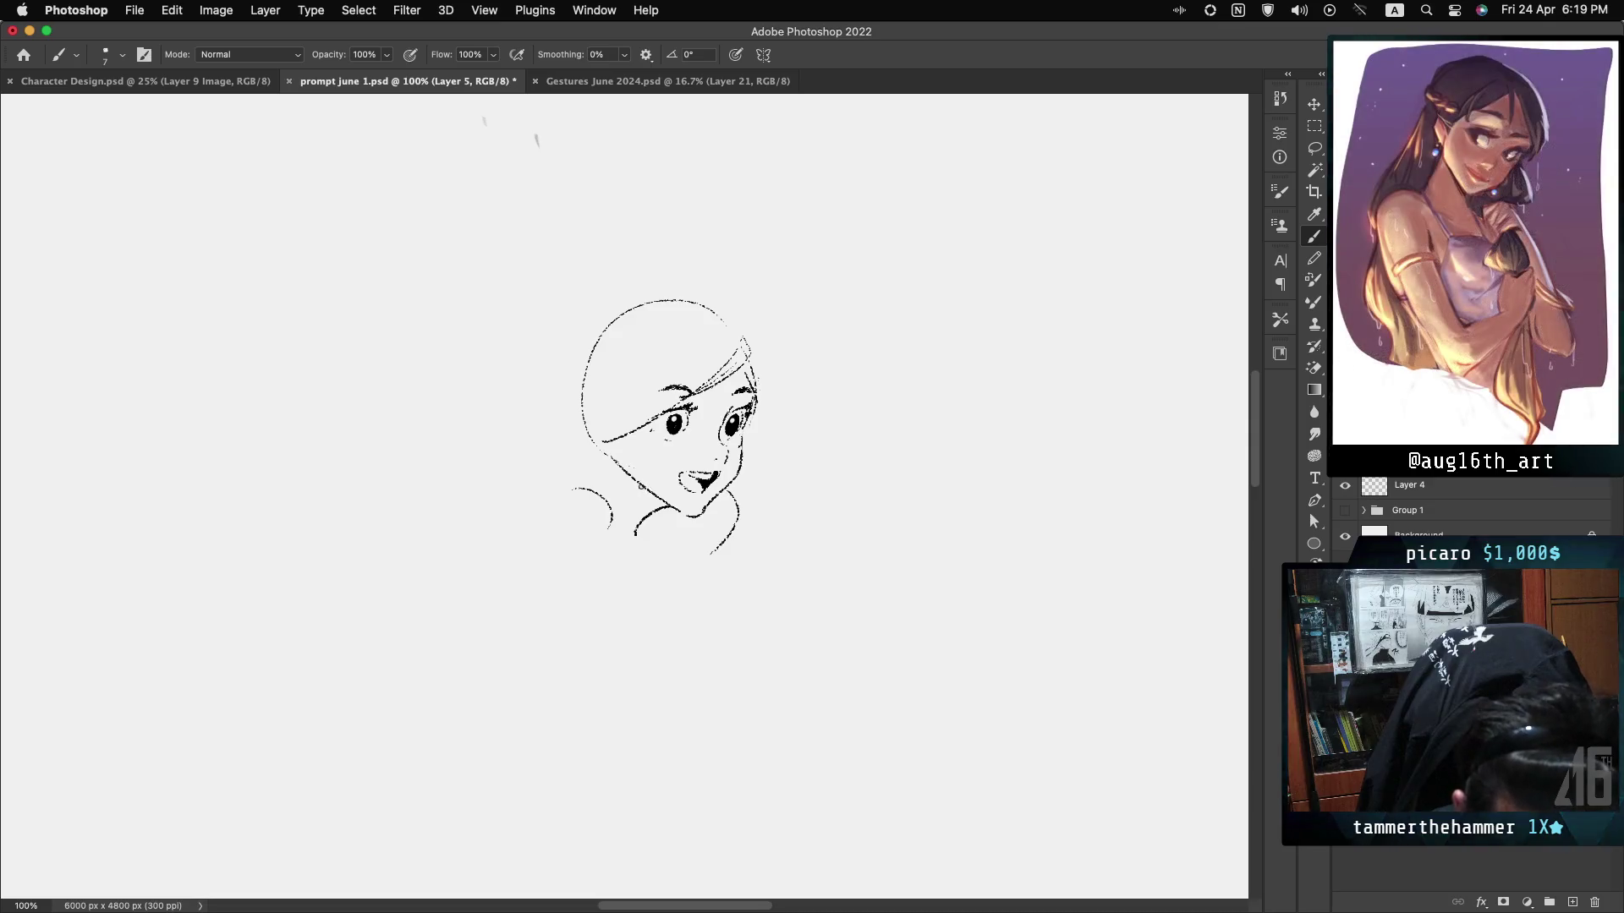
drag(638, 483, 664, 506)
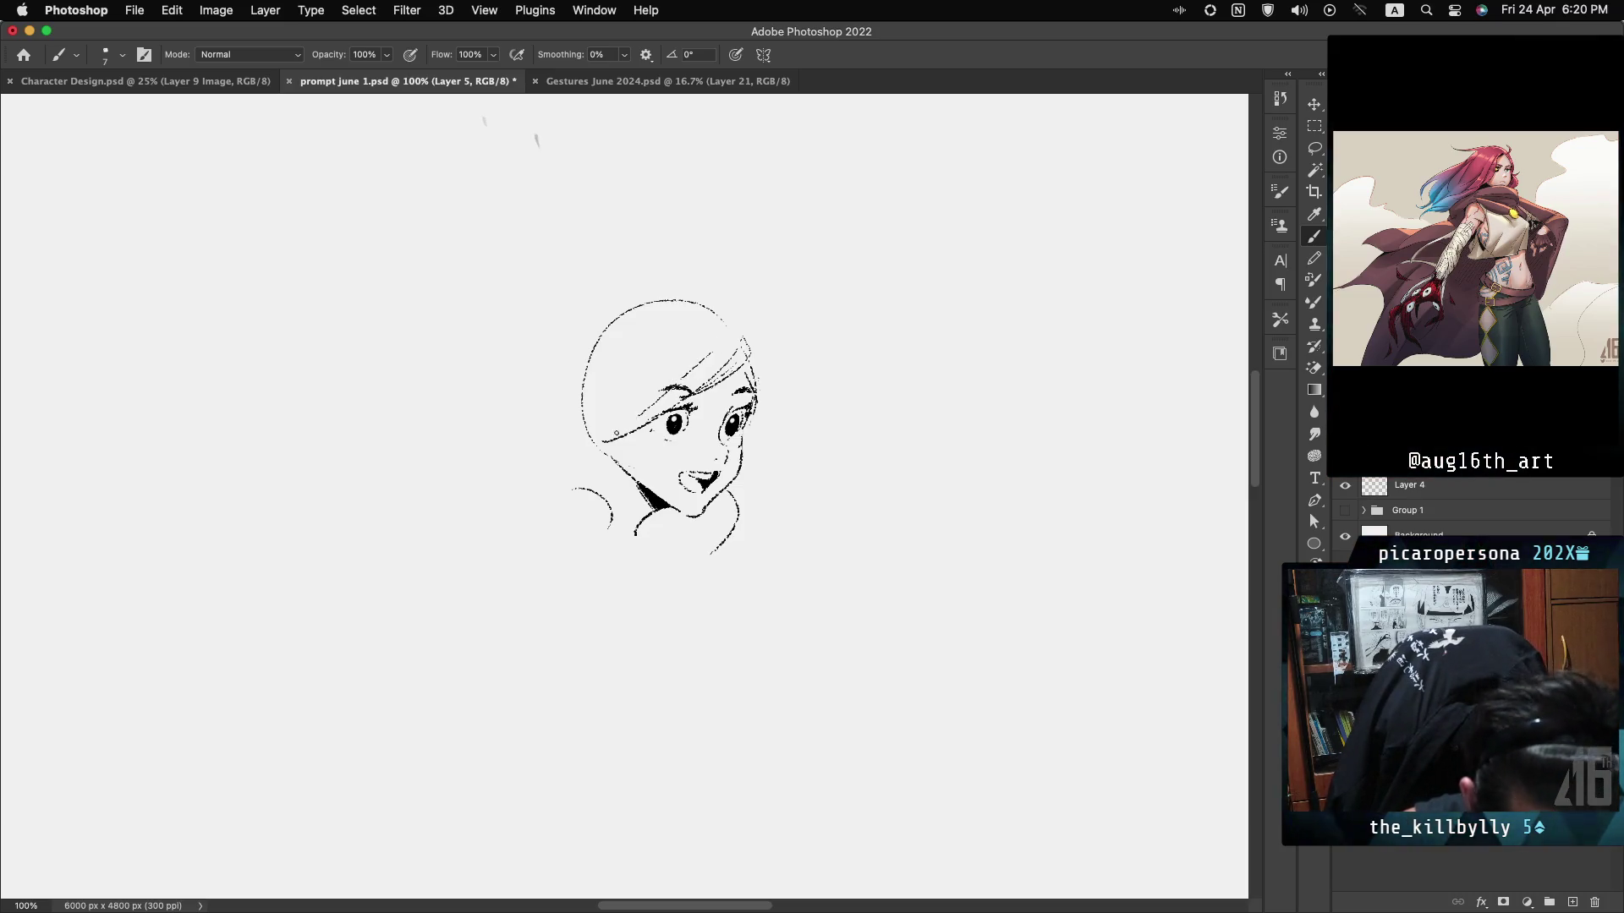
drag(711, 347, 651, 408)
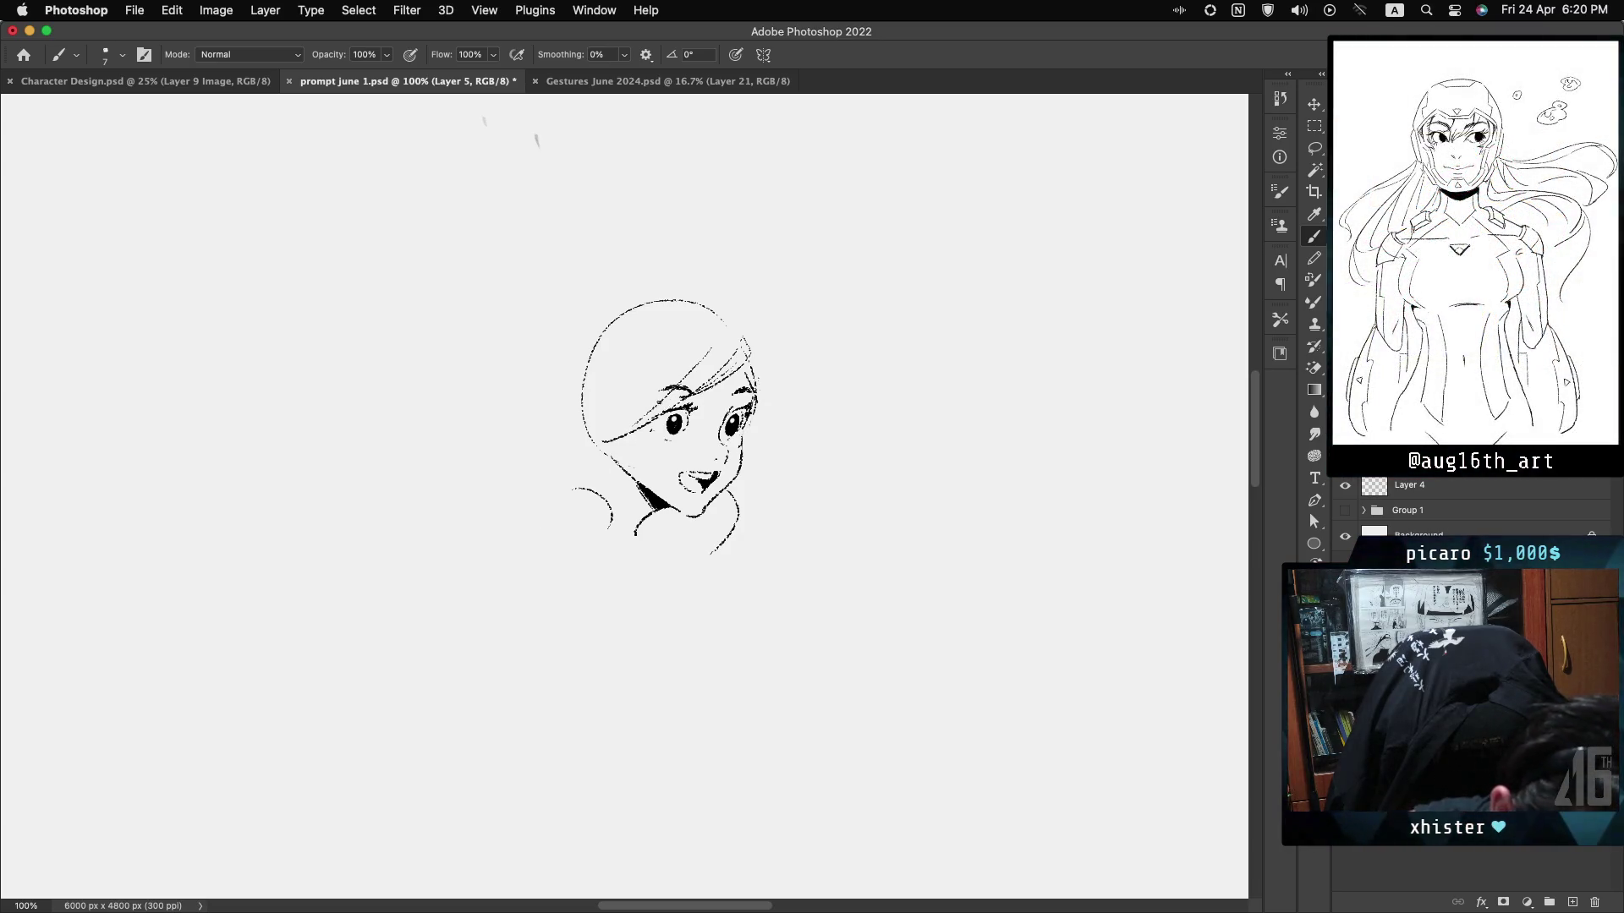
key(cmd+z)
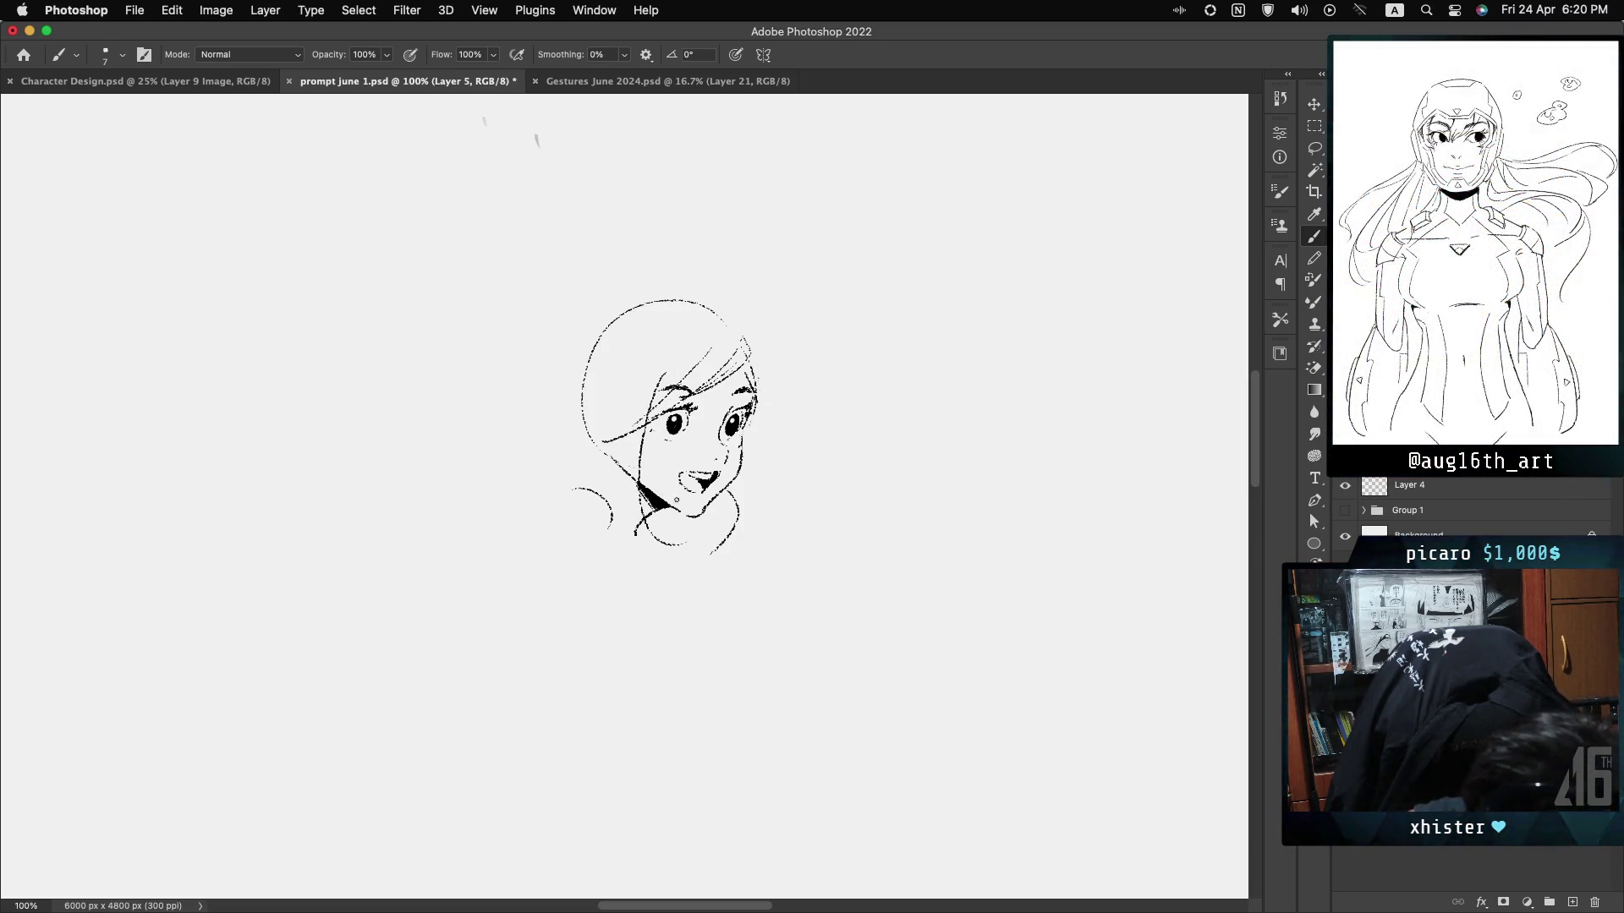
drag(664, 355, 635, 534)
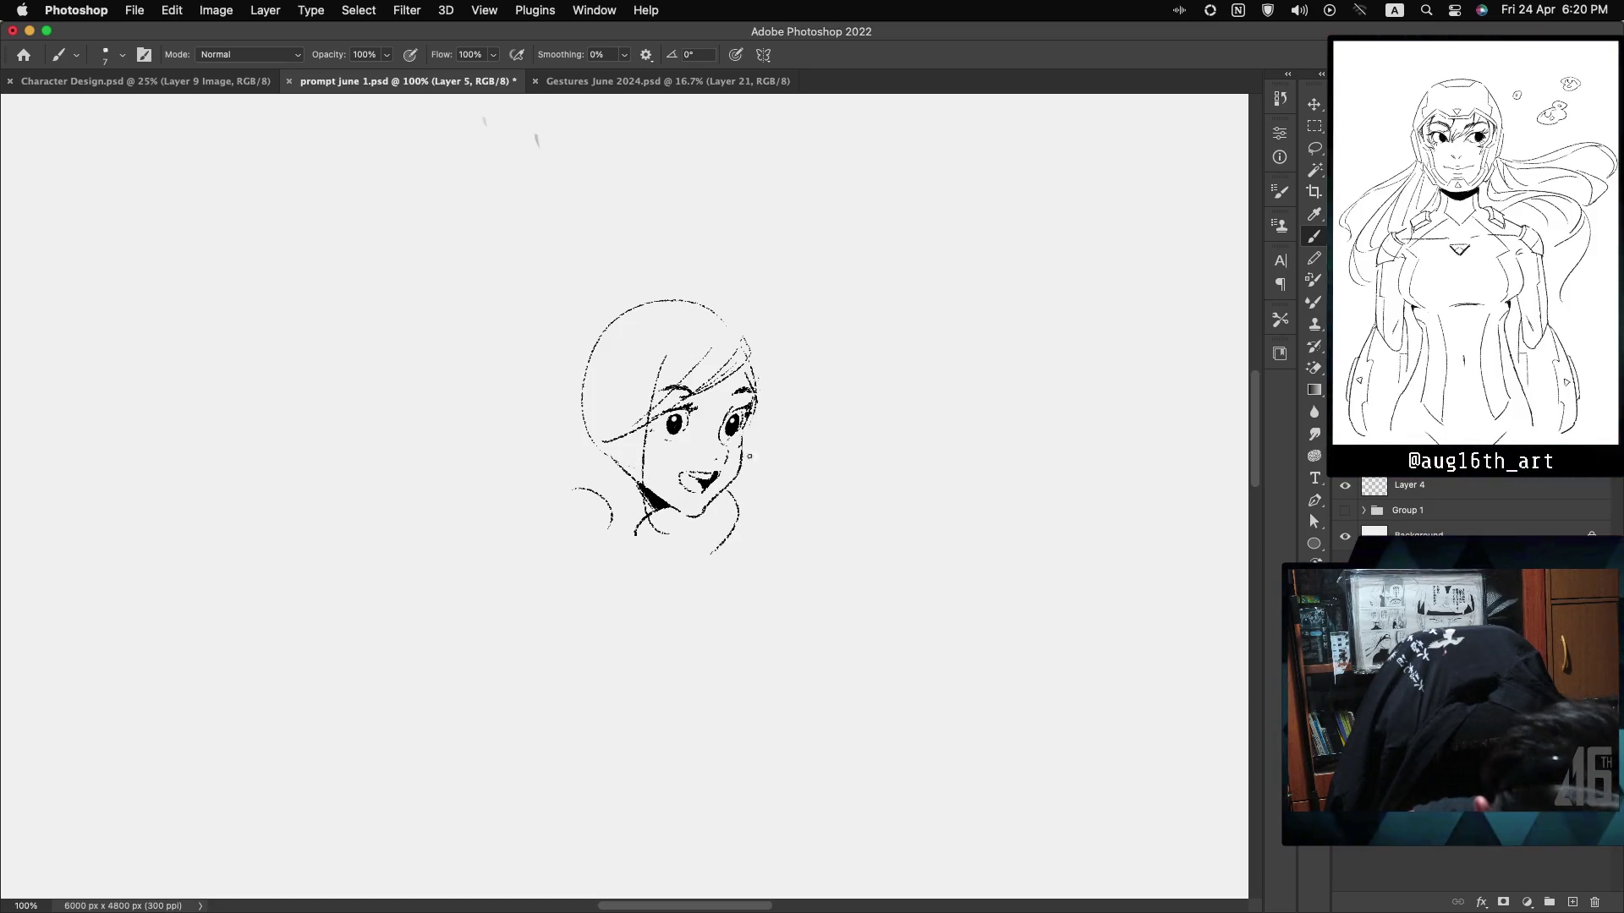
drag(742, 444, 717, 552)
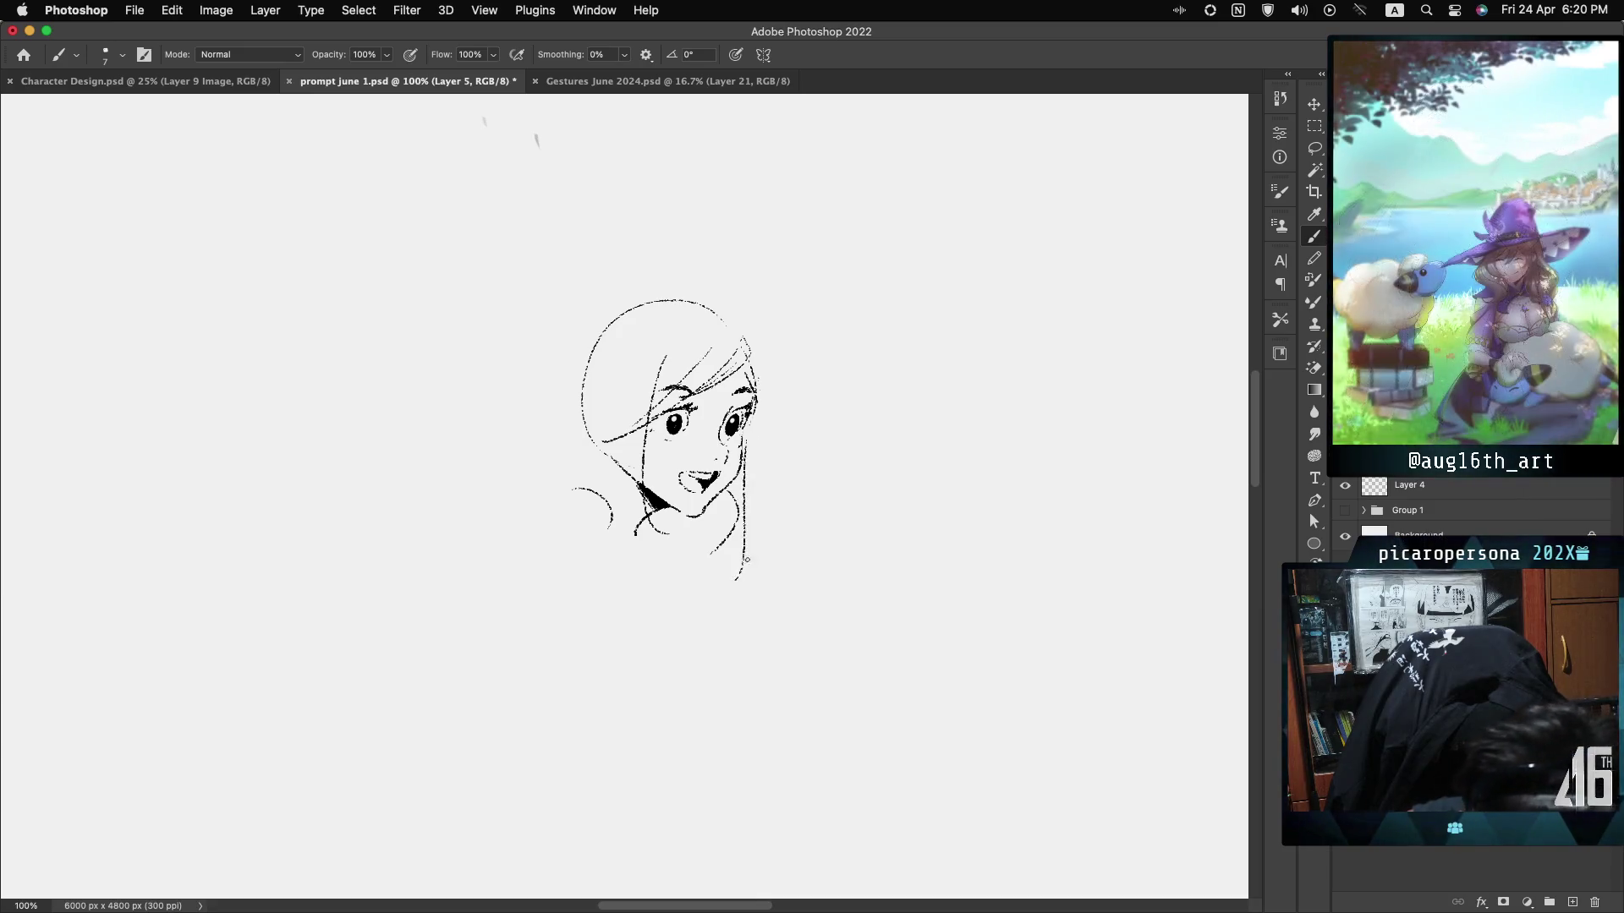